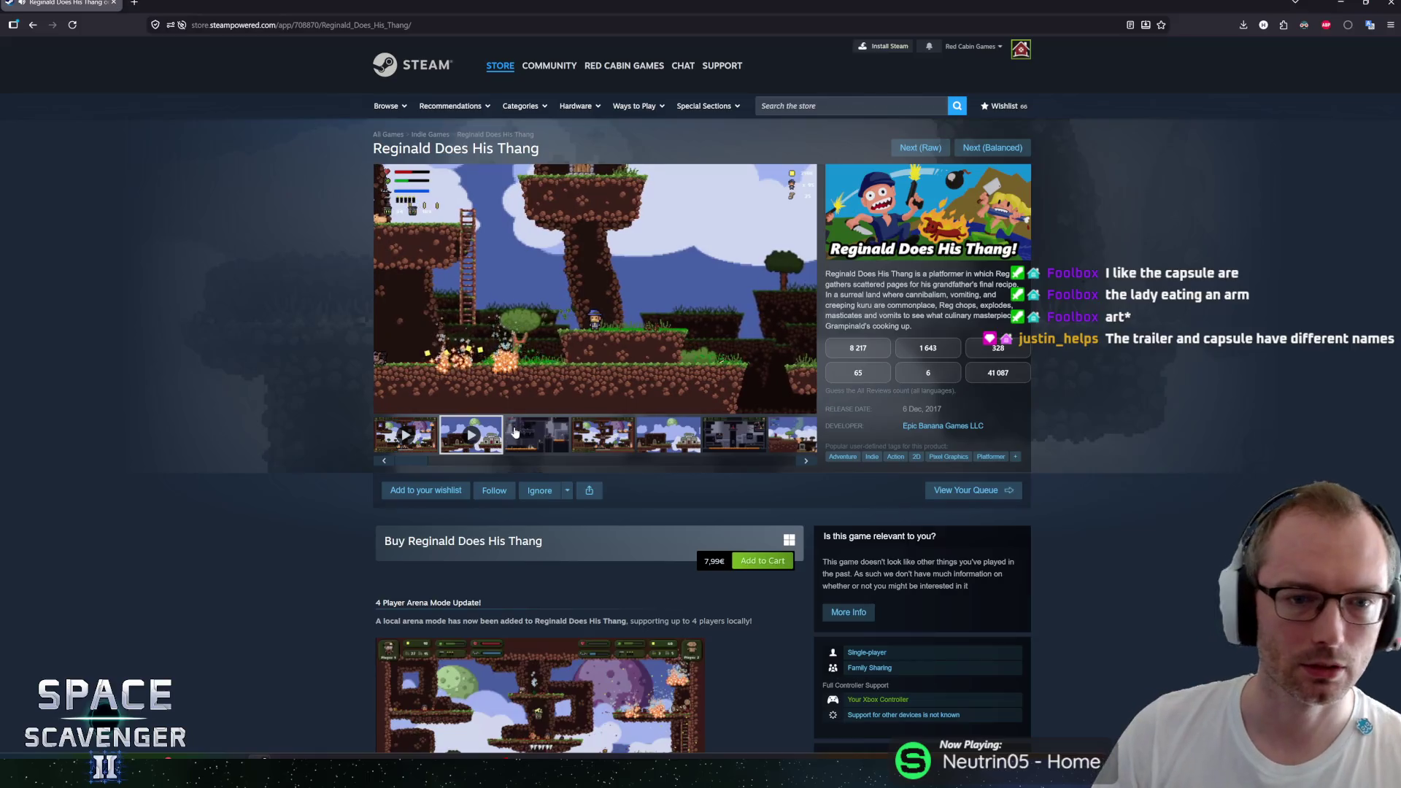
Step: Browse the Reginald Does His Thang screenshots, including the dark cave and sky scenes
{"action": "left_click", "coordinate": [525, 427]}
{"action": "left_click", "coordinate": [609, 429]}
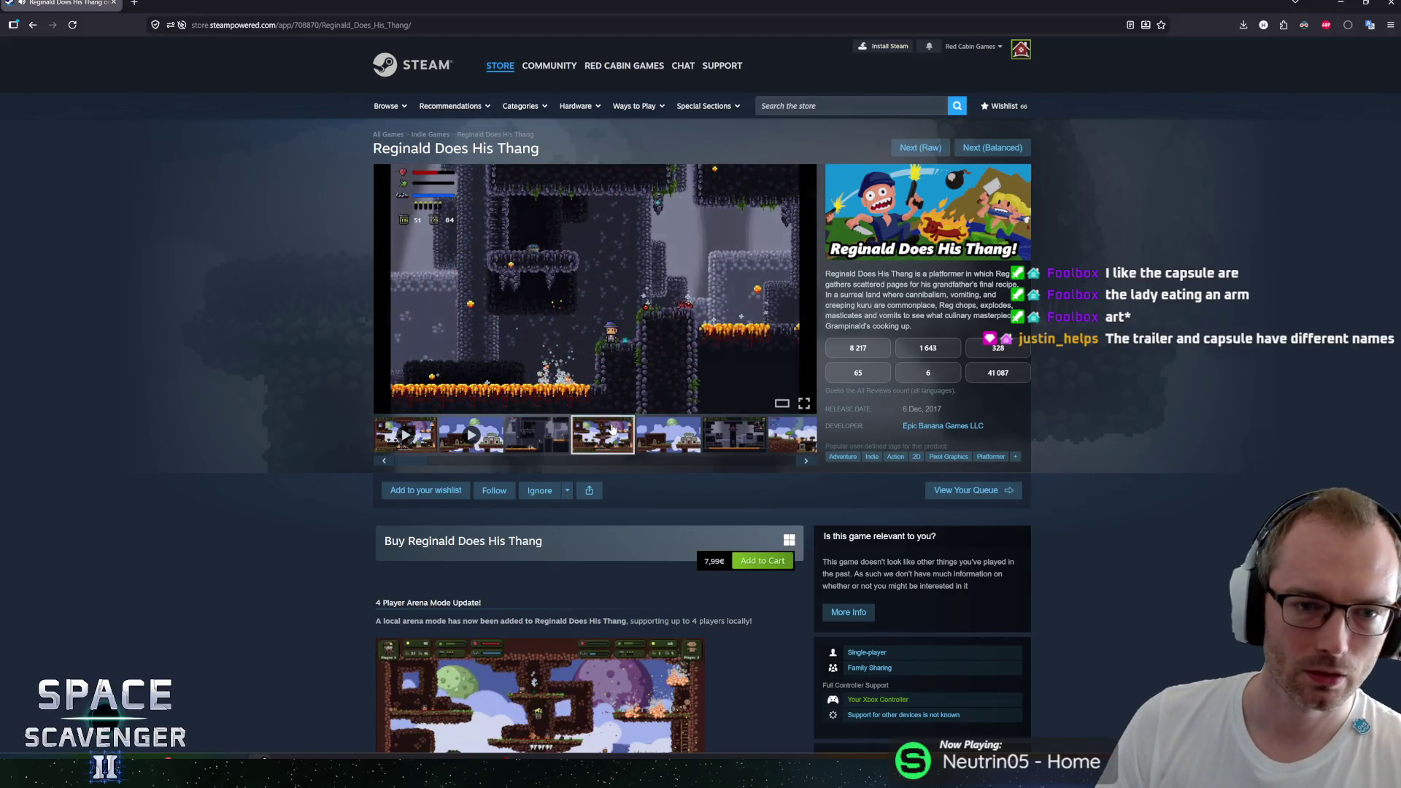
{"action": "left_click", "coordinate": [699, 438]}
{"action": "left_click", "coordinate": [736, 438]}
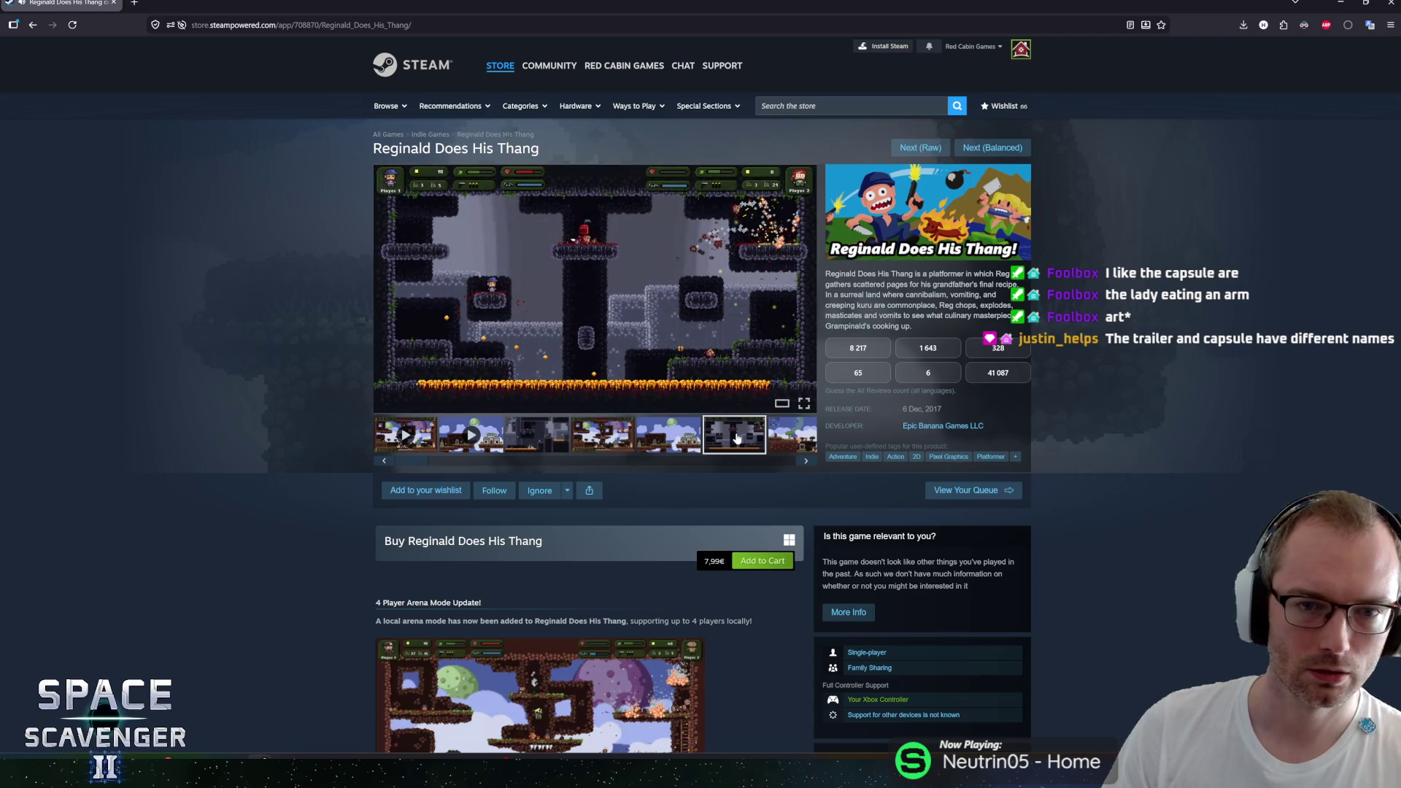
{"action": "left_click", "coordinate": [602, 435]}
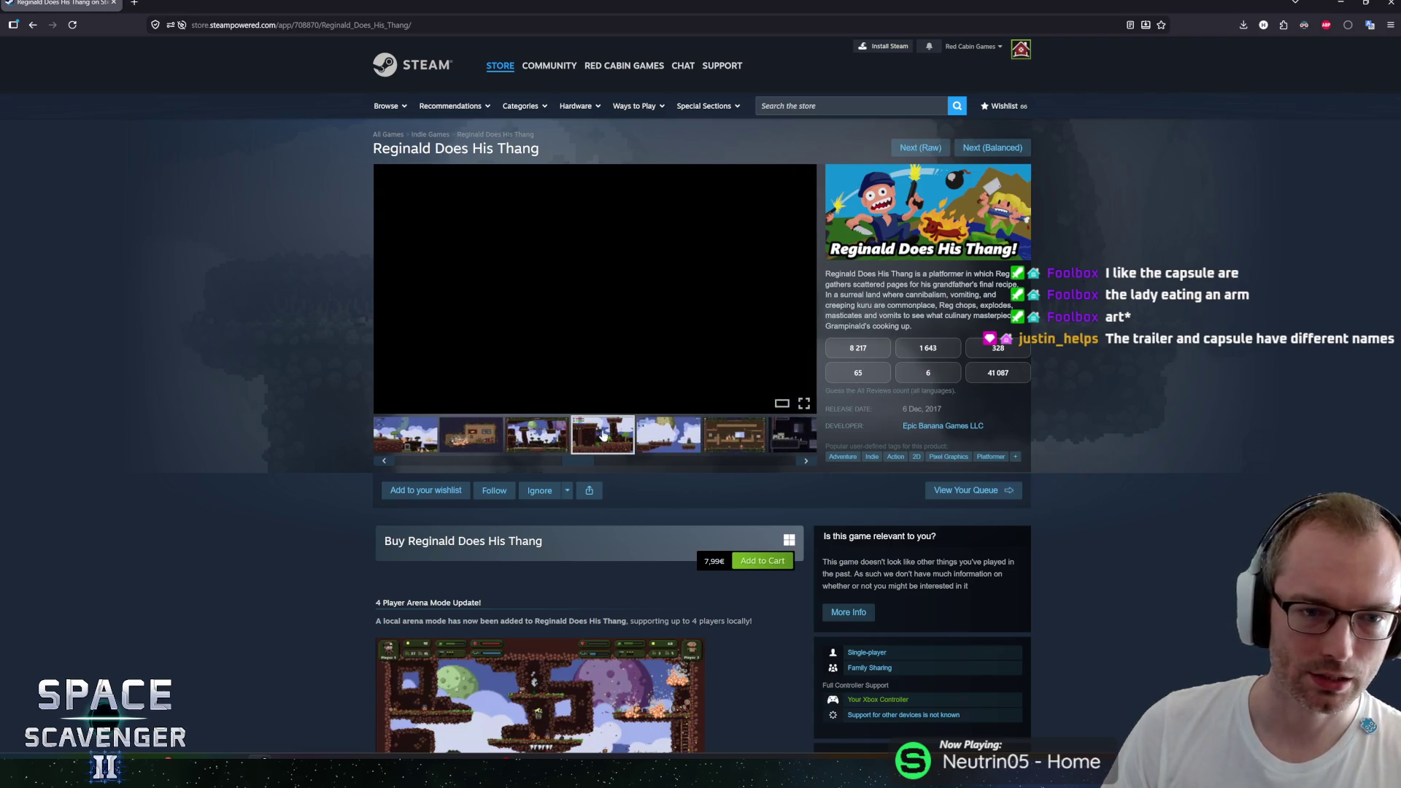
{"action": "left_click", "coordinate": [682, 438]}
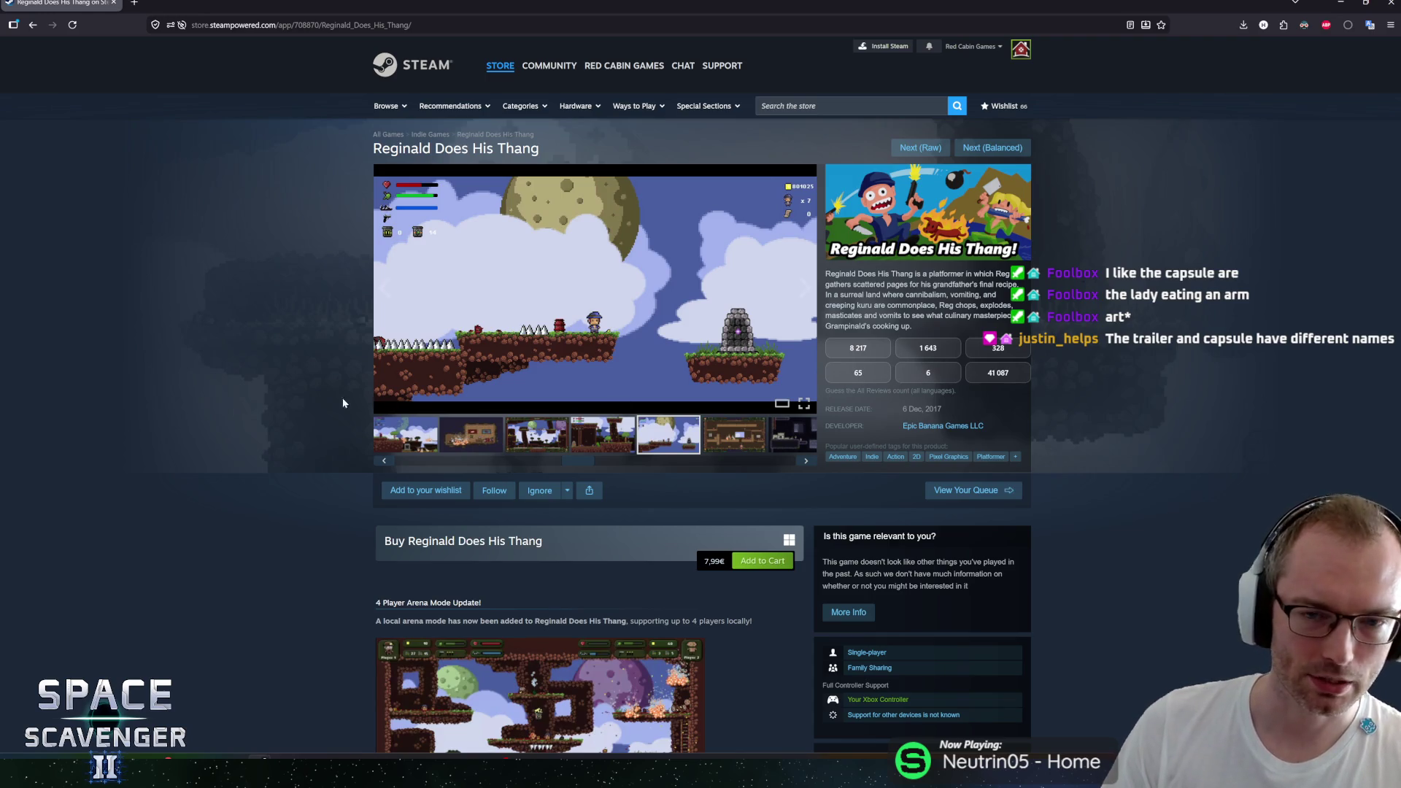
Step: Scroll through the store page, then go to the next balanced suggestion, Euro Truck Simulator
{"action": "scroll", "coordinate": [317, 514], "scroll_direction": "down", "scroll_amount": 5}
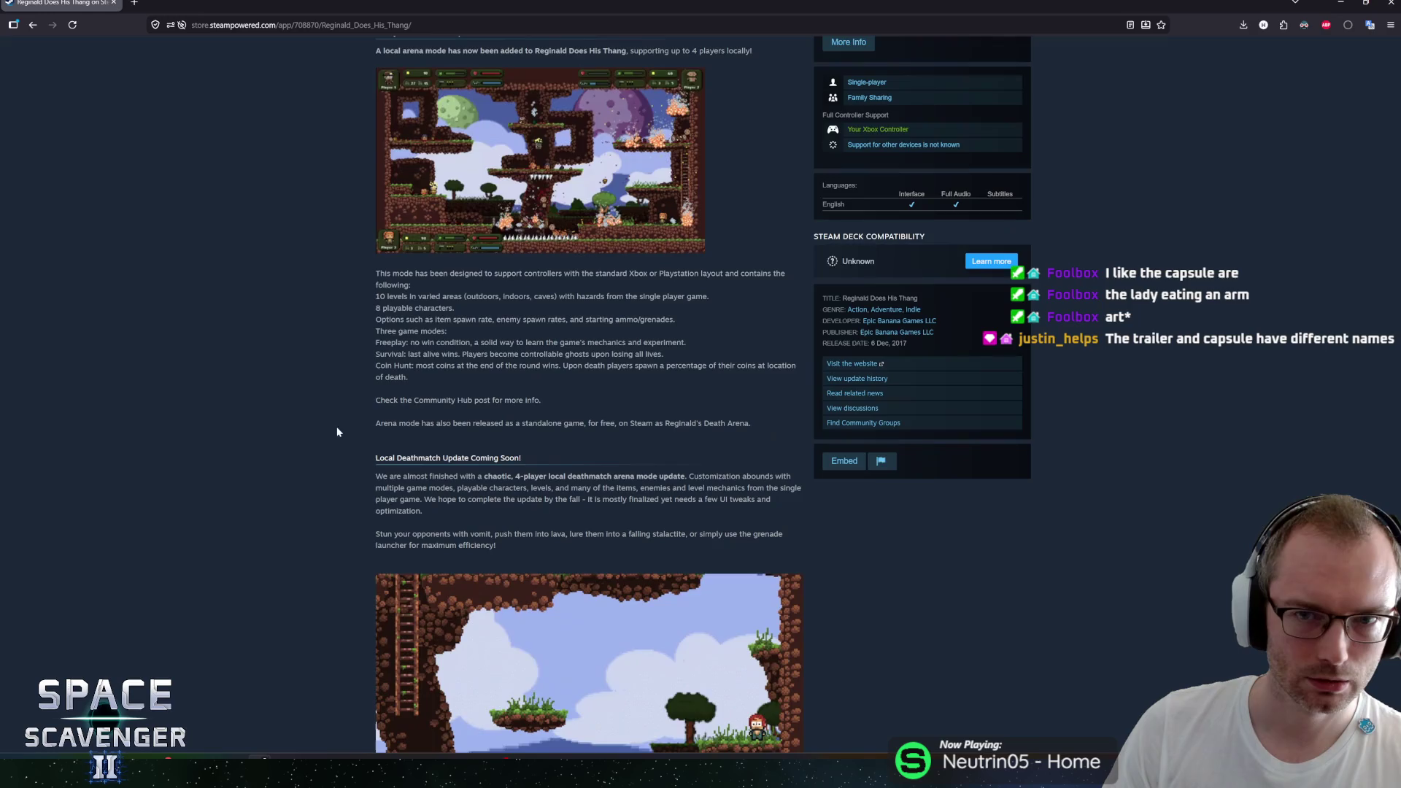
{"action": "scroll", "coordinate": [323, 471], "scroll_direction": "up", "scroll_amount": 5}
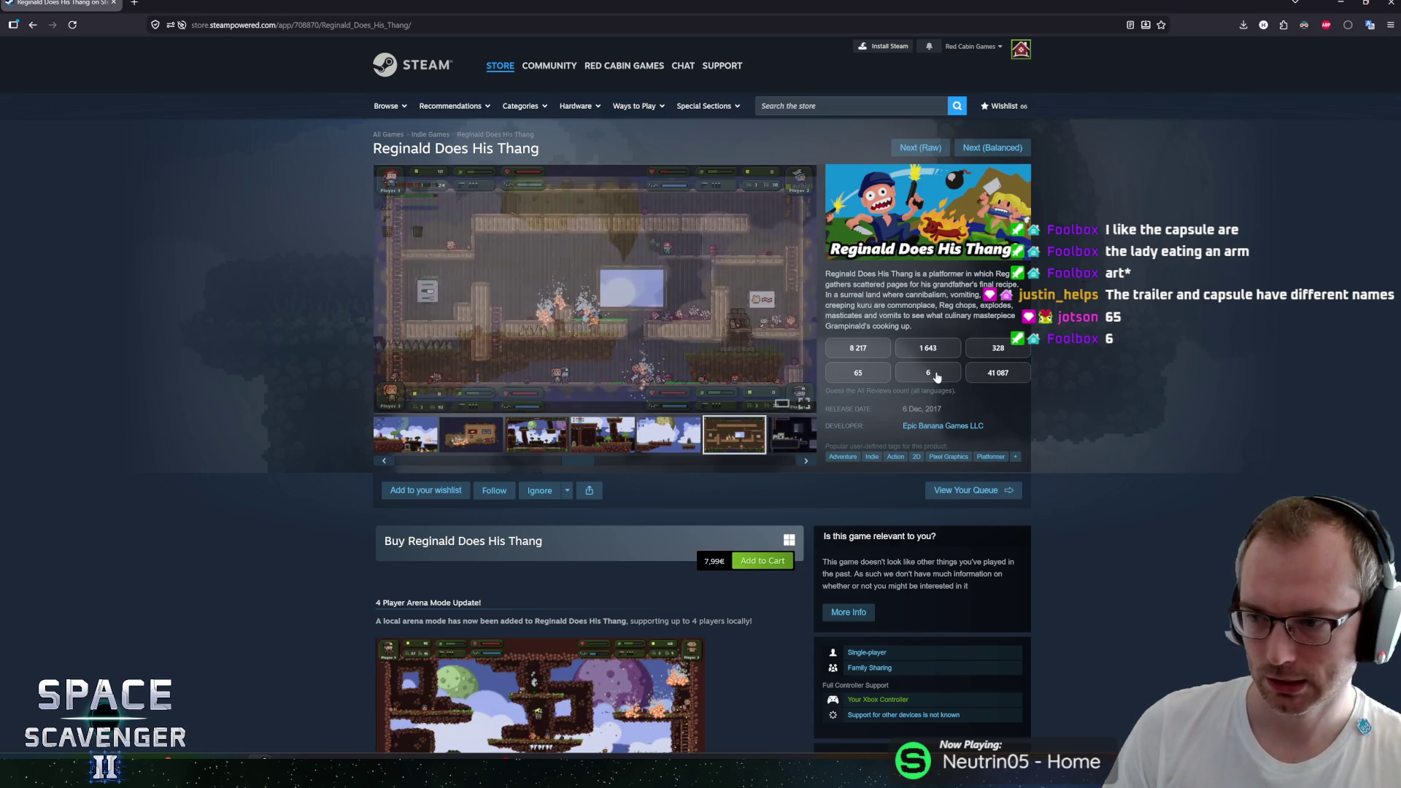
{"action": "scroll", "coordinate": [785, 518], "scroll_direction": "down", "scroll_amount": 8}
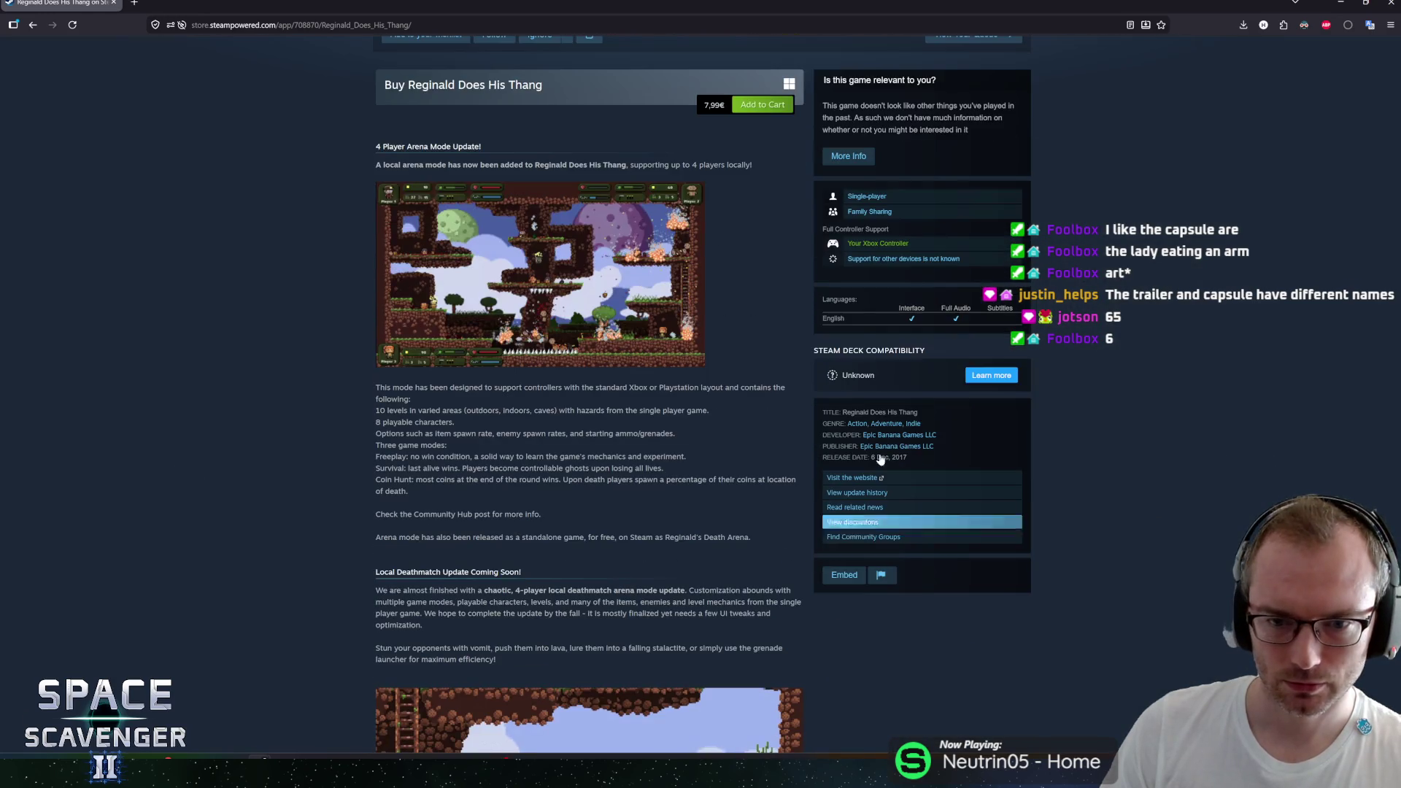
{"action": "scroll", "coordinate": [802, 511], "scroll_direction": "up", "scroll_amount": 8}
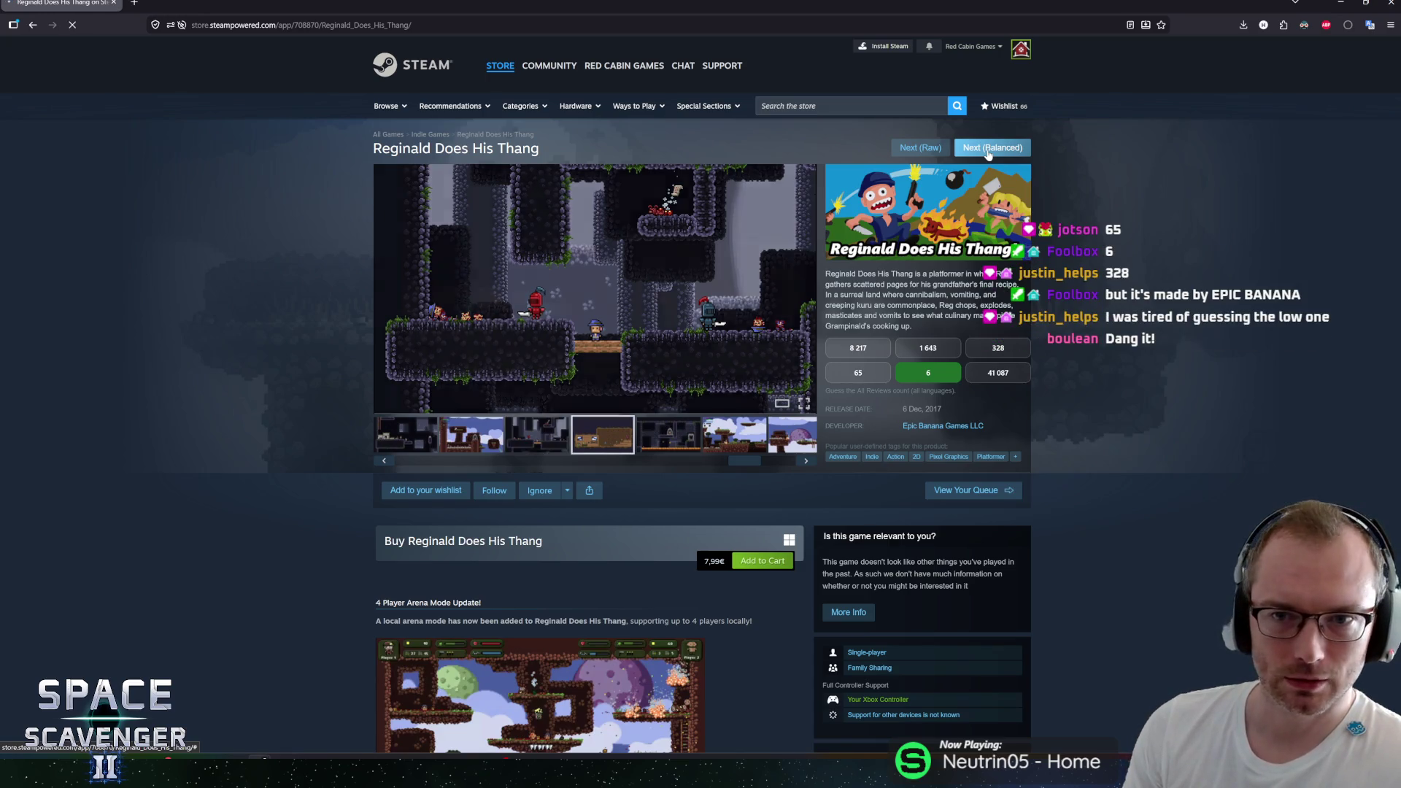
{"action": "left_click", "coordinate": [988, 149]}
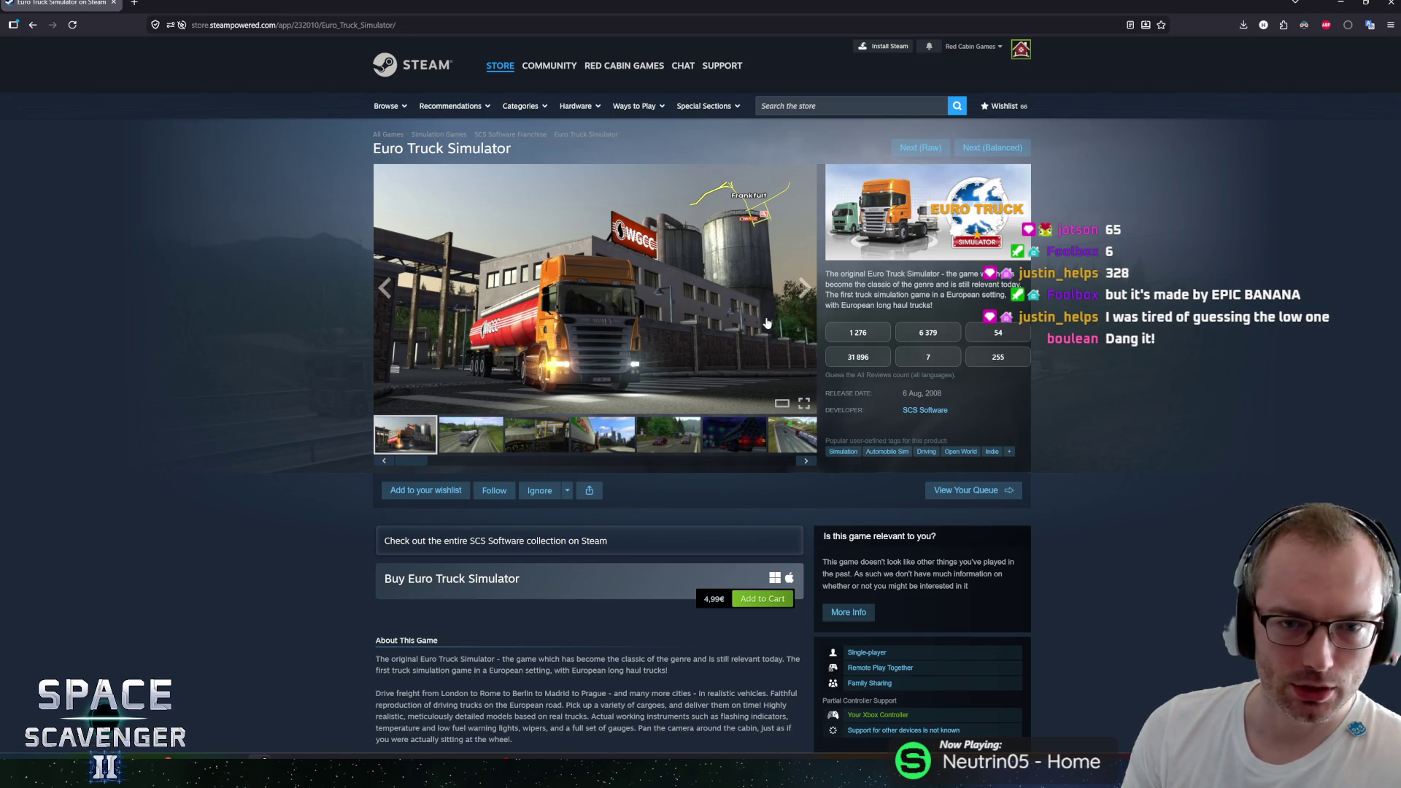
Step: Page through Euro Truck Simulator screenshots to the tanker truck, highlighting the description's opening lines
{"action": "left_click", "coordinate": [804, 288]}
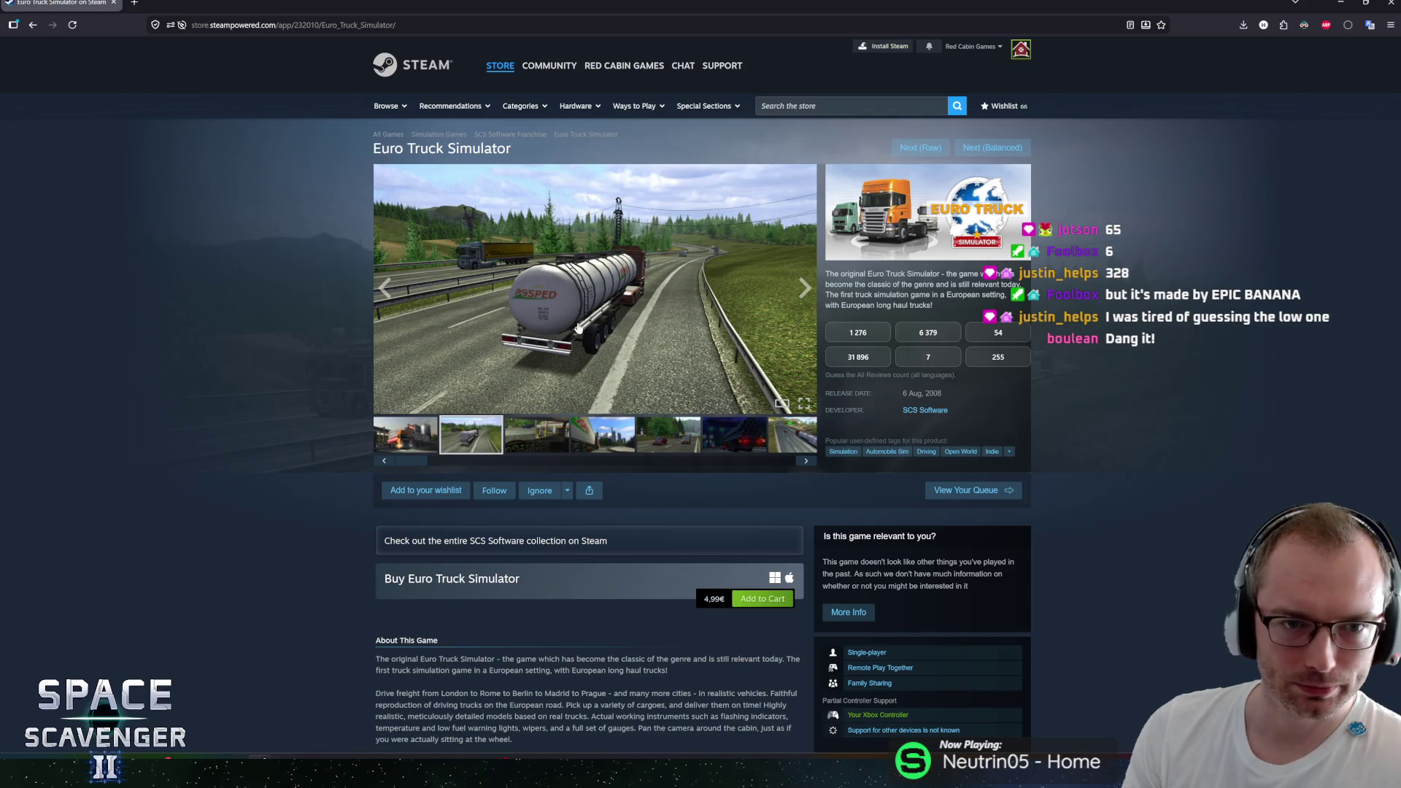
{"action": "mouse_move", "coordinate": [825, 274]}
{"action": "left_mouse_down"}
{"action": "mouse_move", "coordinate": [1005, 295]}
{"action": "mouse_move", "coordinate": [832, 274]}
{"action": "mouse_move", "coordinate": [980, 284]}
{"action": "mouse_move", "coordinate": [971, 295]}
{"action": "mouse_move", "coordinate": [952, 274]}
{"action": "mouse_move", "coordinate": [1007, 274]}
{"action": "mouse_move", "coordinate": [845, 275]}
{"action": "mouse_move", "coordinate": [829, 295]}
{"action": "mouse_move", "coordinate": [976, 295]}
{"action": "mouse_move", "coordinate": [875, 285]}
{"action": "mouse_move", "coordinate": [858, 260]}
{"action": "left_mouse_up"}
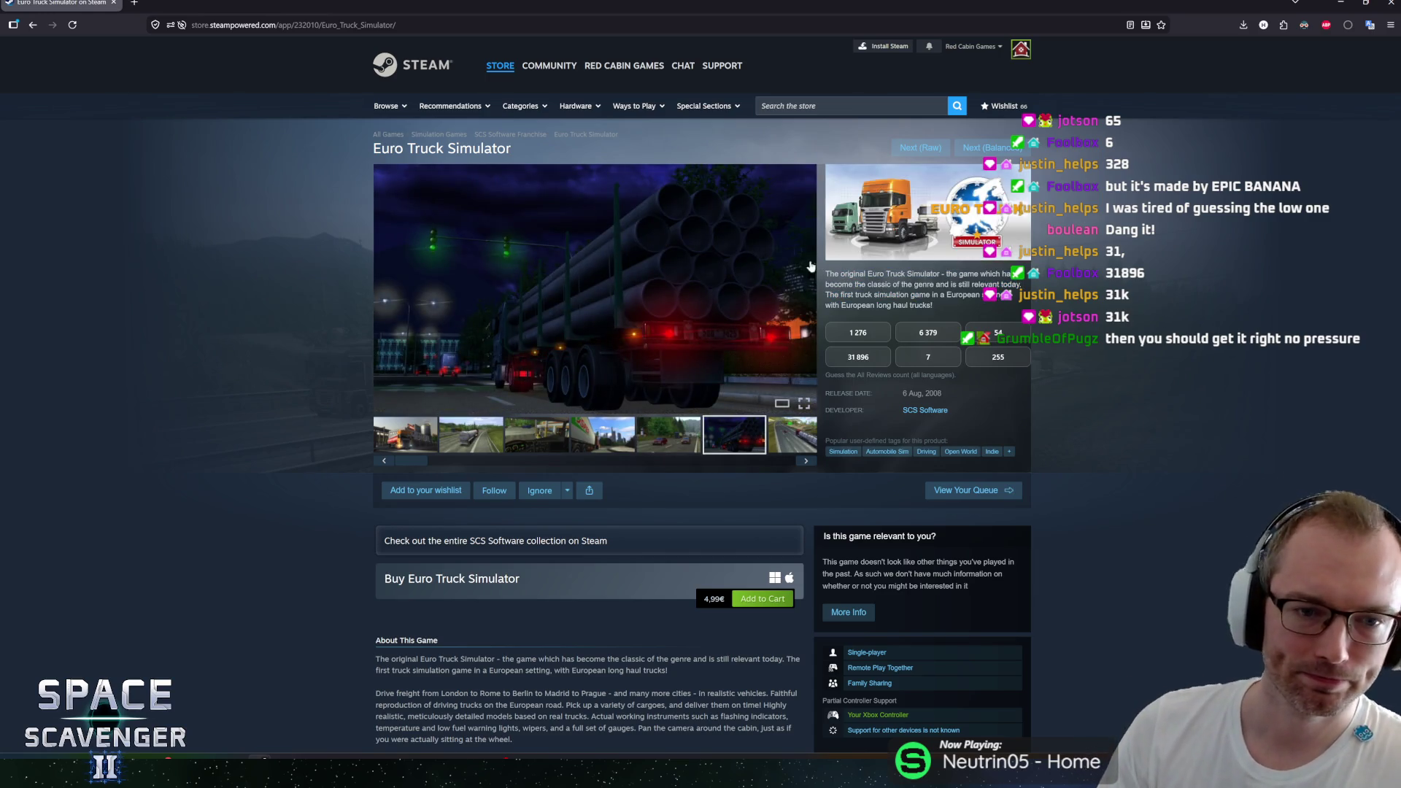
{"action": "left_click", "coordinate": [821, 264]}
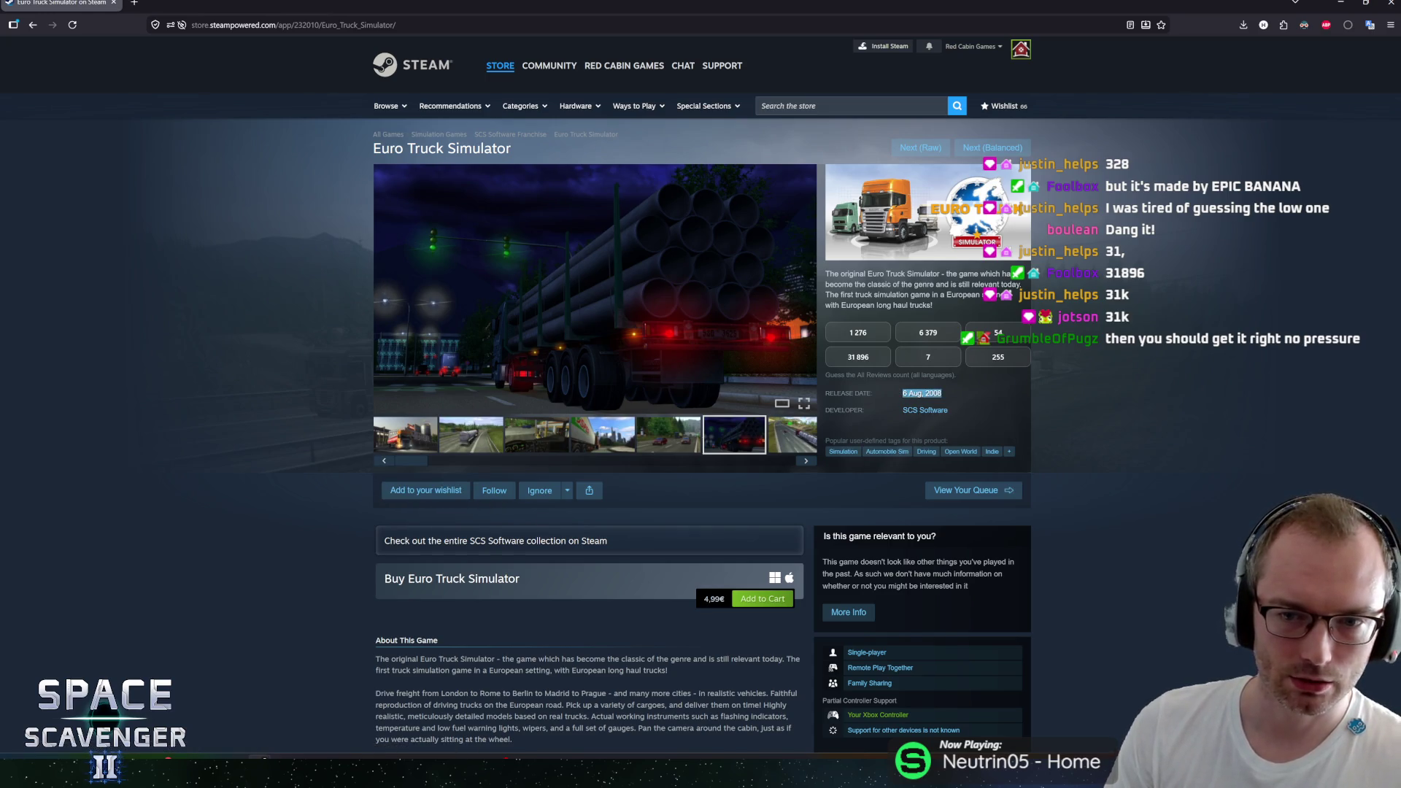
{"action": "left_click", "coordinate": [448, 434]}
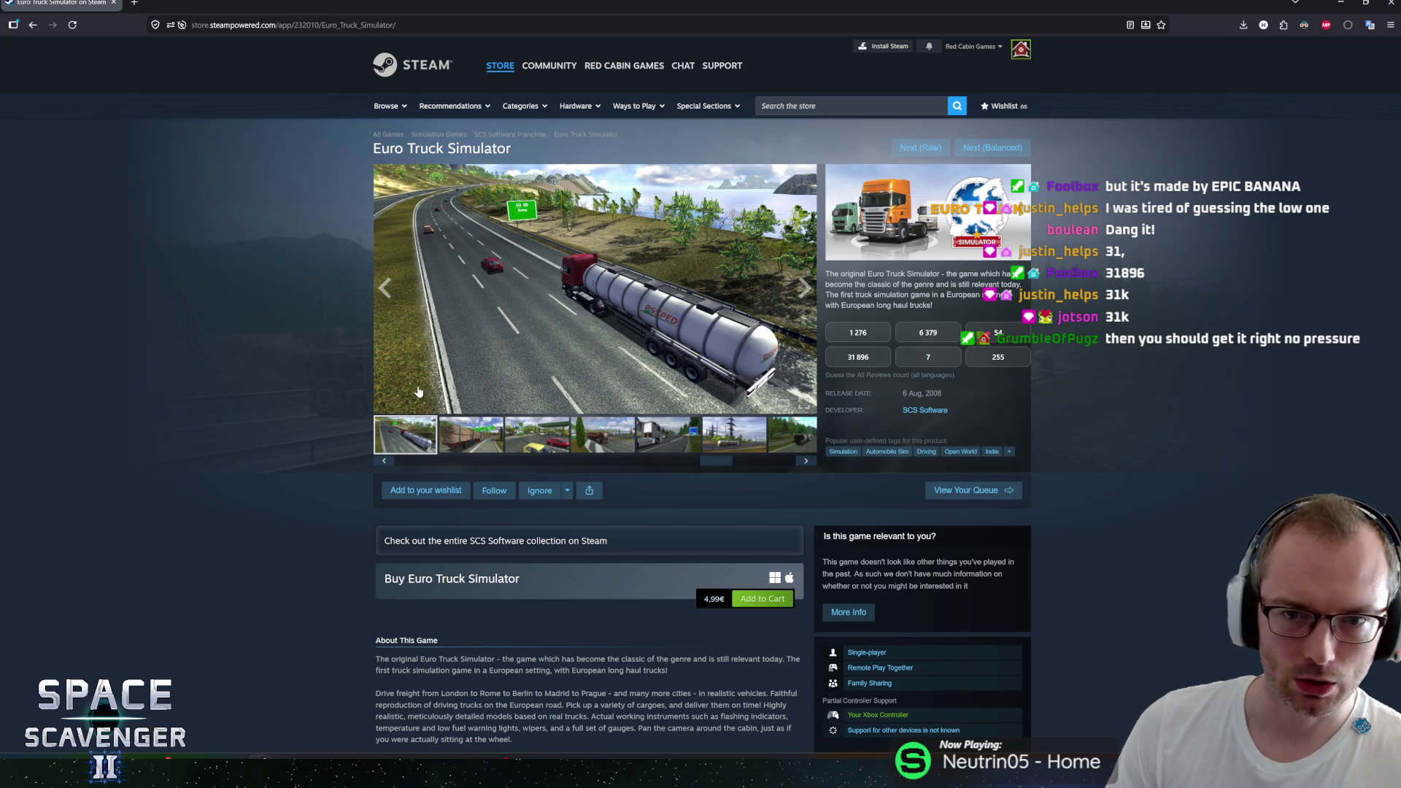
Step: Guess 31 896 for Euro Truck Simulator's All-Reviews count, revealing 6 379 as correct
{"action": "scroll", "coordinate": [418, 392], "scroll_direction": "down", "scroll_amount": 5}
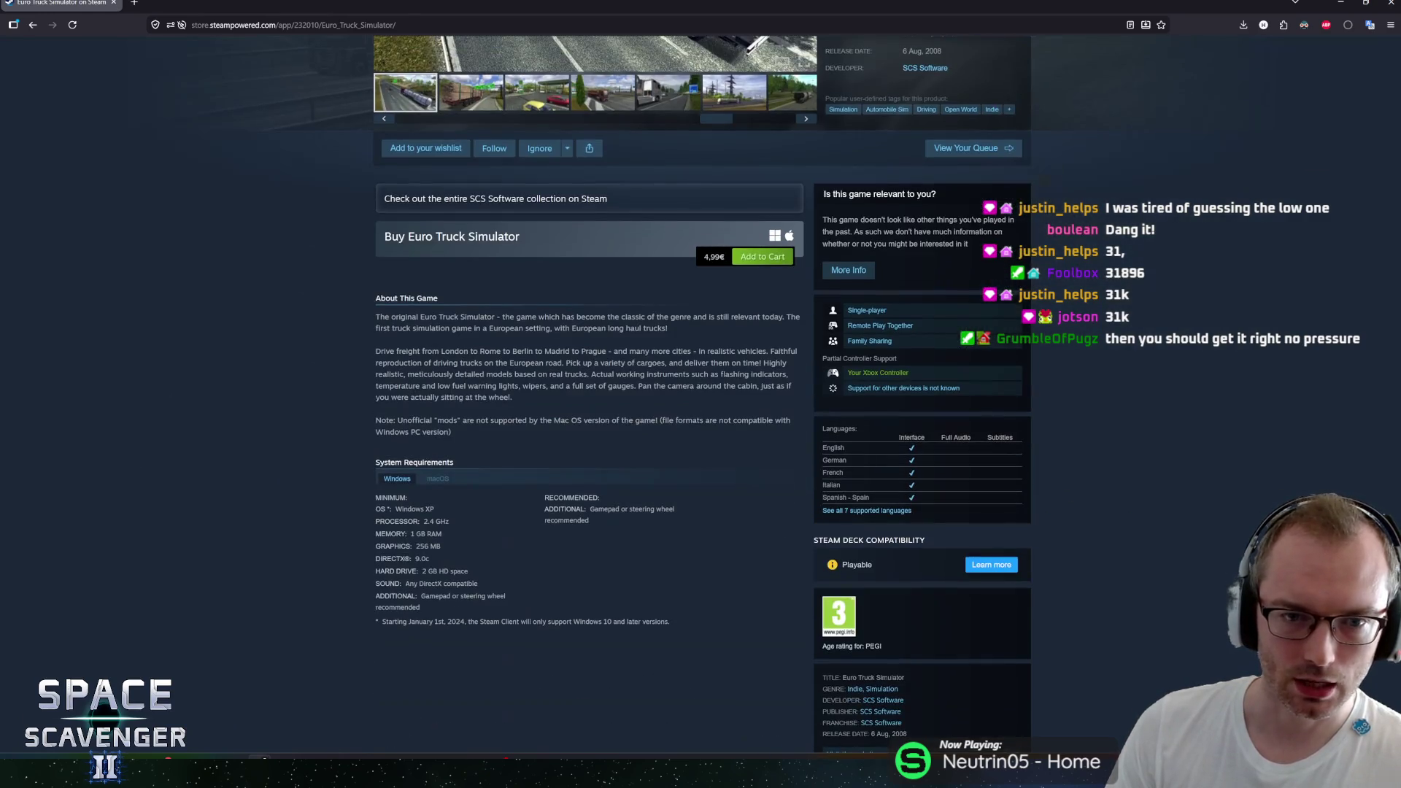
{"action": "scroll", "coordinate": [326, 413], "scroll_direction": "up", "scroll_amount": 5}
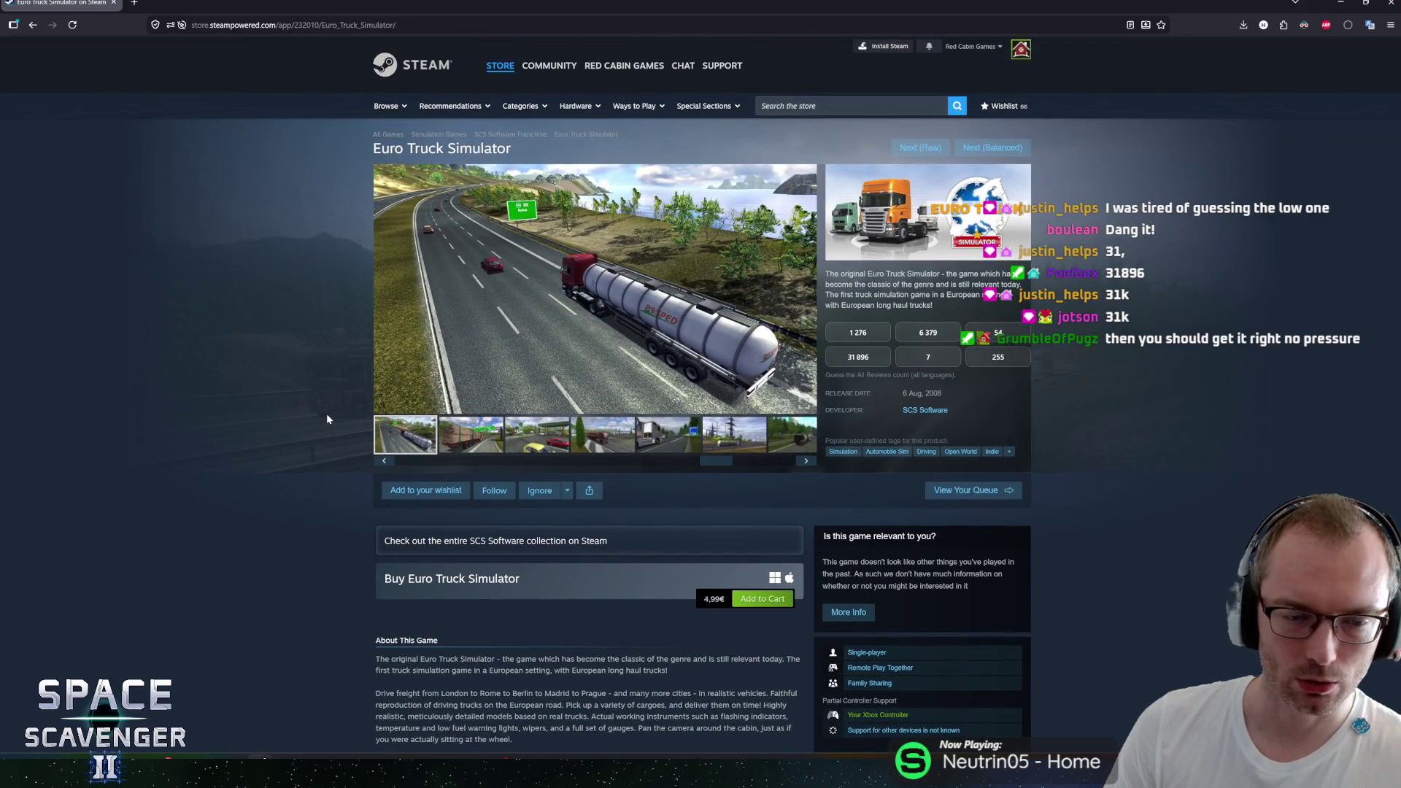
{"action": "scroll", "coordinate": [326, 413], "scroll_direction": "down", "scroll_amount": 4}
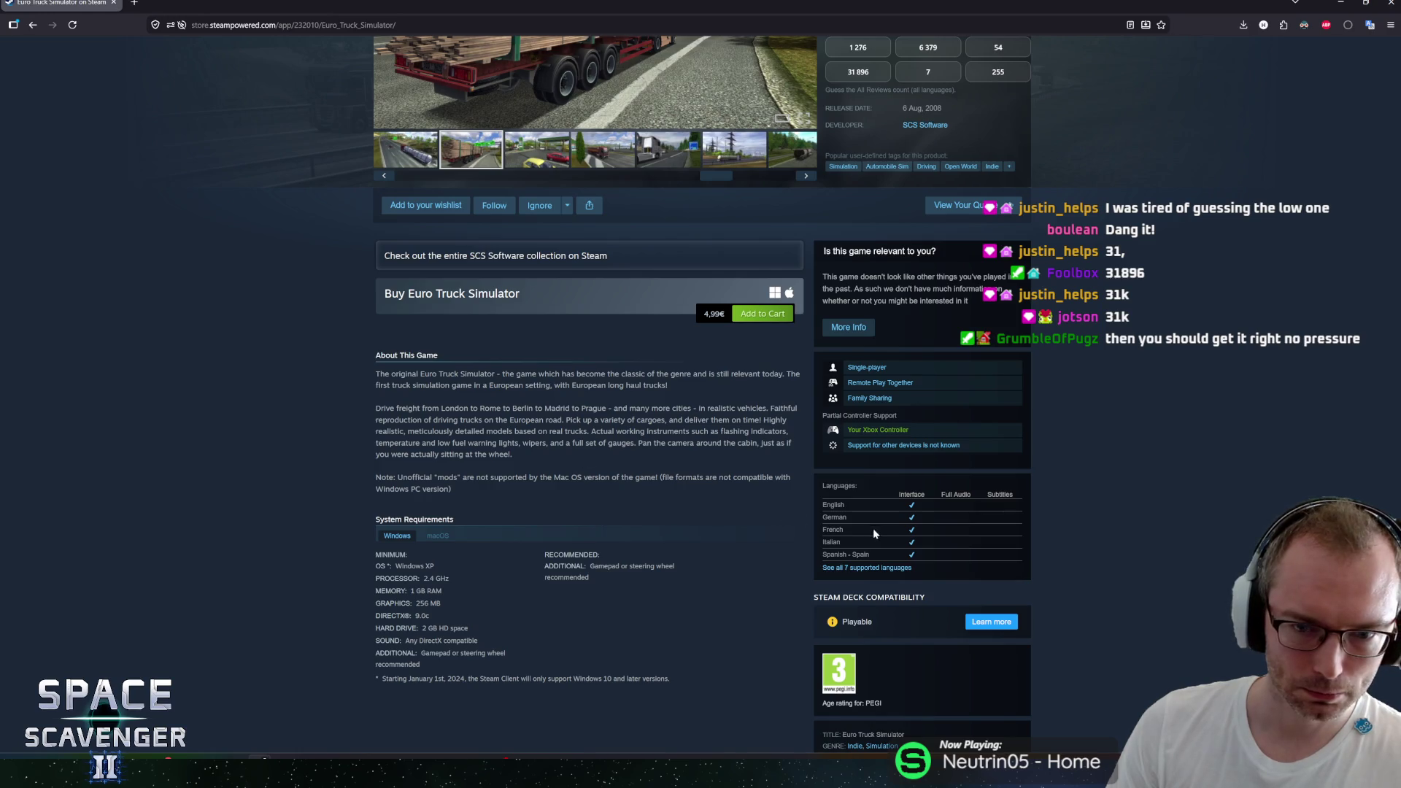
{"action": "scroll", "coordinate": [637, 464], "scroll_direction": "up", "scroll_amount": 4}
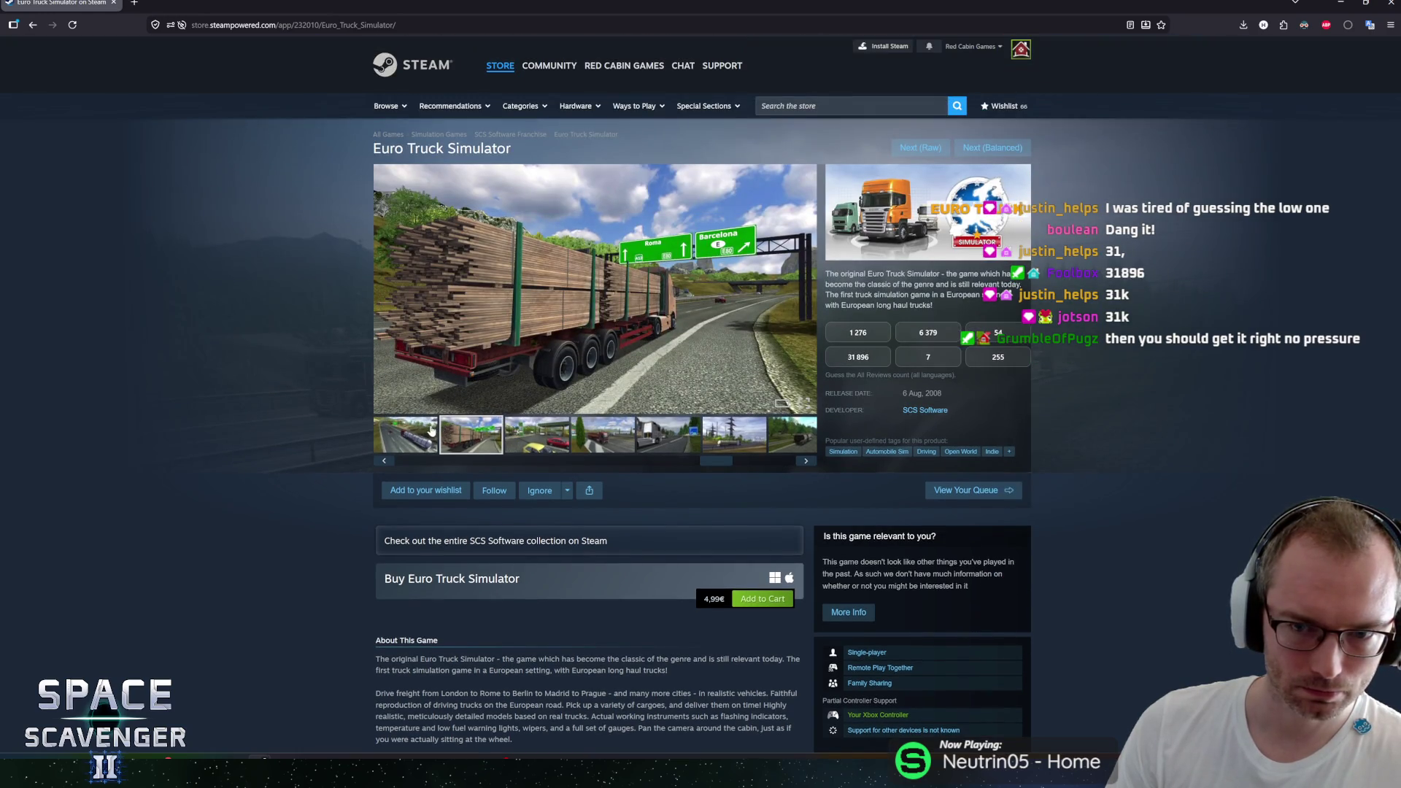
{"action": "scroll", "coordinate": [432, 431], "scroll_direction": "down", "scroll_amount": 4}
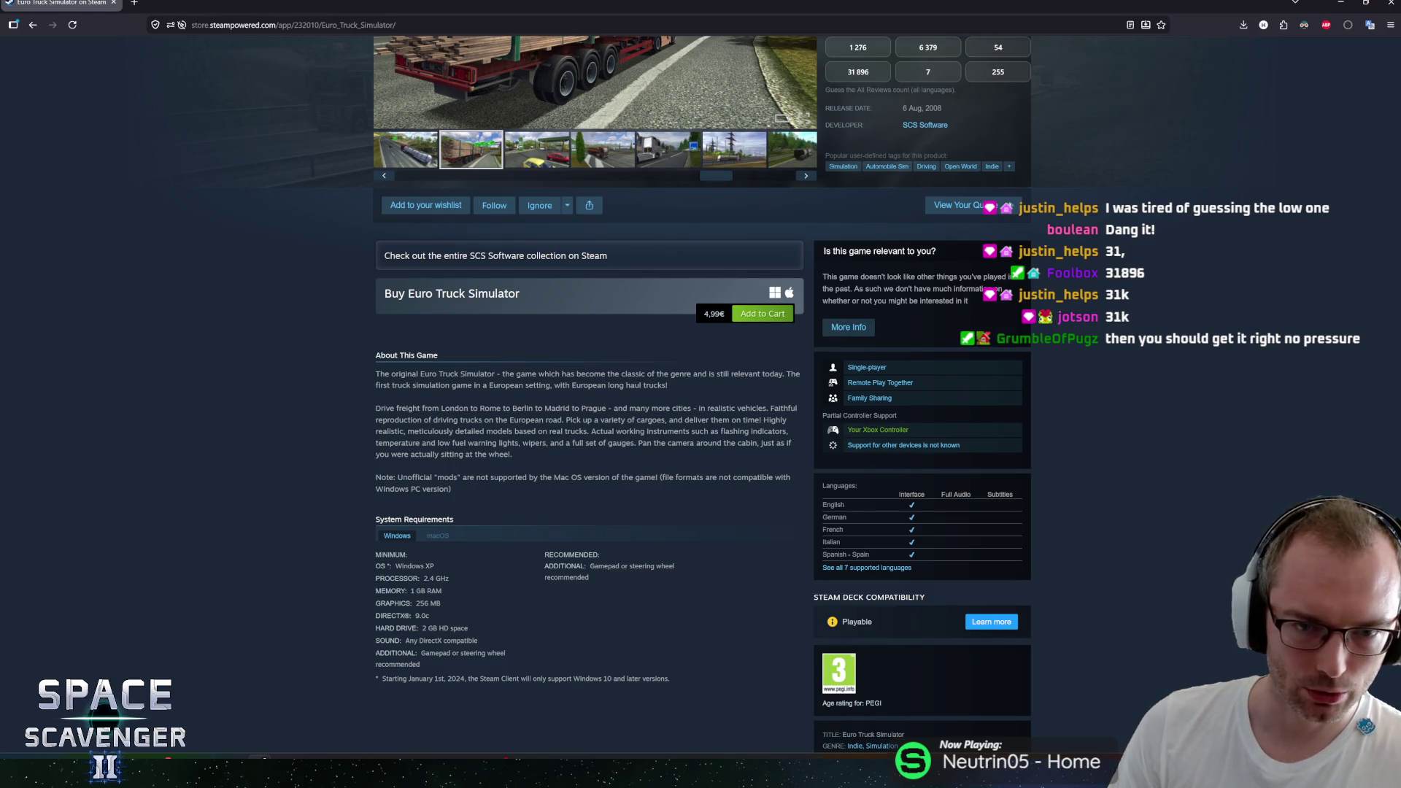
{"action": "scroll", "coordinate": [367, 262], "scroll_direction": "down", "scroll_amount": 3}
{"action": "scroll", "coordinate": [366, 263], "scroll_direction": "up", "scroll_amount": 7}
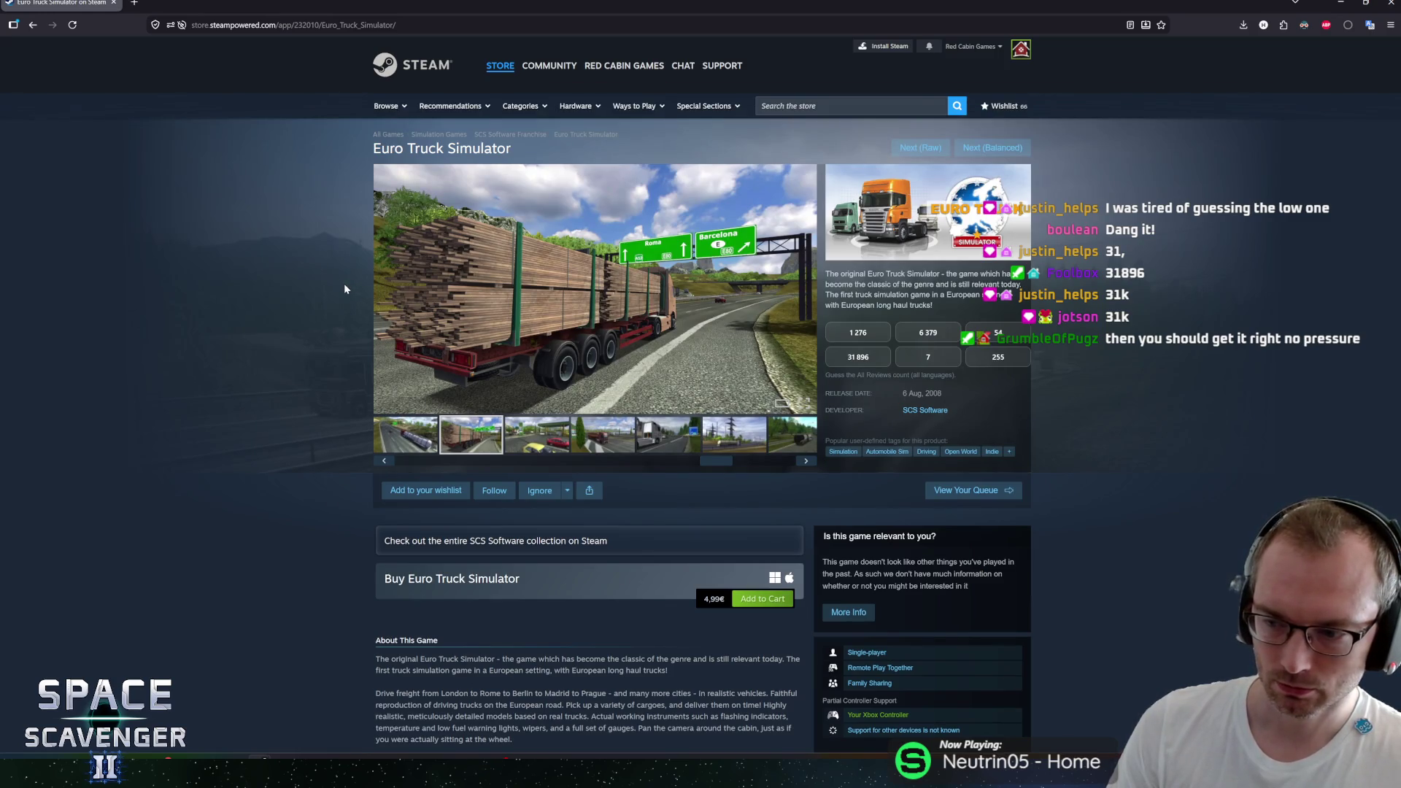
{"action": "left_click", "coordinate": [859, 362]}
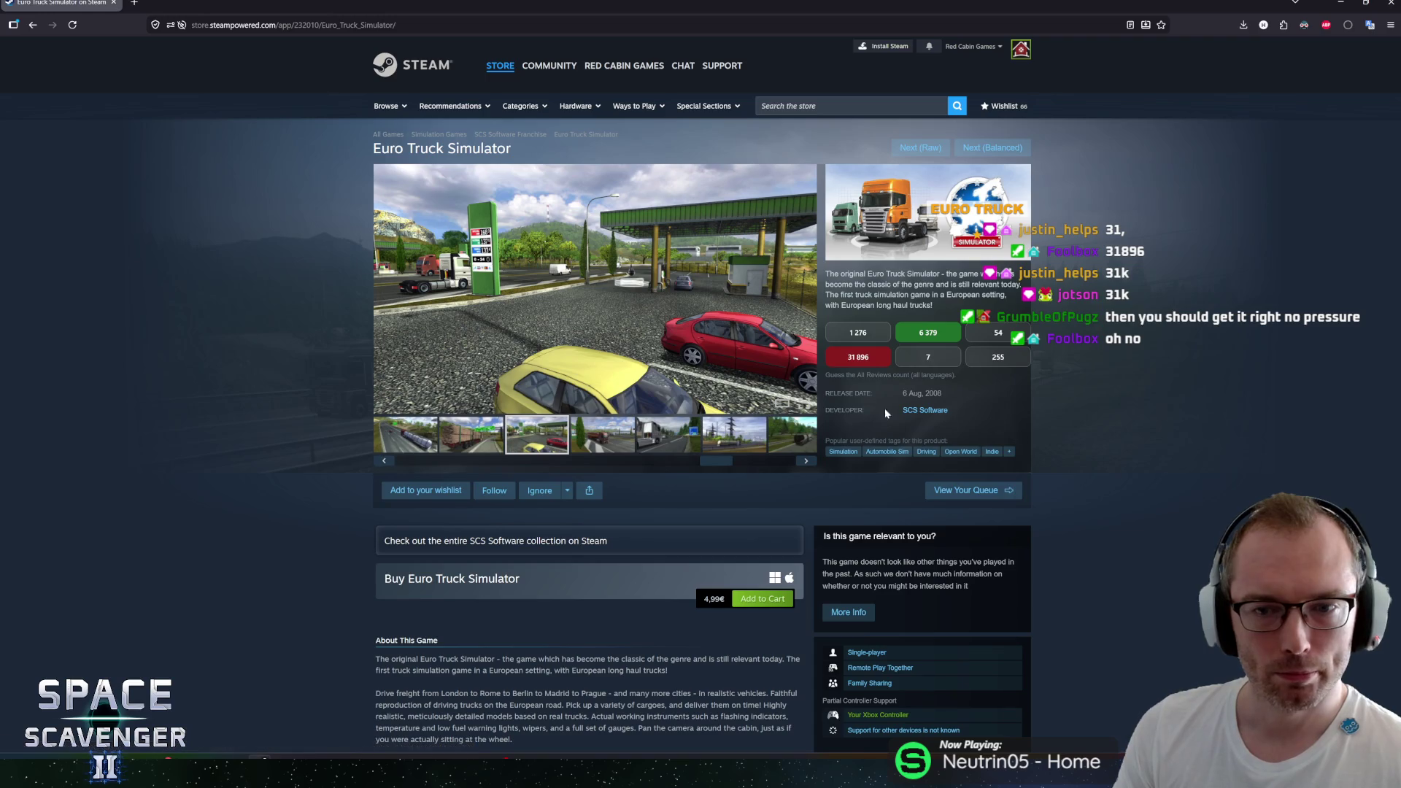
Step: Highlight and clear the release date, then go to the next suggestion, Surmount
{"action": "left_click_drag", "start_coordinate": [832, 393], "coordinate": [942, 394]}
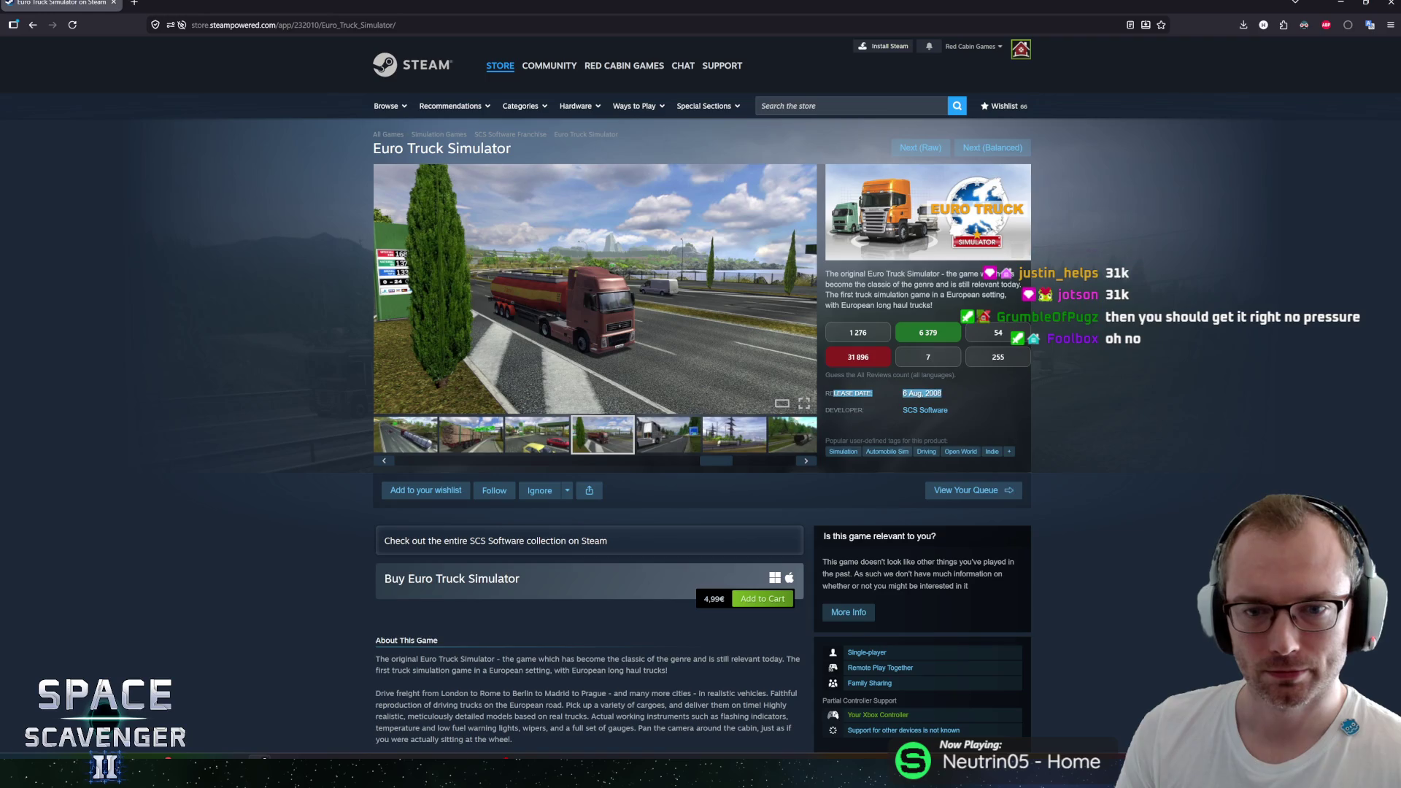
{"action": "left_click", "coordinate": [848, 422]}
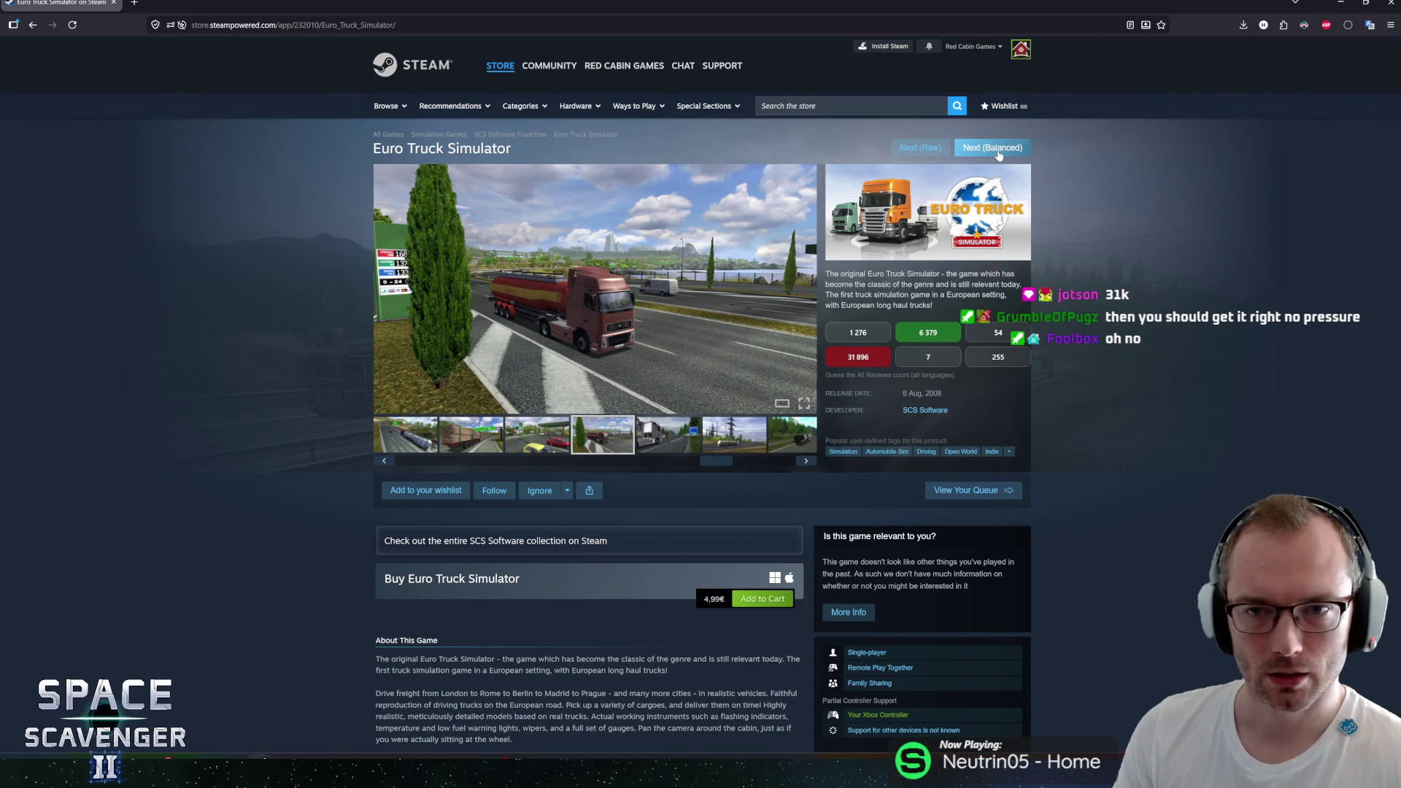
{"action": "scroll", "coordinate": [1071, 296], "scroll_direction": "down", "scroll_amount": 5}
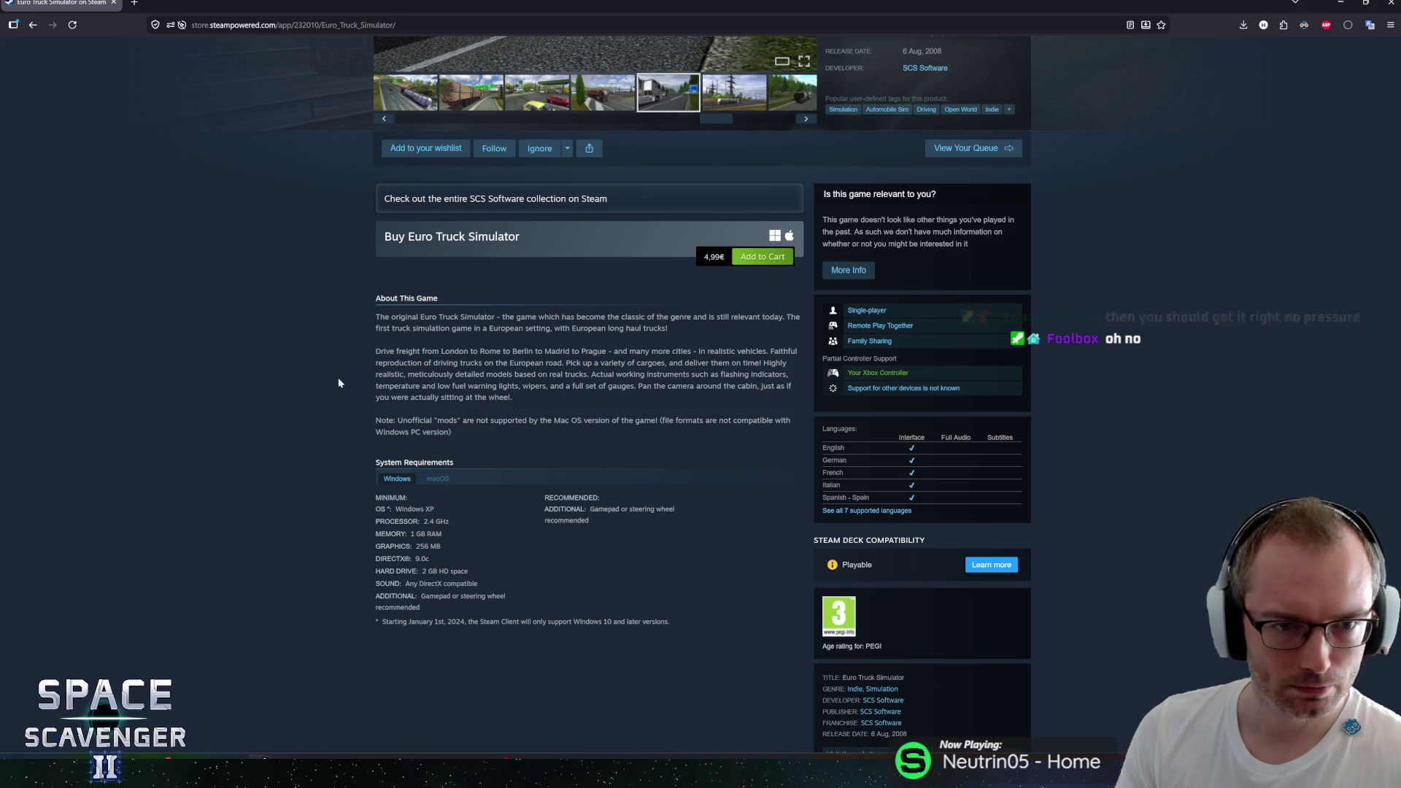
{"action": "scroll", "coordinate": [336, 391], "scroll_direction": "up", "scroll_amount": 5}
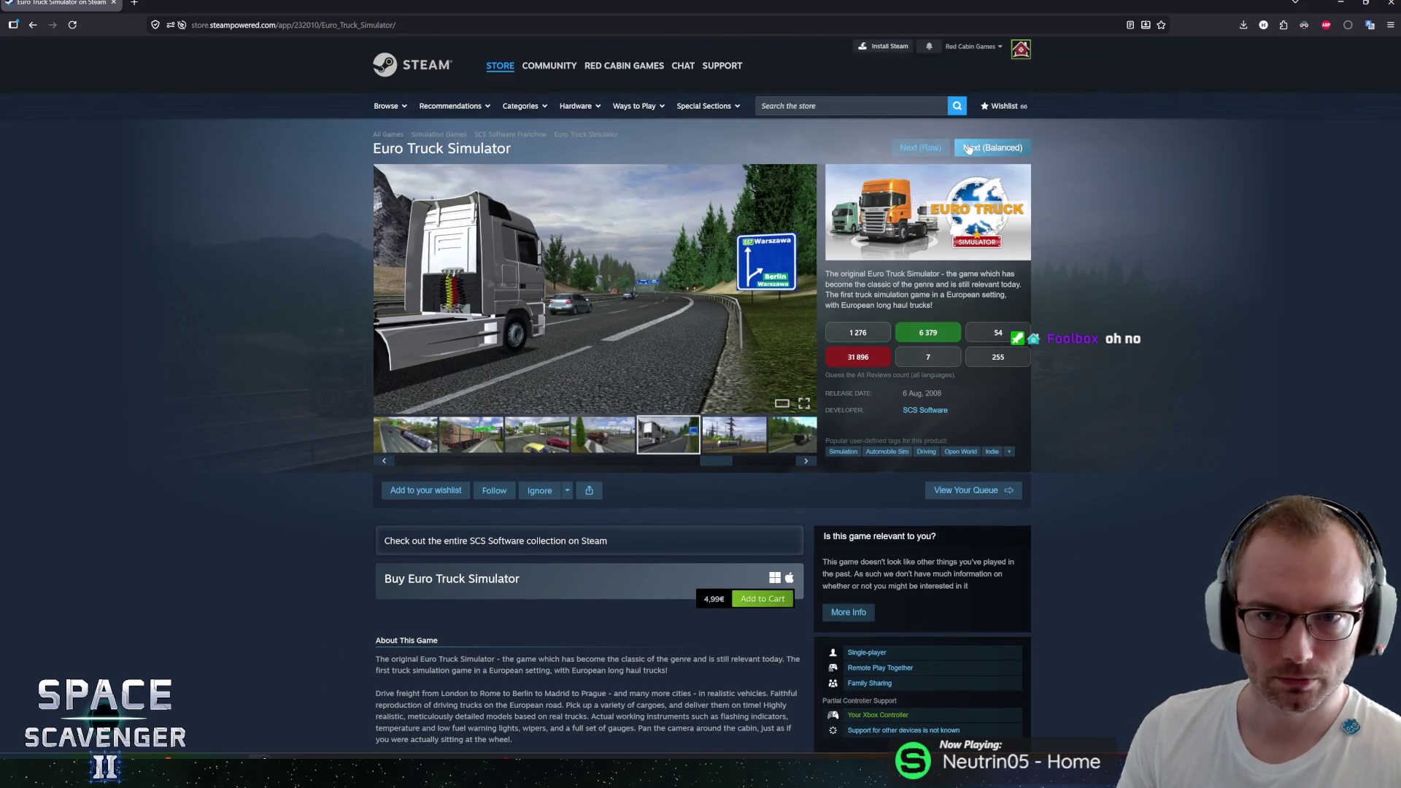
{"action": "left_click", "coordinate": [992, 147]}
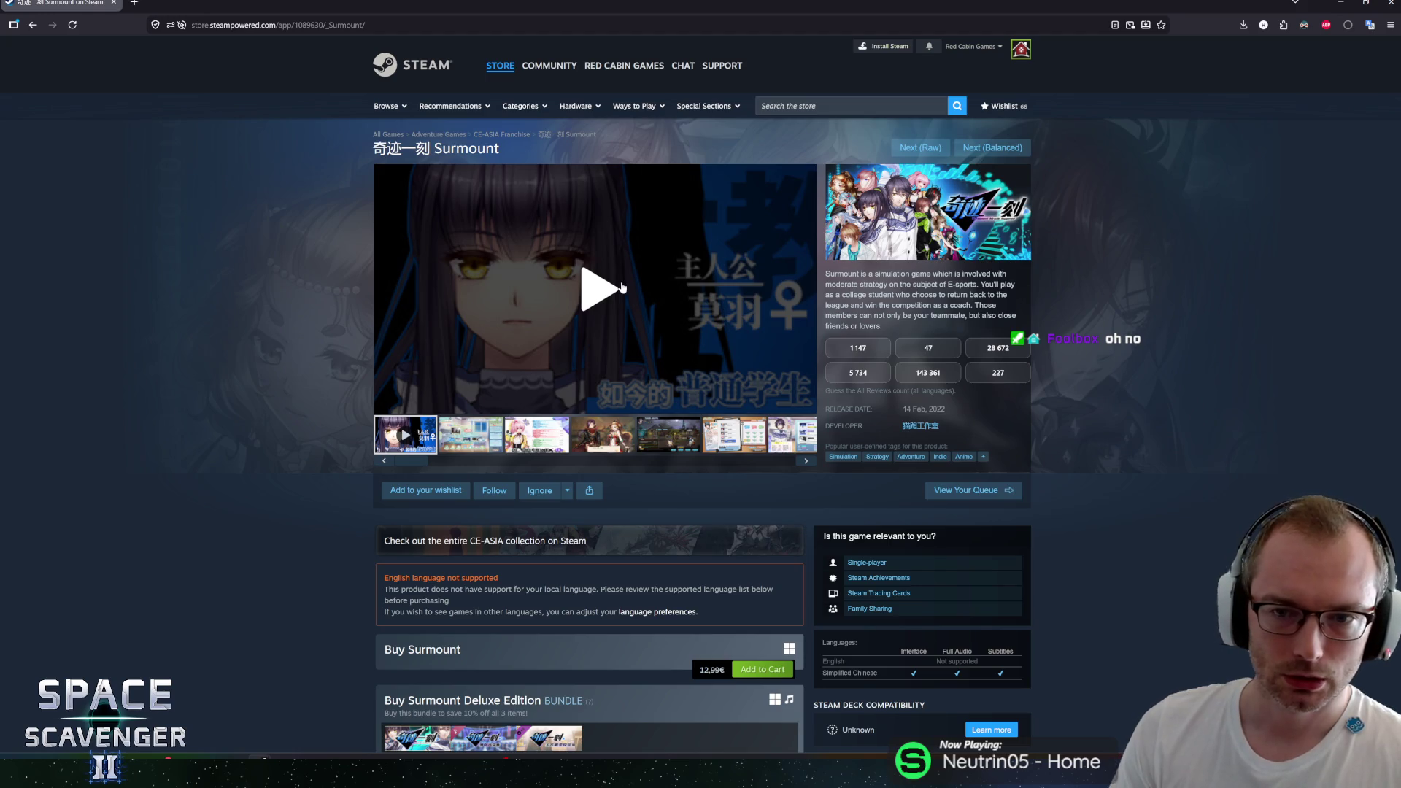
Step: Start the Surmount trailer and highlight the end of its description
{"action": "left_click", "coordinate": [613, 292]}
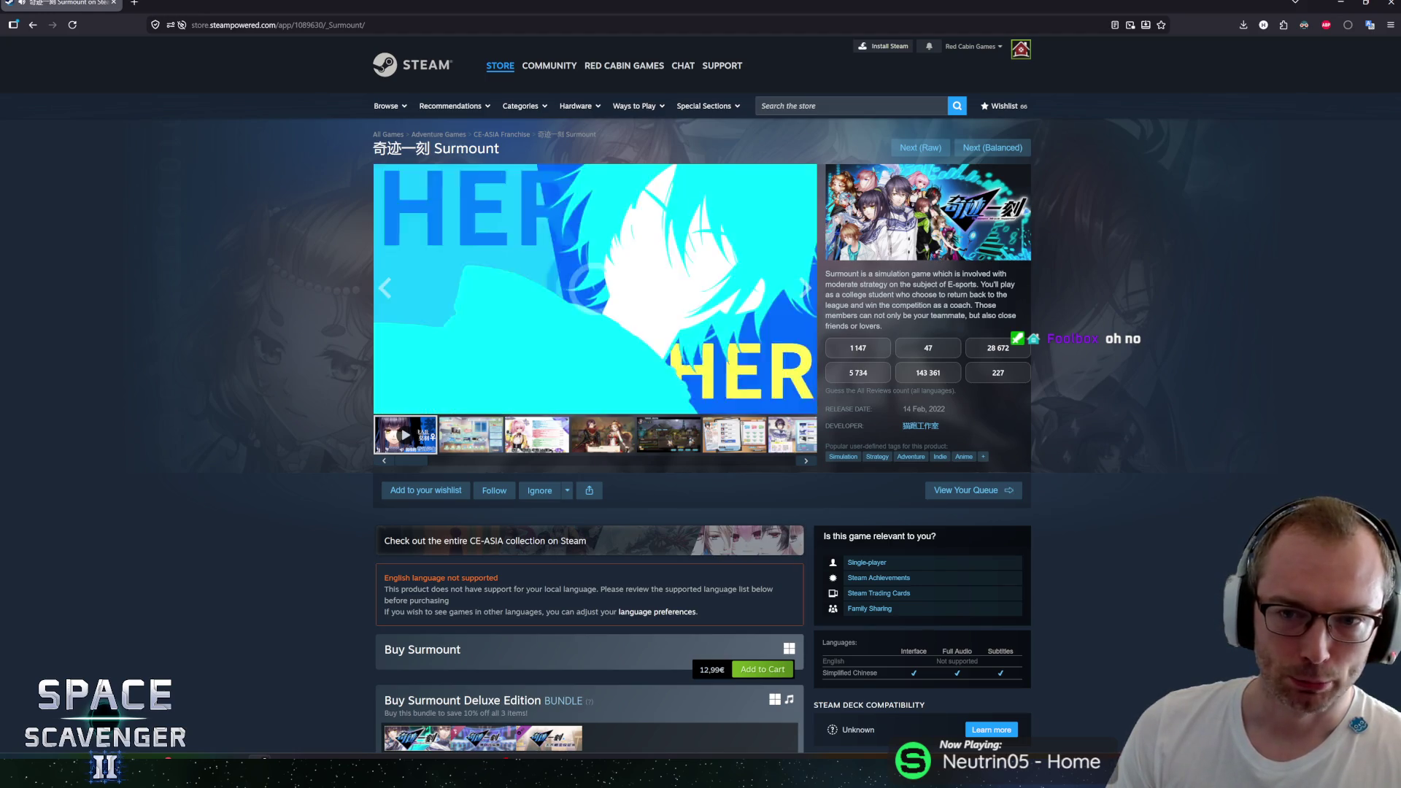
{"action": "mouse_move", "coordinate": [865, 305]}
{"action": "left_mouse_down"}
{"action": "mouse_move", "coordinate": [1017, 317]}
{"action": "mouse_move", "coordinate": [885, 326]}
{"action": "left_mouse_up"}
{"action": "left_click", "coordinate": [884, 326]}
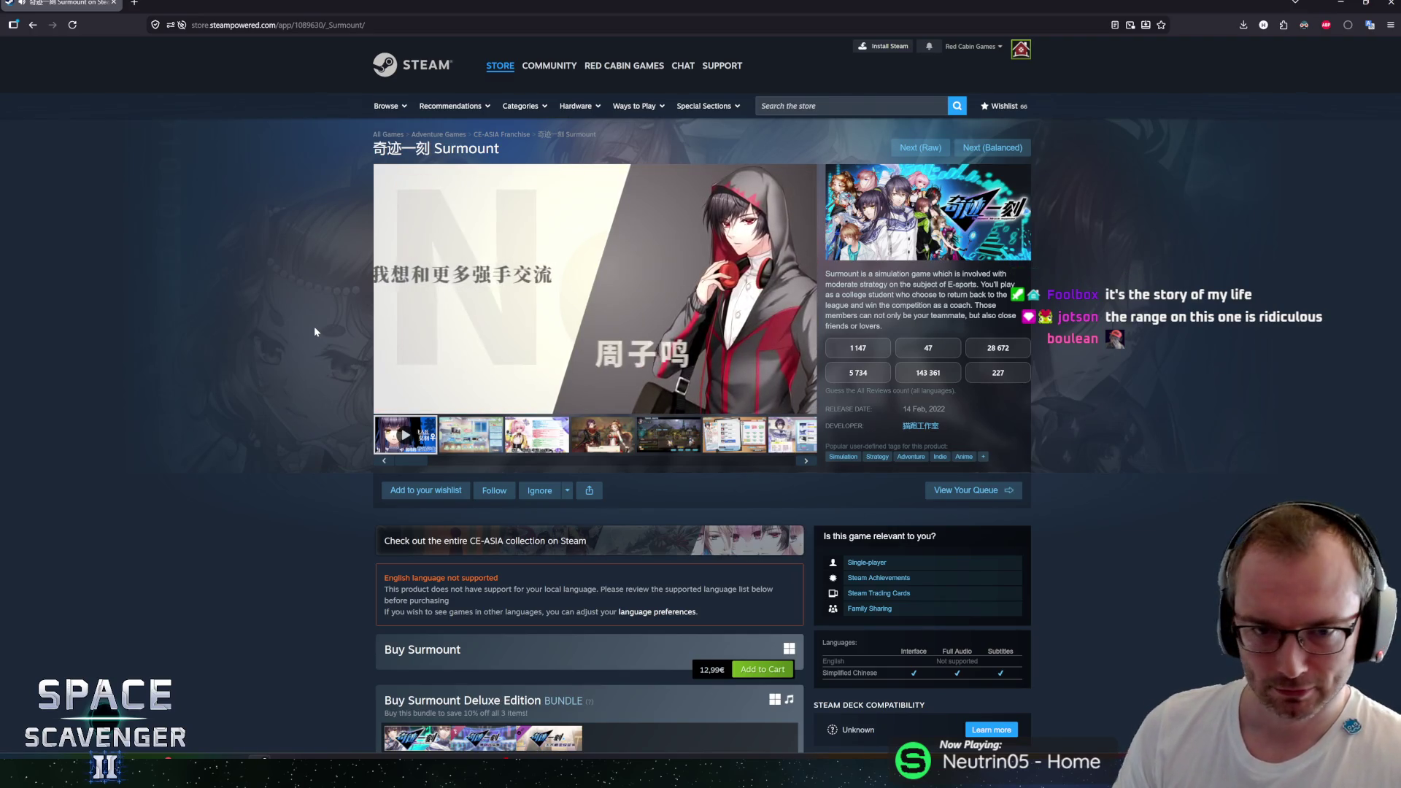
{"action": "scroll", "coordinate": [313, 324], "scroll_direction": "down", "scroll_amount": 1}
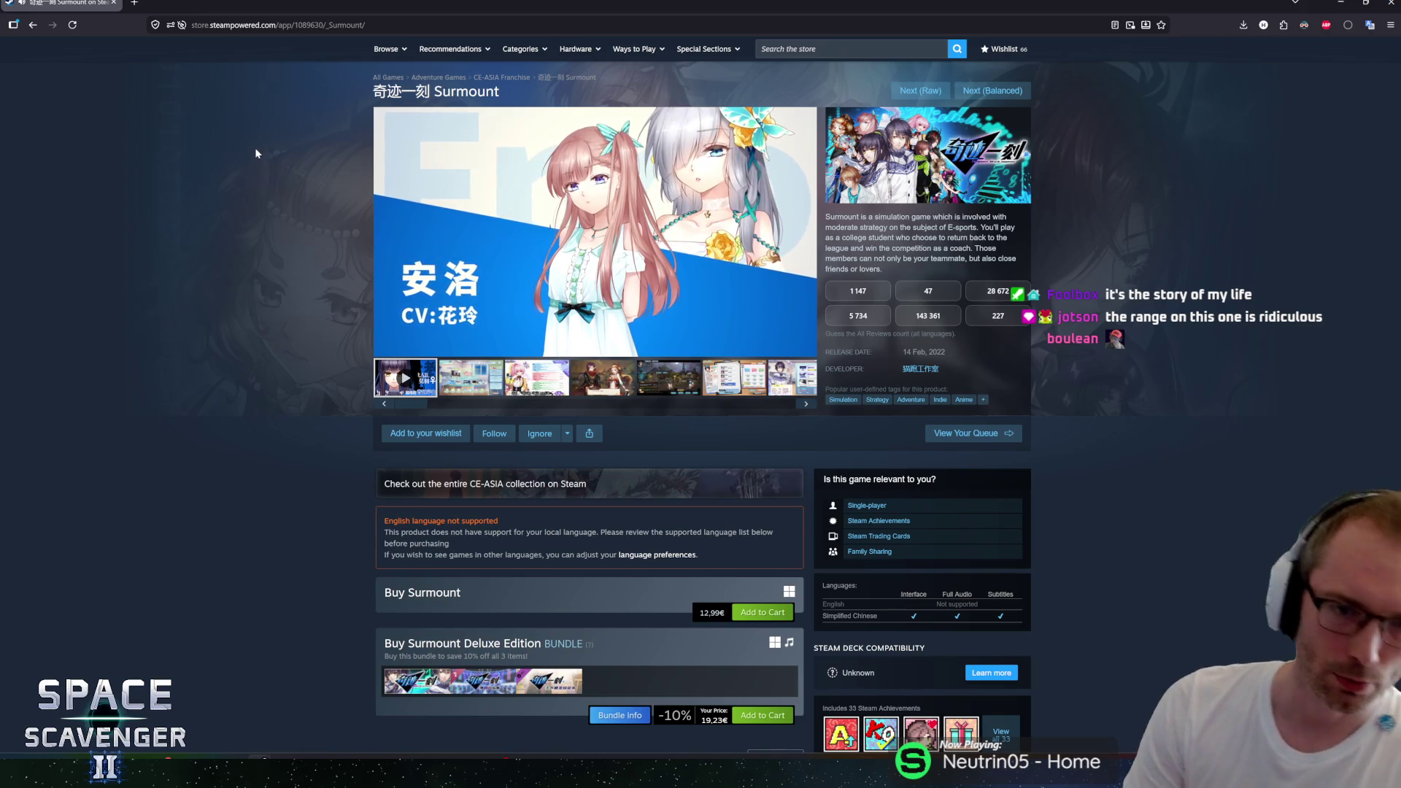
Step: Skip ahead in the trailer, then open the second of 16 screenshots full-screen
{"action": "mouse_move", "coordinate": [441, 232]}
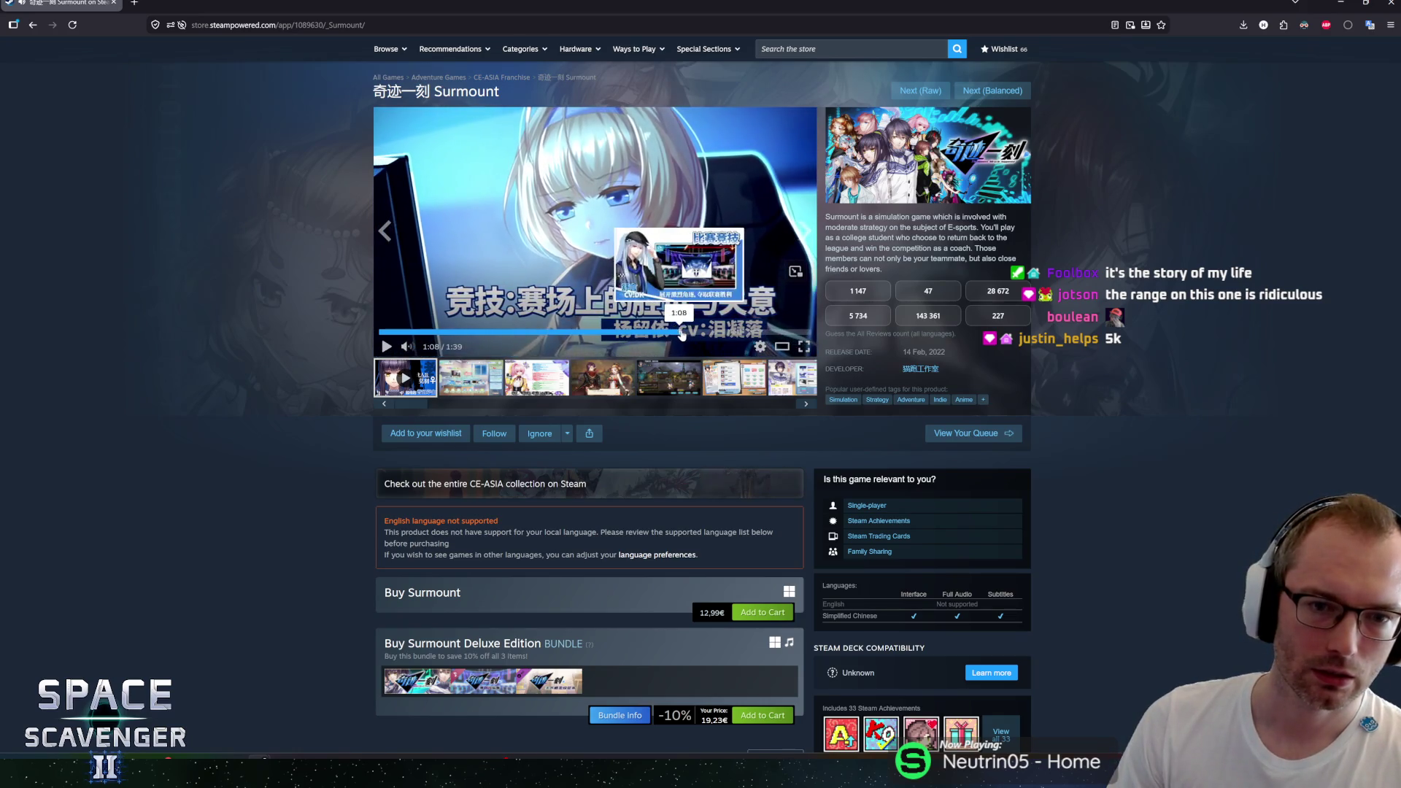
{"action": "left_click", "coordinate": [759, 332]}
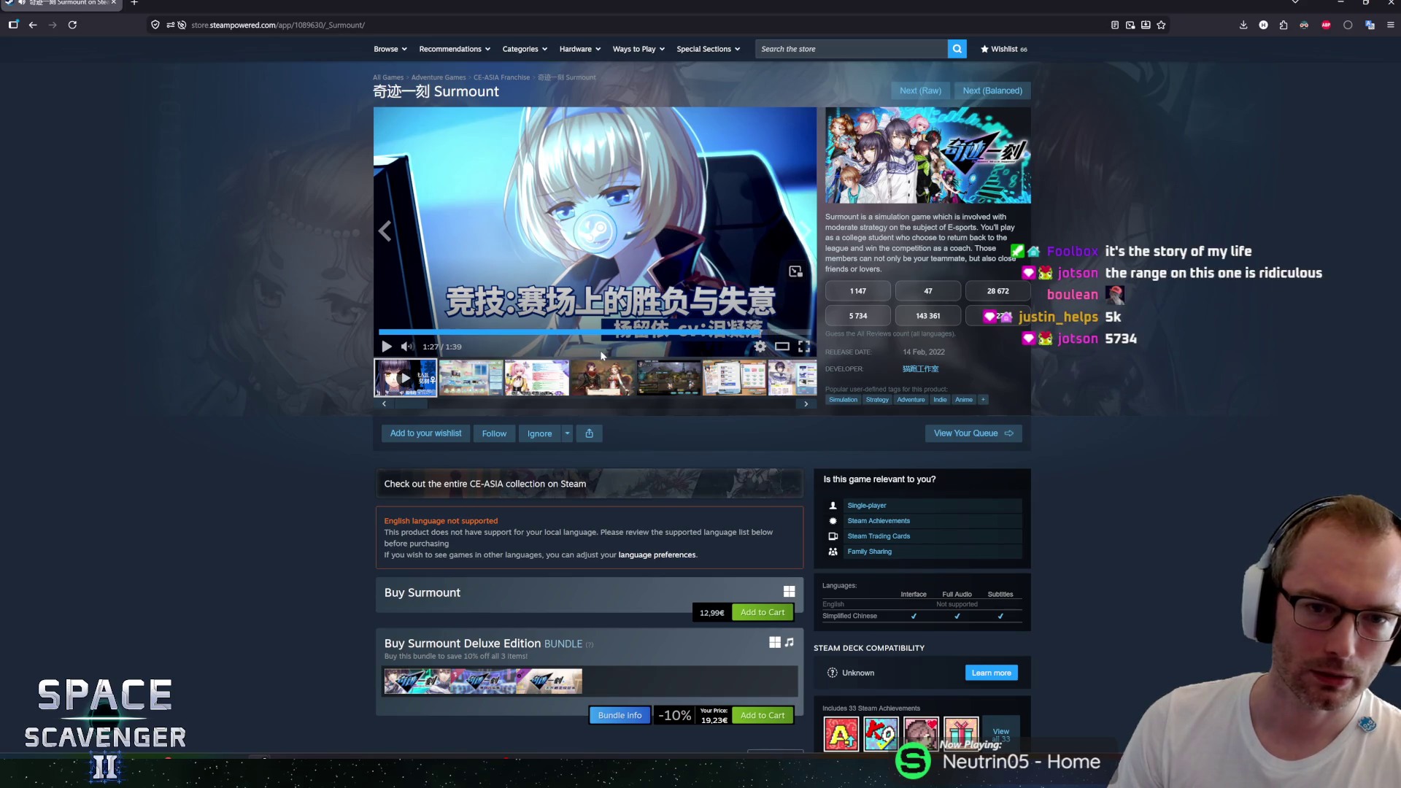
{"action": "left_click", "coordinate": [474, 379]}
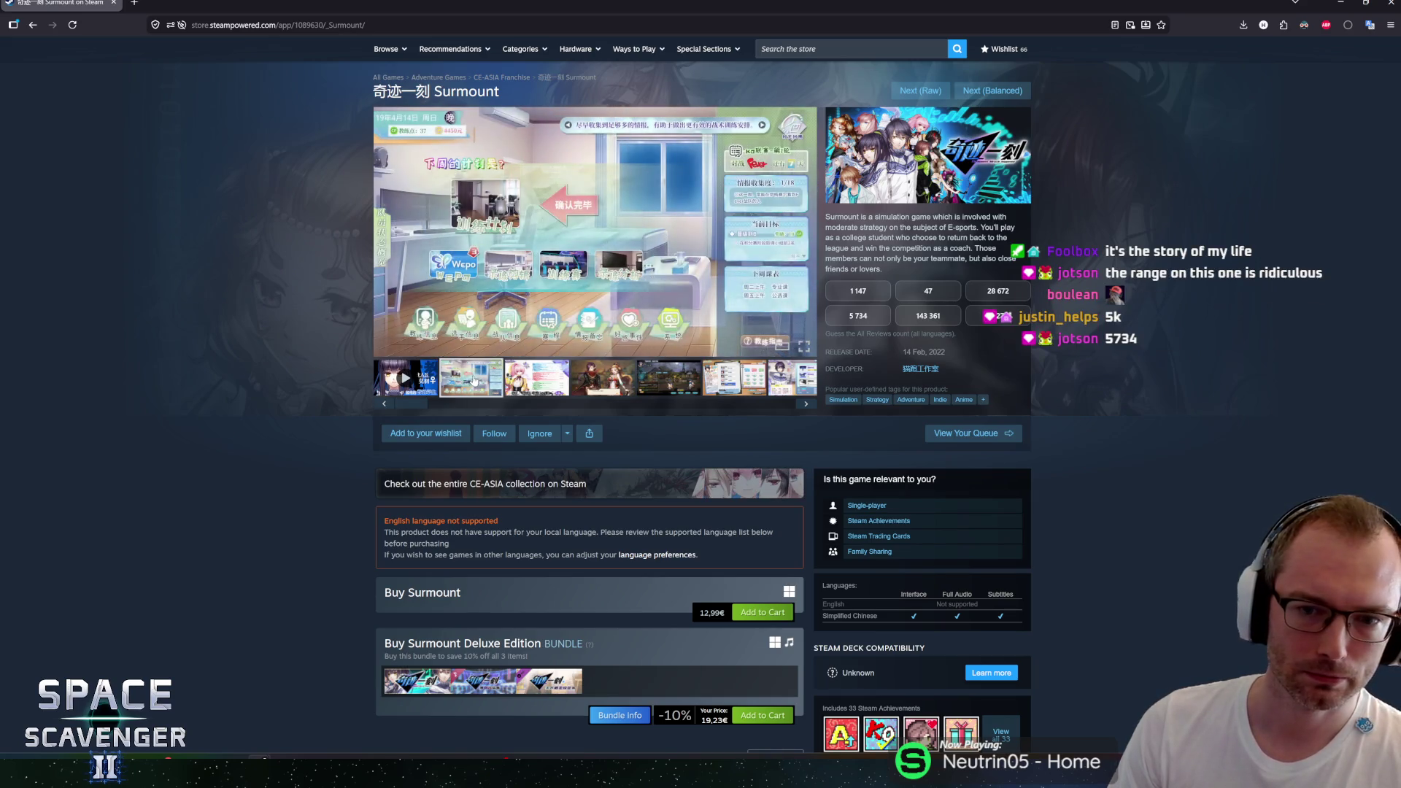
{"action": "left_click", "coordinate": [635, 248]}
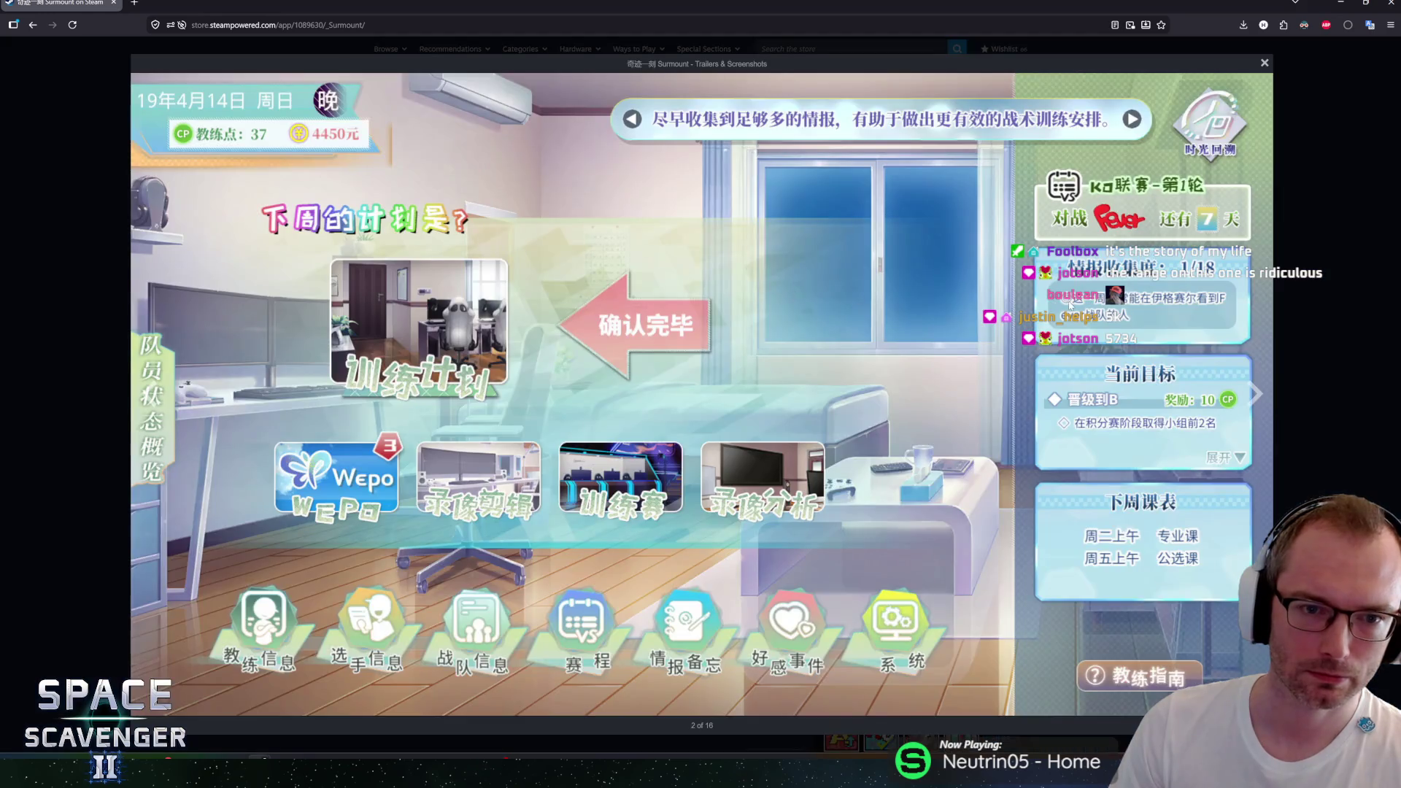
Step: Step through Surmount screenshots to 9 of 16, then close the full-screen gallery
{"action": "left_click", "coordinate": [1253, 393]}
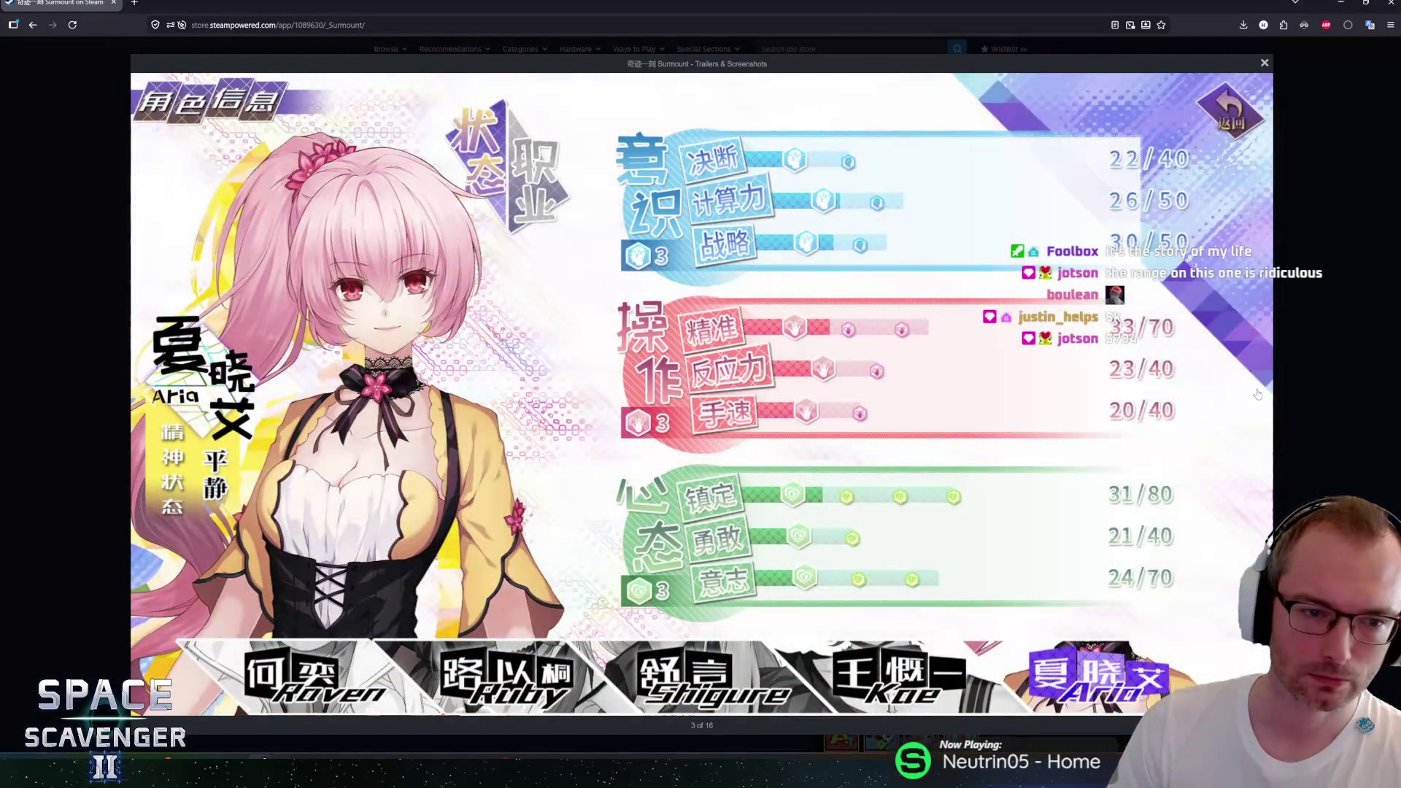
{"action": "left_click", "coordinate": [1256, 394]}
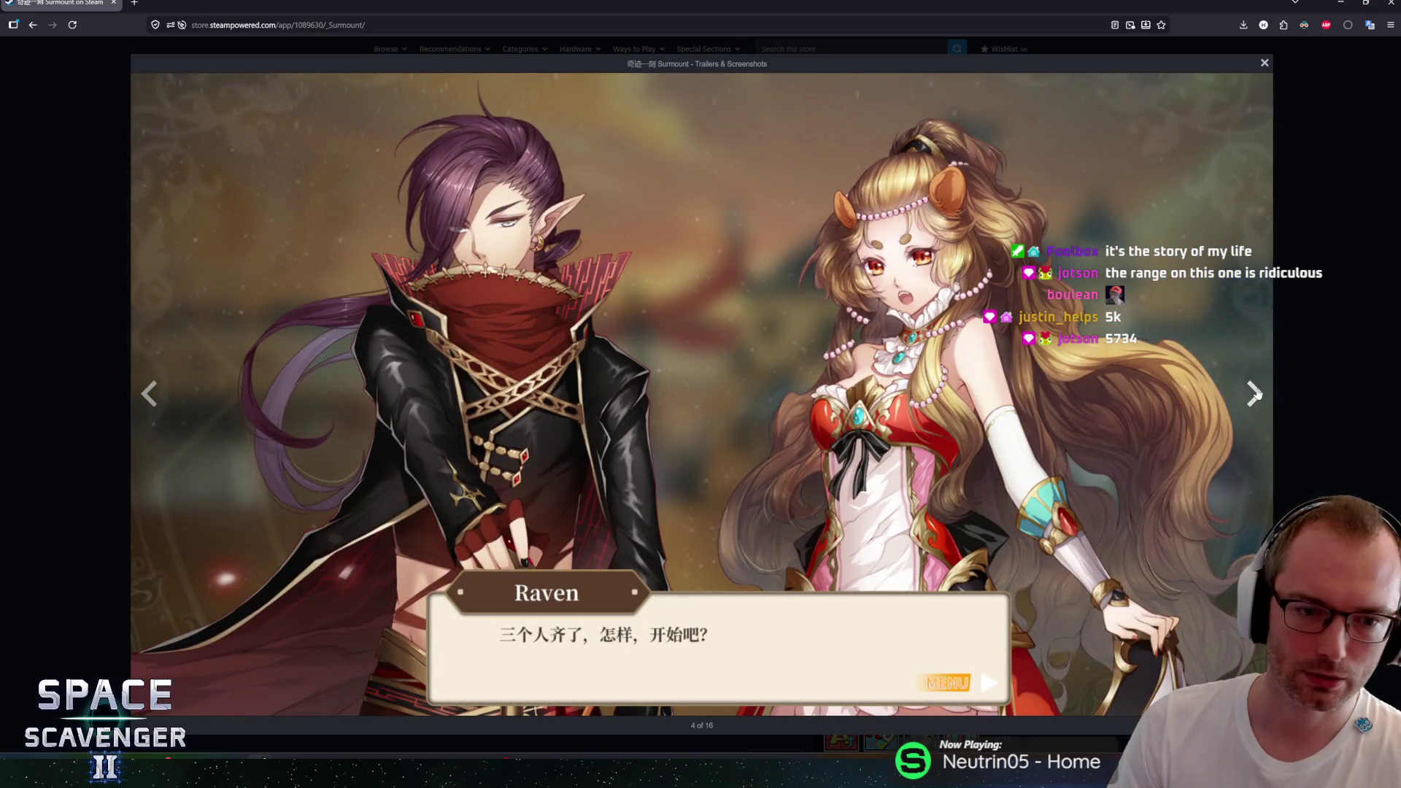
{"action": "left_click", "coordinate": [1256, 393]}
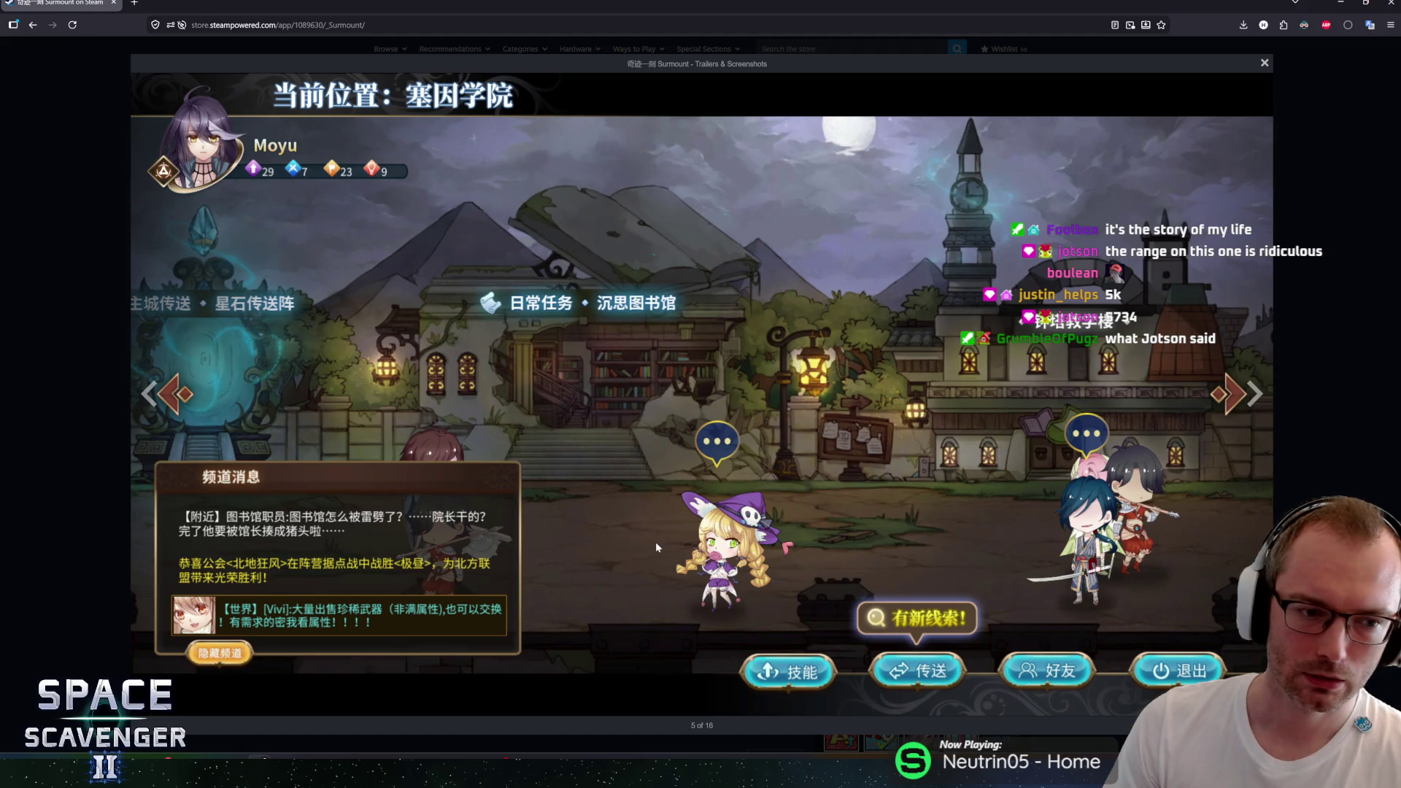
{"action": "left_click", "coordinate": [1249, 396]}
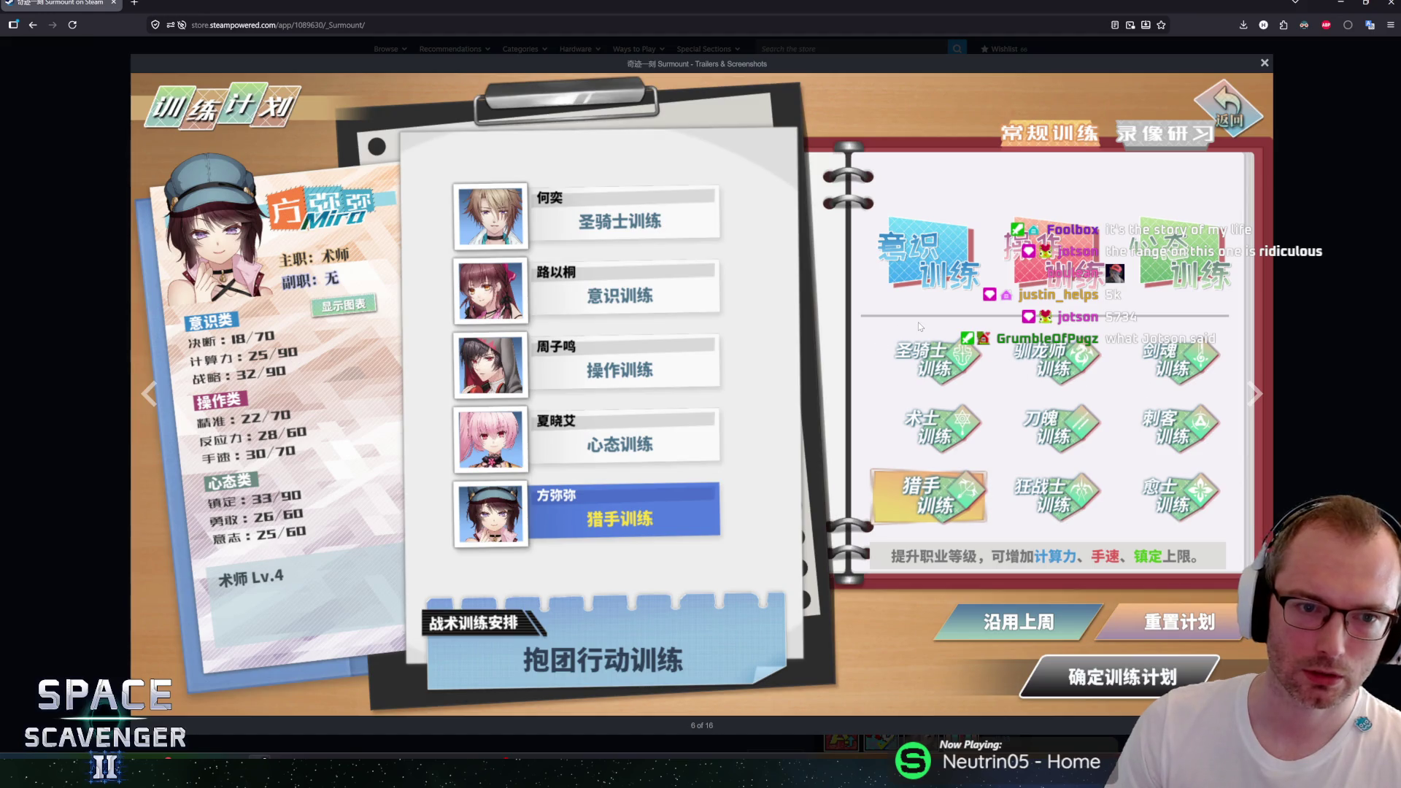
{"action": "left_click", "coordinate": [1255, 392]}
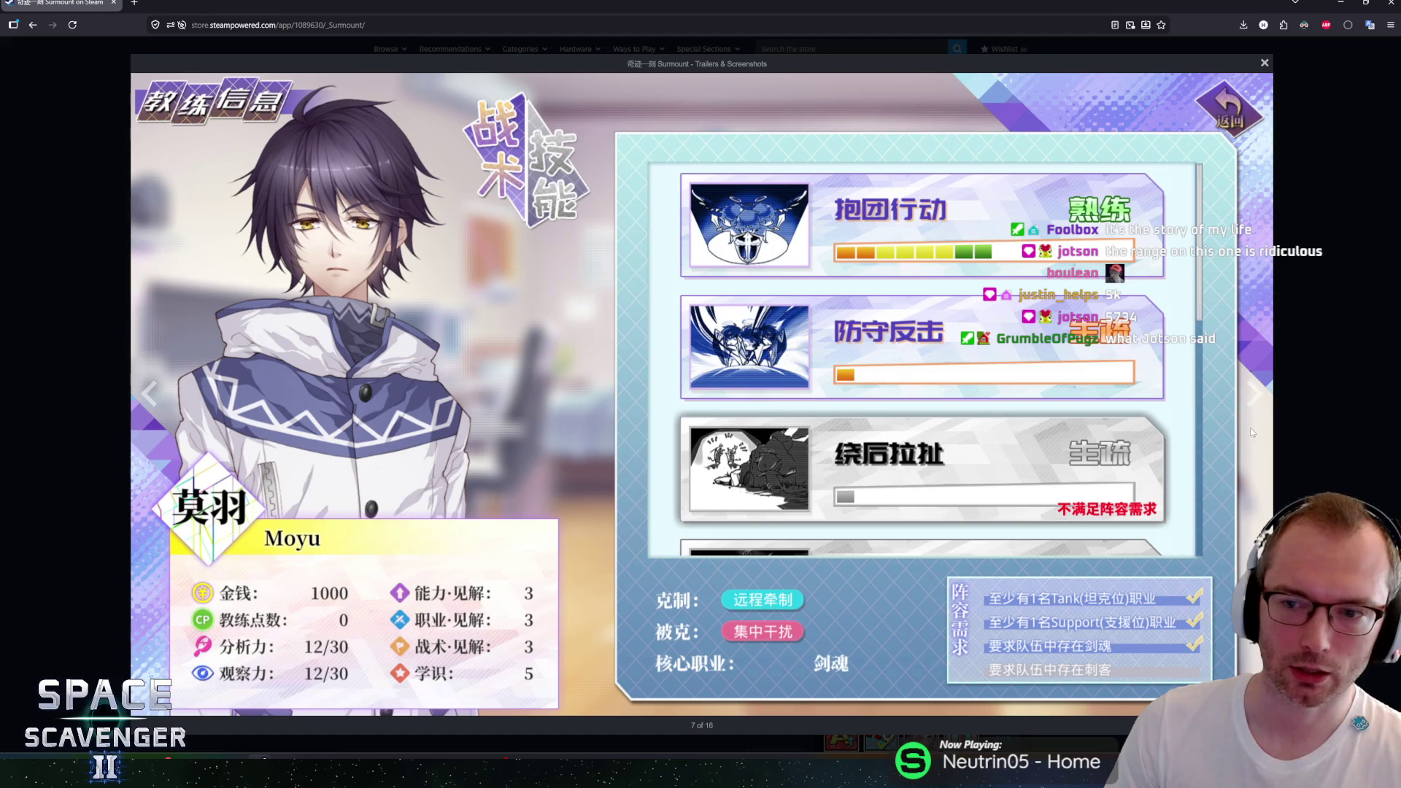
{"action": "left_click", "coordinate": [1251, 395]}
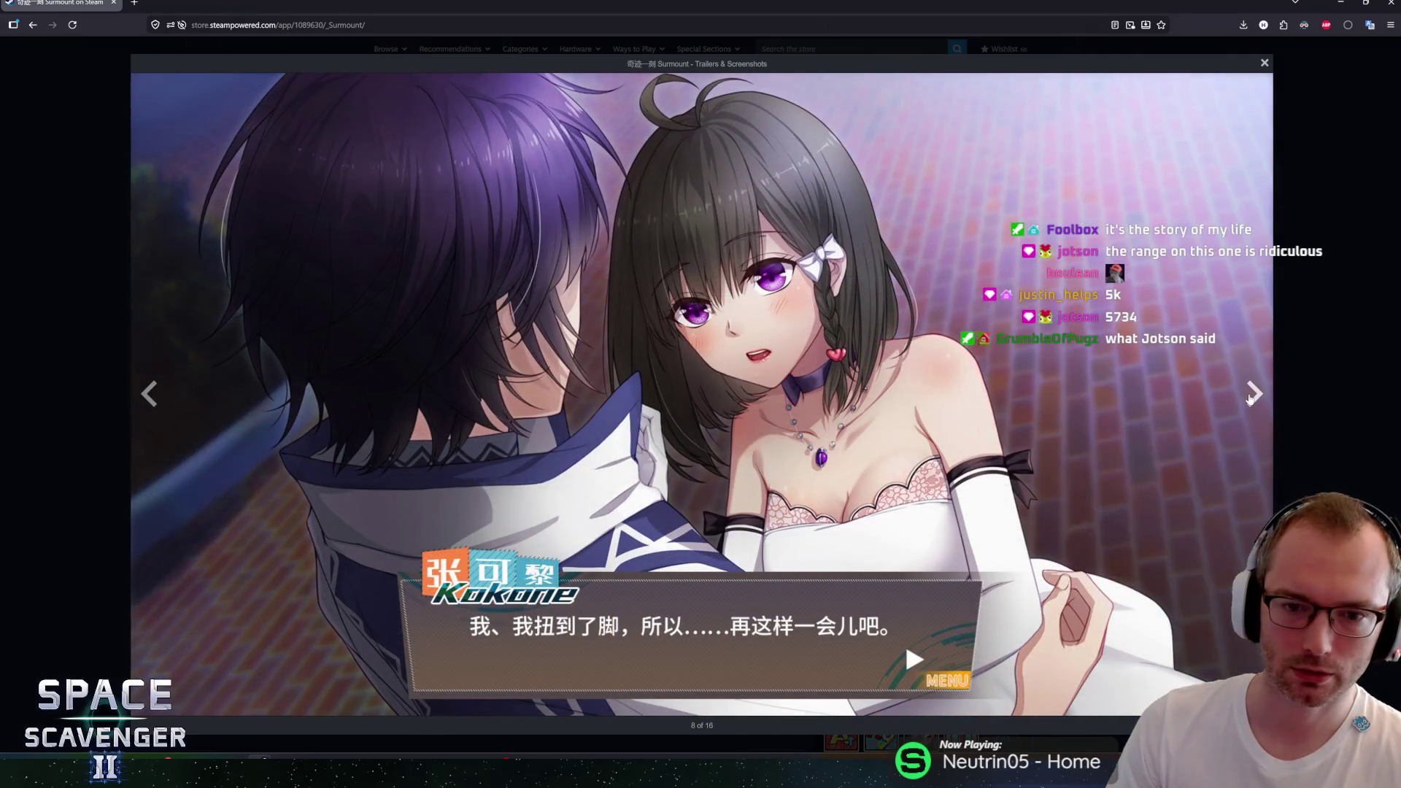
{"action": "left_click", "coordinate": [1249, 396]}
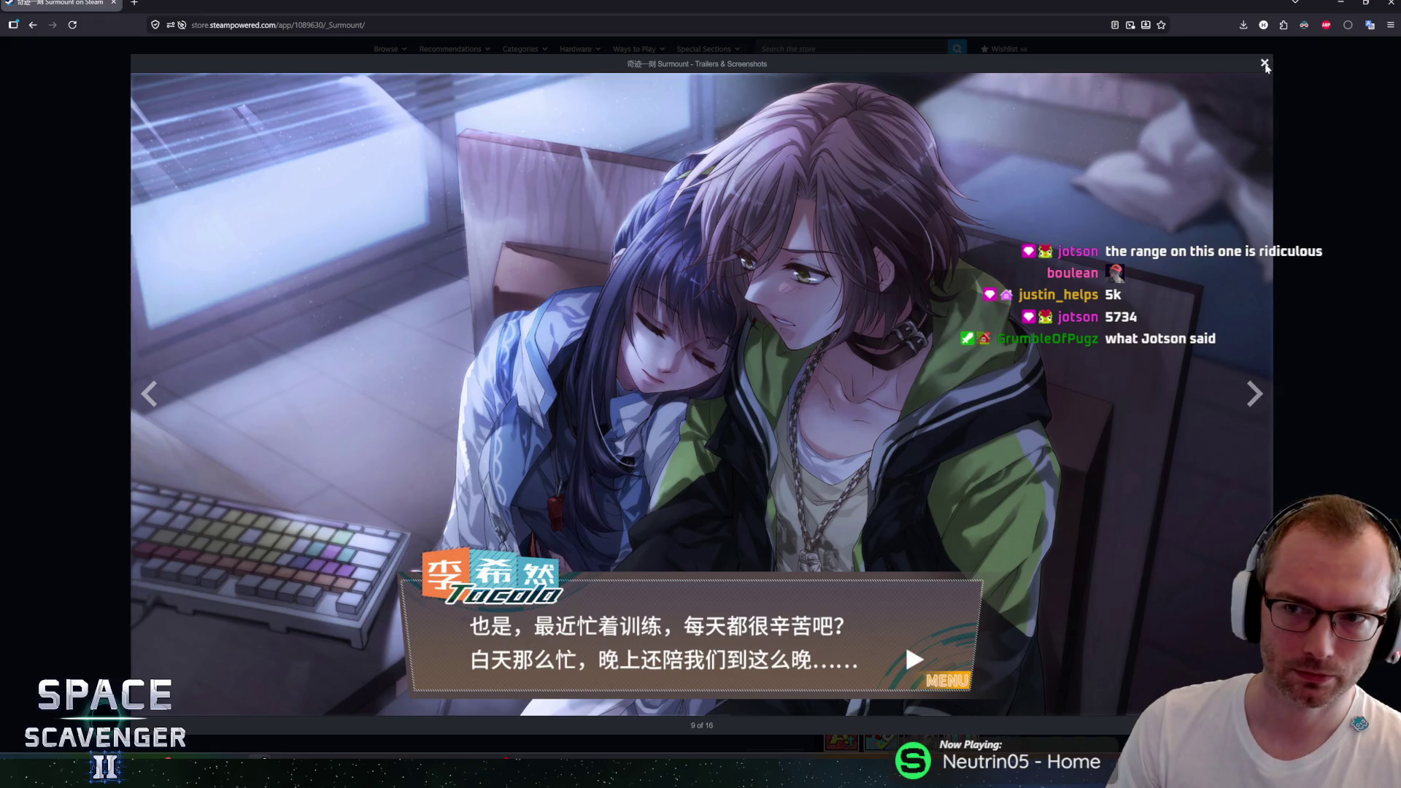
{"action": "left_click", "coordinate": [1264, 63]}
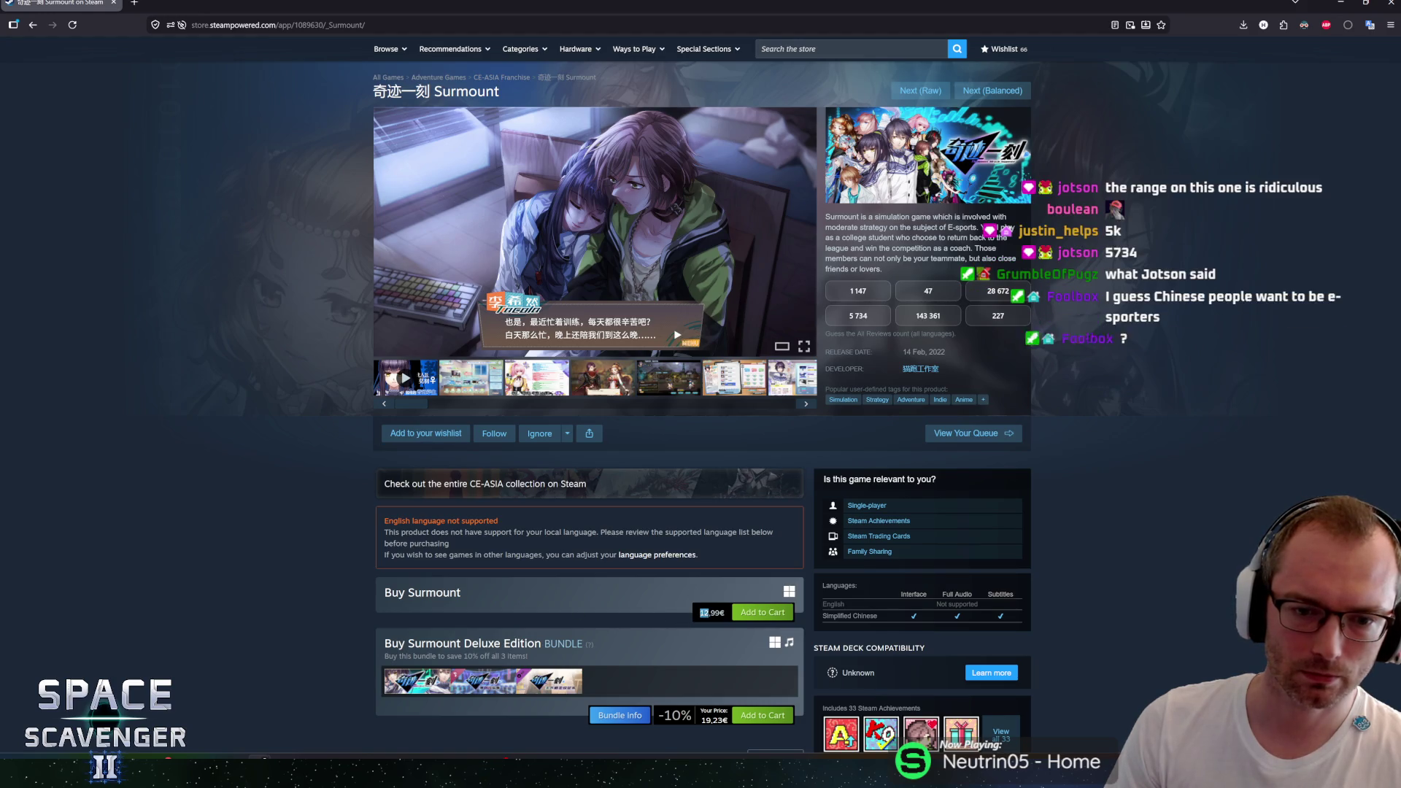
{"action": "scroll", "coordinate": [278, 285], "scroll_direction": "down", "scroll_amount": 2}
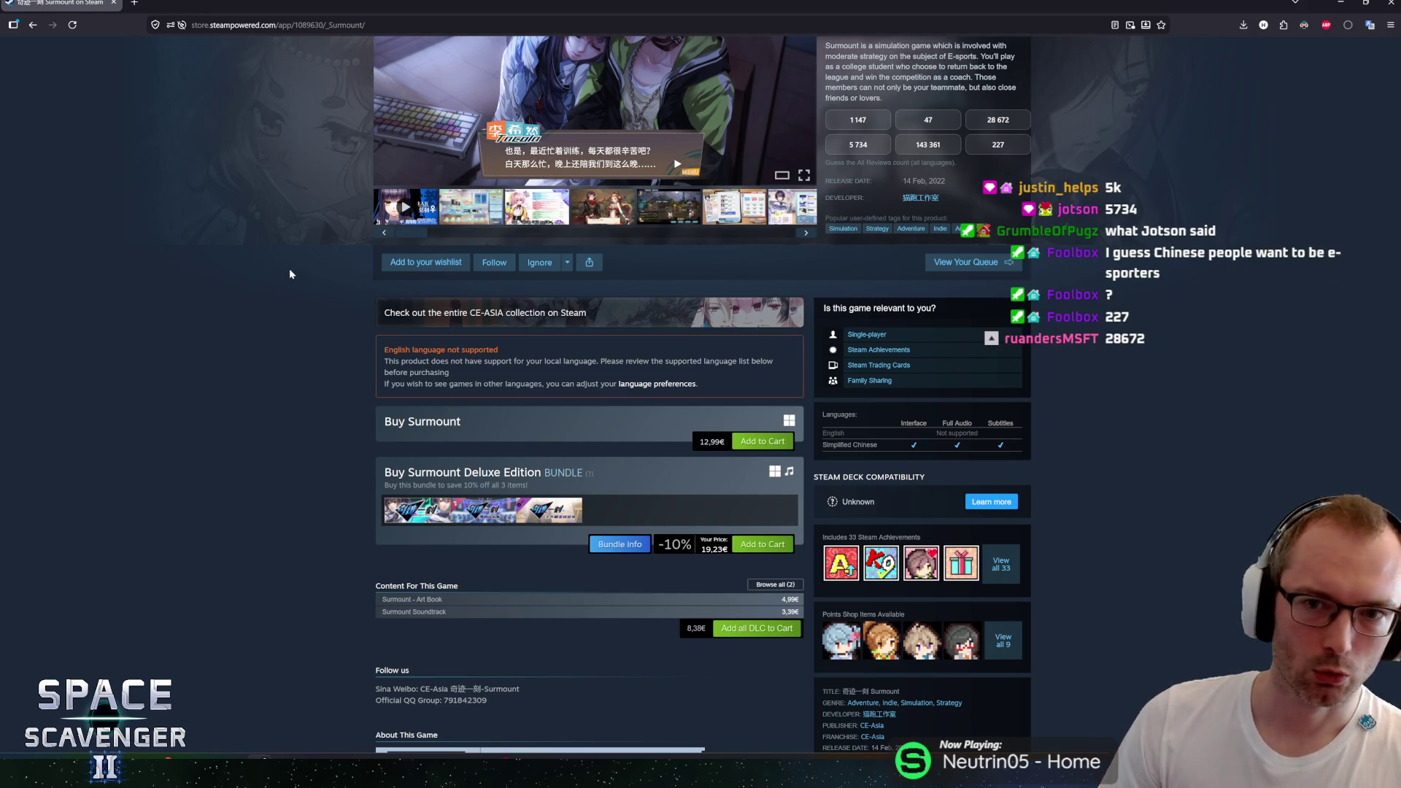
Step: Scroll through Surmount's description and system requirements, selecting the 14 Feb, 2022 release date
{"action": "scroll", "coordinate": [290, 274], "scroll_direction": "down", "scroll_amount": 1}
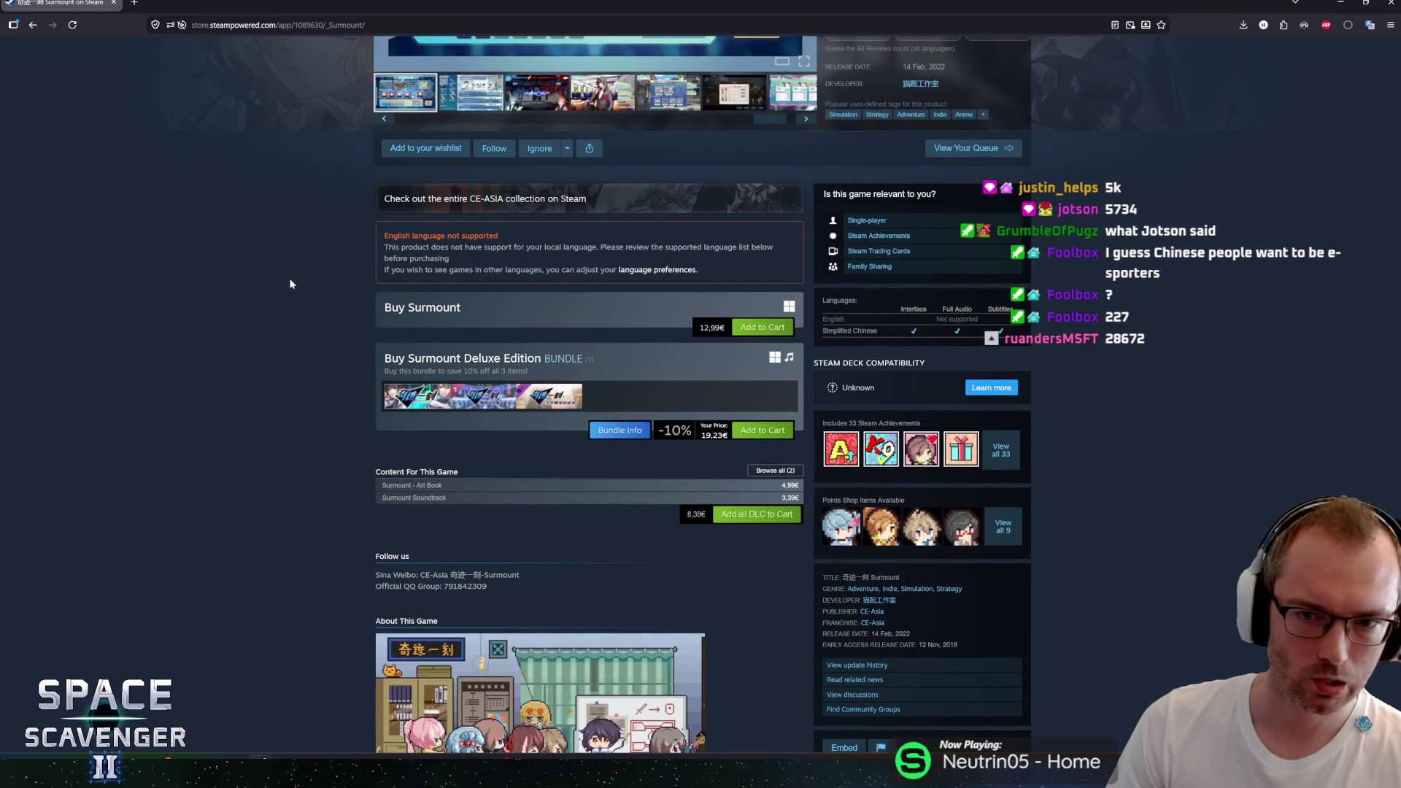
{"action": "scroll", "coordinate": [290, 284], "scroll_direction": "up", "scroll_amount": 3}
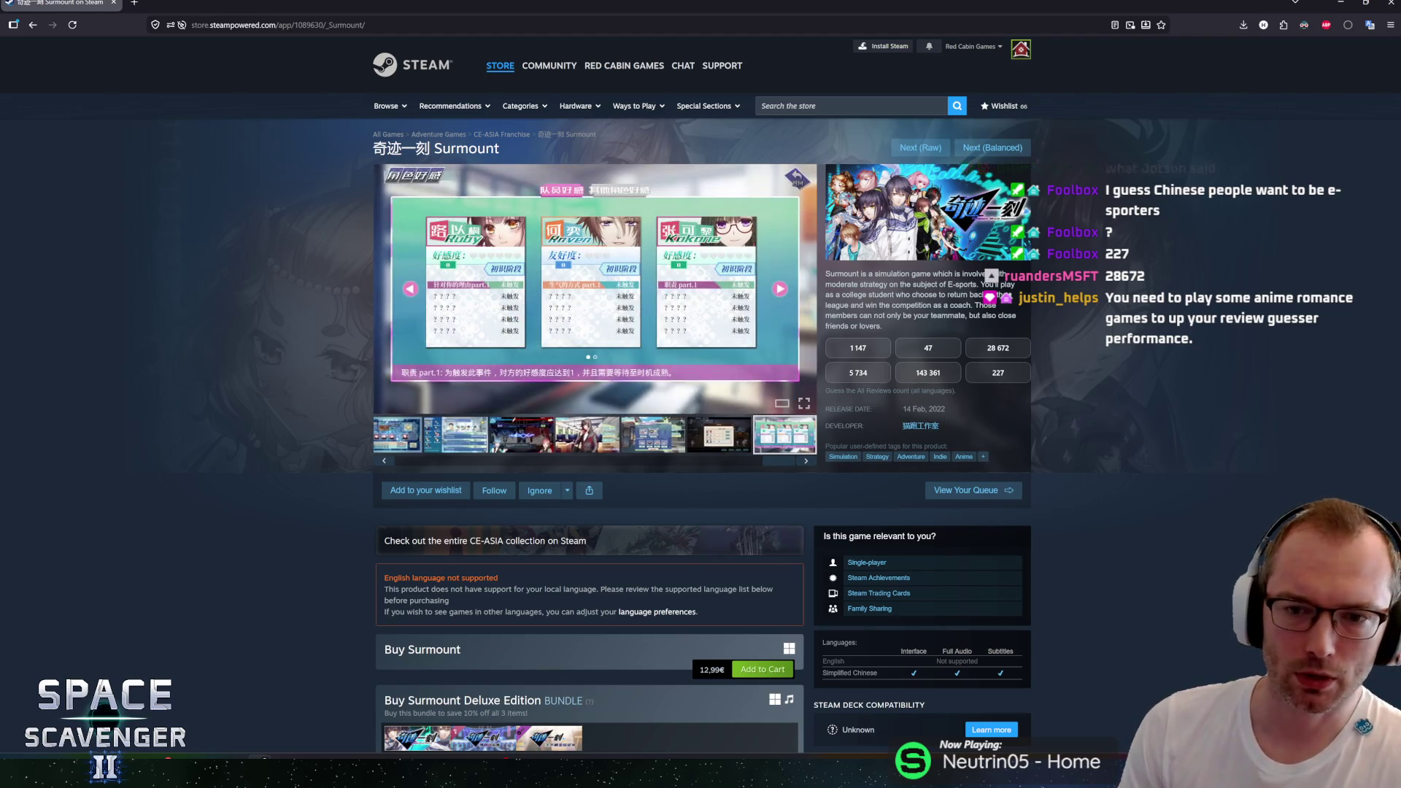
{"action": "triple_click", "coordinate": [923, 408]}
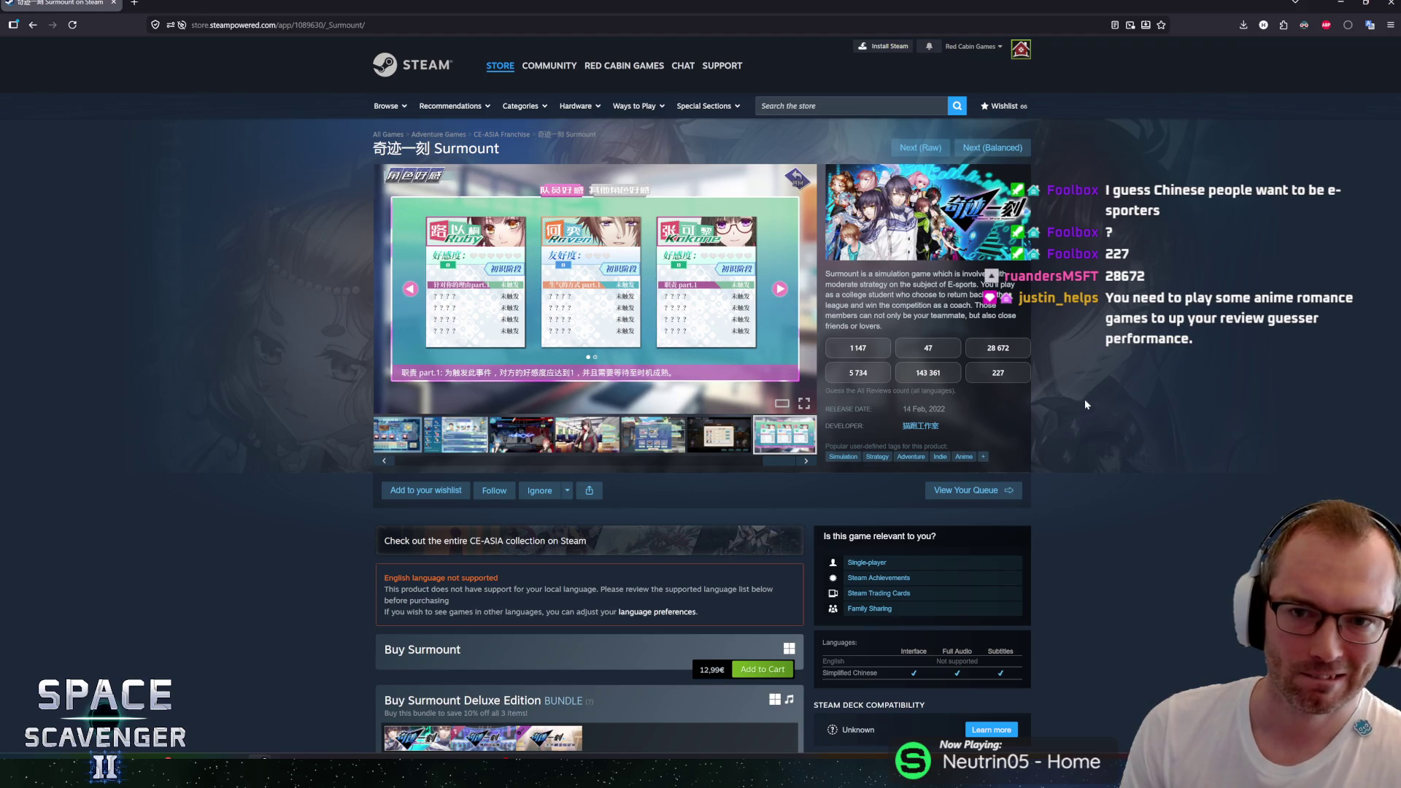
{"action": "scroll", "coordinate": [1093, 393], "scroll_direction": "down", "scroll_amount": 4}
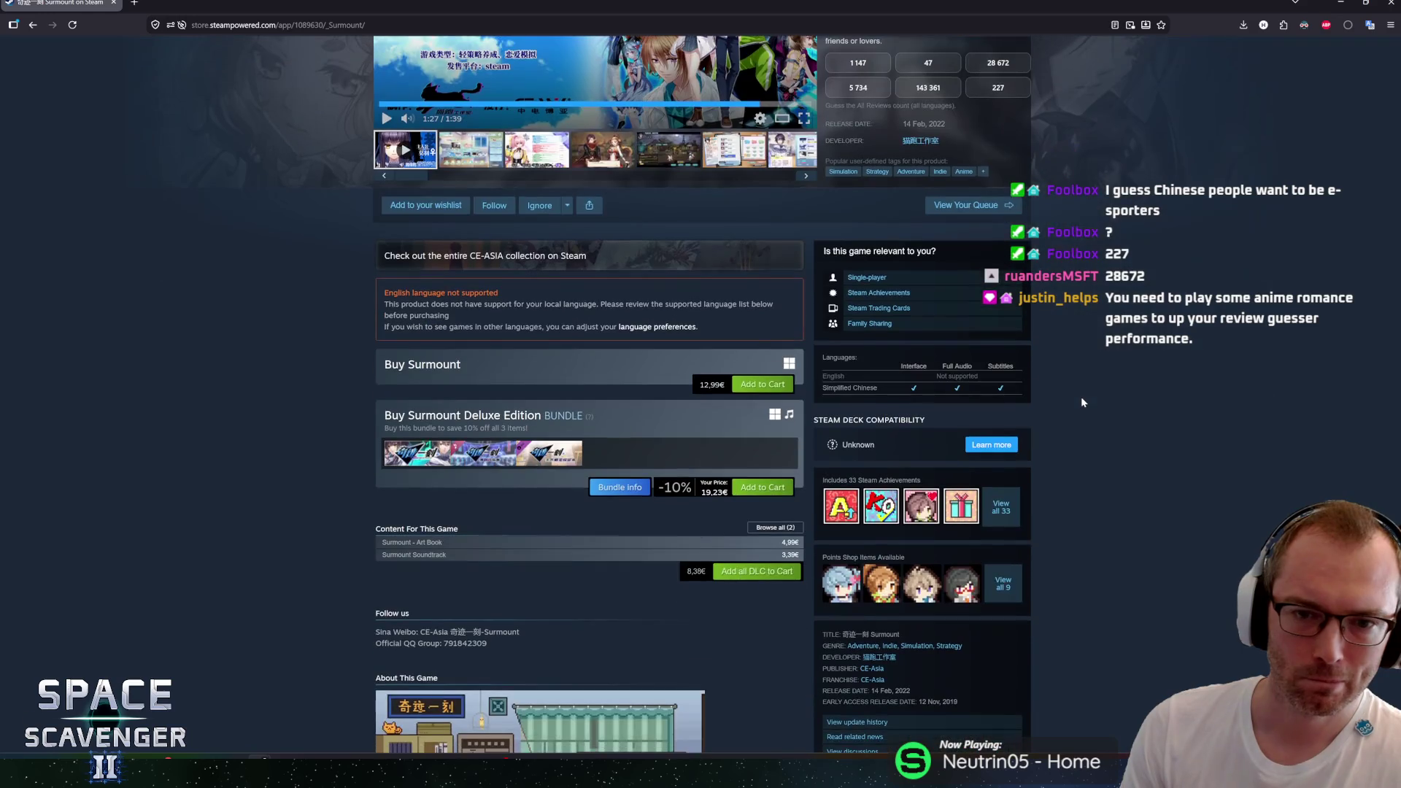
{"action": "scroll", "coordinate": [1081, 401], "scroll_direction": "down", "scroll_amount": 8}
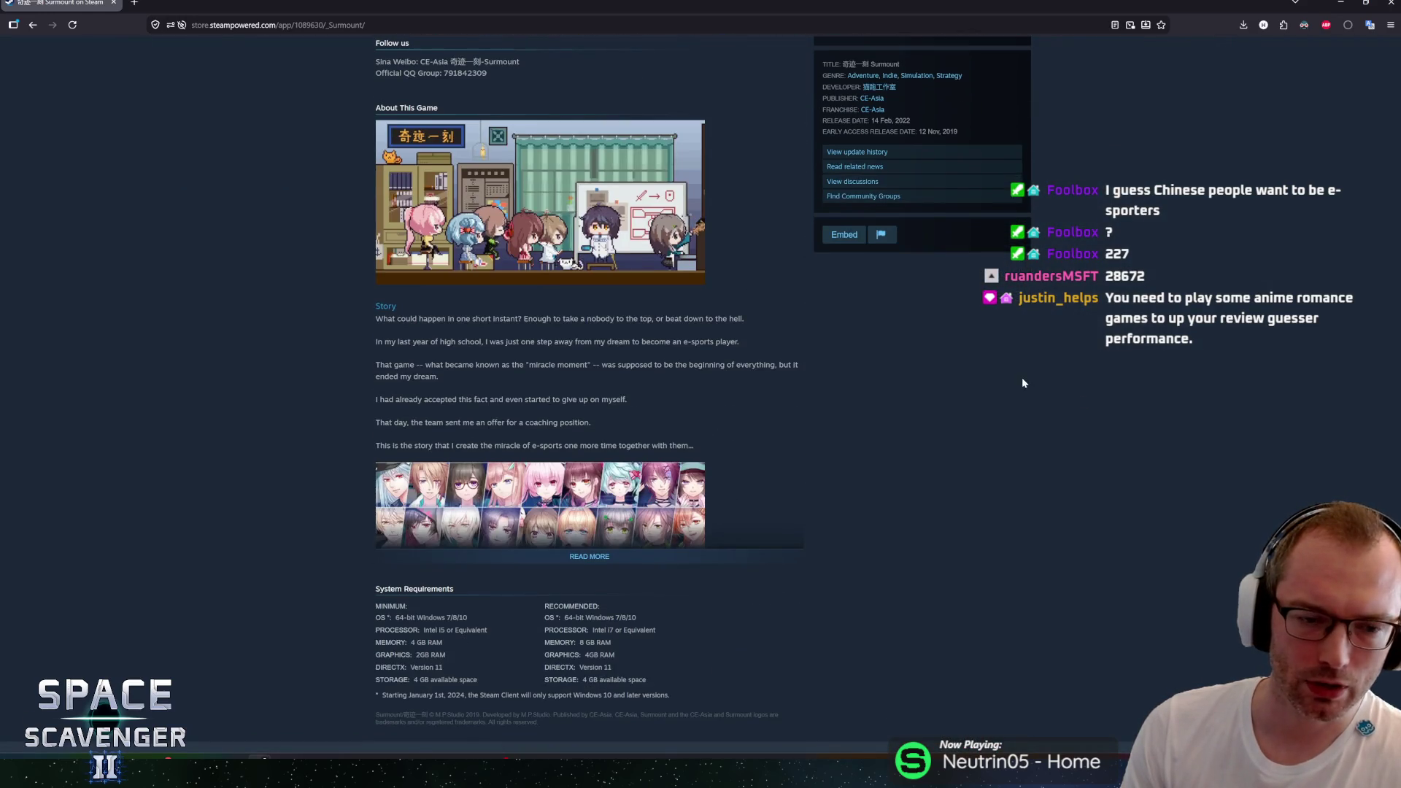
{"action": "scroll", "coordinate": [1021, 382], "scroll_direction": "down", "scroll_amount": 4}
{"action": "scroll", "coordinate": [1066, 300], "scroll_direction": "up", "scroll_amount": 4}
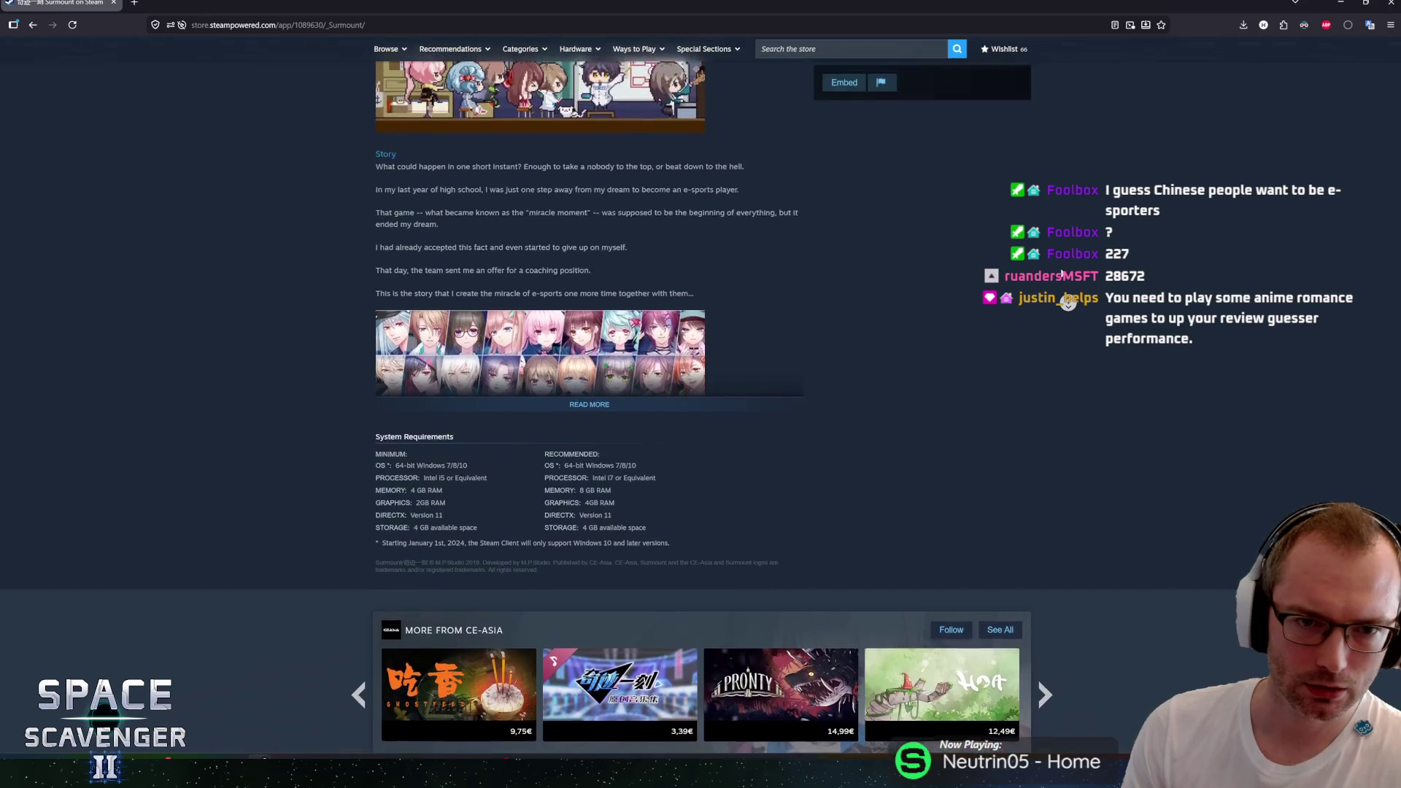
{"action": "scroll", "coordinate": [1019, 454], "scroll_direction": "down", "scroll_amount": 3}
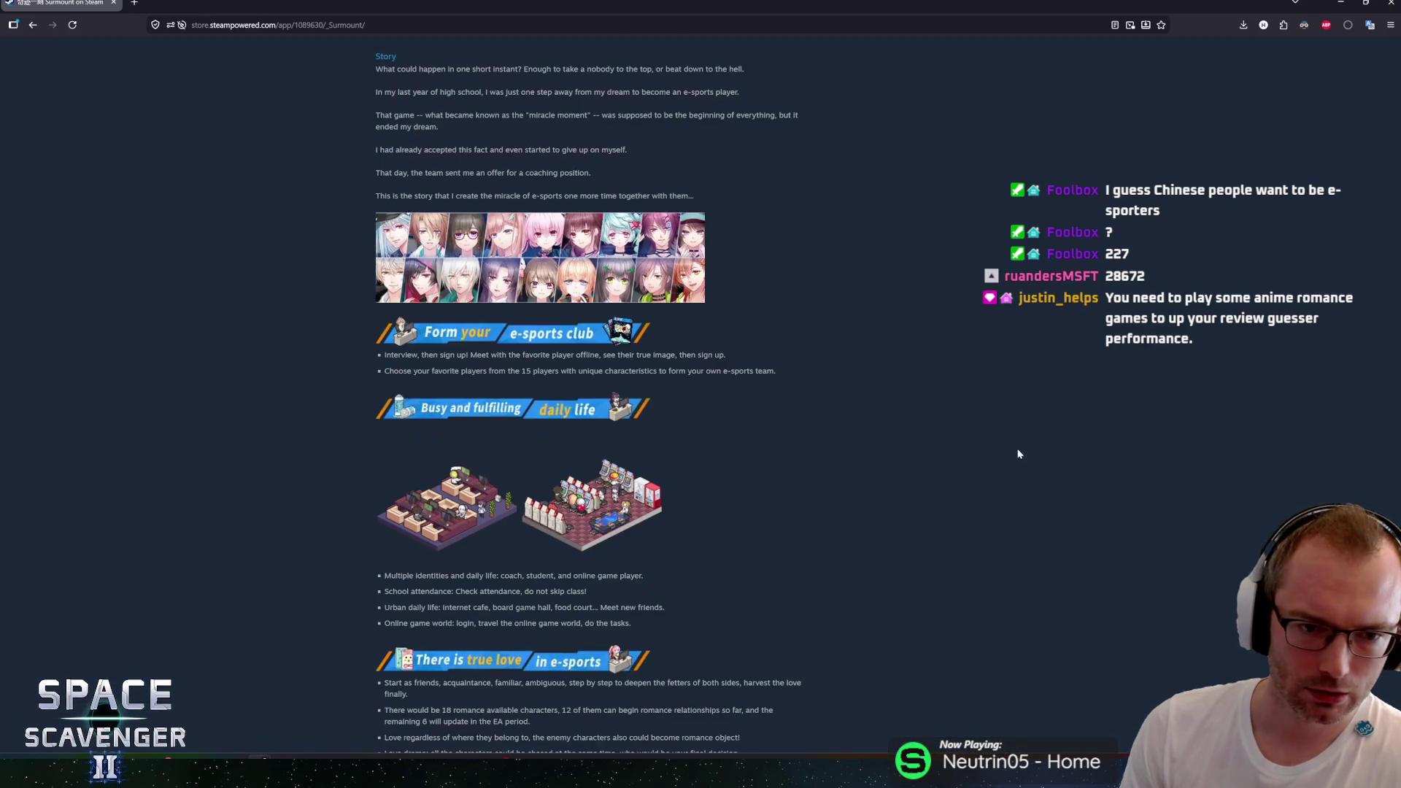
{"action": "scroll", "coordinate": [998, 446], "scroll_direction": "down", "scroll_amount": 4}
{"action": "scroll", "coordinate": [970, 314], "scroll_direction": "up", "scroll_amount": 15}
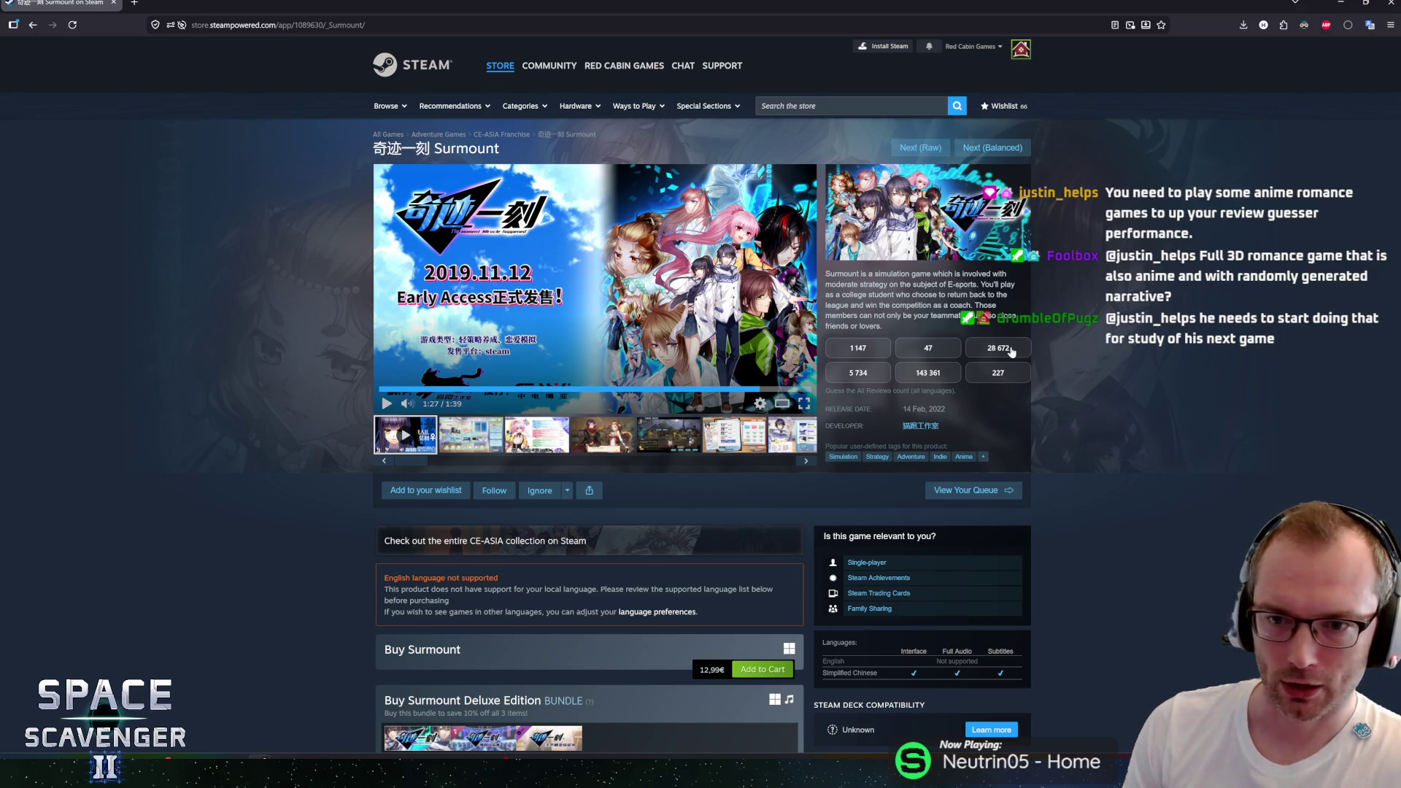
Step: Guess 28 672 Surmount reviews (1 147 was correct), then switch to the Unity game
{"action": "left_click", "coordinate": [1011, 351]}
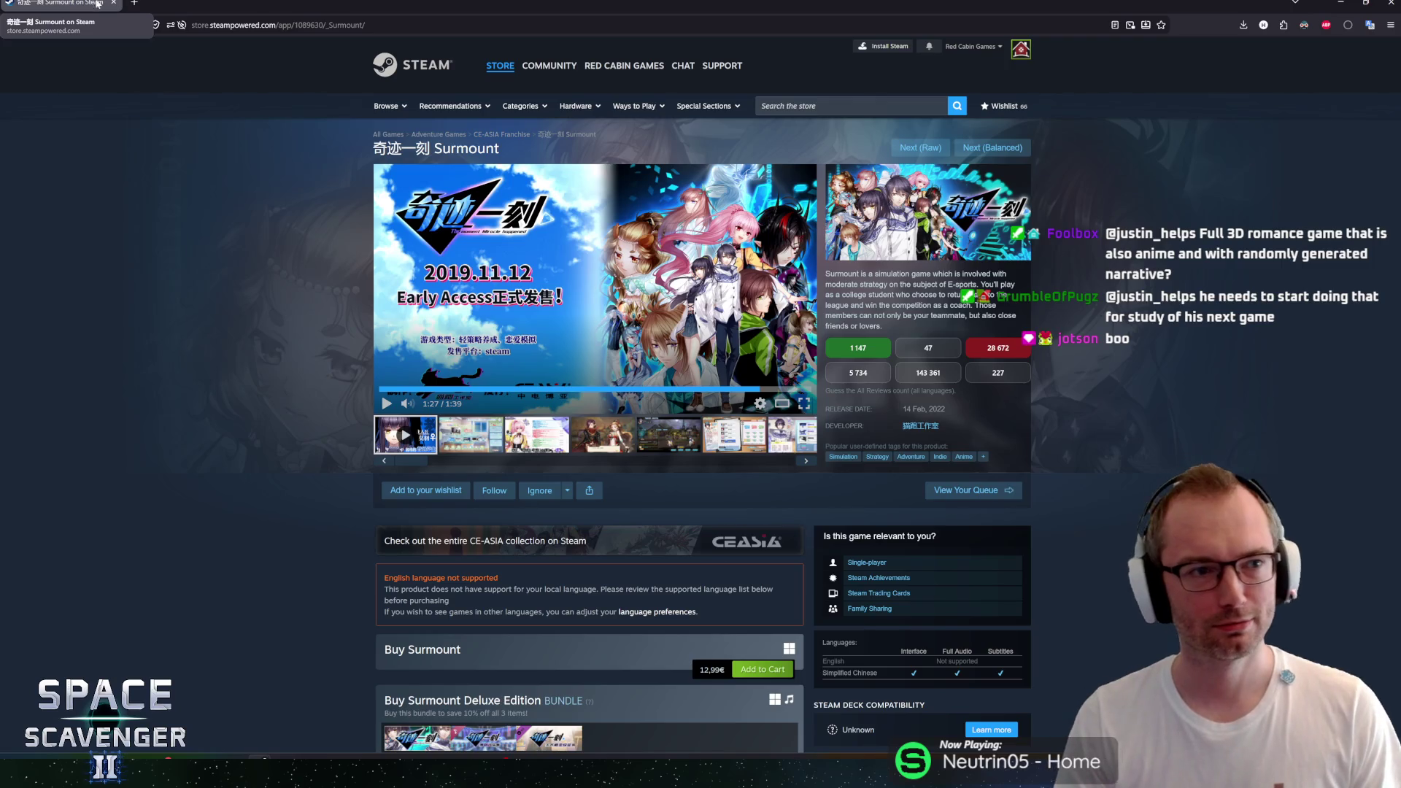
{"action": "key", "text": "alt+Tab"}
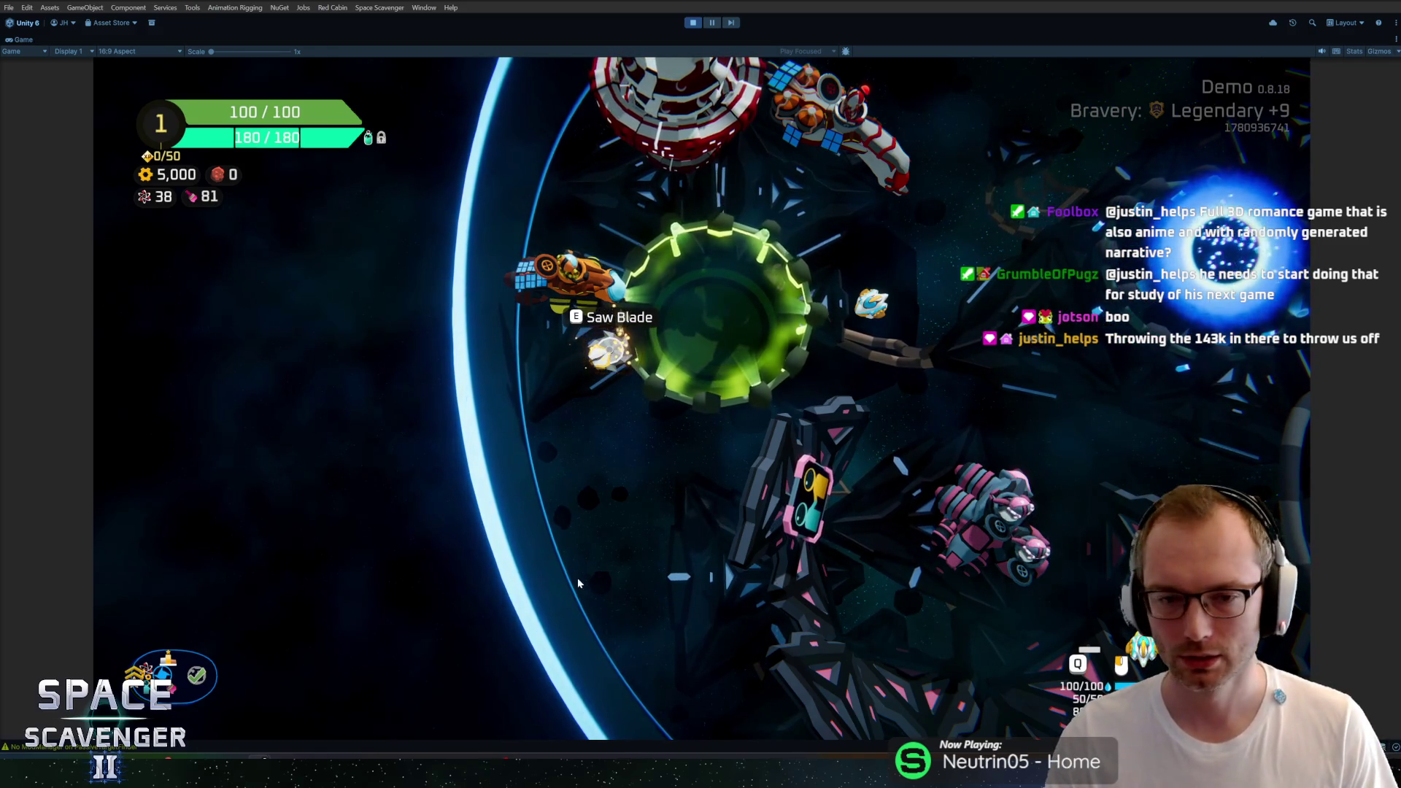
Step: Fly the ship to the Refiner and check its upgrade panel
{"action": "key", "text": "s"}
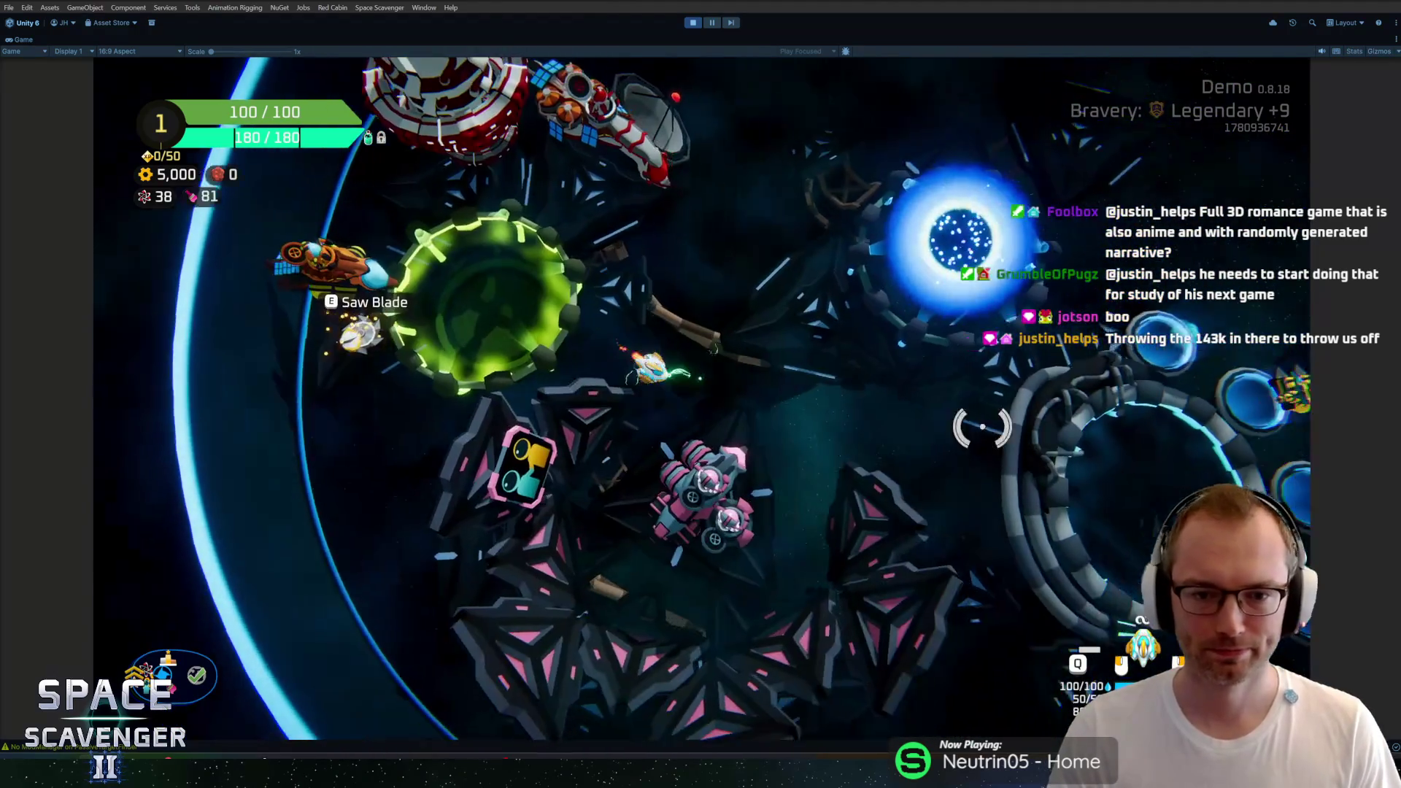
{"action": "key", "text": "w"}
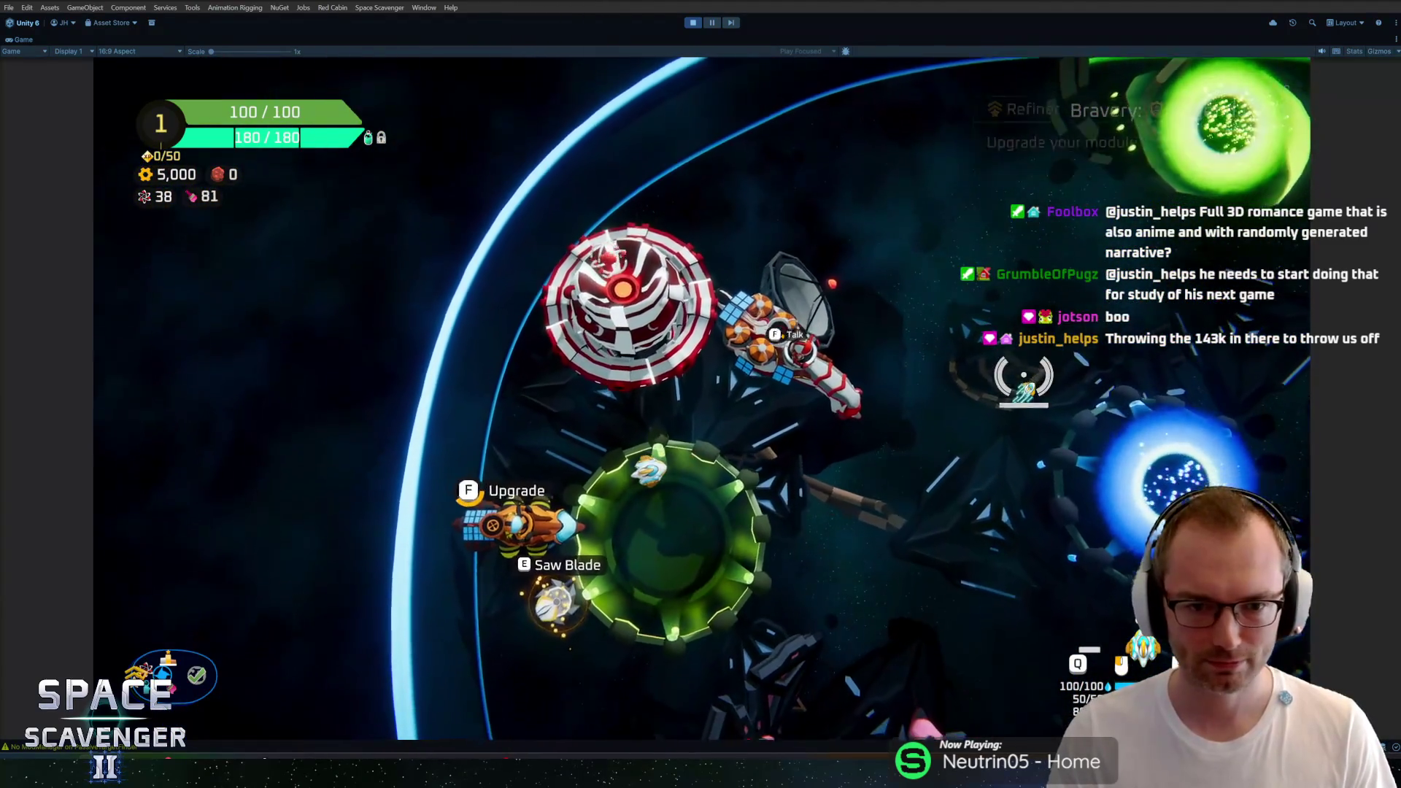
{"action": "key", "text": "f"}
{"action": "key", "text": "Escape"}
Step: Fly onto the blue Start Trial portal and back off it, then bring HacknPlan forward
{"action": "key", "text": "w"}
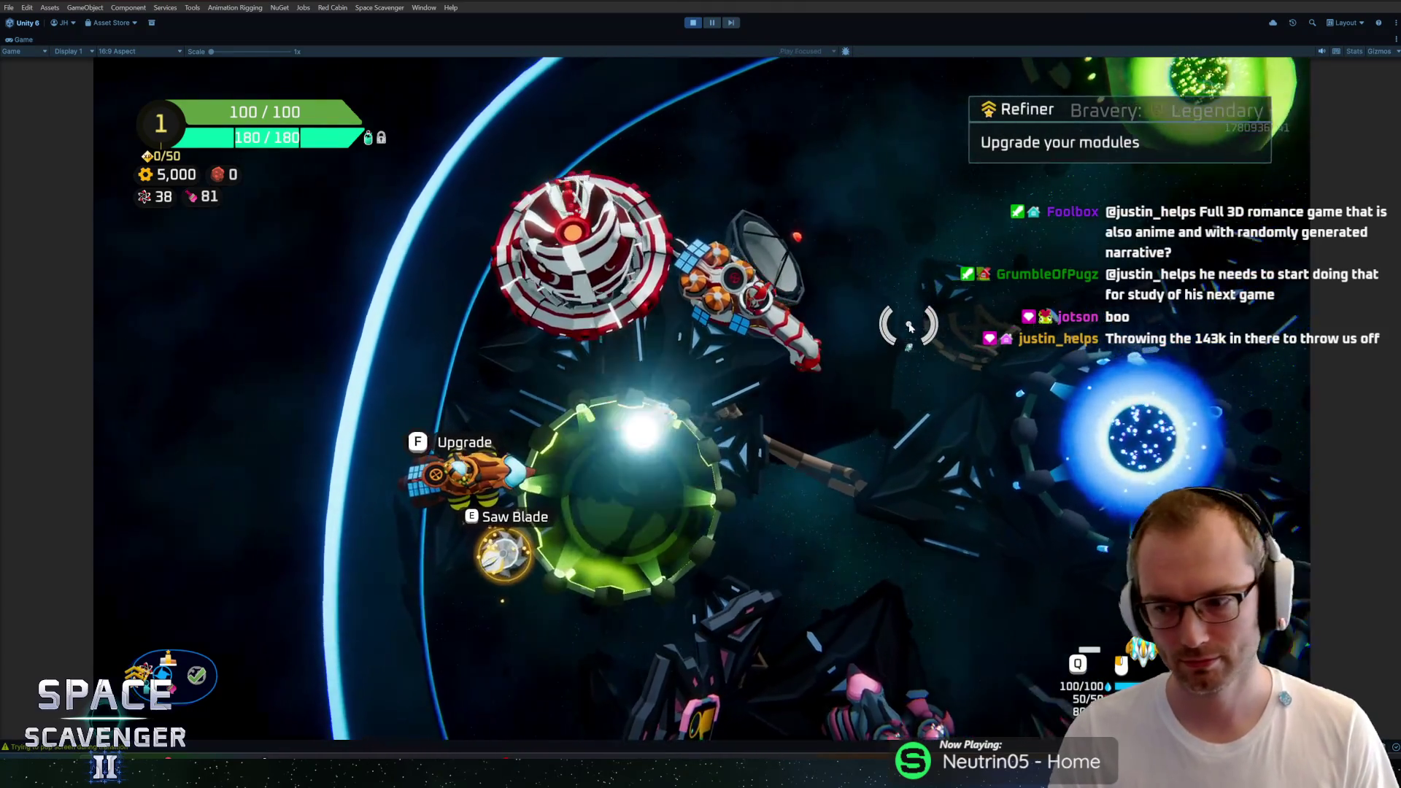
{"action": "key", "text": "s"}
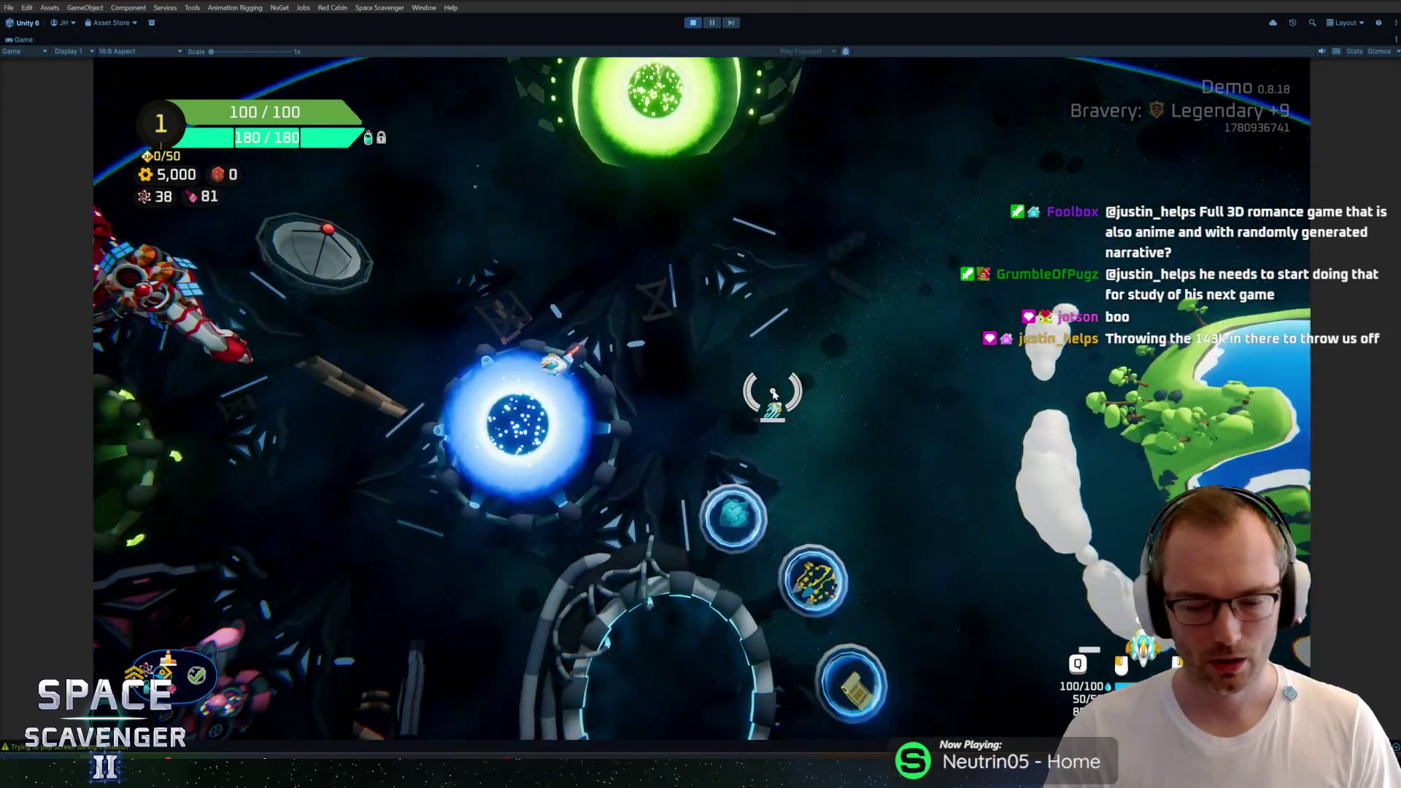
{"action": "key", "text": "a"}
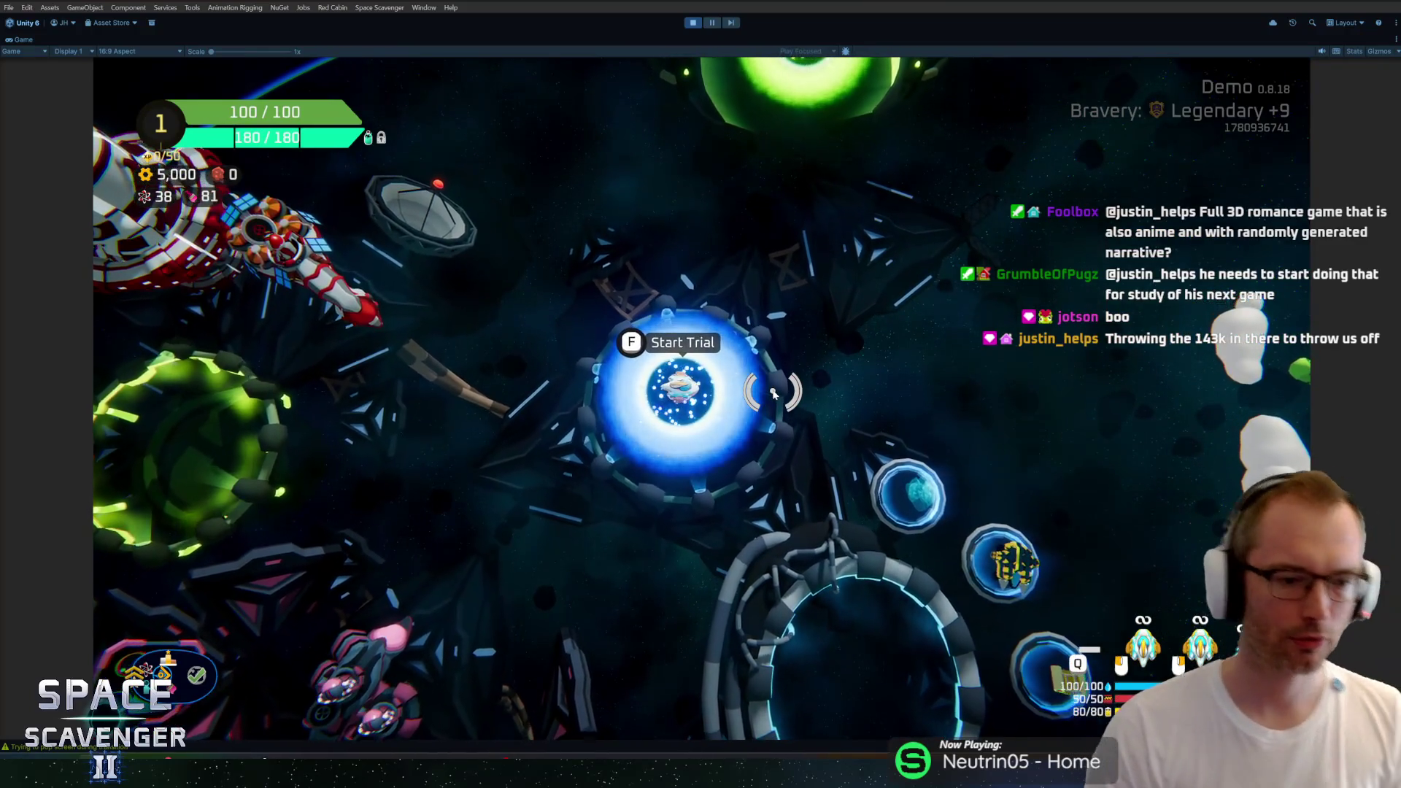
{"action": "key", "text": "a"}
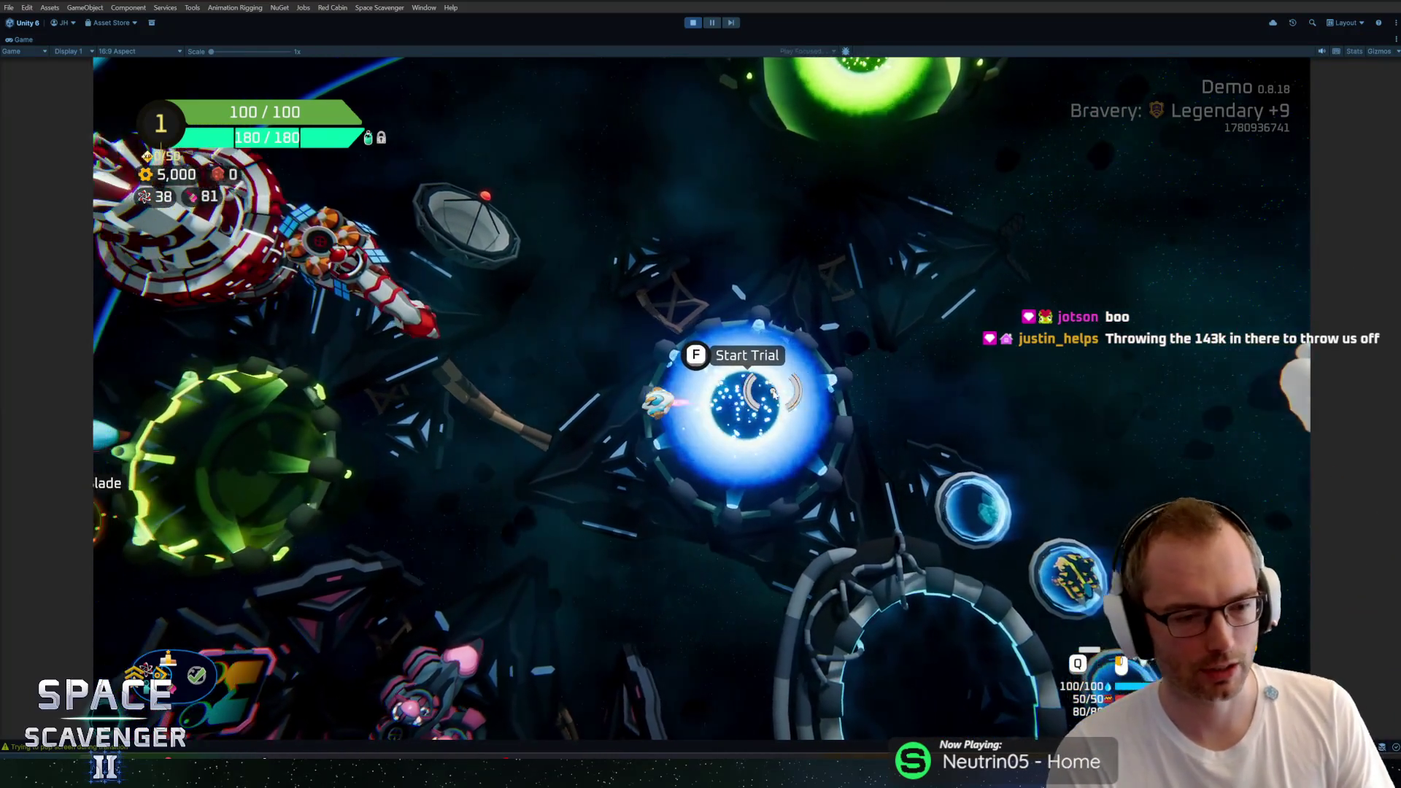
{"action": "key", "text": "alt+Tab"}
{"action": "key", "text": "alt+Tab"}
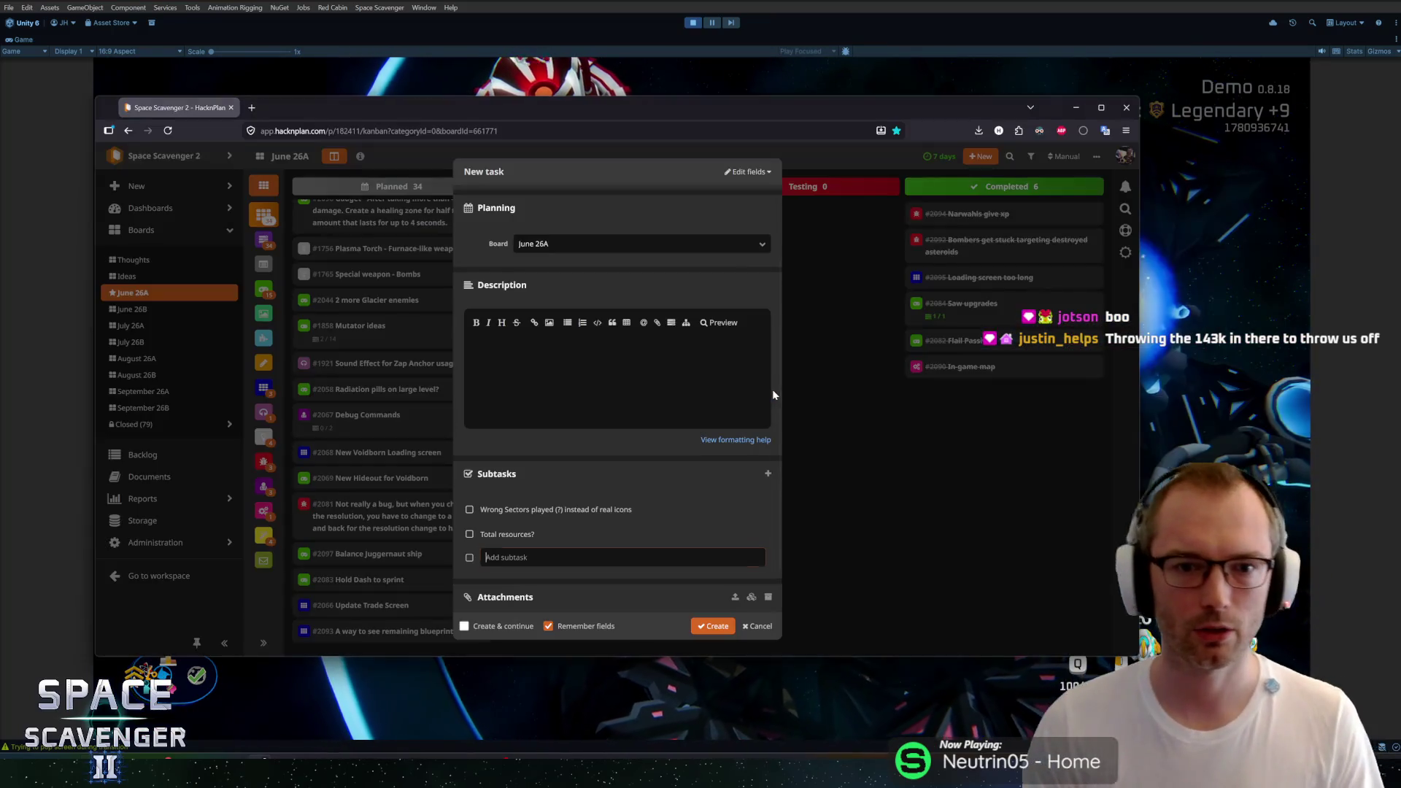
Step: Create task 'Loaded Run has incorrect run summary', move #2083 'Hold Dash to sprint' to In Progress, stop the game
{"action": "scroll", "coordinate": [607, 443], "scroll_direction": "up", "scroll_amount": 2}
{"action": "scroll", "coordinate": [607, 443], "scroll_direction": "down", "scroll_amount": 3}
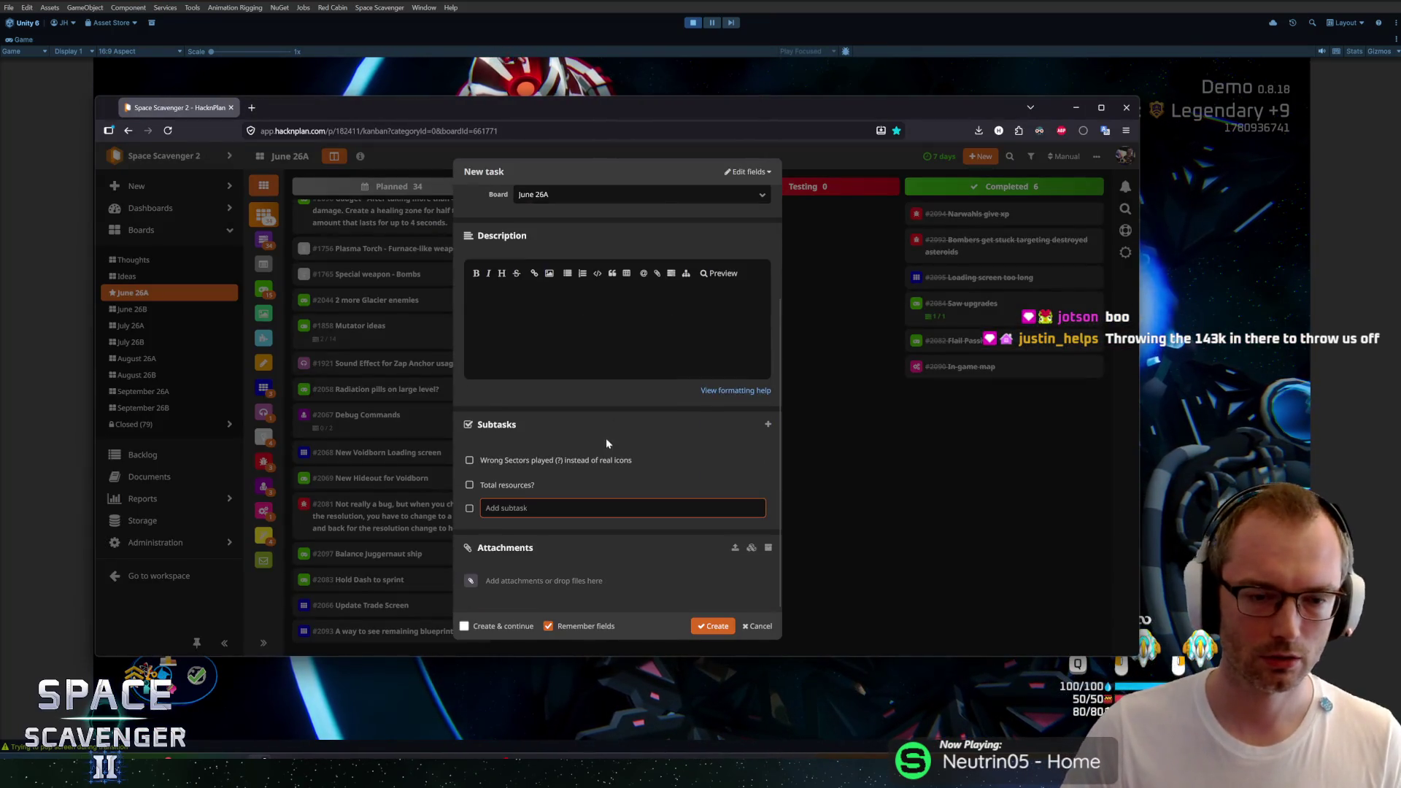
{"action": "left_click", "coordinate": [725, 630]}
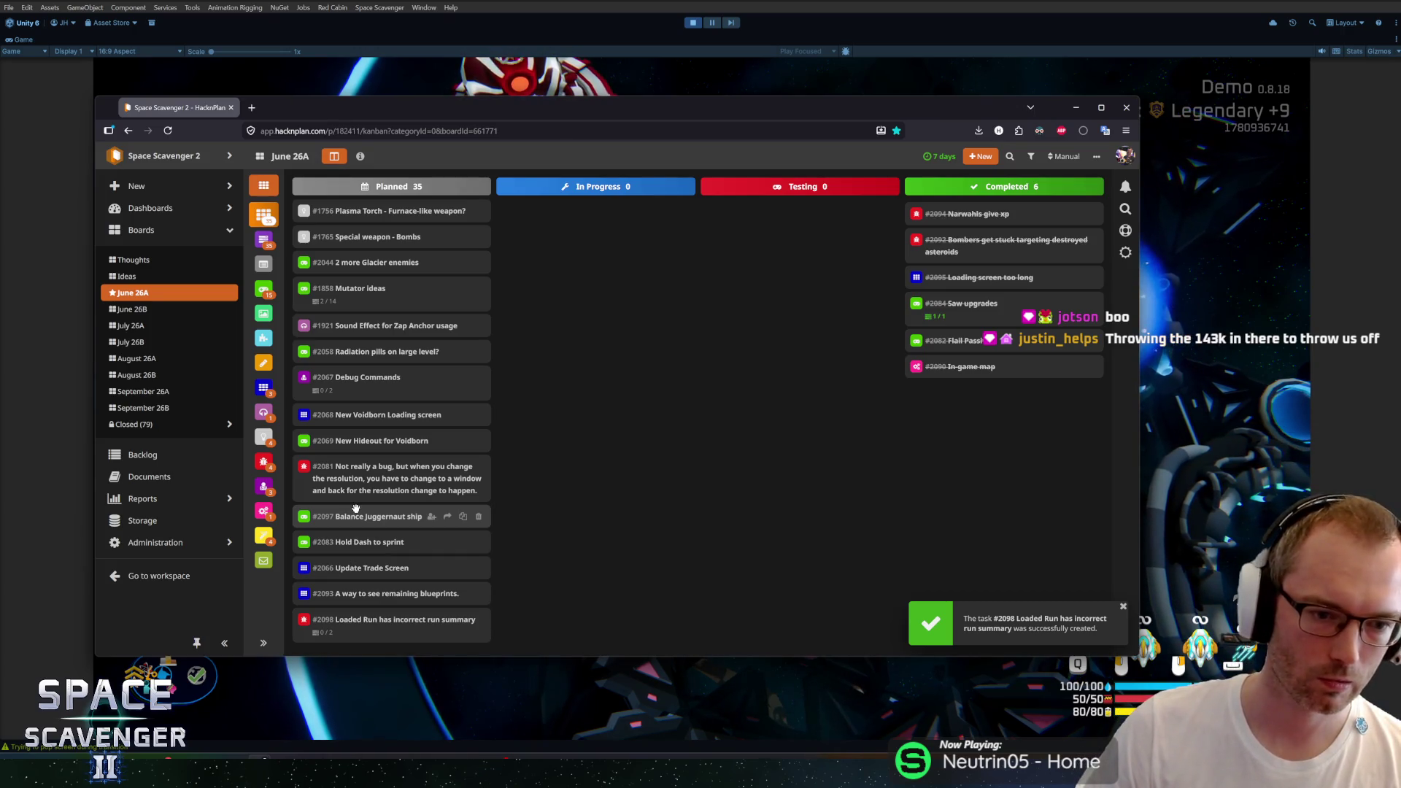
{"action": "mouse_move", "coordinate": [372, 542]}
{"action": "left_mouse_down"}
{"action": "mouse_move", "coordinate": [568, 430]}
{"action": "mouse_move", "coordinate": [584, 219]}
{"action": "left_mouse_up"}
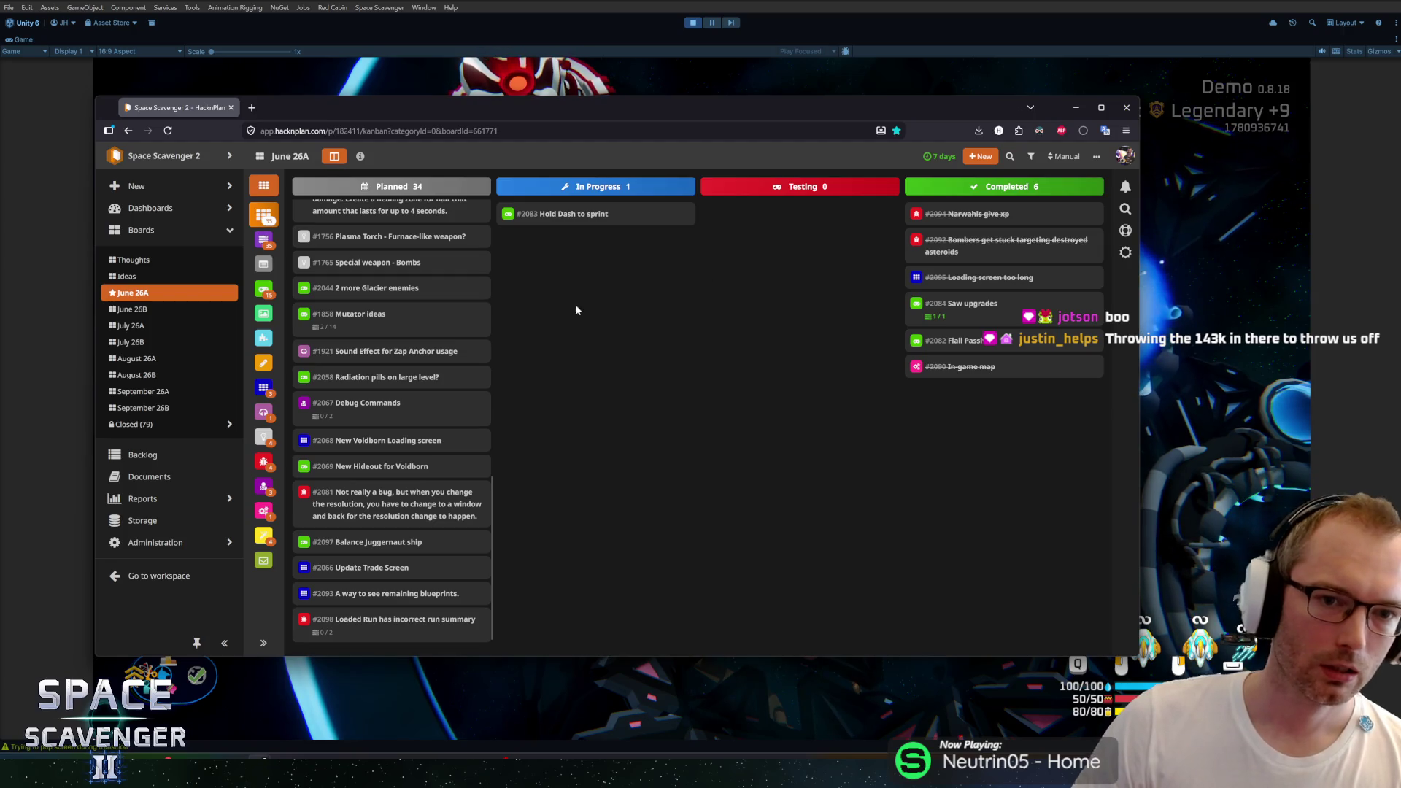
{"action": "left_click", "coordinate": [696, 41]}
{"action": "left_click", "coordinate": [693, 23]}
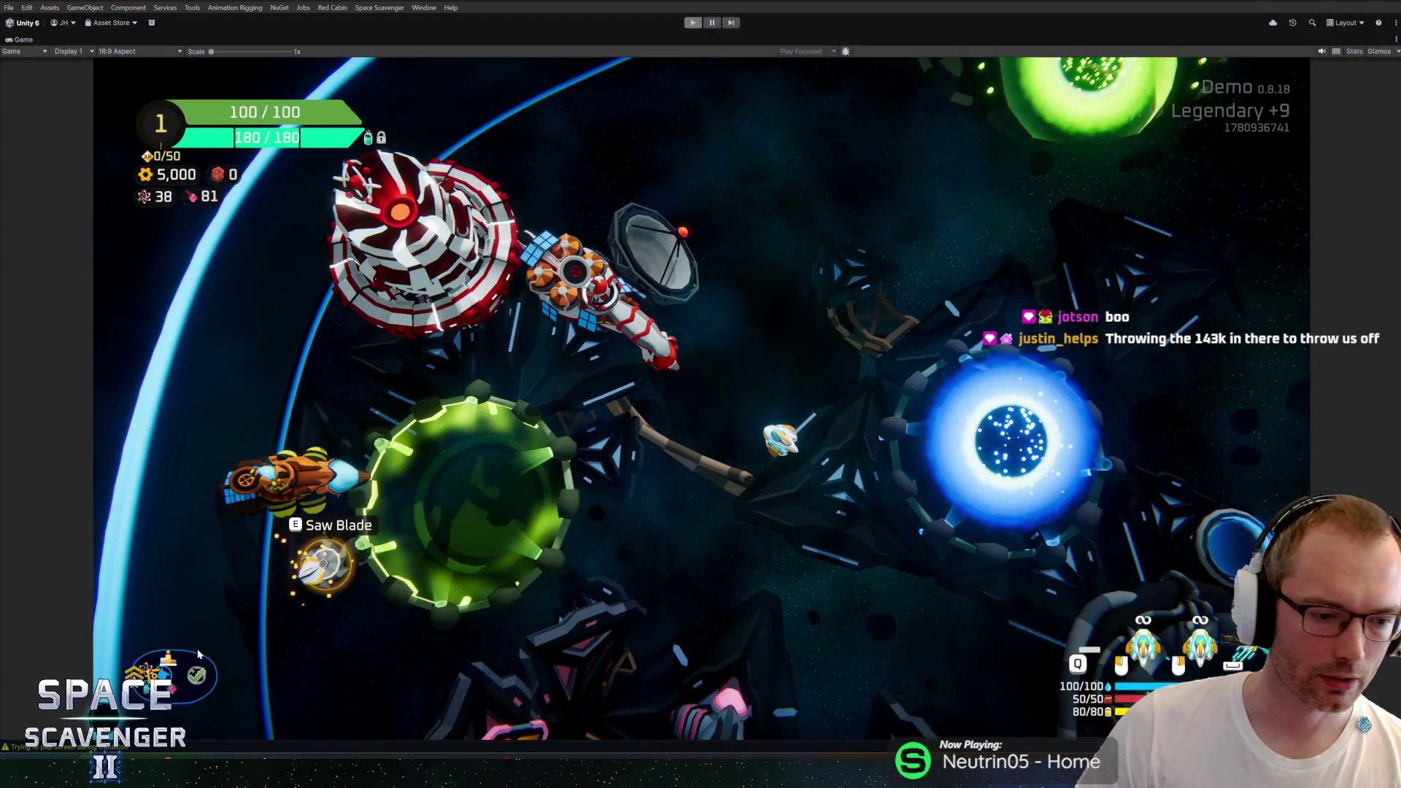
Step: Commit the three changed files as 'Small pool issue safety' to Demo2026 and push to origin
{"action": "key", "text": "alt+Tab"}
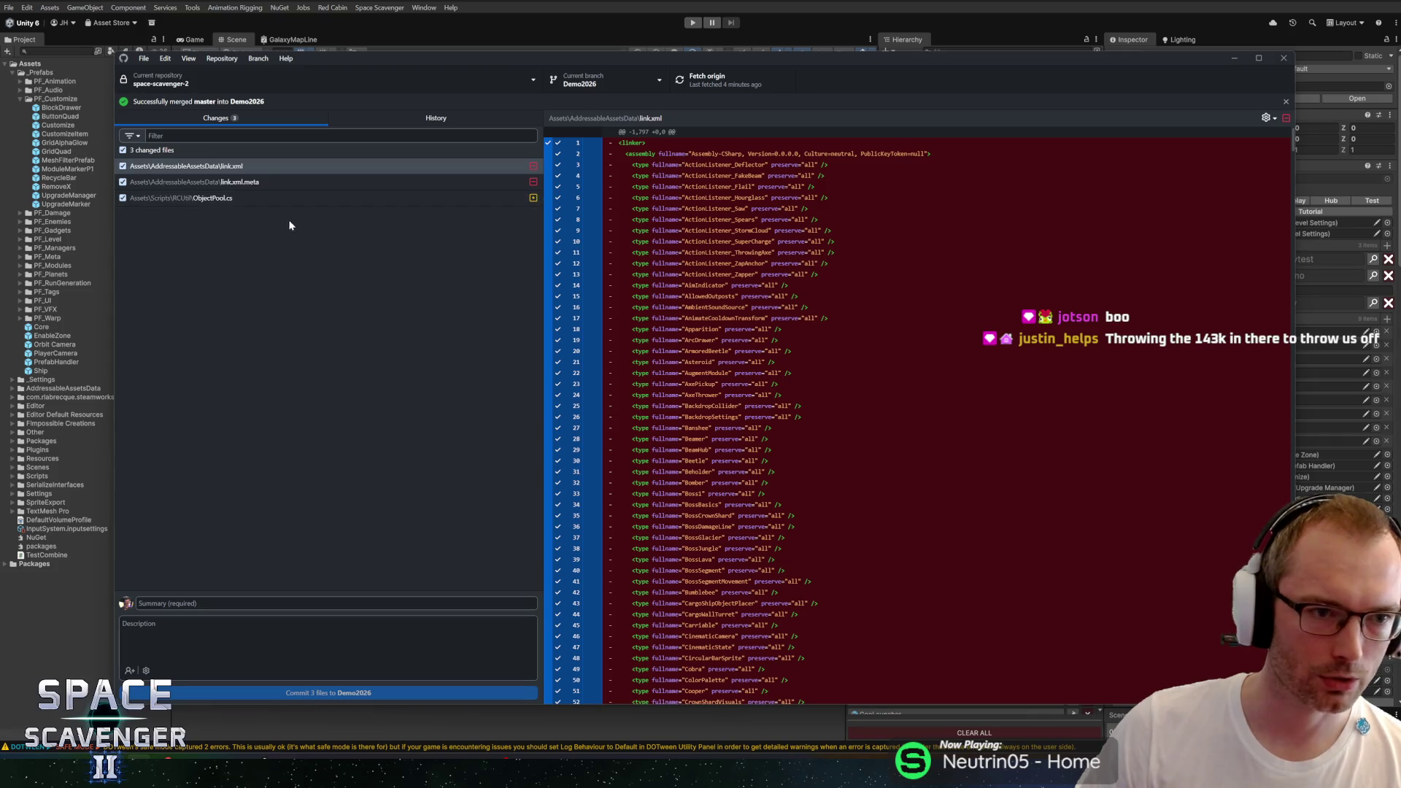
{"action": "left_click", "coordinate": [257, 196]}
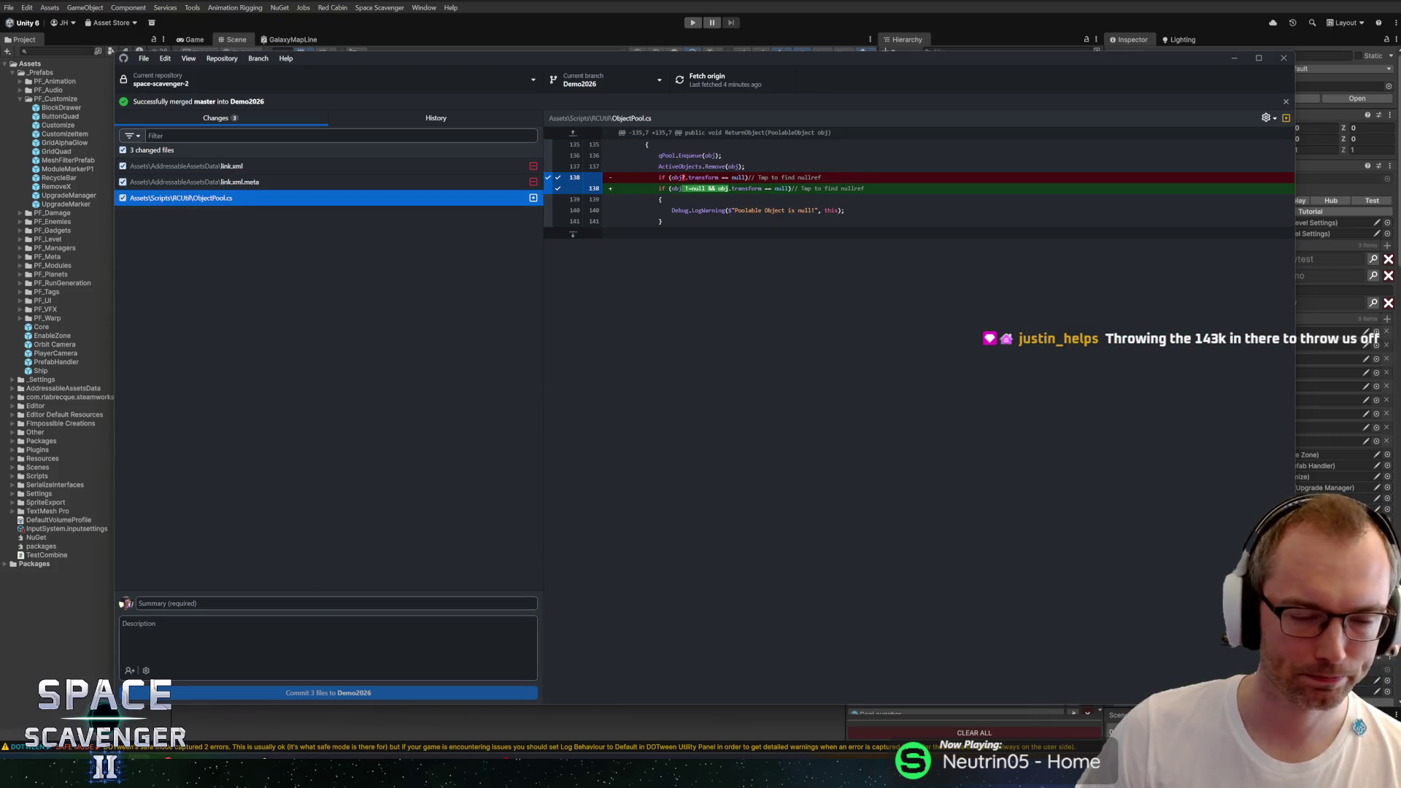
{"action": "left_click", "coordinate": [281, 604]}
{"action": "type", "text": "Small pool issue safety"}
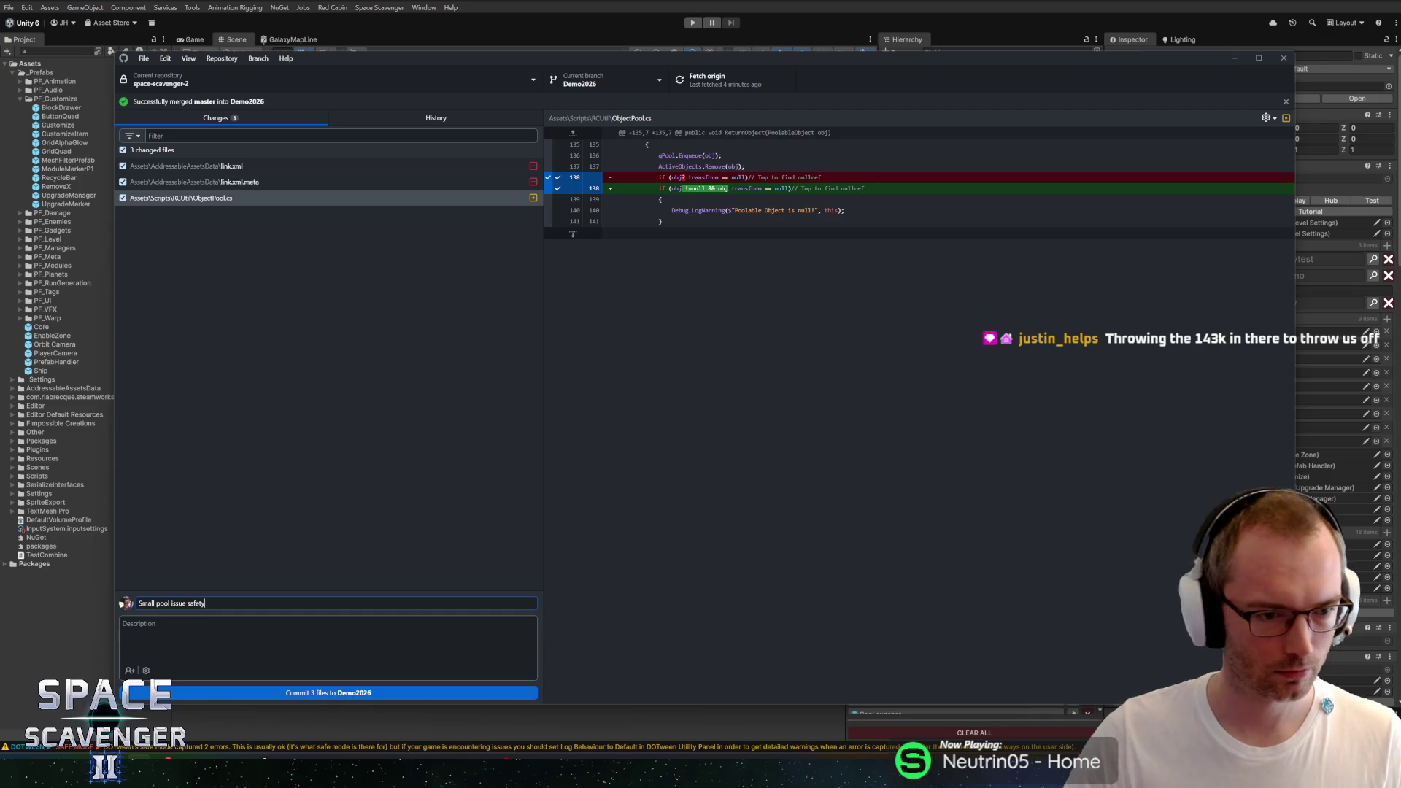
{"action": "left_click", "coordinate": [357, 693]}
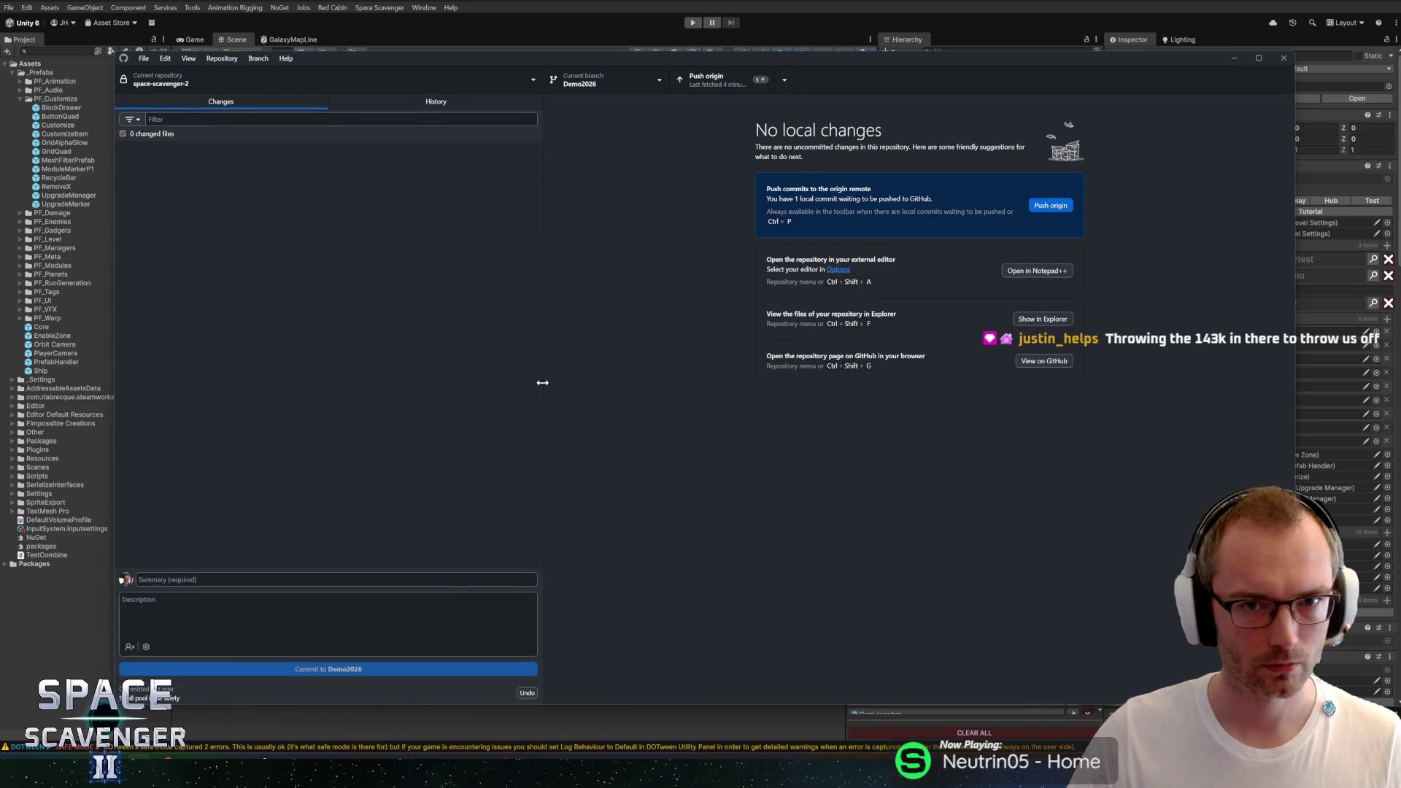
{"action": "left_click", "coordinate": [738, 82]}
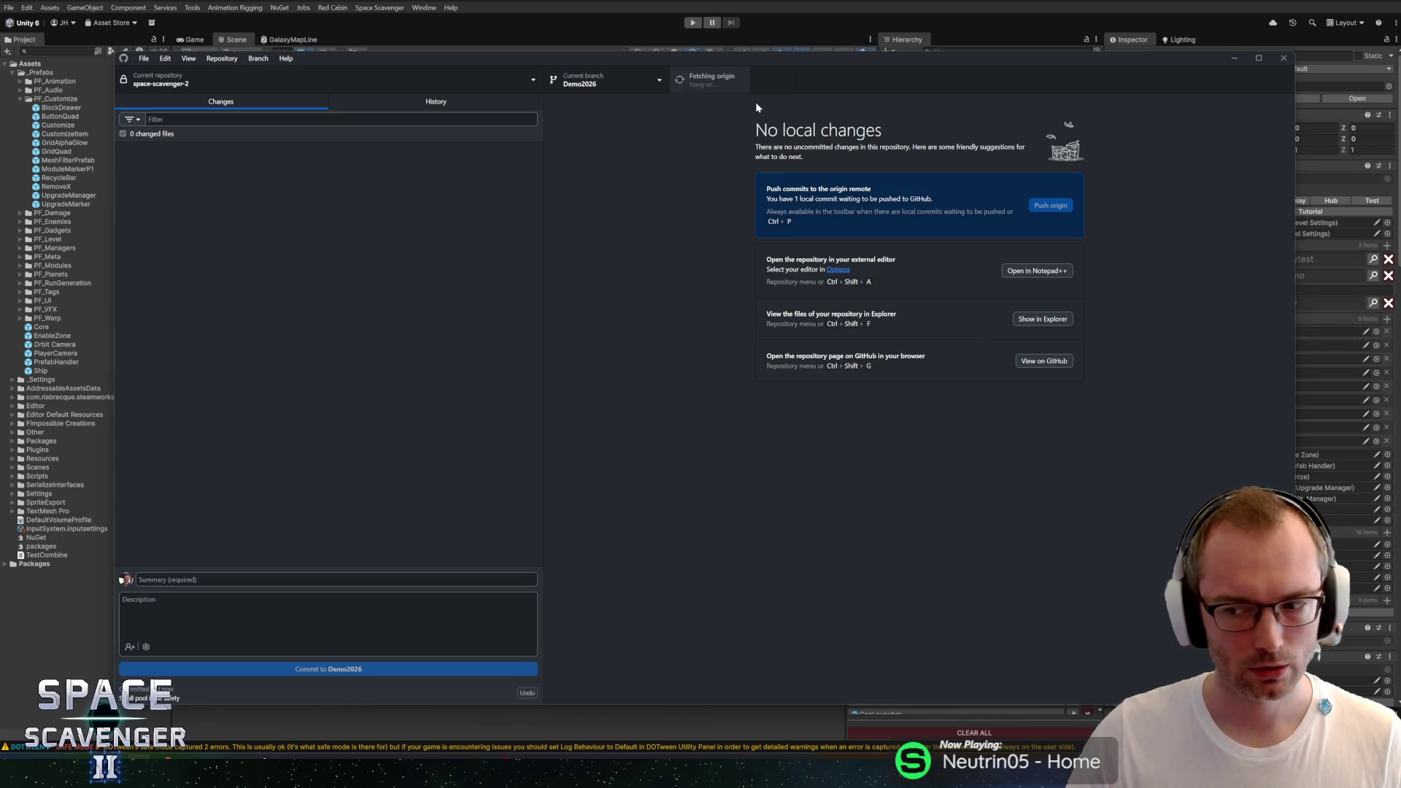
Step: Switch to master and back to Demo2026, then inspect the new commit in History
{"action": "left_click", "coordinate": [622, 91]}
{"action": "left_click", "coordinate": [584, 159]}
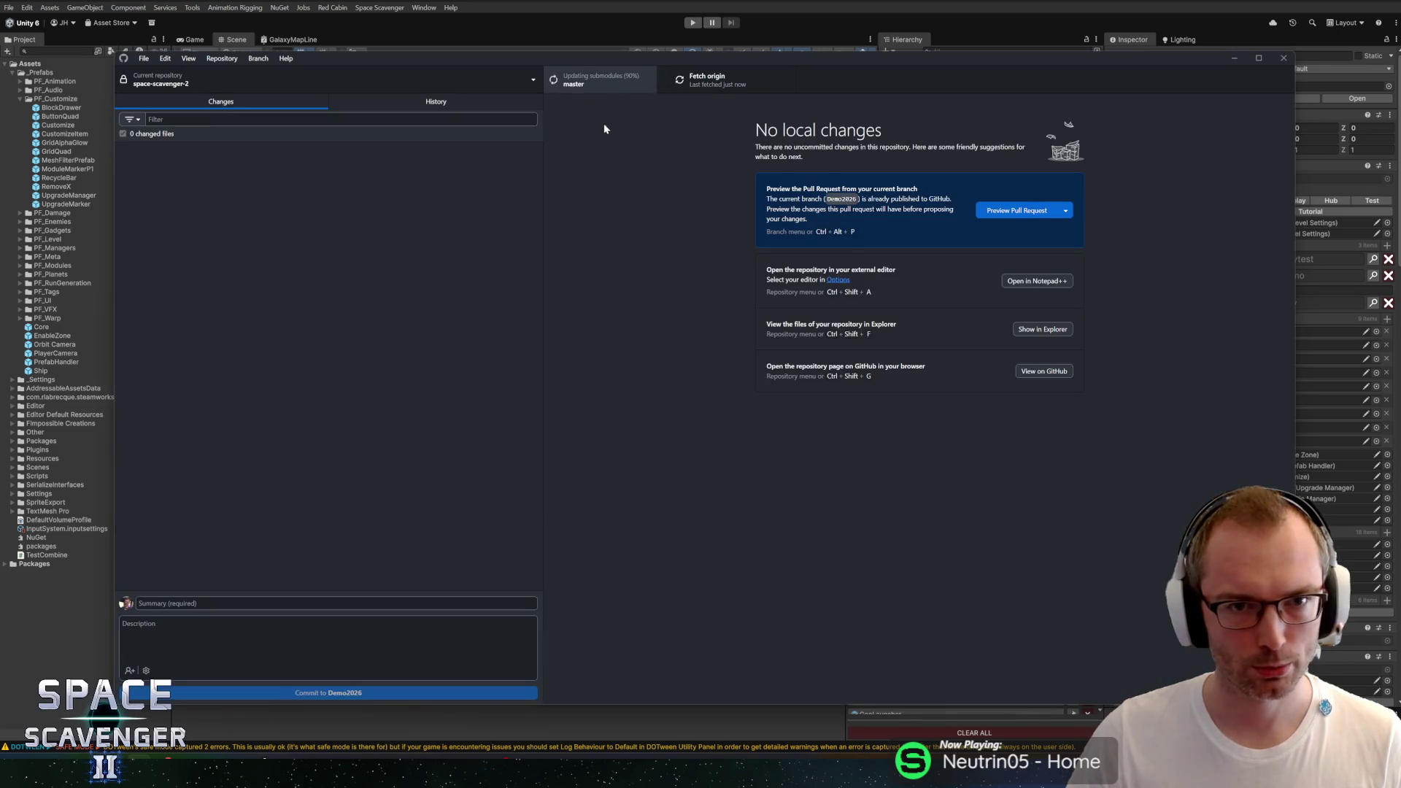
{"action": "left_click", "coordinate": [618, 91]}
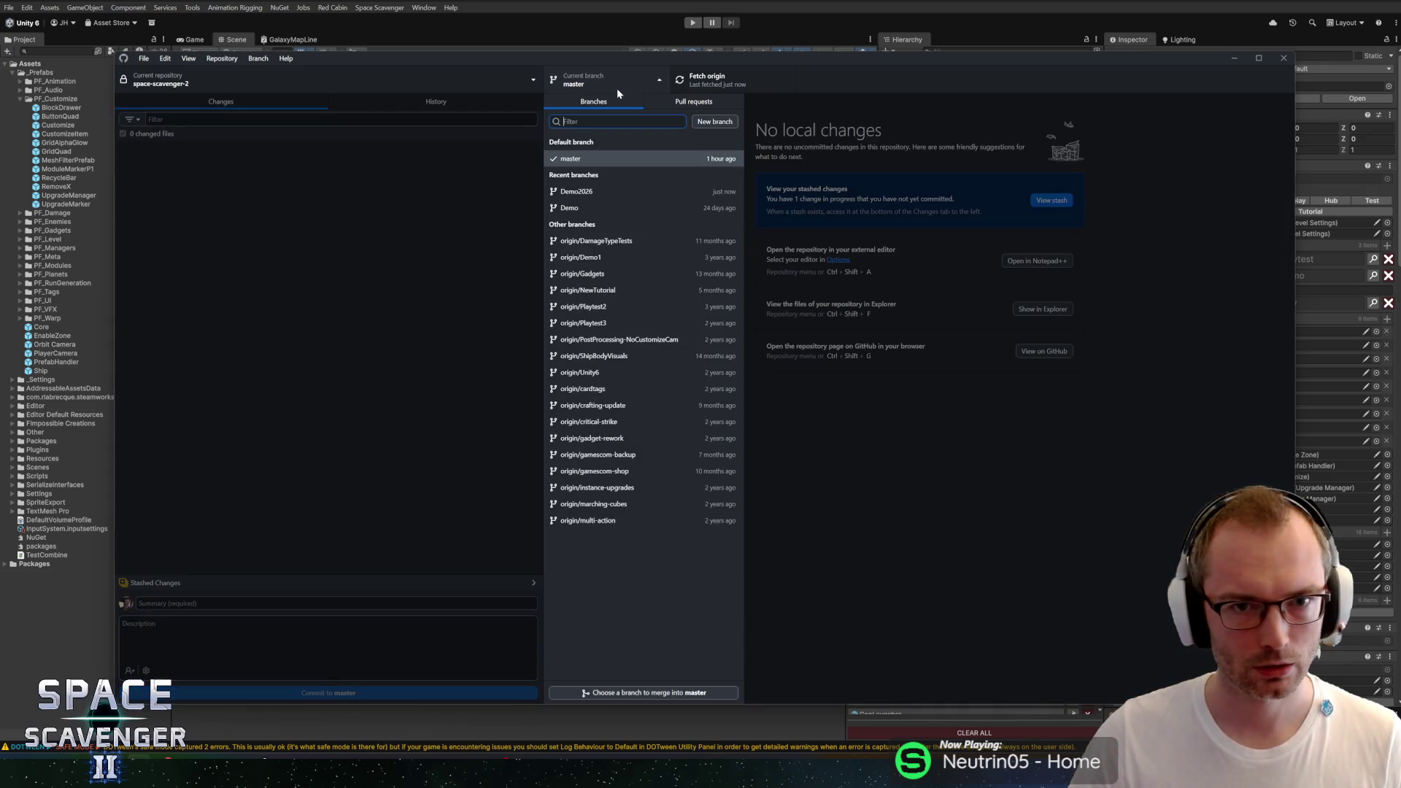
{"action": "left_click", "coordinate": [615, 89]}
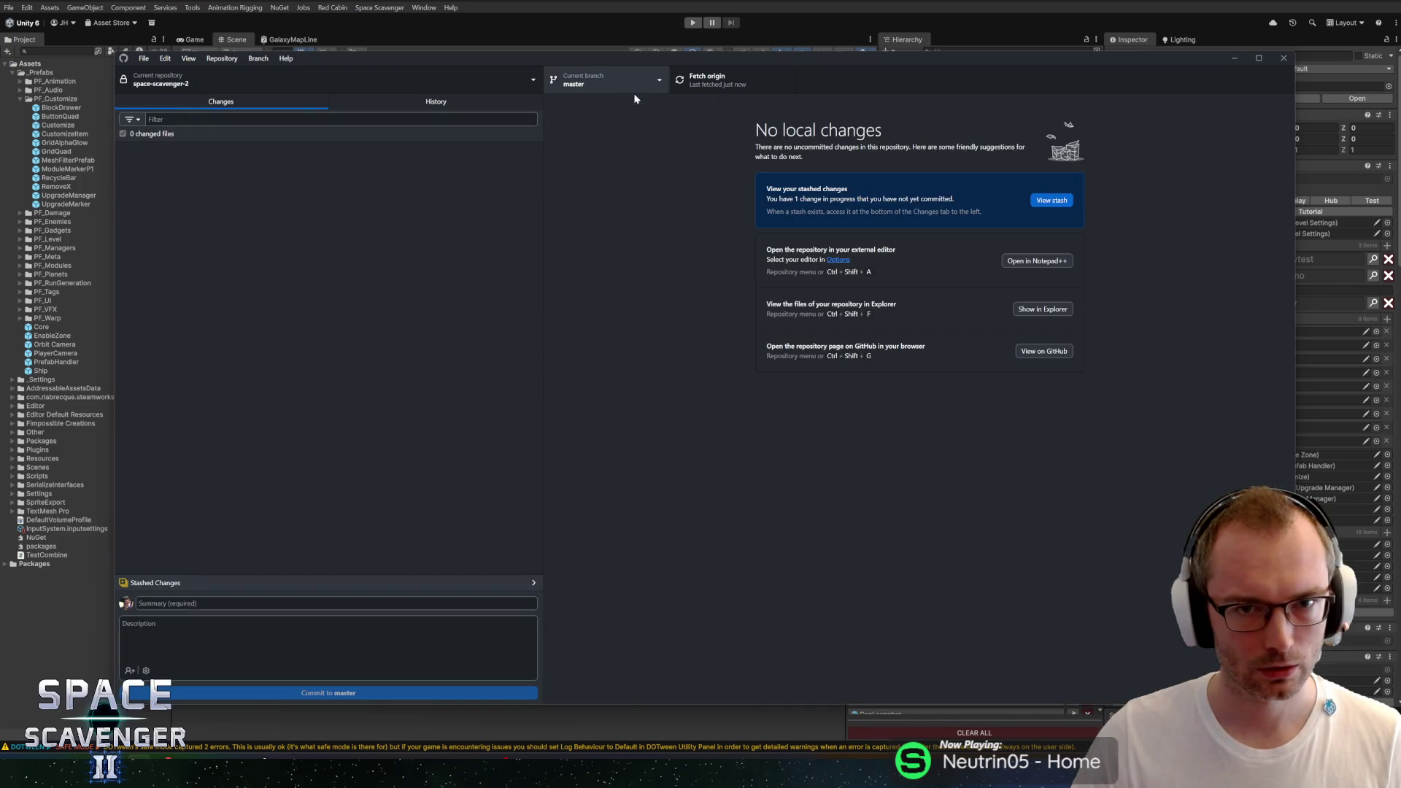
{"action": "left_click", "coordinate": [616, 89]}
{"action": "left_click", "coordinate": [576, 191]}
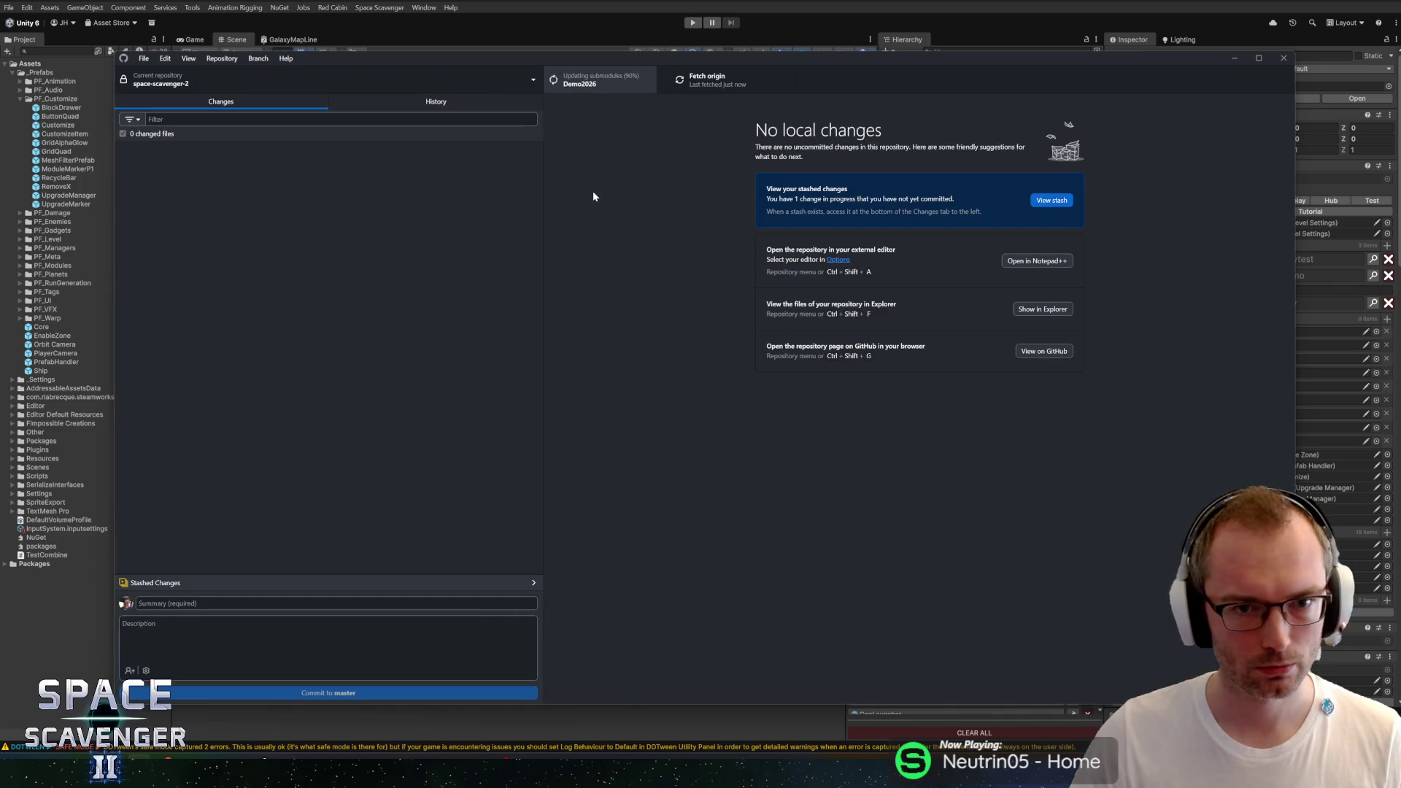
{"action": "left_click", "coordinate": [438, 103]}
{"action": "left_click", "coordinate": [200, 140]}
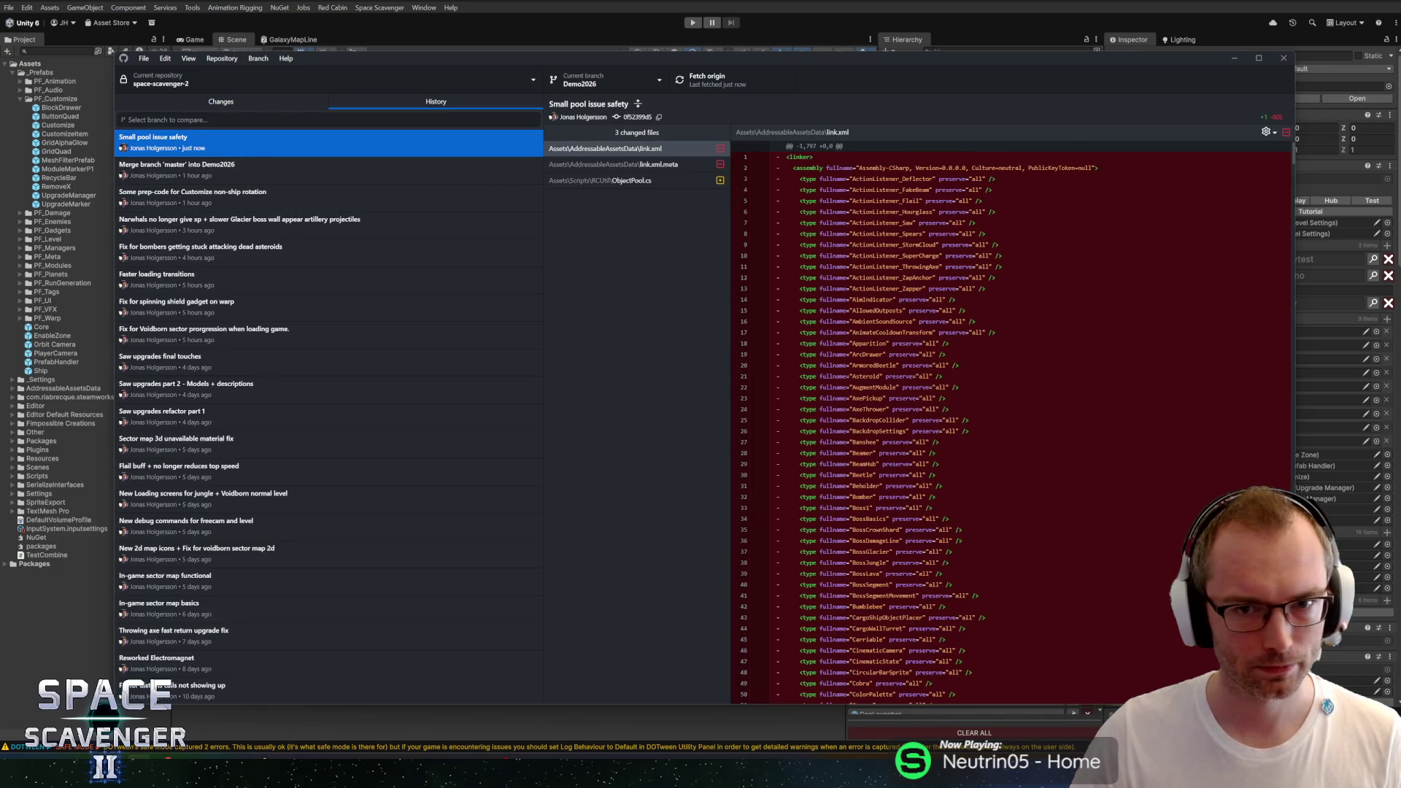
Step: Cherry-pick the 'Small pool issue safety' commit onto master, push to origin, then return to Unity
{"action": "right_click", "coordinate": [300, 147]}
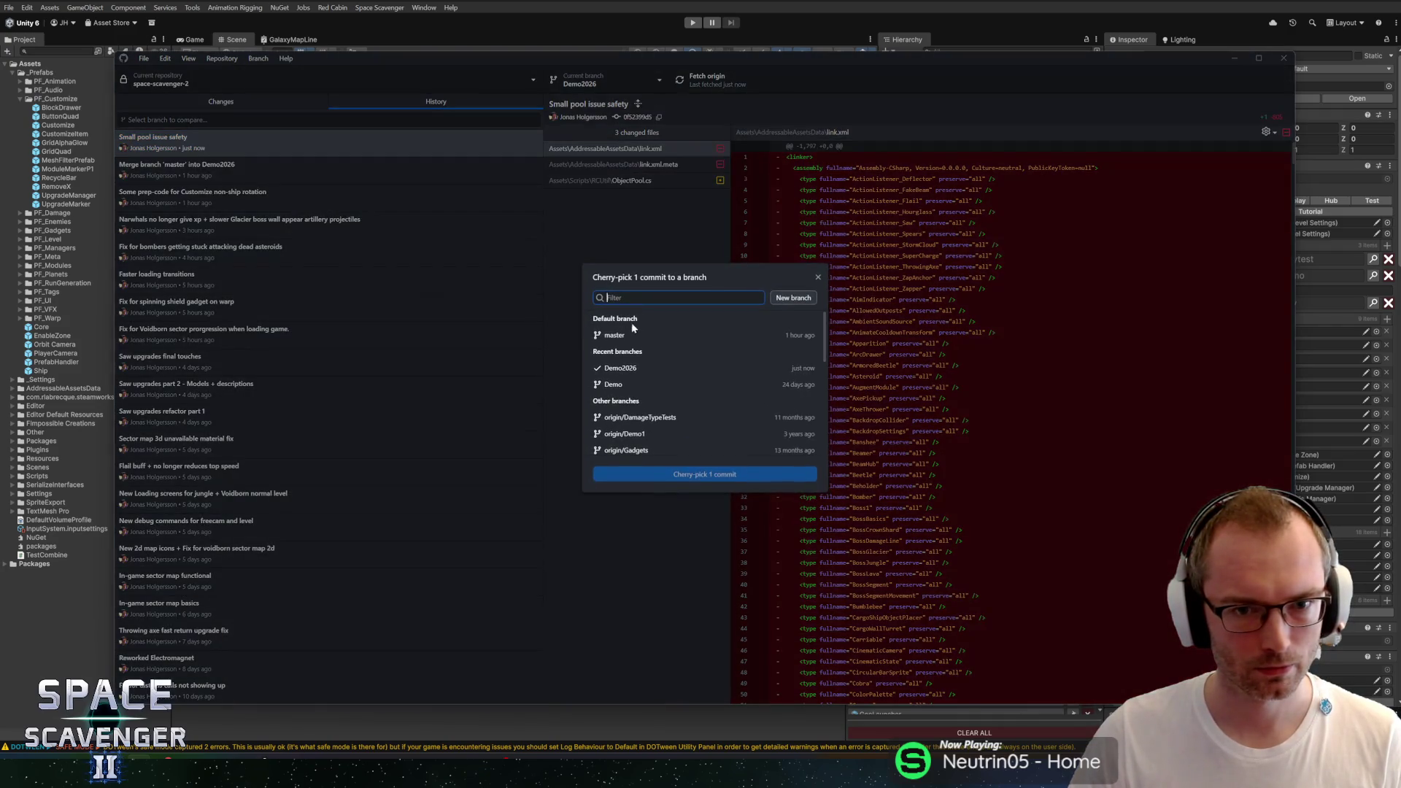
{"action": "left_click", "coordinate": [702, 475]}
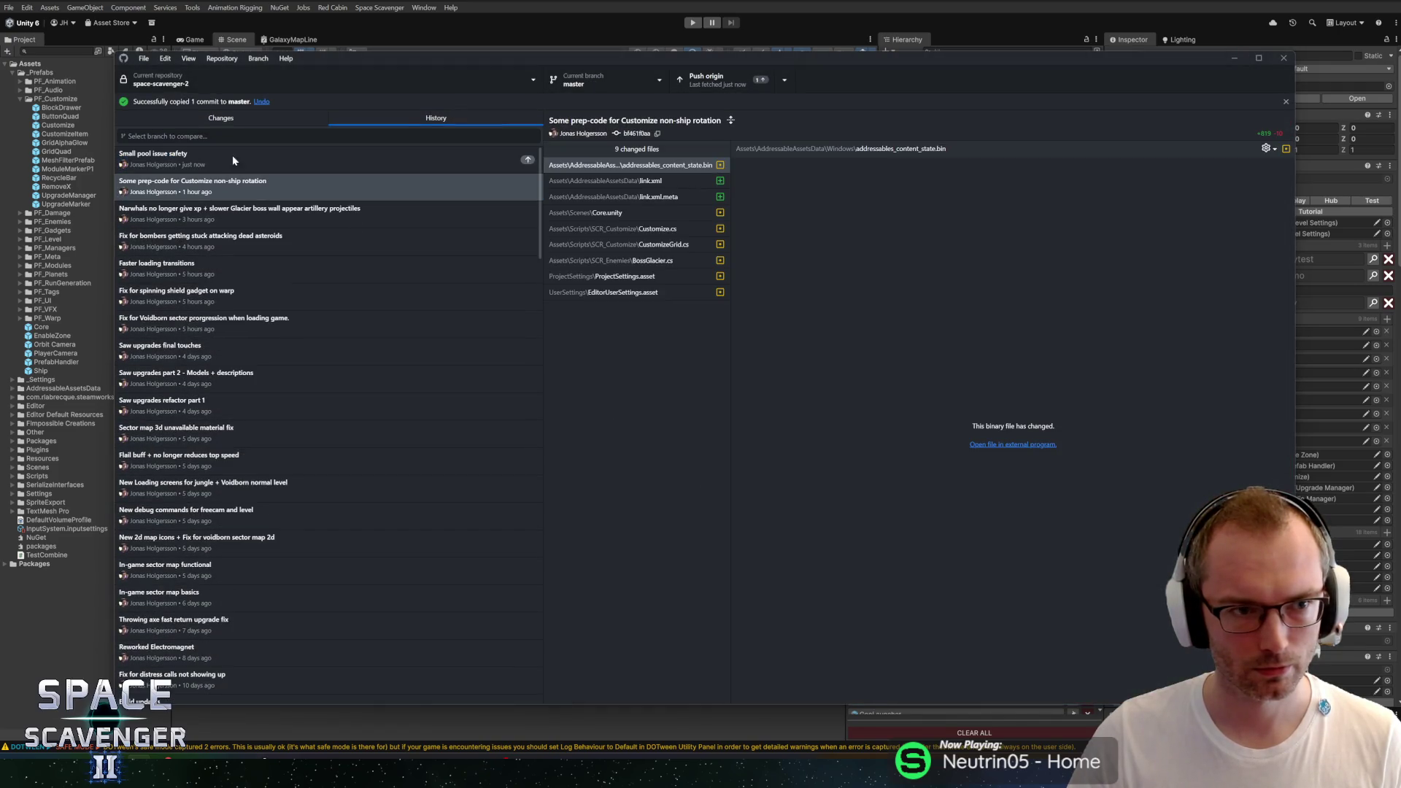
{"action": "left_click", "coordinate": [220, 118]}
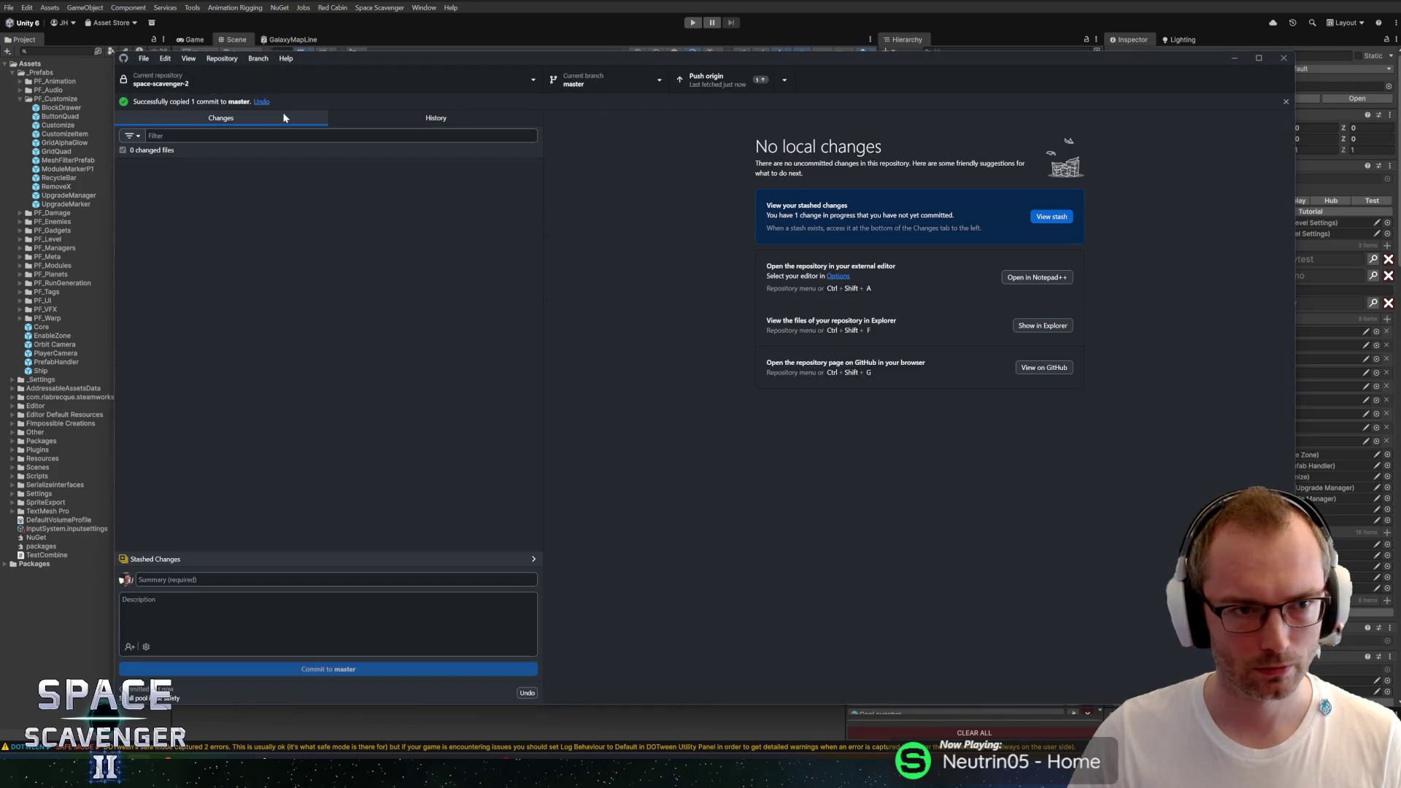
{"action": "left_click", "coordinate": [447, 123]}
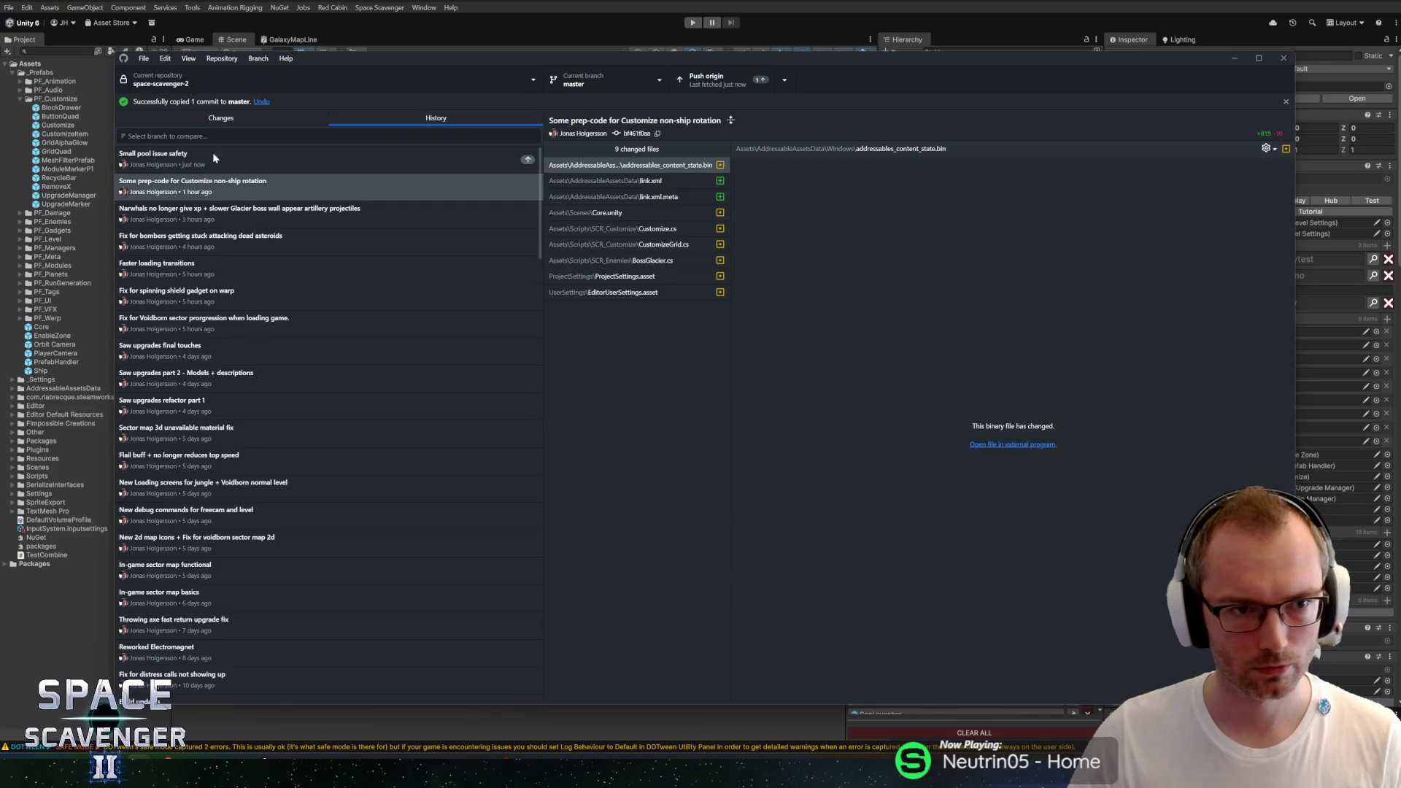
{"action": "left_click", "coordinate": [216, 158]}
{"action": "left_click", "coordinate": [711, 80]}
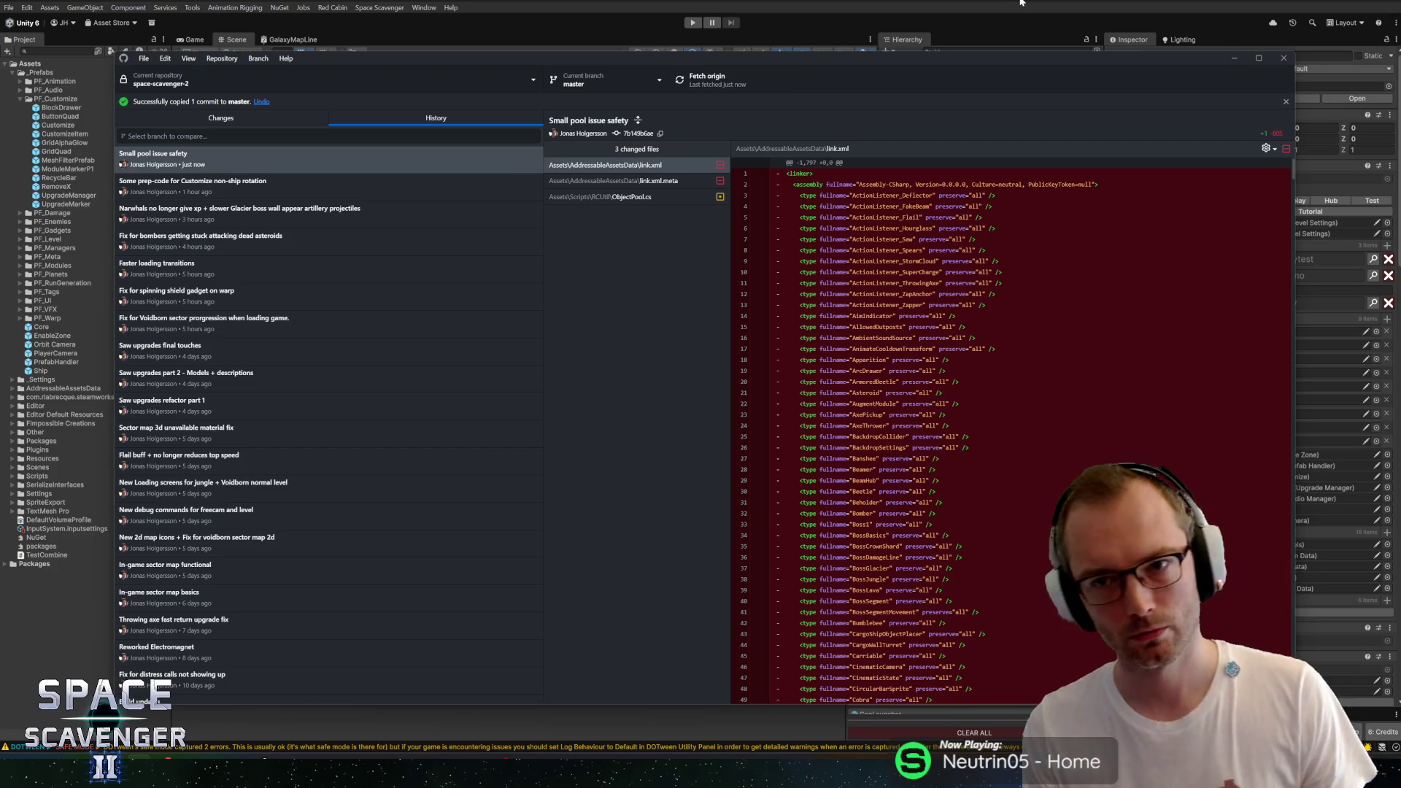
{"action": "left_click", "coordinate": [910, 1]}
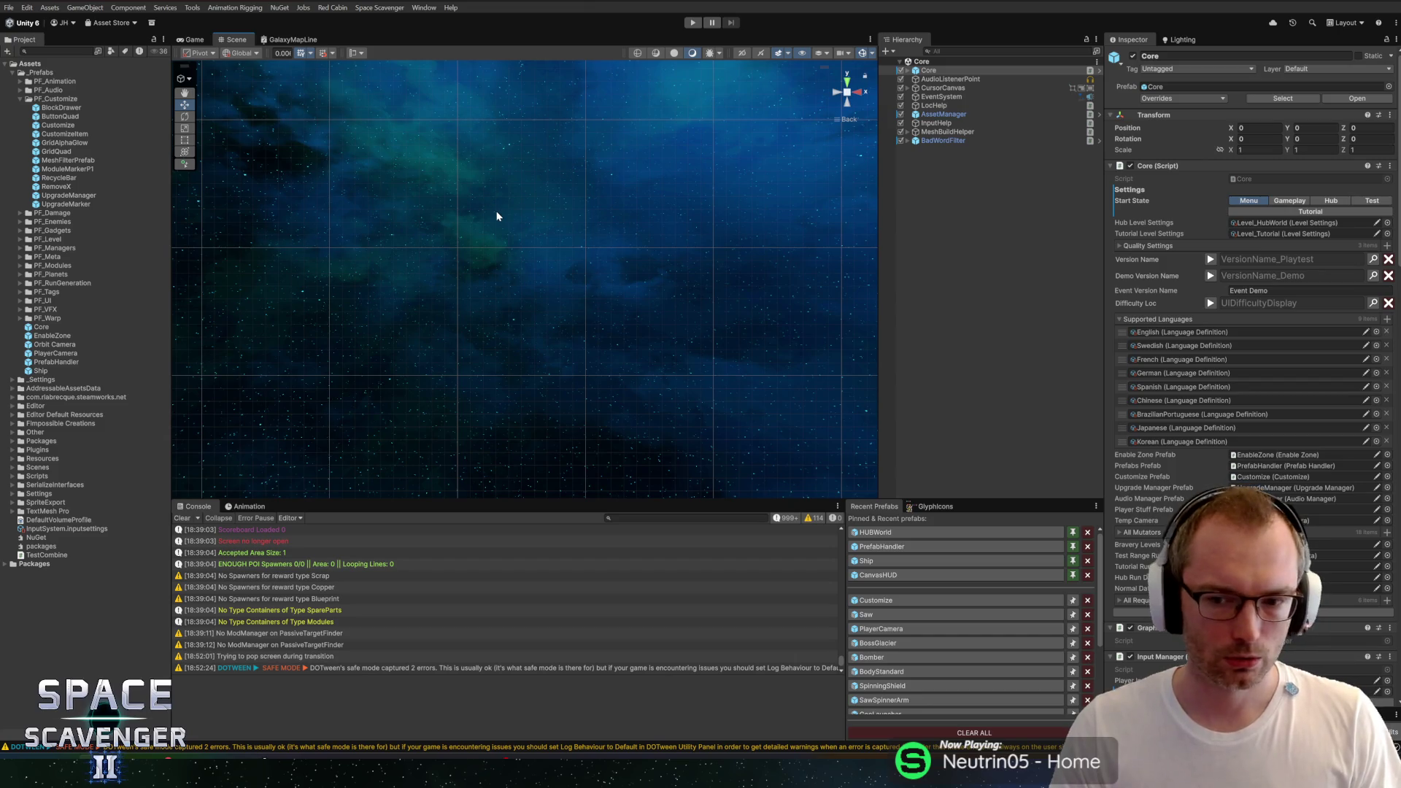
Step: Clear all Console log entries and collapse the PF_Customize folder in the Project panel
{"action": "left_click", "coordinate": [182, 518]}
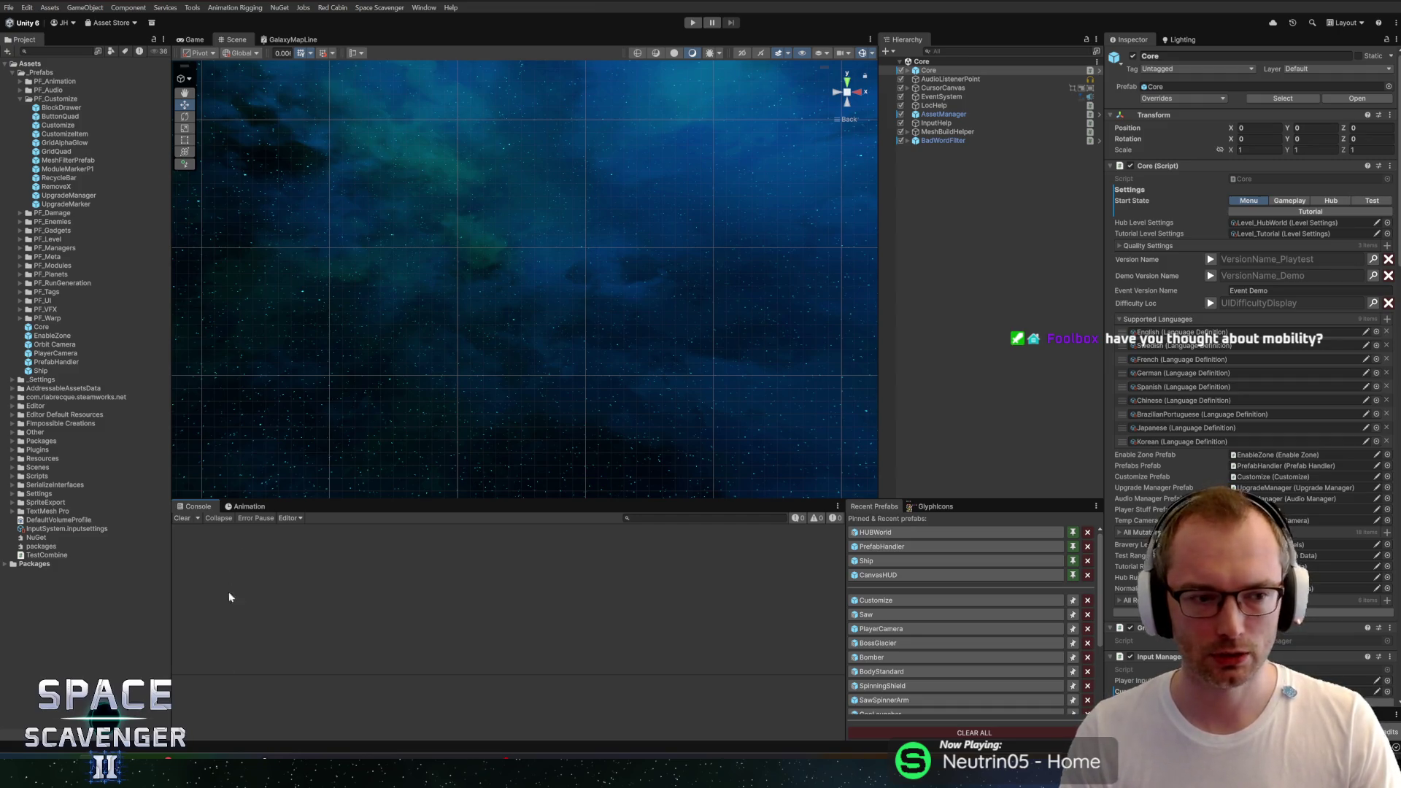
{"action": "left_click", "coordinate": [19, 99]}
{"action": "left_click", "coordinate": [20, 100]}
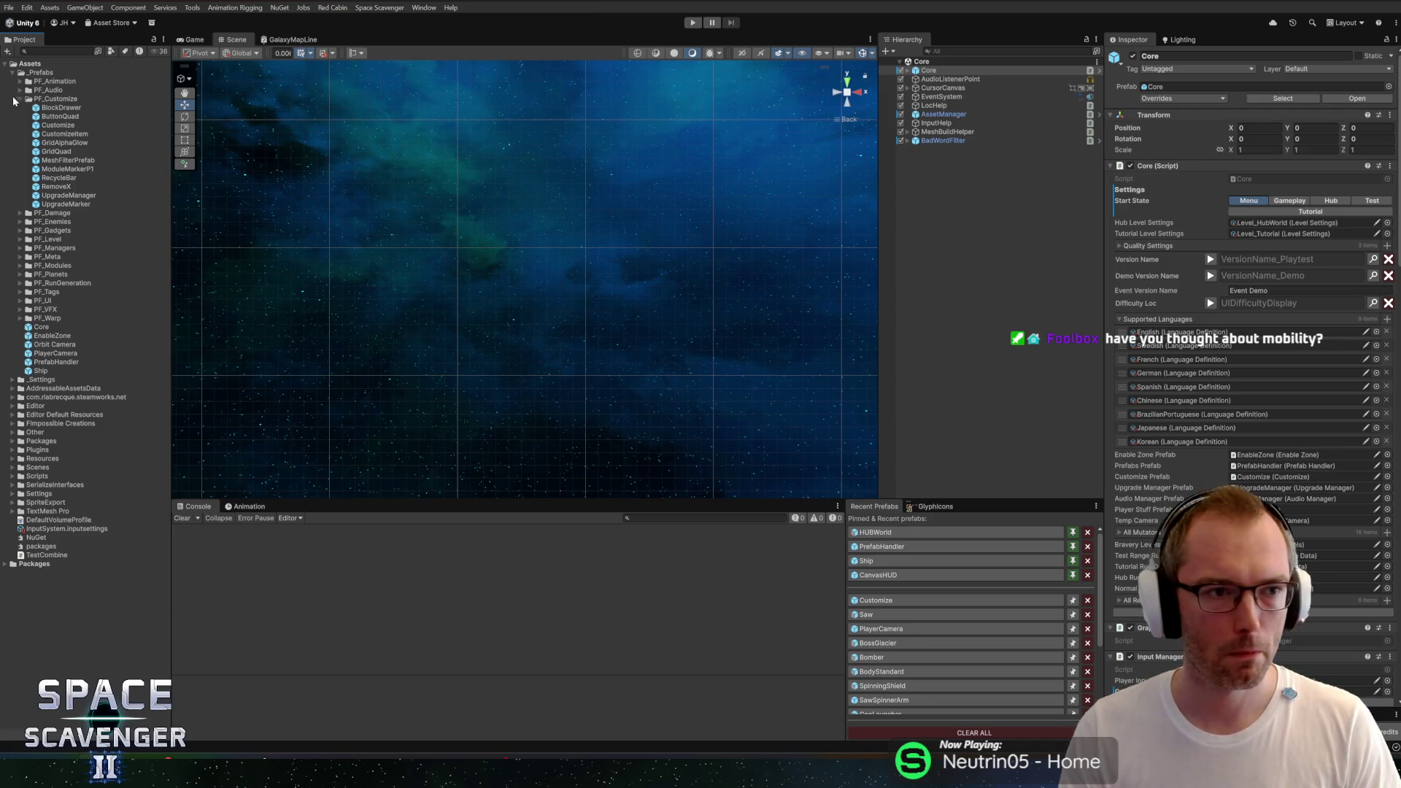
{"action": "left_click", "coordinate": [19, 99]}
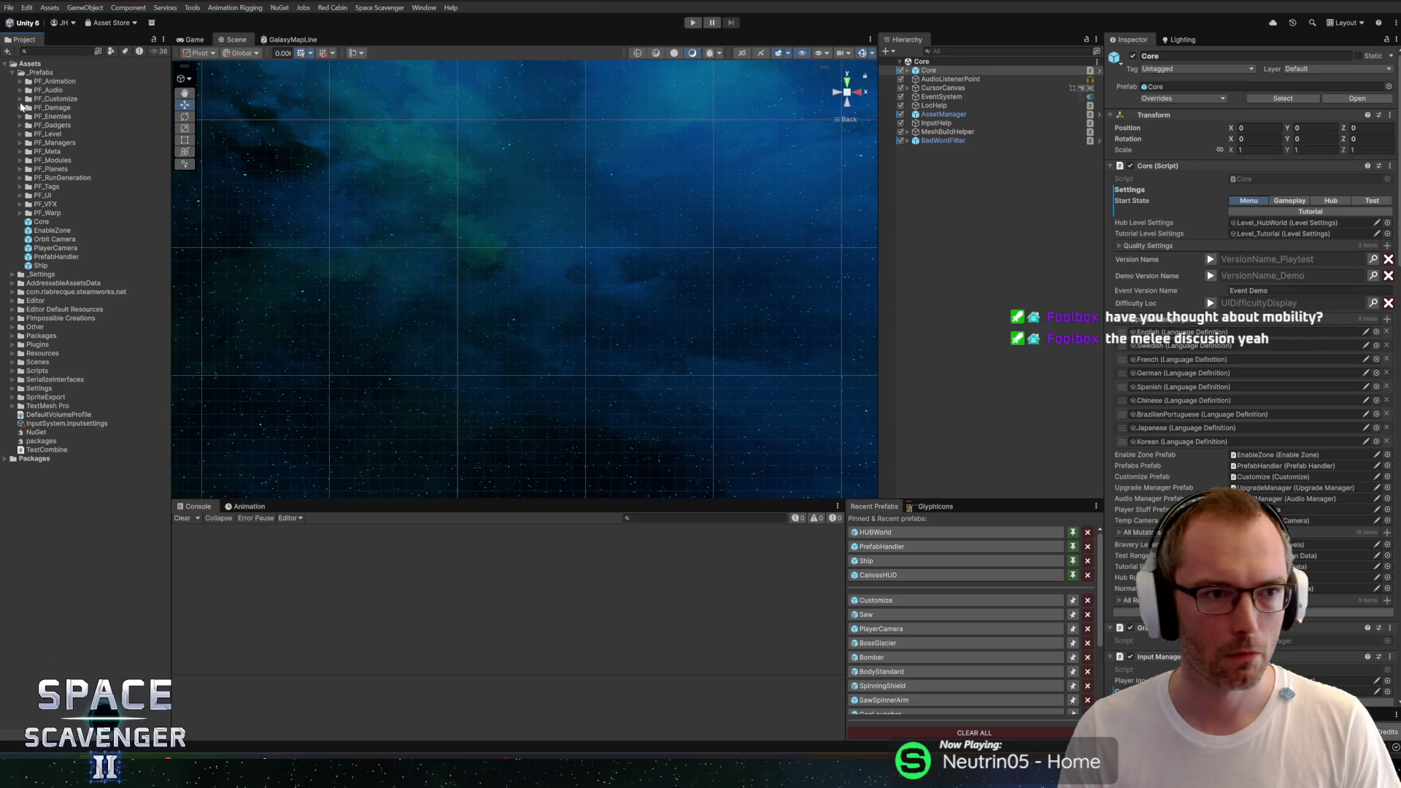
Step: Expand PF_Damage, enlarge the Scene view above the Console, and zoom out and pan the starry background
{"action": "left_click", "coordinate": [20, 108]}
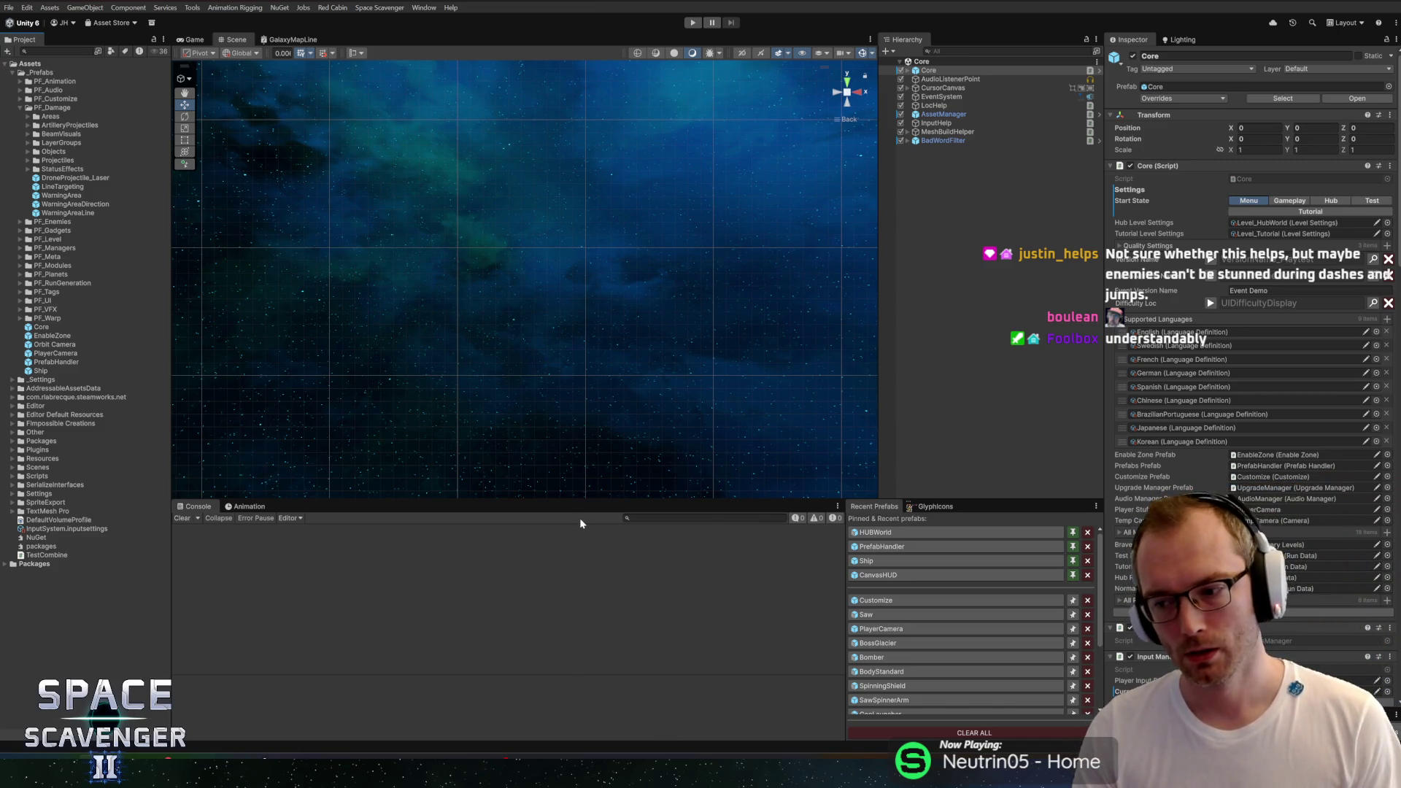
{"action": "left_click_drag", "start_coordinate": [517, 500], "coordinate": [525, 523]}
{"action": "scroll", "coordinate": [532, 428], "scroll_direction": "down", "scroll_amount": 2}
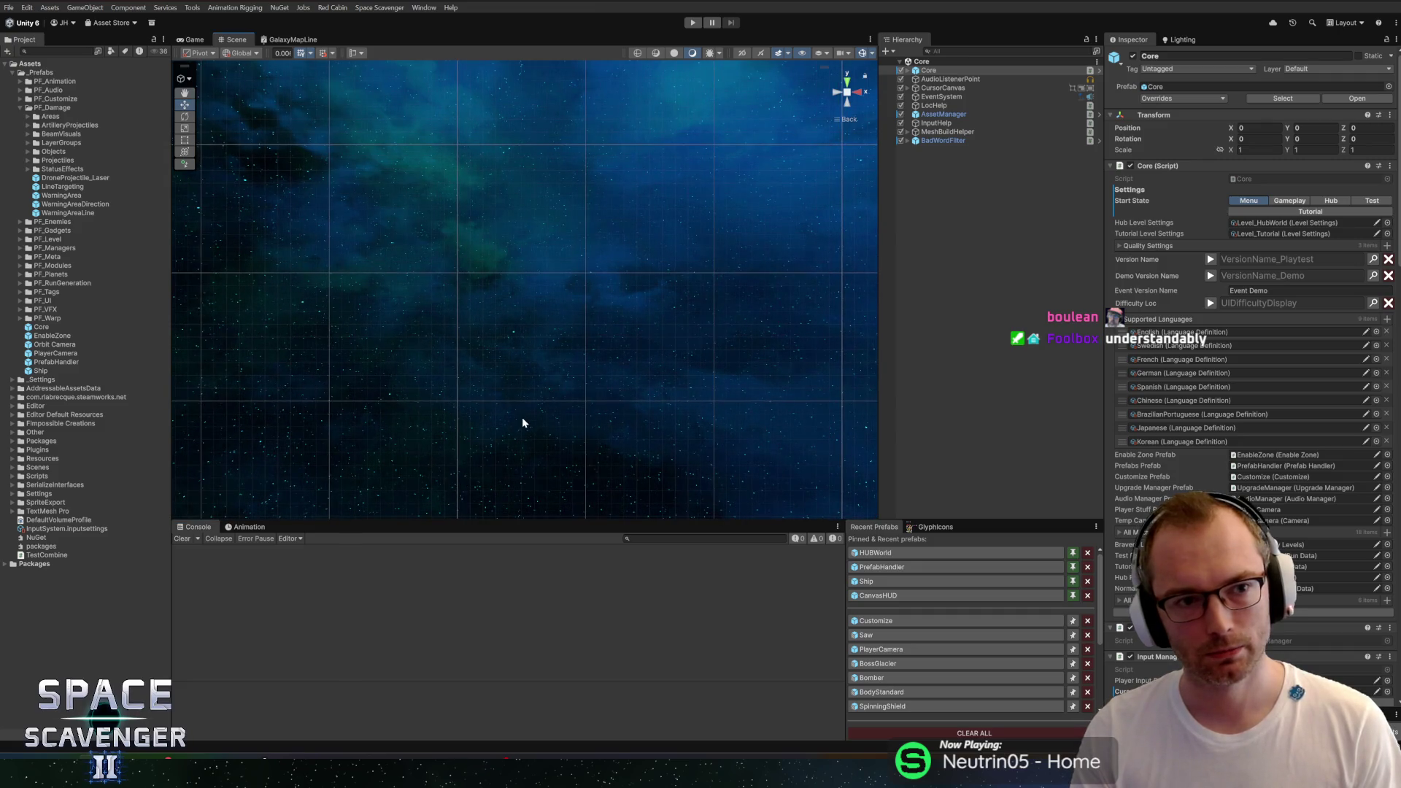
{"action": "scroll", "coordinate": [523, 422], "scroll_direction": "down", "scroll_amount": 3}
{"action": "left_click_drag", "start_coordinate": [548, 399], "coordinate": [532, 430]}
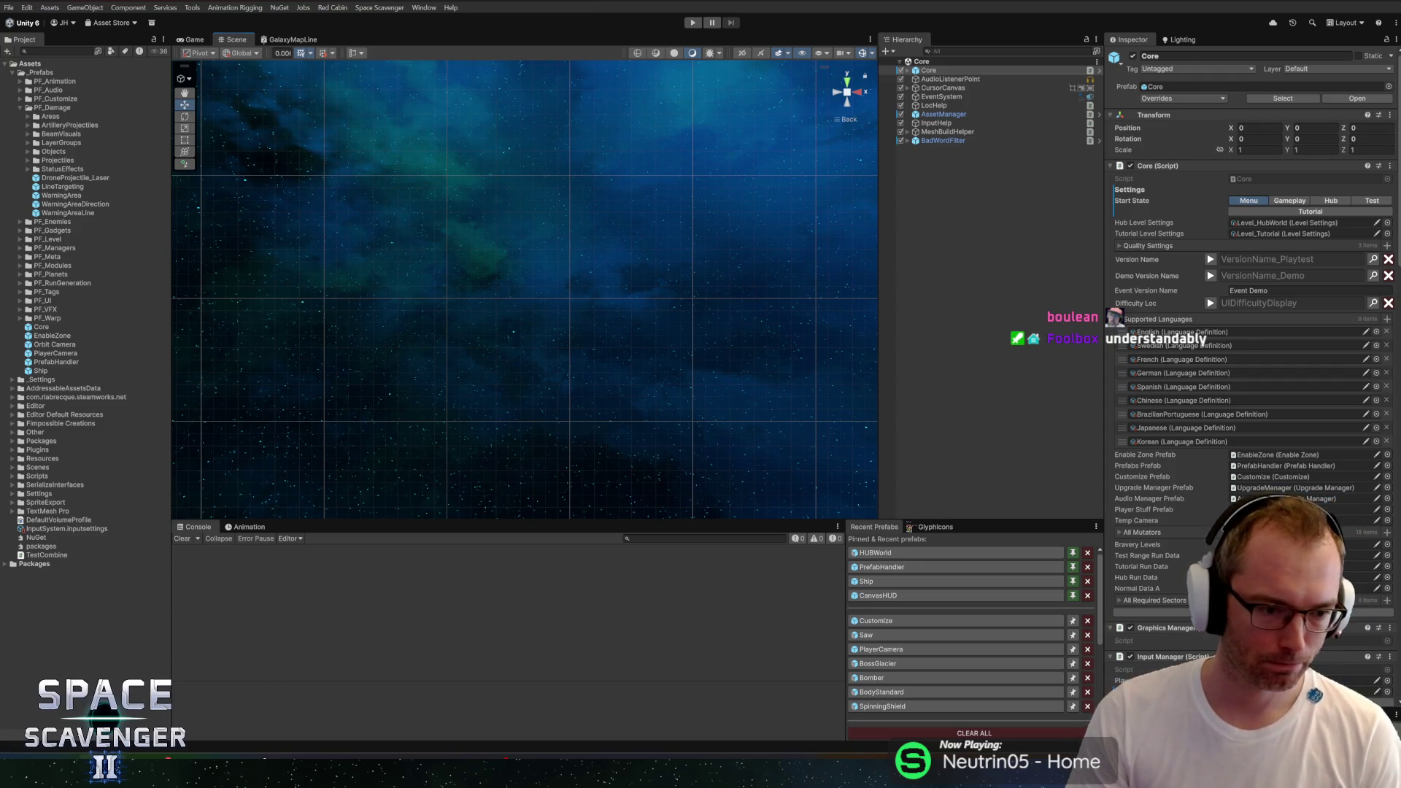
{"action": "key", "text": "alt+Tab"}
Step: Search classes for 'dash' and open CapsuleAbilityDash
{"action": "key", "text": "Down"}
{"action": "key", "text": "Down"}
{"action": "key", "text": "Down"}
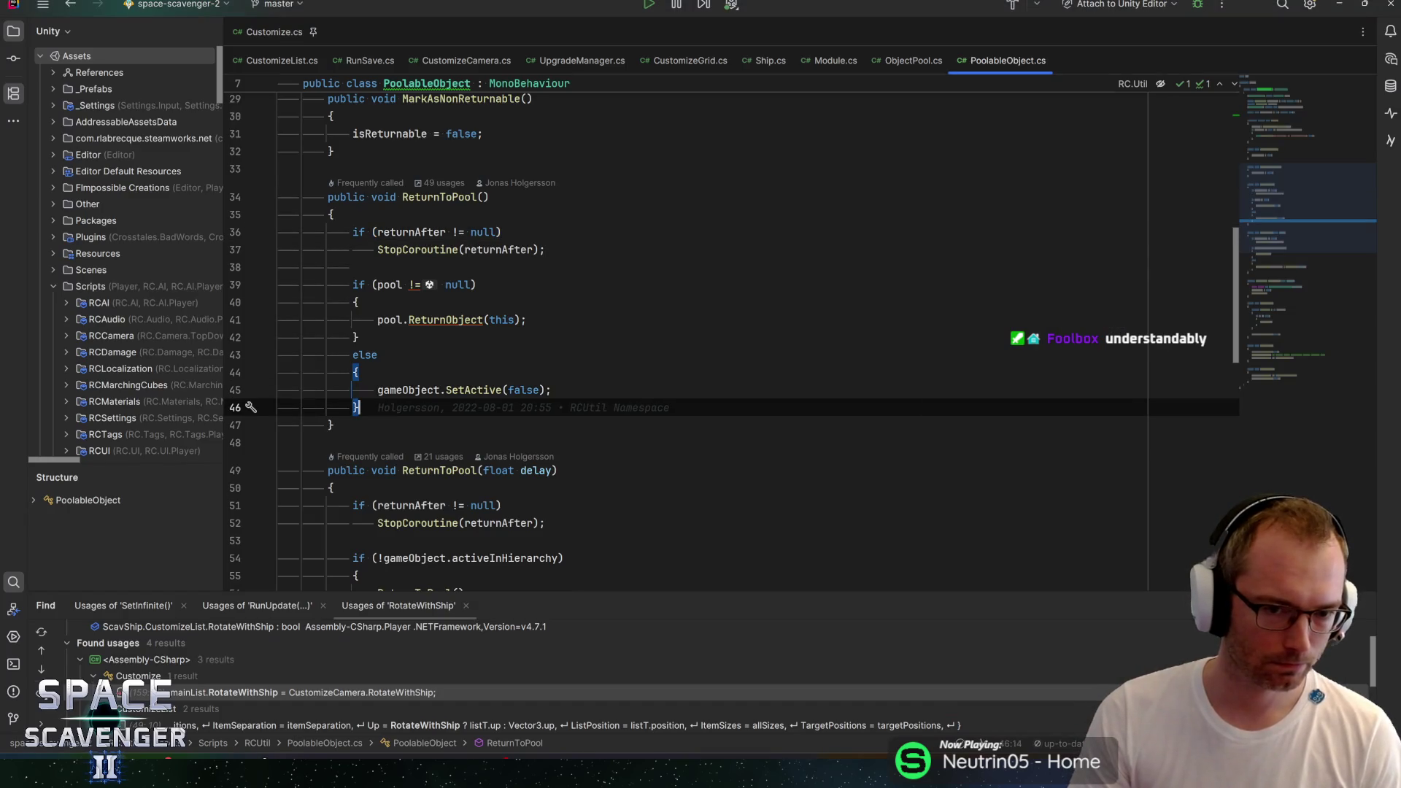
{"action": "key", "text": "Up"}
{"action": "left_click", "coordinate": [552, 389]}
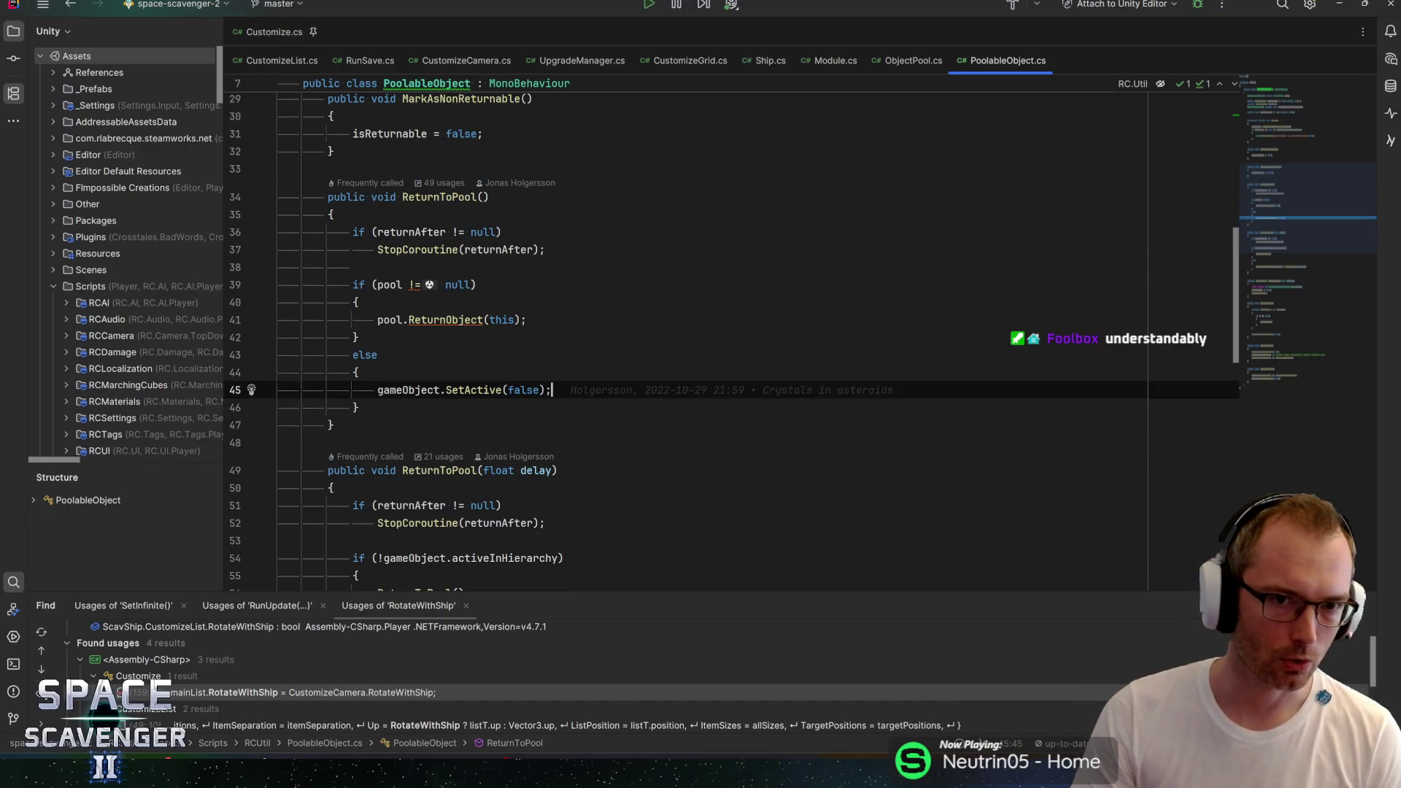
{"action": "key", "text": "ctrl+n"}
{"action": "type", "text": "dash"}
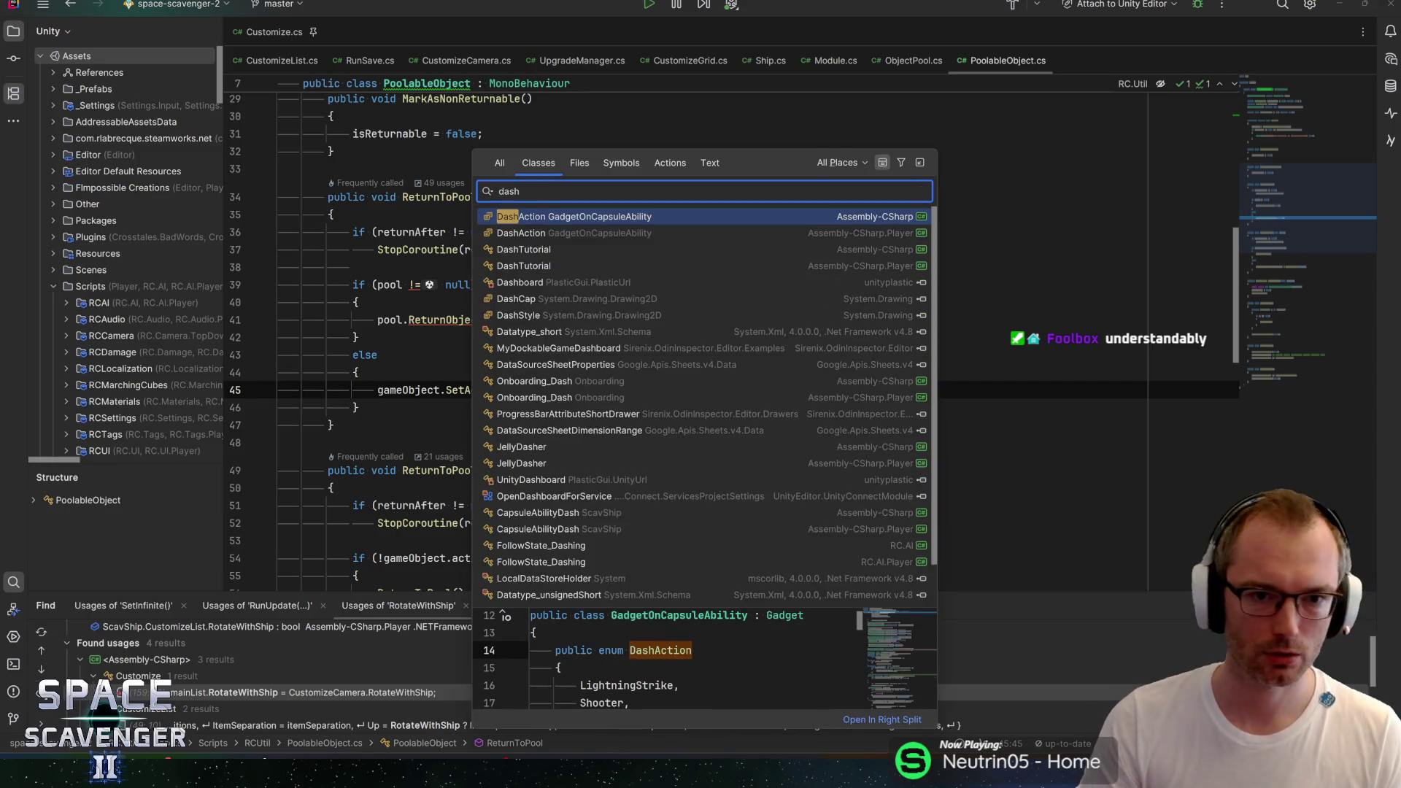
{"action": "key", "text": "Down"}
{"action": "key", "text": "Down"}
{"action": "key", "text": "Down"}
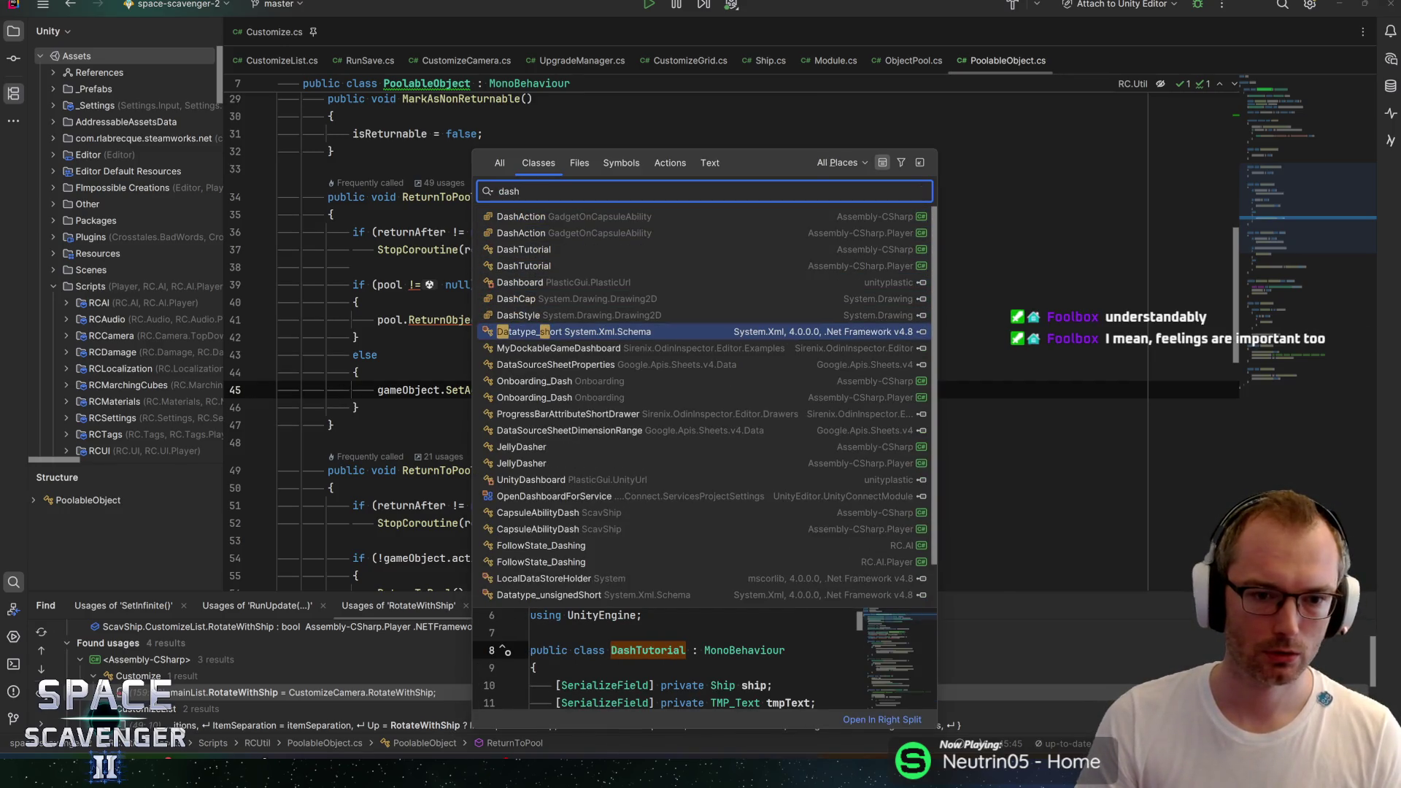
{"action": "key", "text": "Down"}
{"action": "key", "text": "Down"}
{"action": "key", "text": "Down"}
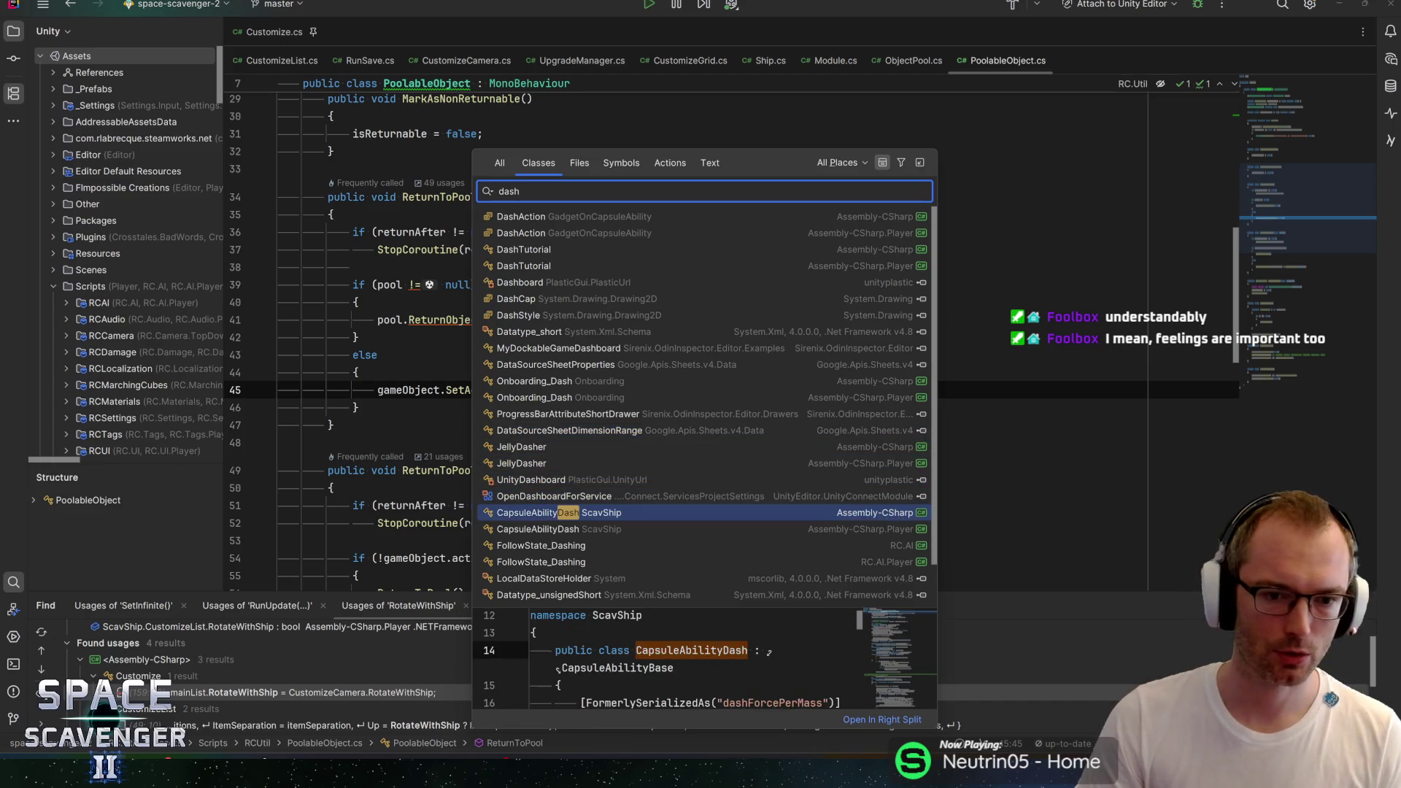
{"action": "key", "text": "Return"}
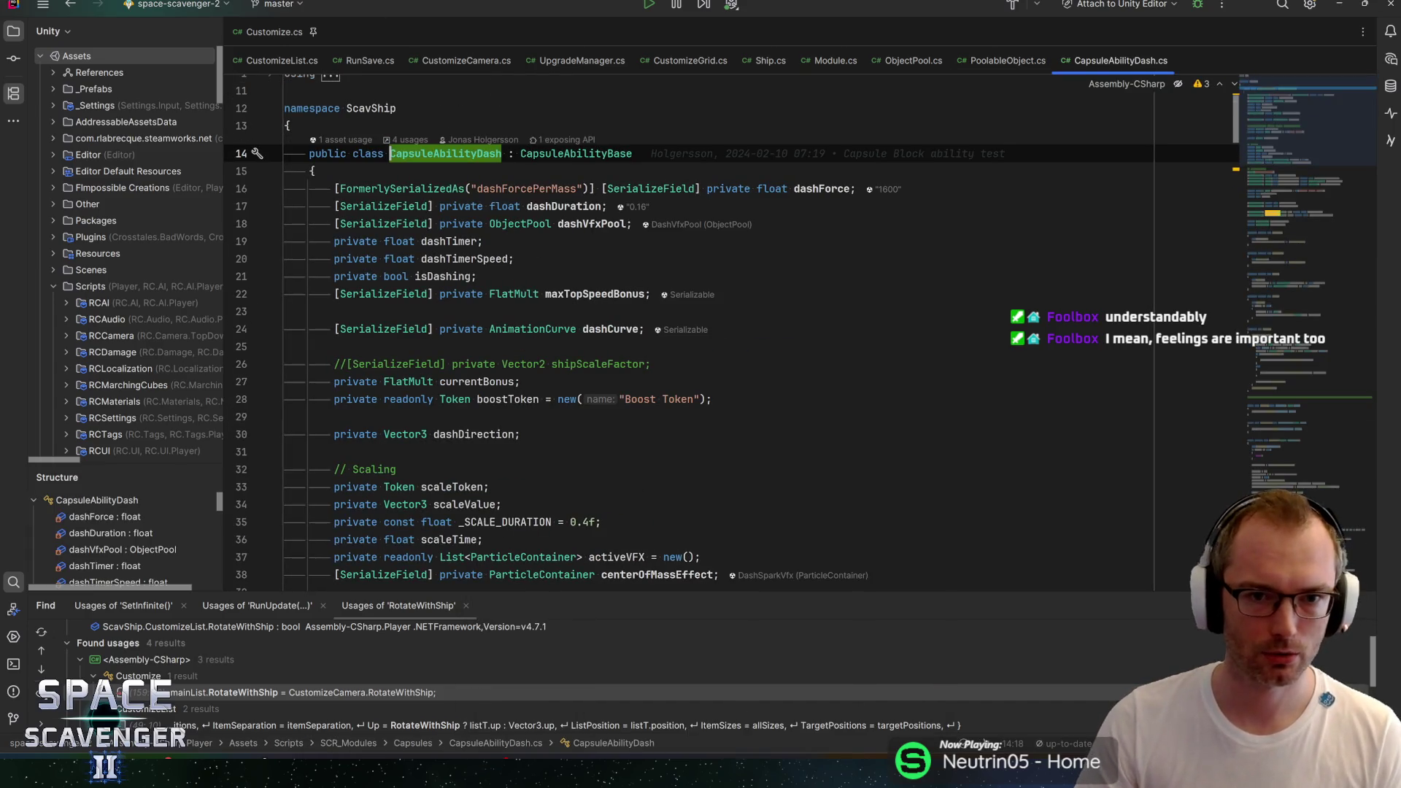
Step: Look at the CapsuleAbilityBase base class, then return to the dashDuration field
{"action": "left_click", "coordinate": [571, 153], "text": "ctrl"}
{"action": "key", "text": "ctrl+minus"}
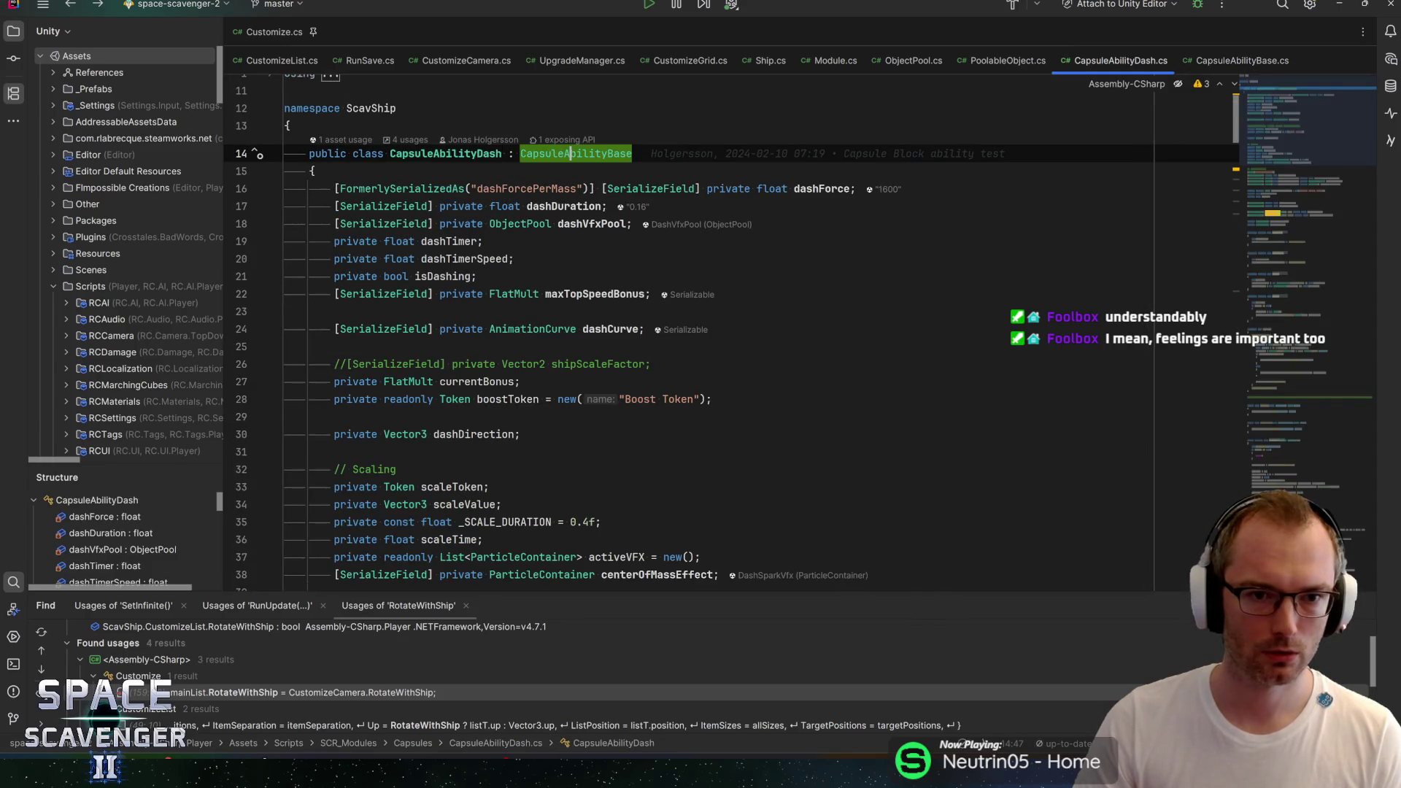
{"action": "key", "text": "Down"}
{"action": "key", "text": "Down"}
{"action": "key", "text": "Down"}
{"action": "key", "text": "Up"}
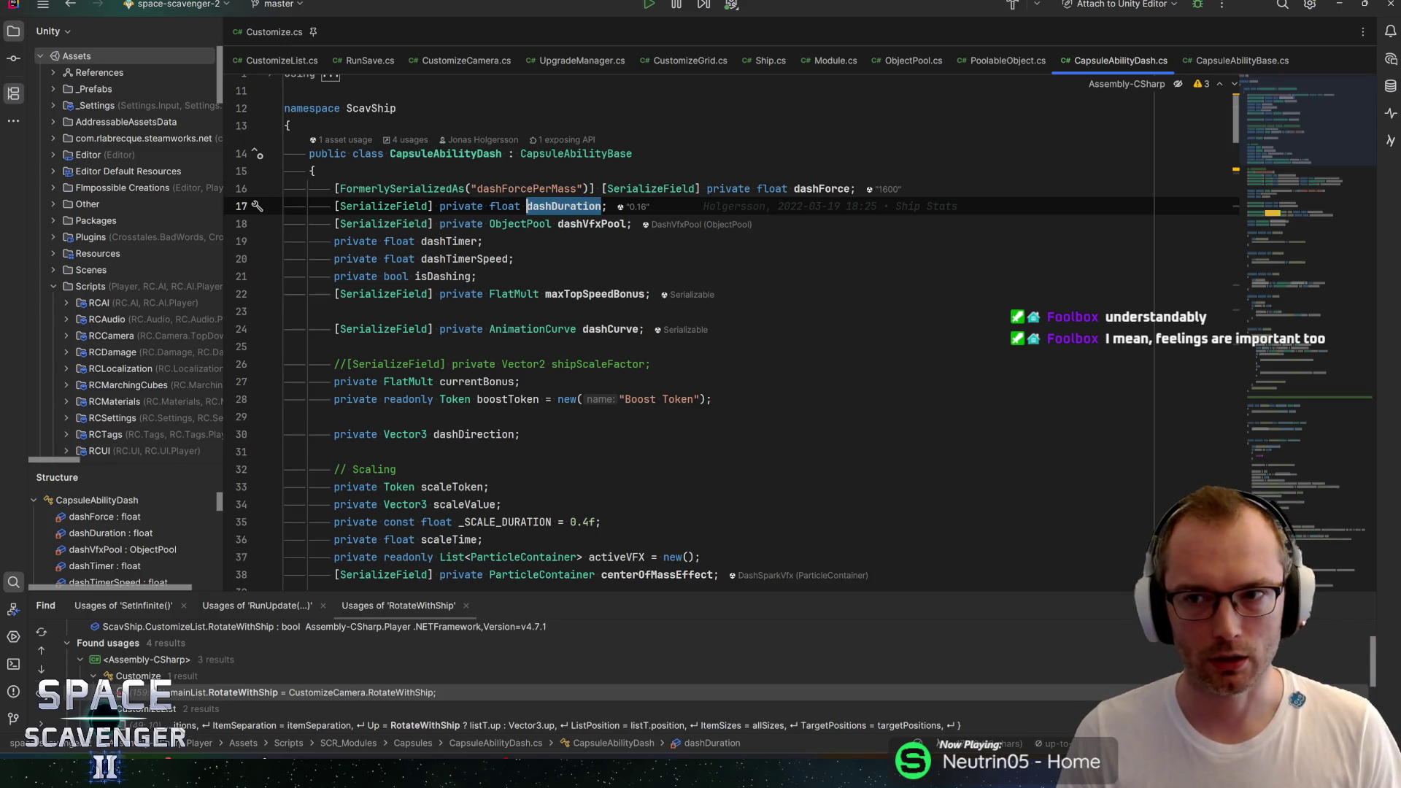
{"action": "left_click", "coordinate": [527, 206]}
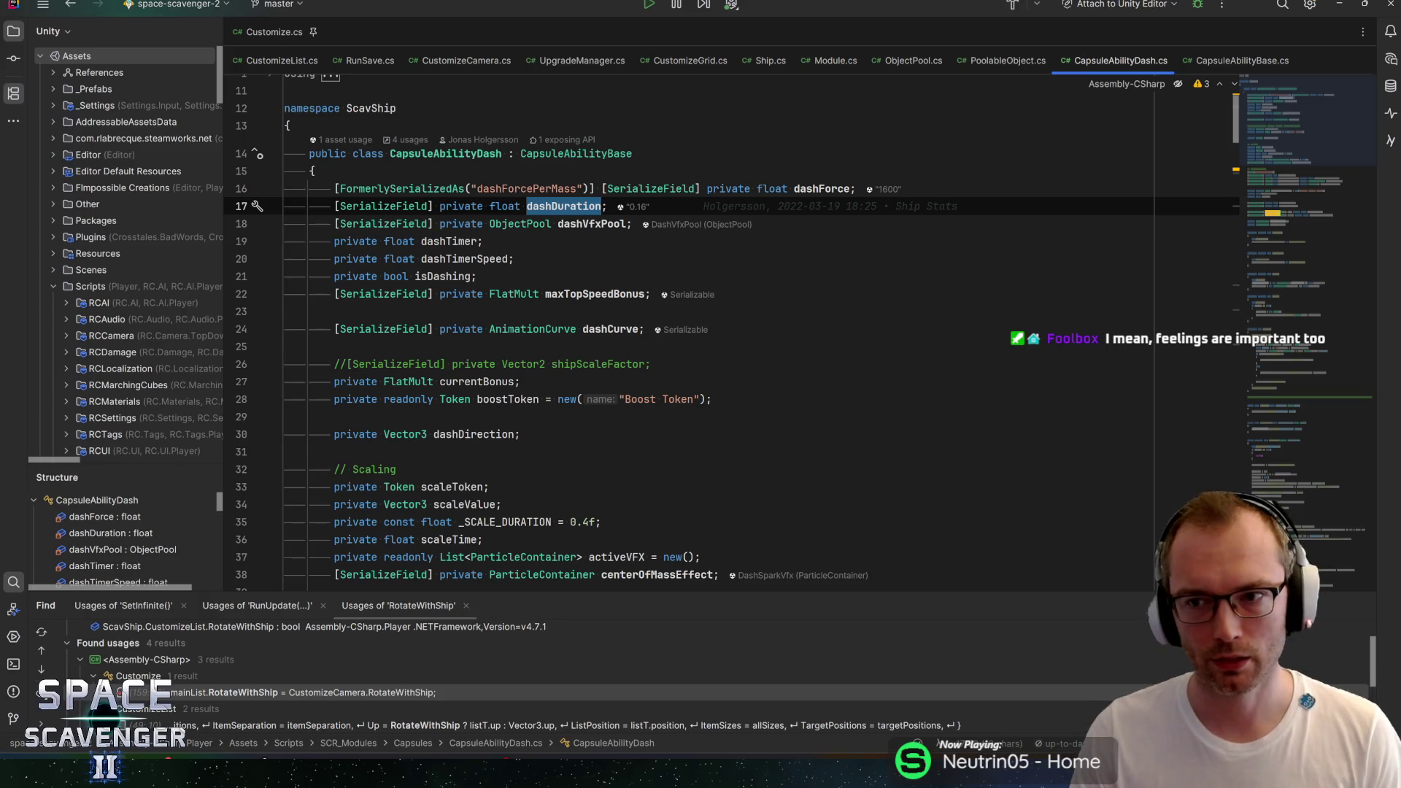
{"action": "mouse_move", "coordinate": [1293, 135]}
{"action": "left_mouse_down"}
{"action": "mouse_move", "coordinate": [1284, 176]}
{"action": "mouse_move", "coordinate": [1281, 142]}
{"action": "left_mouse_up"}
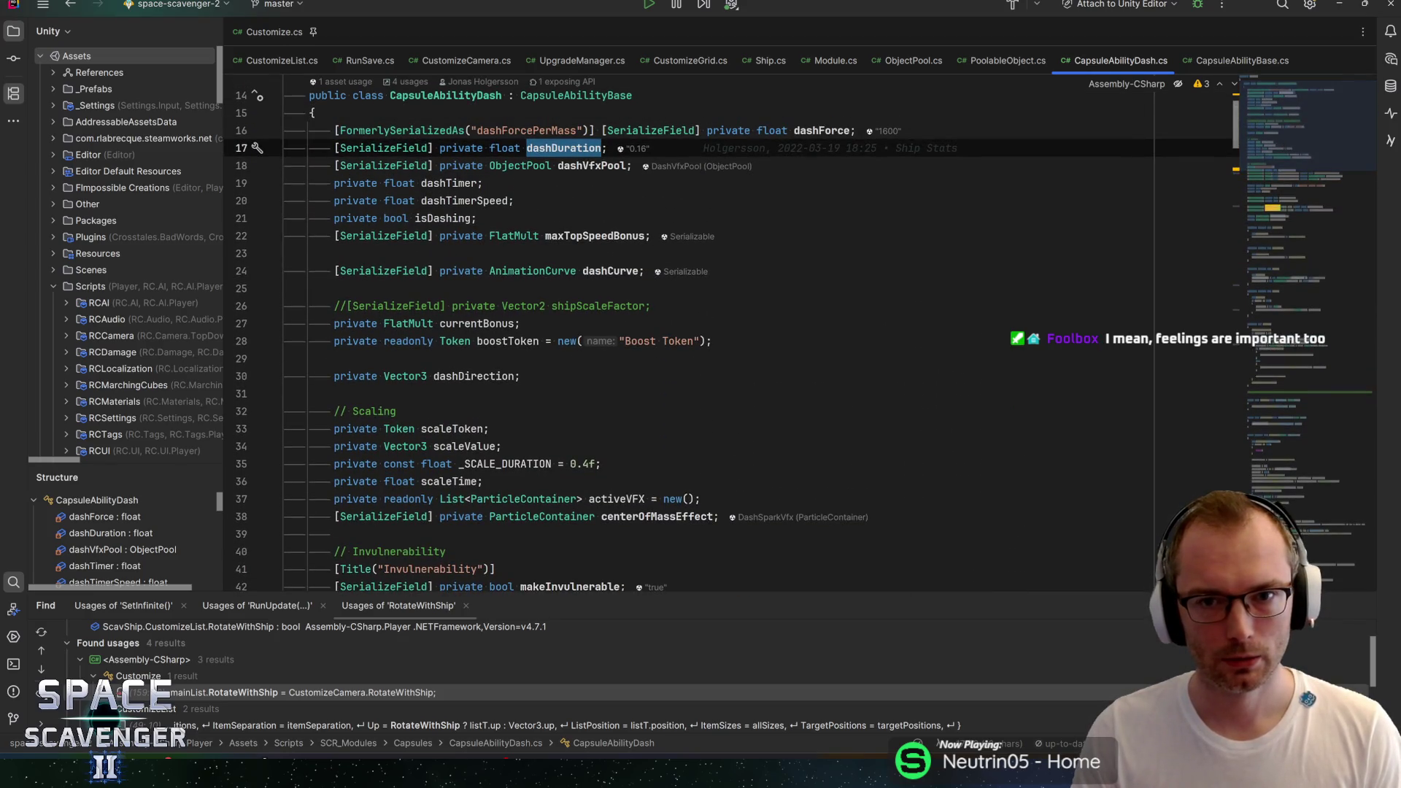
{"action": "mouse_move", "coordinate": [1354, 135]}
{"action": "left_mouse_down"}
{"action": "mouse_move", "coordinate": [1312, 150]}
{"action": "mouse_move", "coordinate": [1319, 162]}
{"action": "left_mouse_up"}
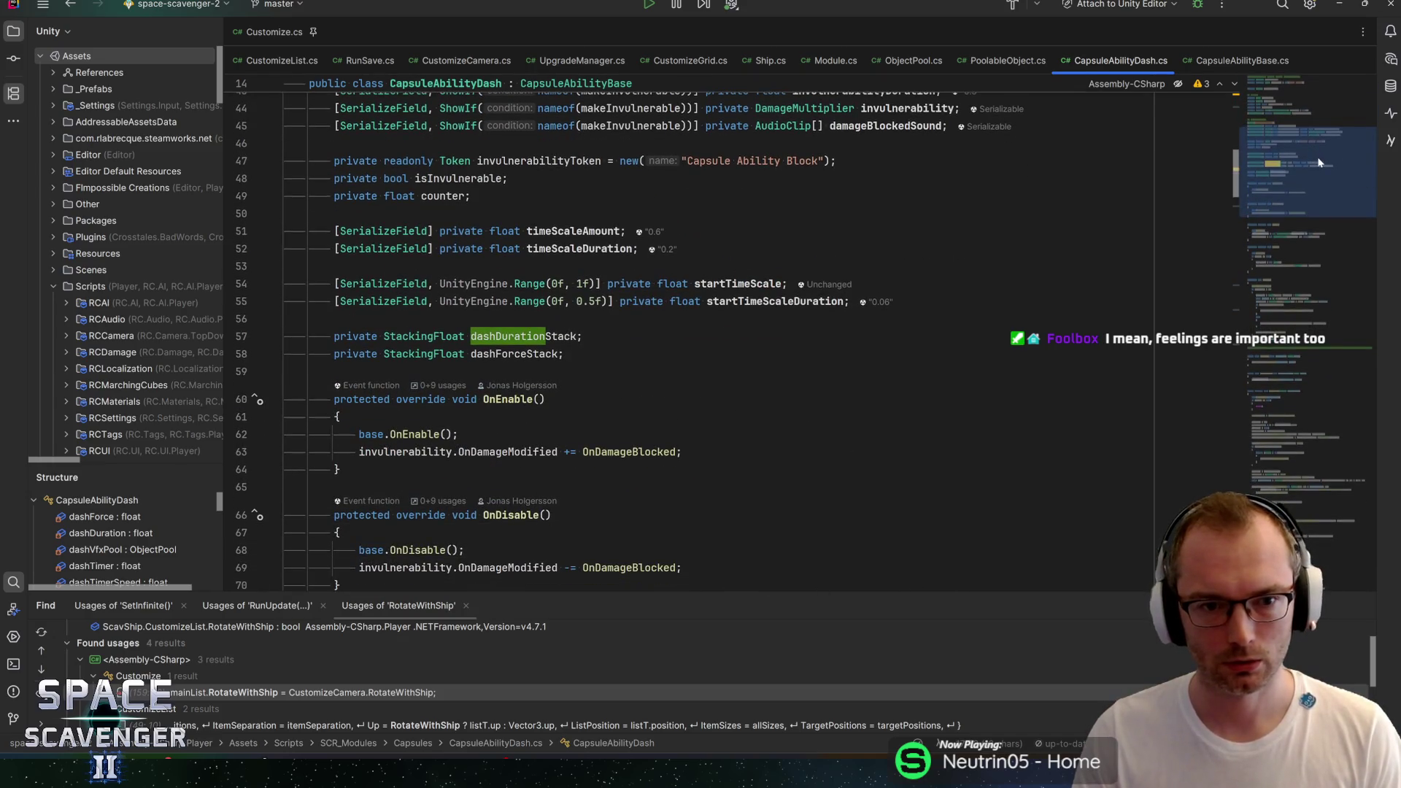
{"action": "scroll", "coordinate": [1323, 160], "scroll_direction": "down", "scroll_amount": 1}
{"action": "scroll", "coordinate": [1328, 162], "scroll_direction": "down", "scroll_amount": 1}
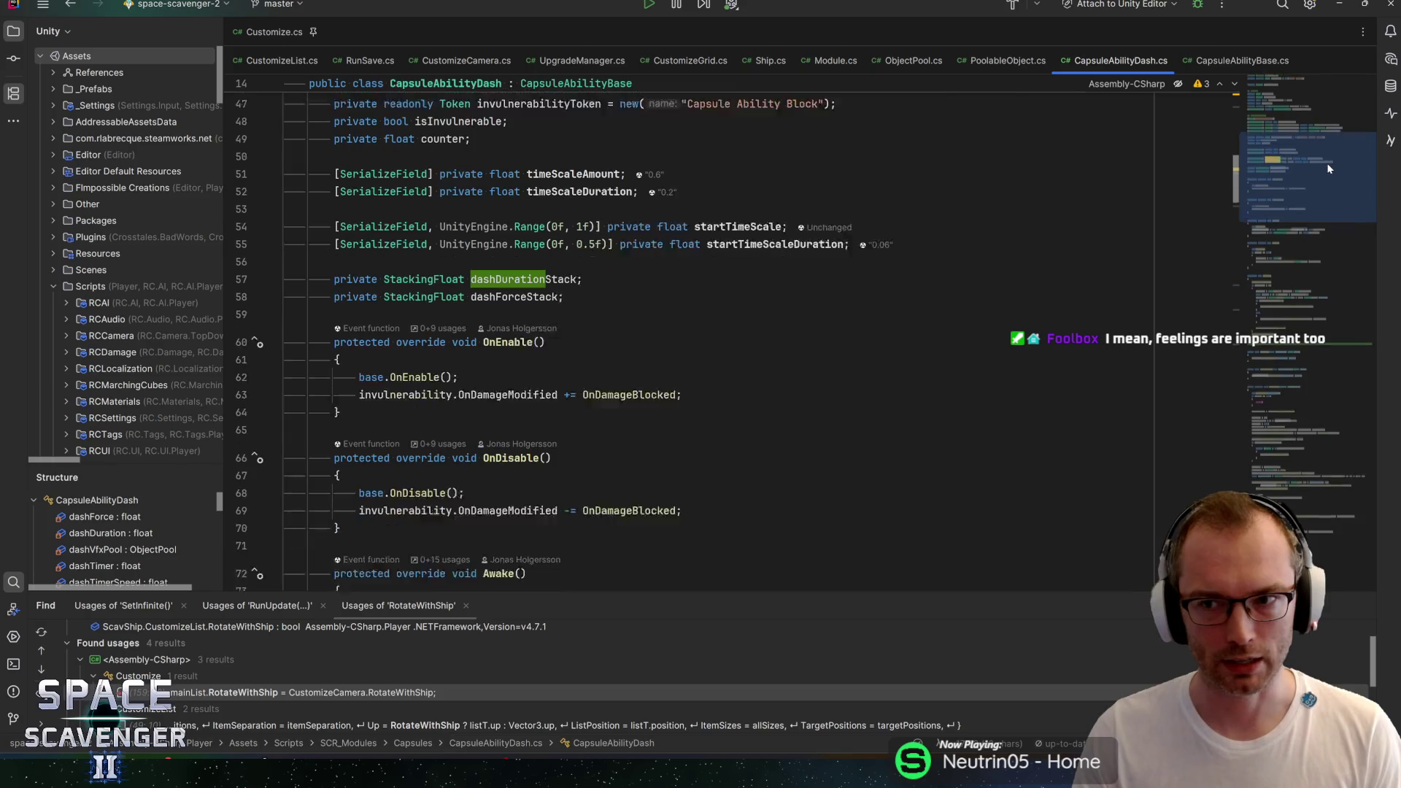
{"action": "left_click", "coordinate": [715, 372]}
{"action": "scroll", "coordinate": [715, 372], "scroll_direction": "down", "scroll_amount": 3}
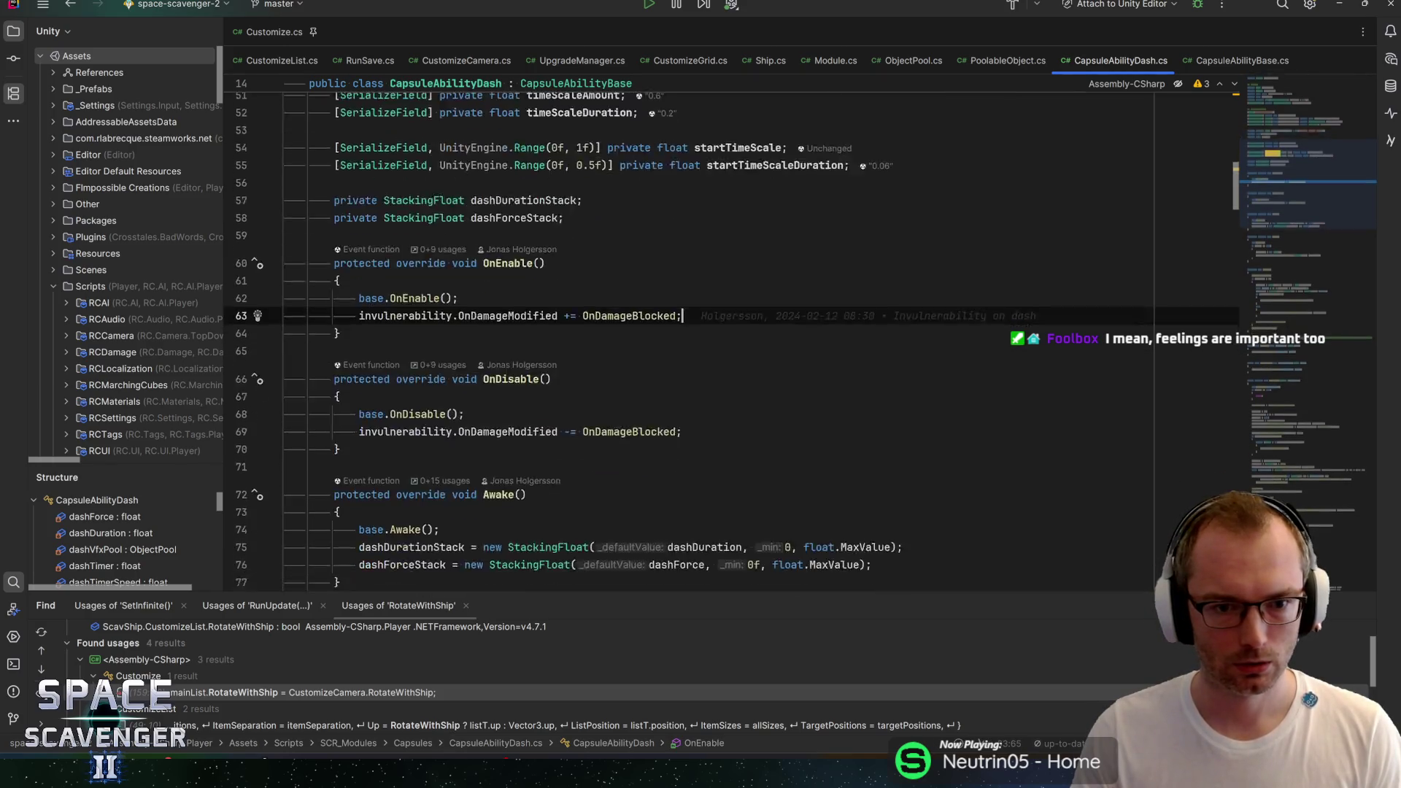
{"action": "left_click", "coordinate": [683, 330]}
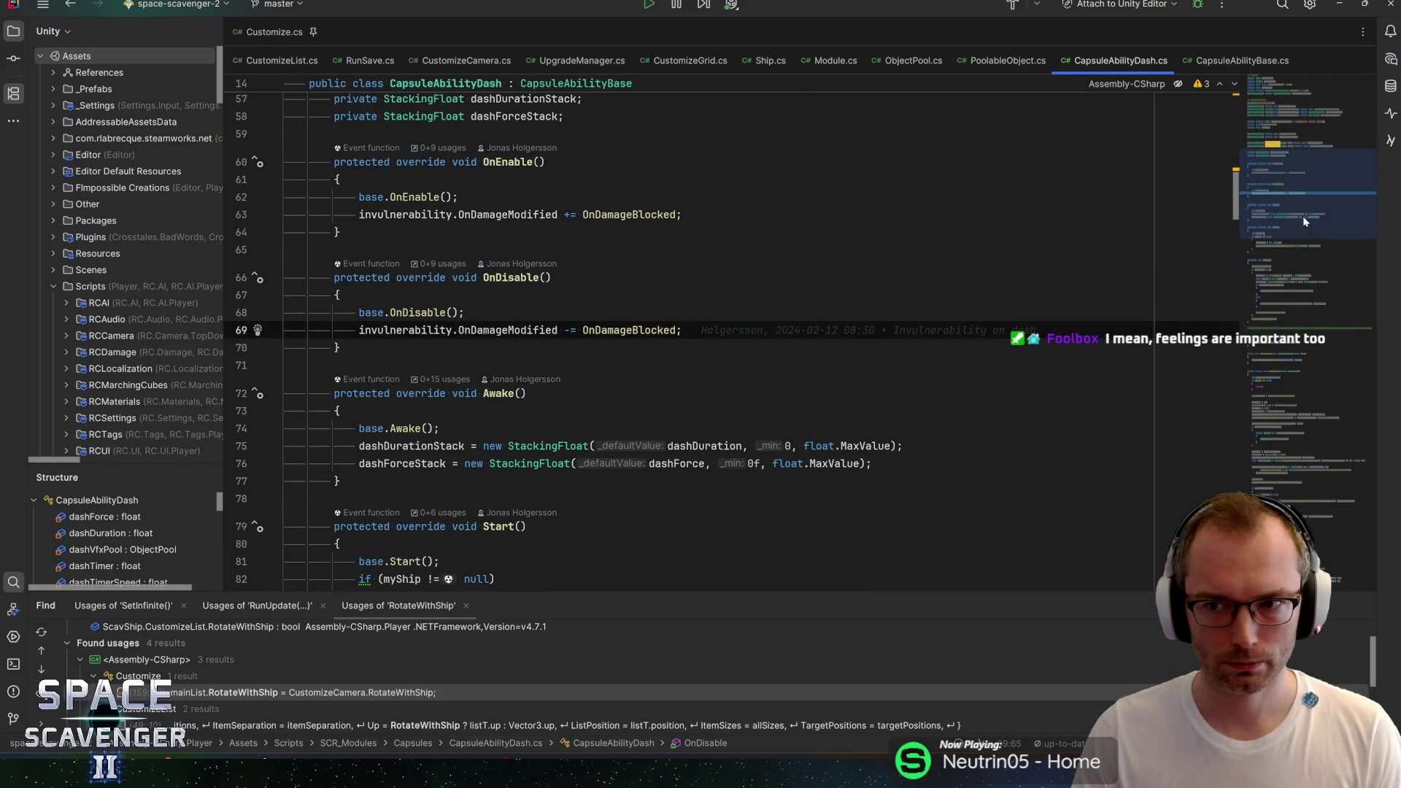
{"action": "scroll", "coordinate": [1302, 197], "scroll_direction": "down", "scroll_amount": 2}
{"action": "scroll", "coordinate": [1306, 199], "scroll_direction": "down", "scroll_amount": 2}
{"action": "scroll", "coordinate": [1311, 205], "scroll_direction": "down", "scroll_amount": 2}
{"action": "scroll", "coordinate": [1313, 210], "scroll_direction": "down", "scroll_amount": 2}
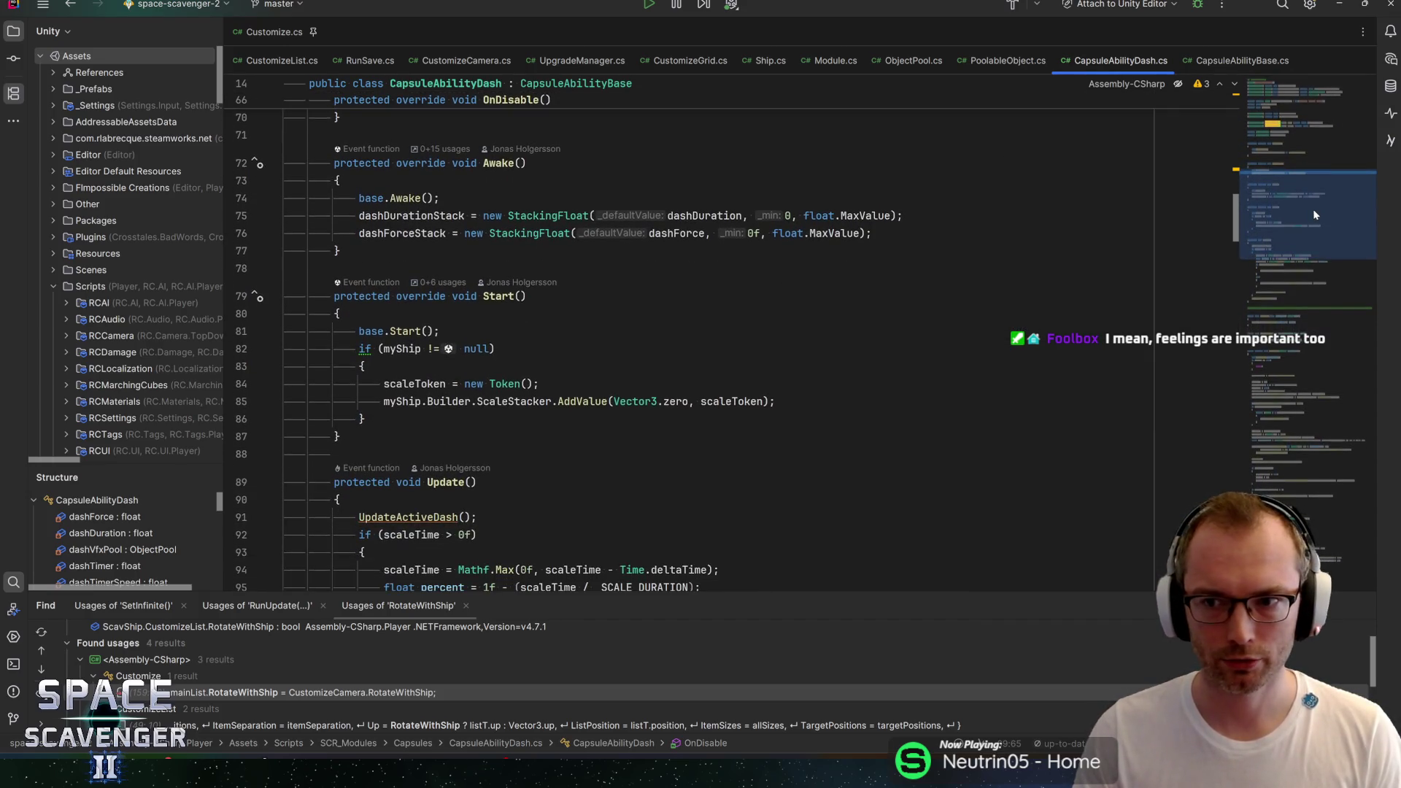
{"action": "scroll", "coordinate": [1313, 211], "scroll_direction": "down", "scroll_amount": 2}
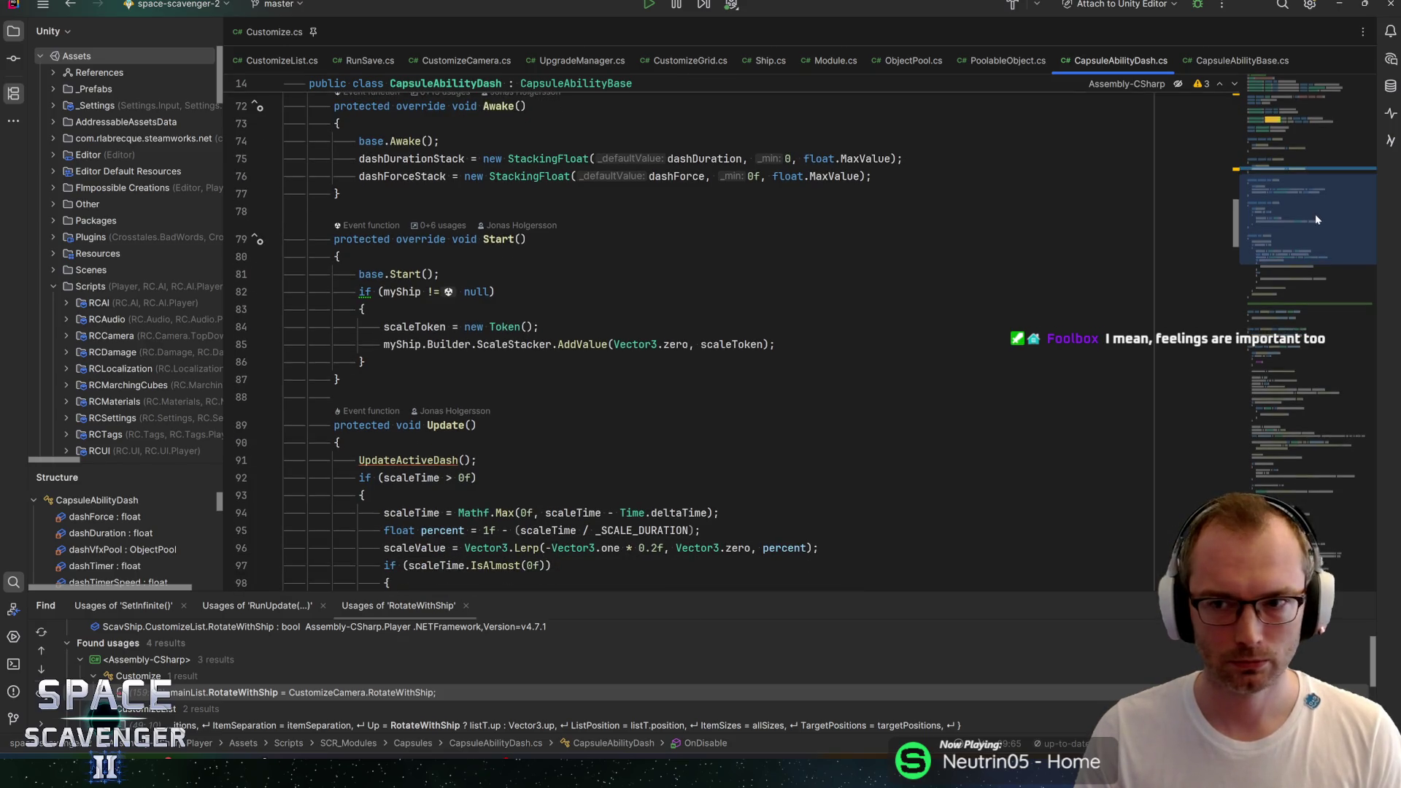
{"action": "scroll", "coordinate": [1315, 216], "scroll_direction": "down", "scroll_amount": 1}
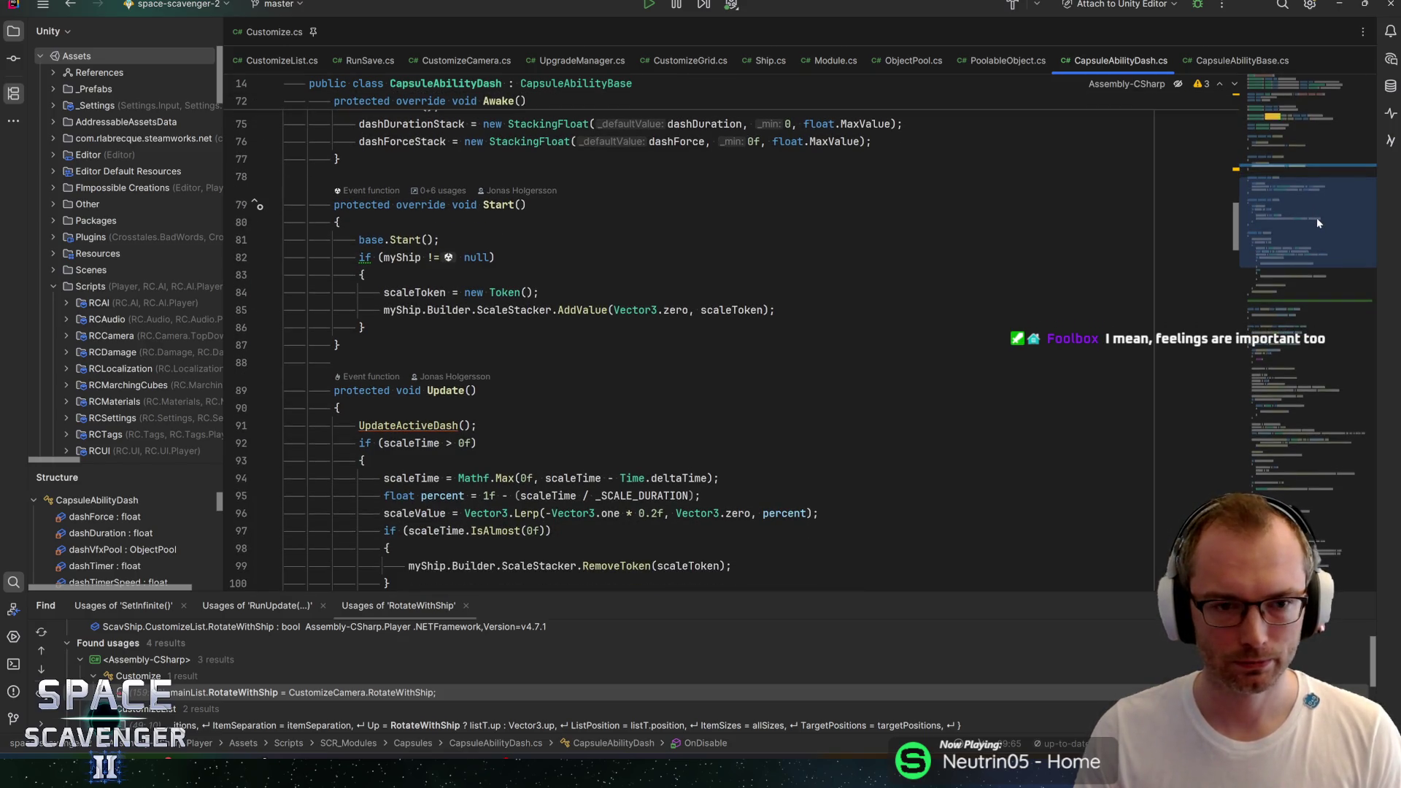
{"action": "scroll", "coordinate": [1318, 224], "scroll_direction": "down", "scroll_amount": 1}
{"action": "left_click", "coordinate": [365, 294]}
{"action": "key", "text": "Up"}
{"action": "key", "text": "Up"}
{"action": "key", "text": "Up"}
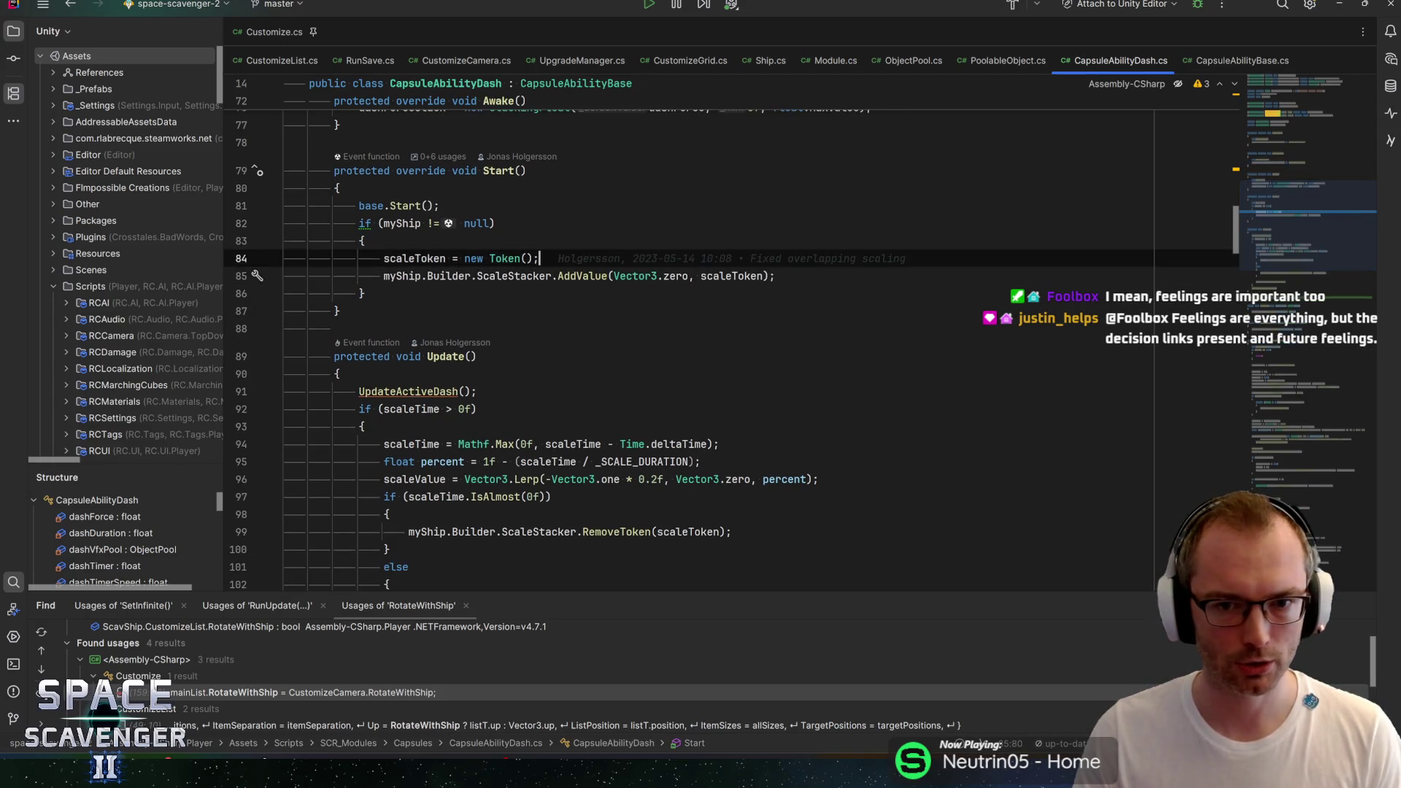
{"action": "key", "text": "Up"}
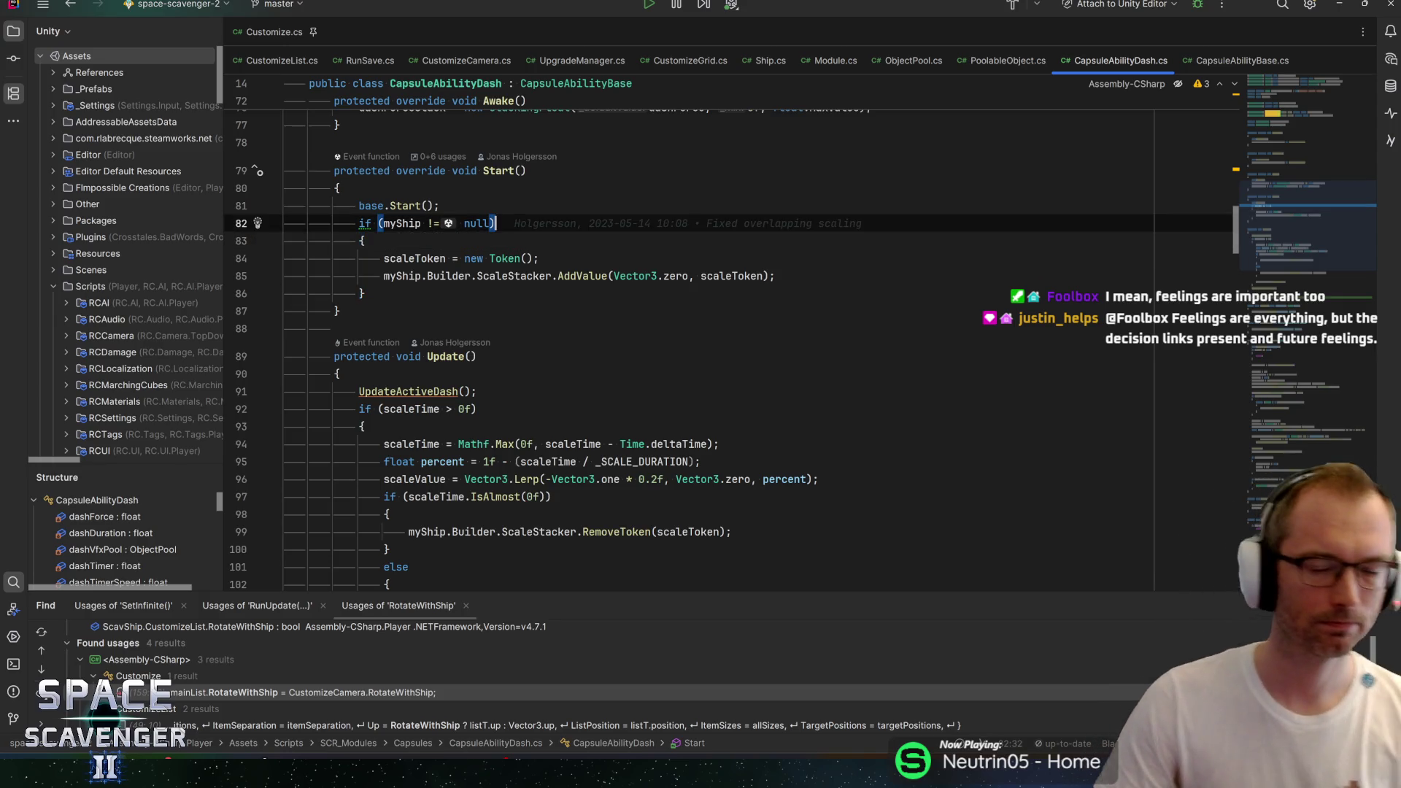
{"action": "key", "text": "Up"}
{"action": "key", "text": "End"}
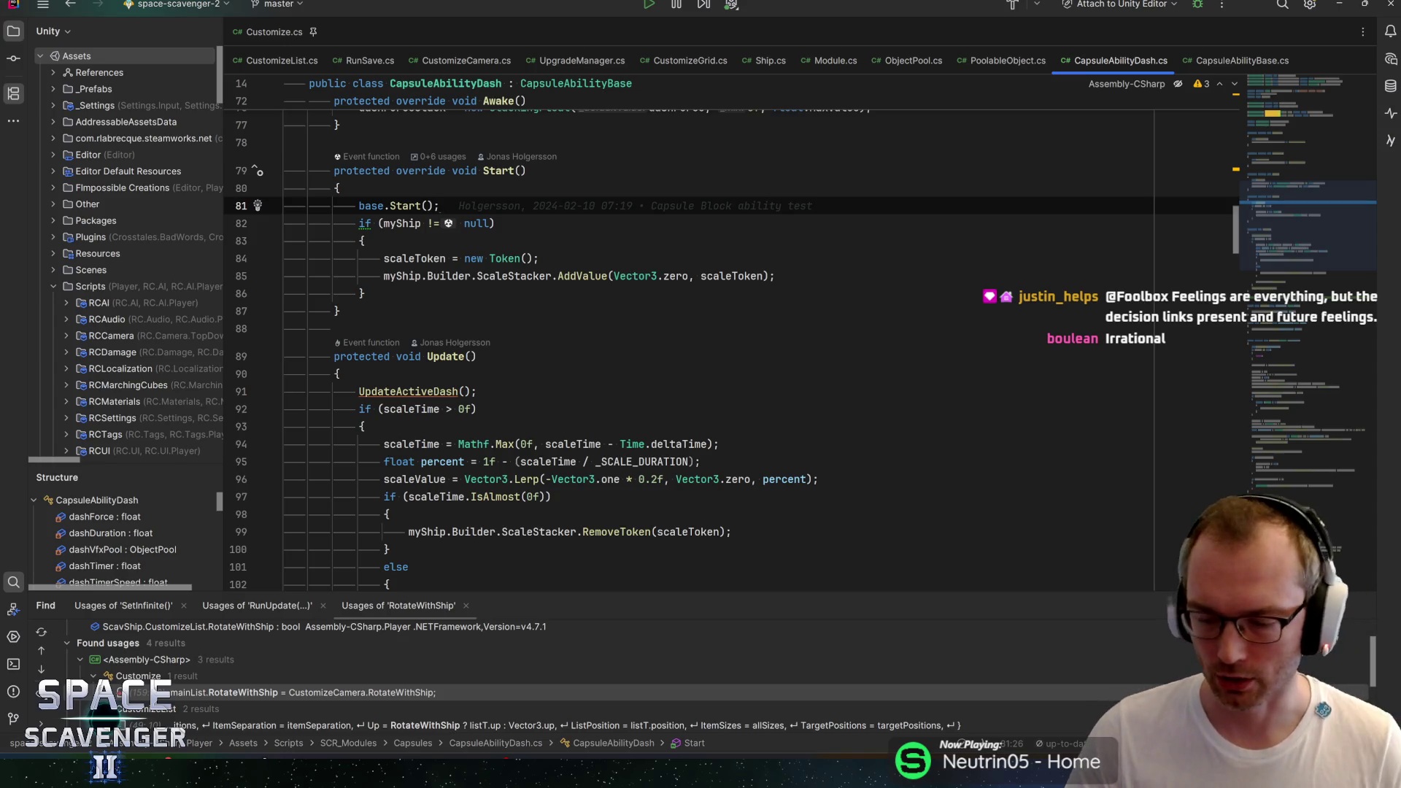
{"action": "left_click_drag", "start_coordinate": [1268, 238], "coordinate": [1304, 255]}
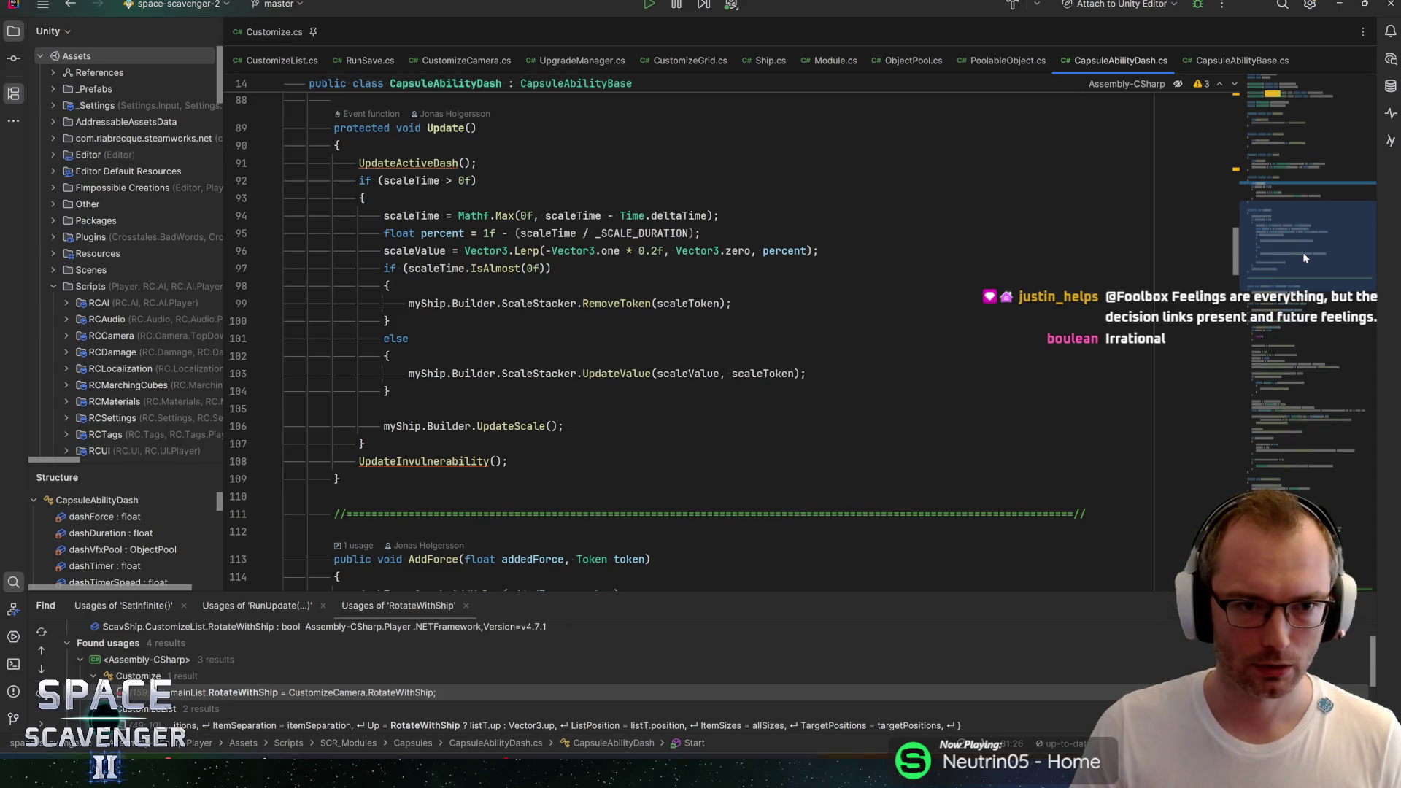
{"action": "mouse_move", "coordinate": [1304, 253]}
{"action": "left_mouse_down"}
{"action": "mouse_move", "coordinate": [1292, 281]}
{"action": "mouse_move", "coordinate": [1318, 373]}
{"action": "mouse_move", "coordinate": [1284, 165]}
{"action": "left_mouse_up"}
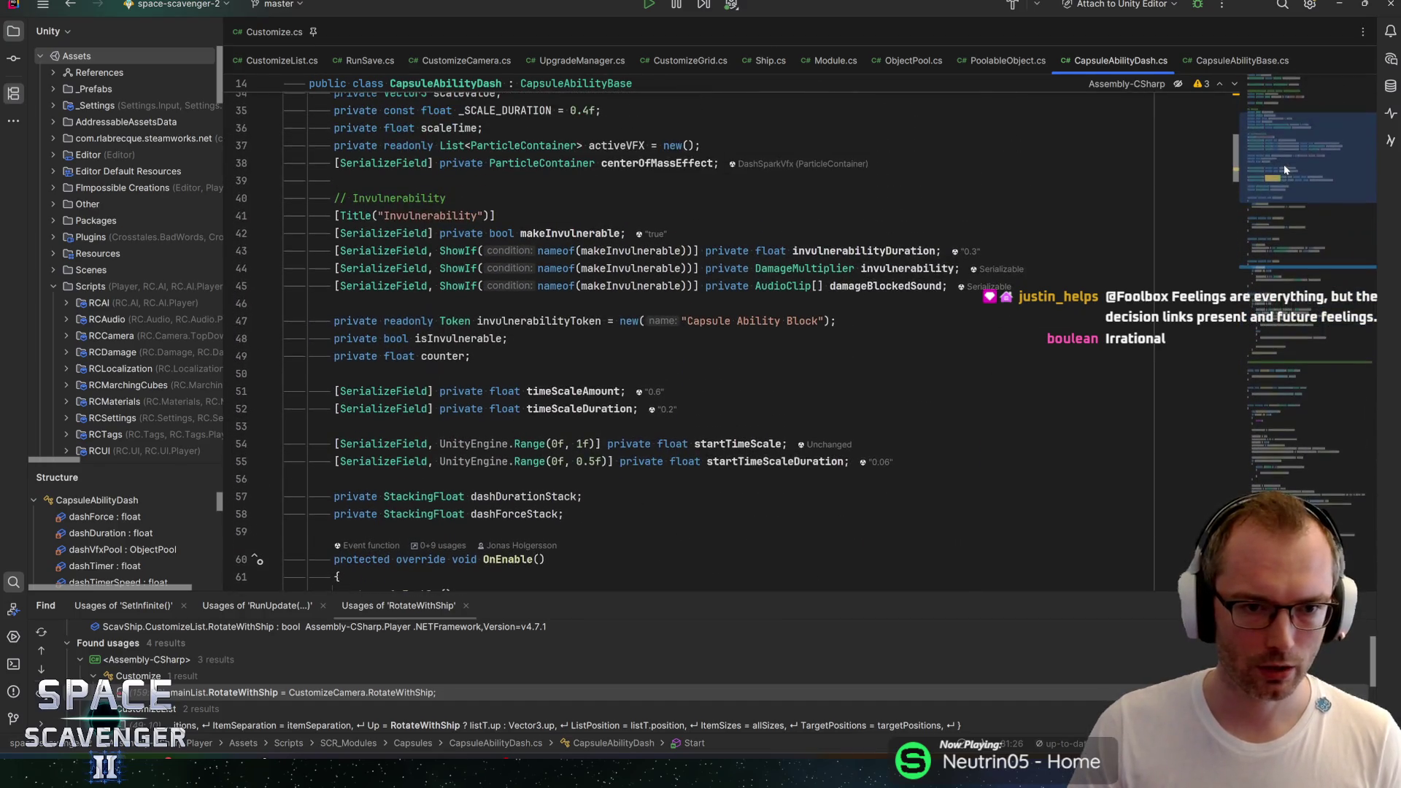
{"action": "scroll", "coordinate": [805, 333], "scroll_direction": "up", "scroll_amount": 7}
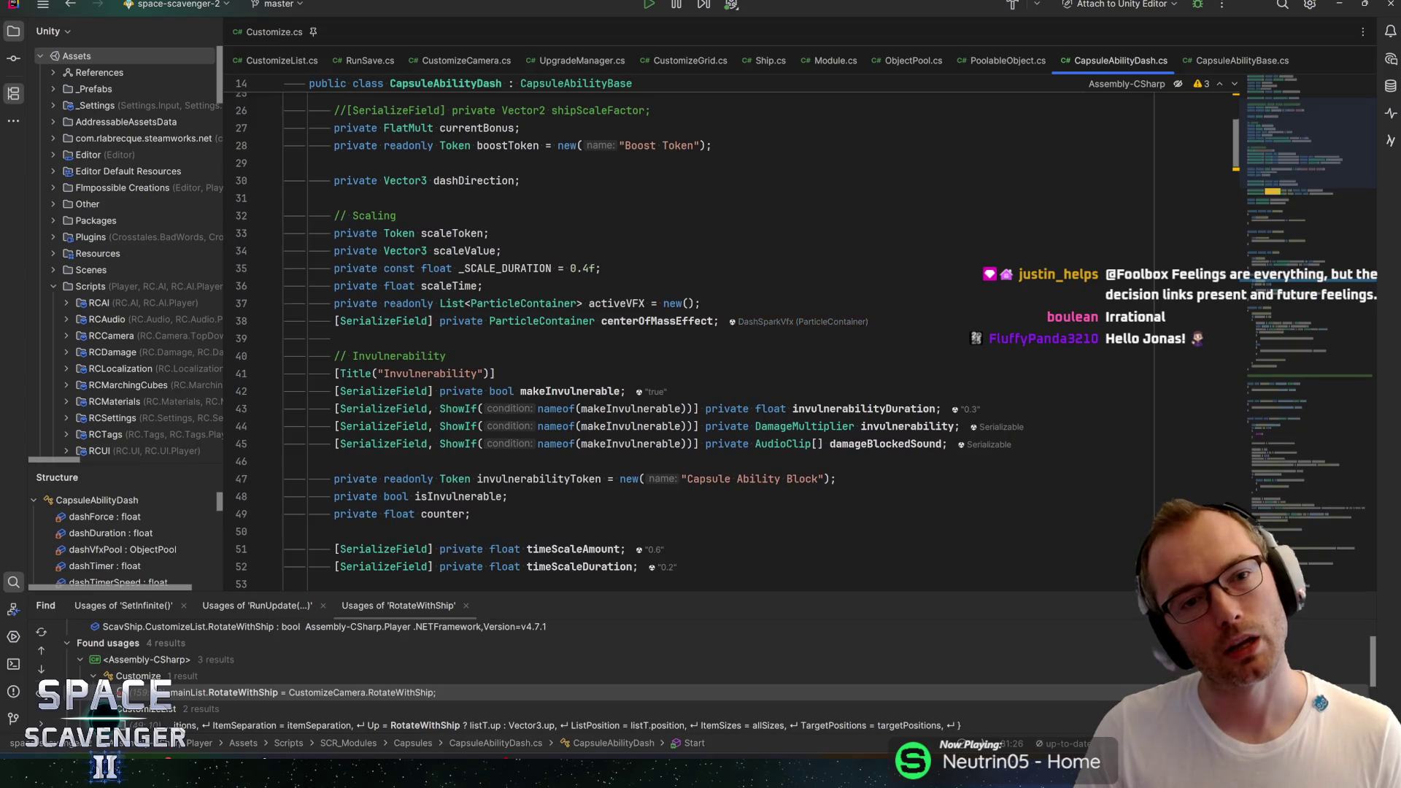
{"action": "scroll", "coordinate": [806, 333], "scroll_direction": "down", "scroll_amount": 9}
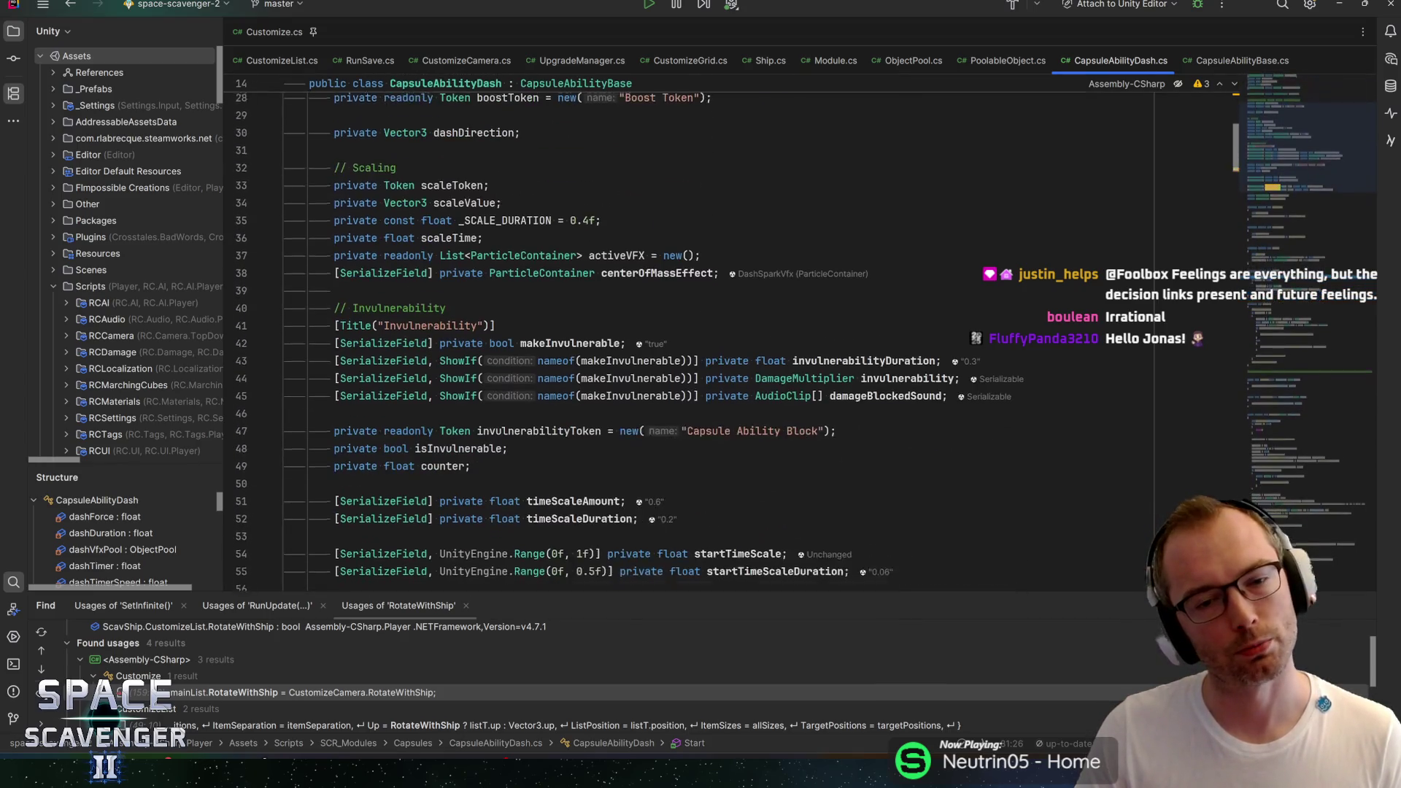
{"action": "left_click", "coordinate": [564, 409]}
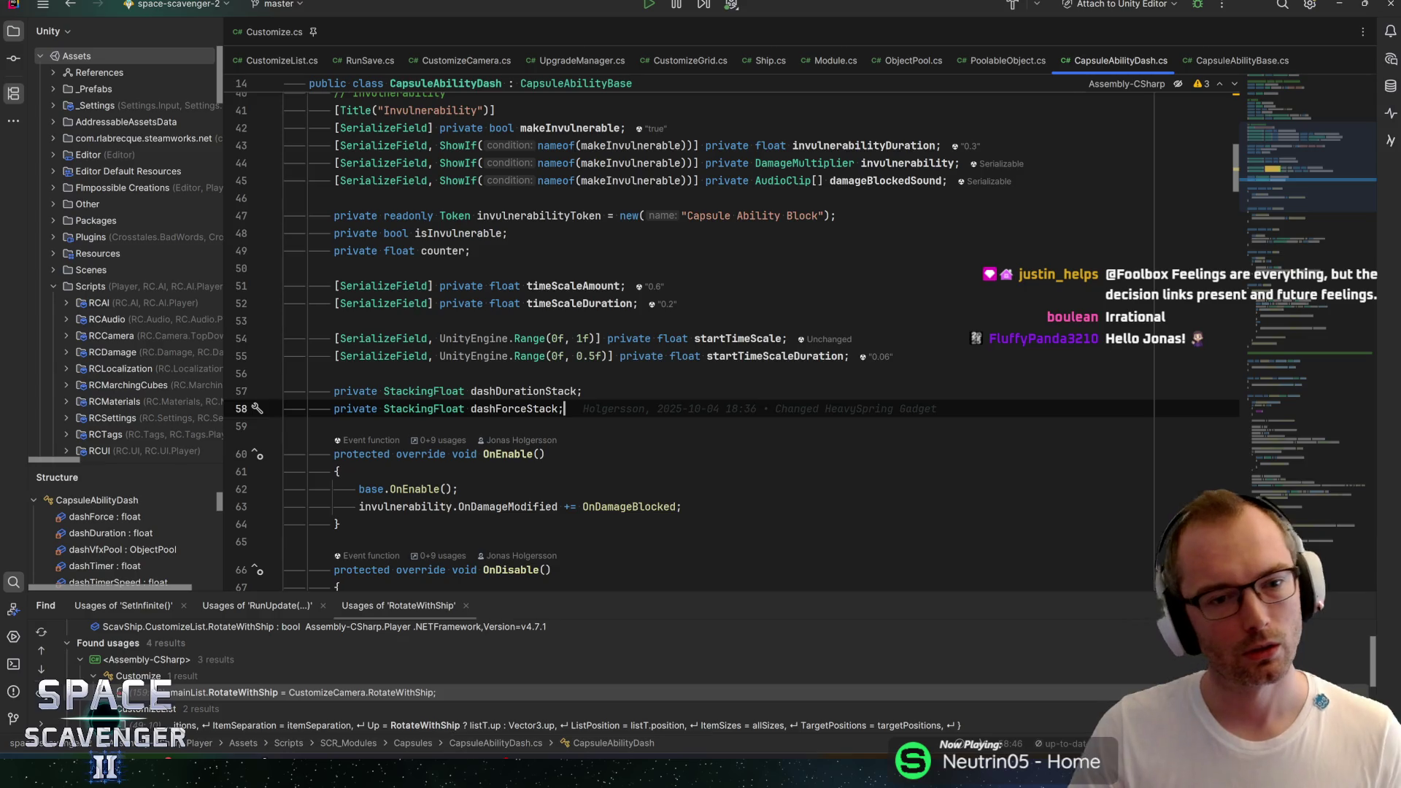
Step: Add 'private bool isSprinting;' below dashForceStack and save CapsuleAbilityDash.cs
{"action": "key", "text": "Return"}
{"action": "key", "text": "Return"}
{"action": "type", "text": "priva"}
{"action": "key", "text": "Return"}
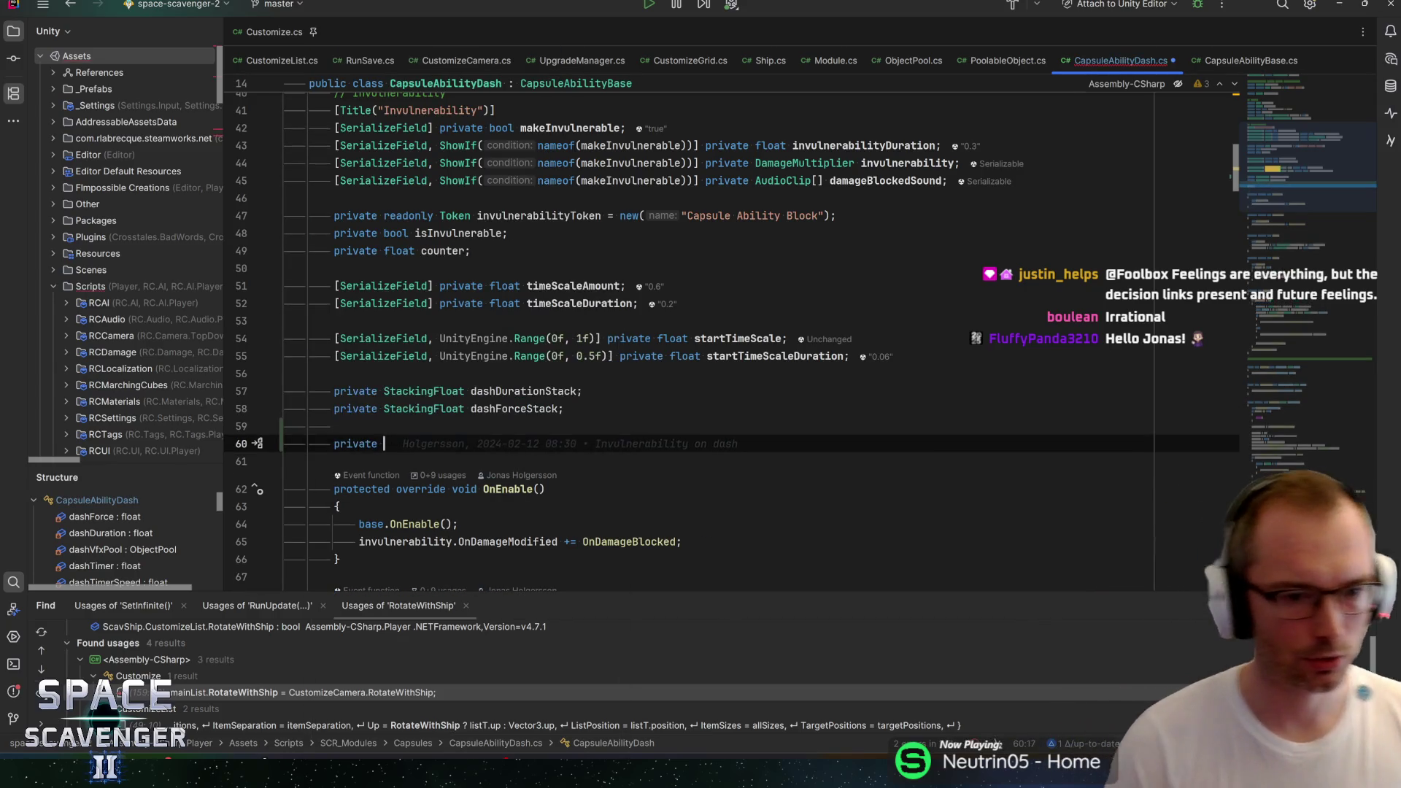
{"action": "type", "text": "boo"}
{"action": "key", "text": "Return"}
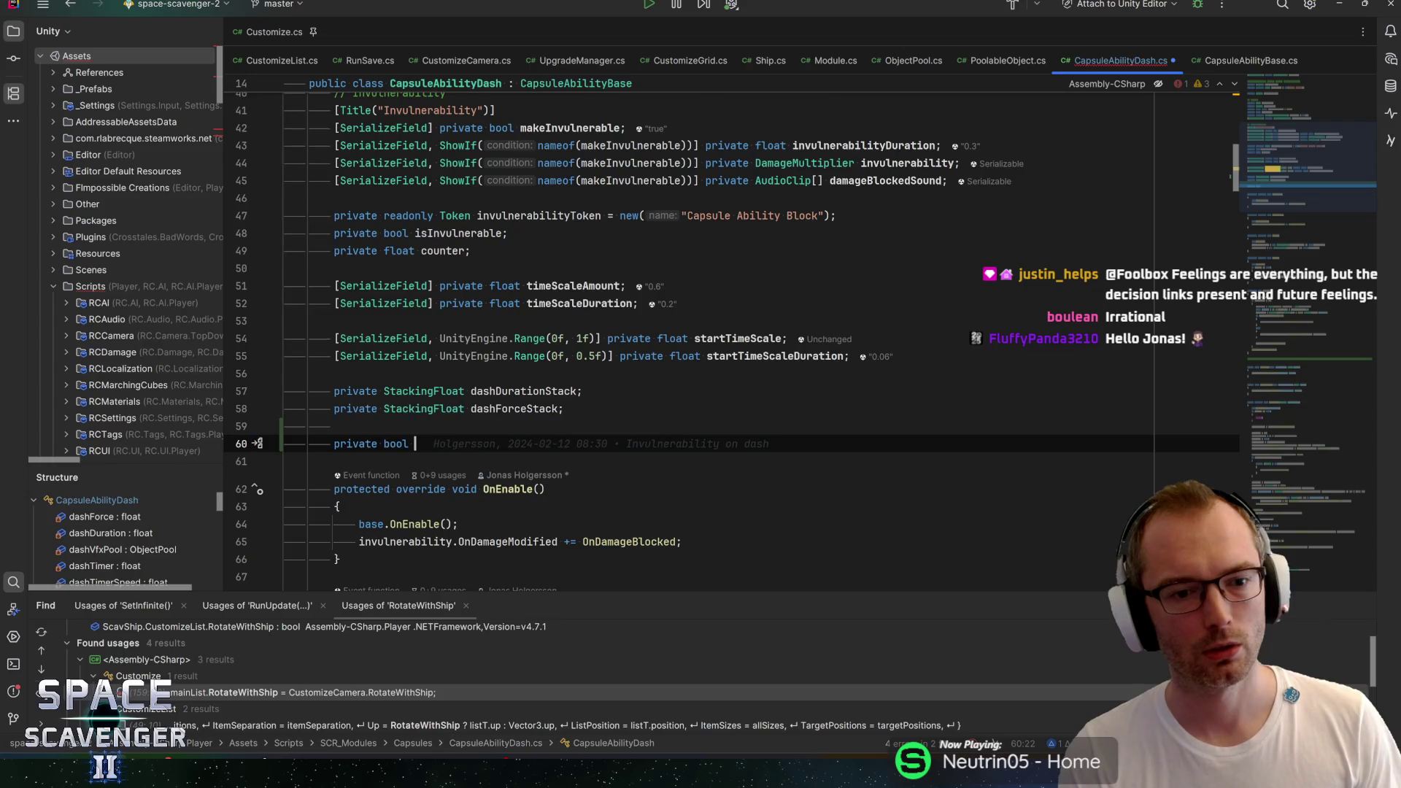
{"action": "type", "text": "isSprinting;"}
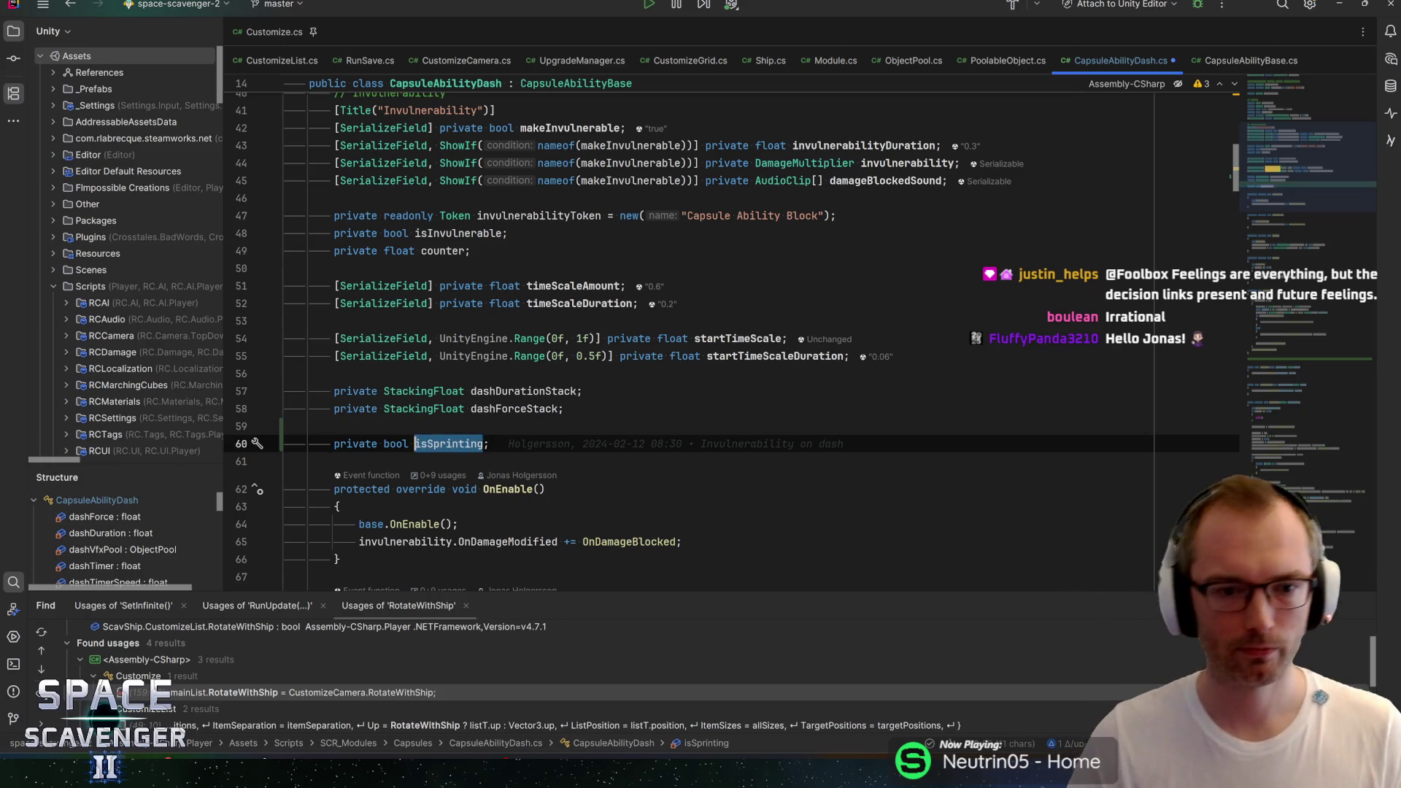
{"action": "key", "text": "ctrl+s"}
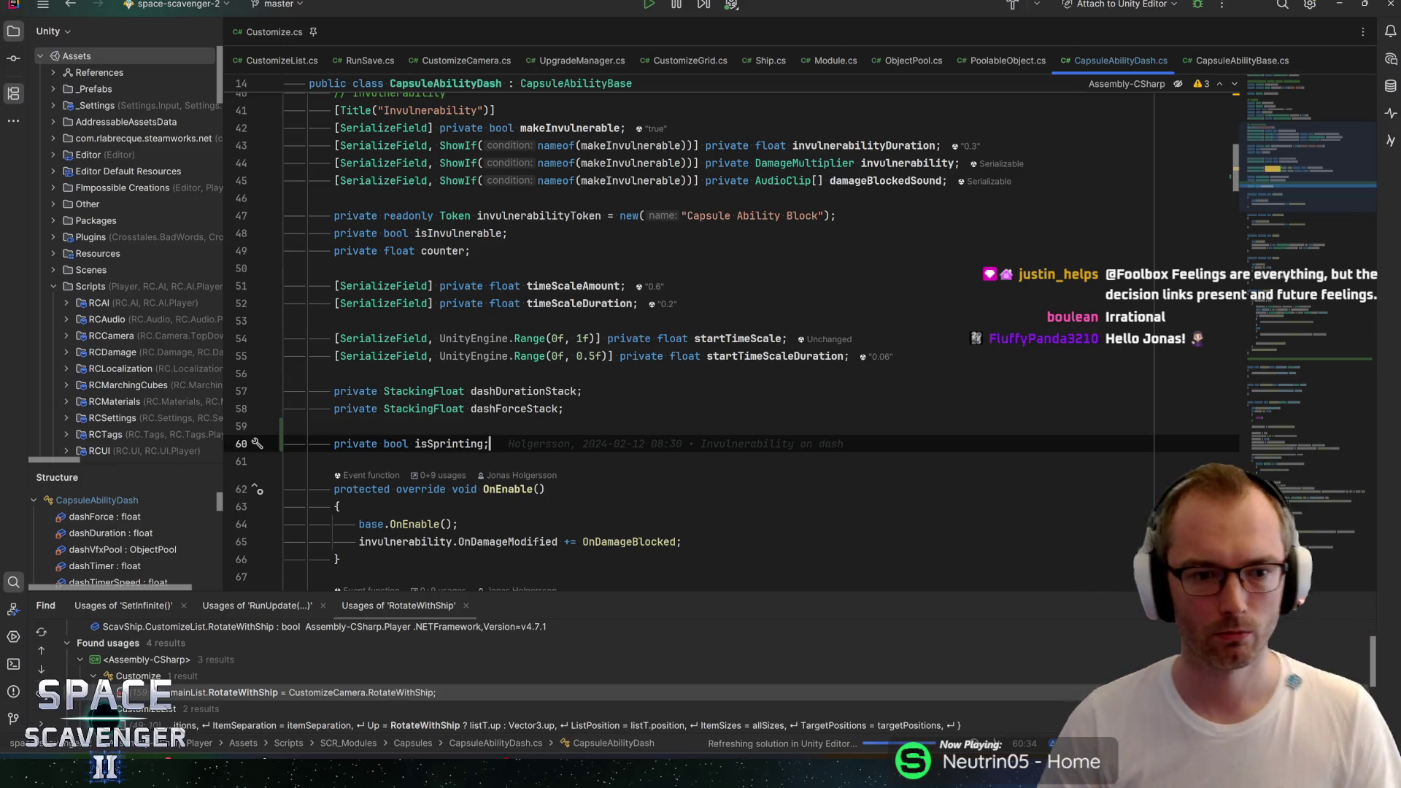
{"action": "scroll", "coordinate": [686, 336], "scroll_direction": "down", "scroll_amount": 2}
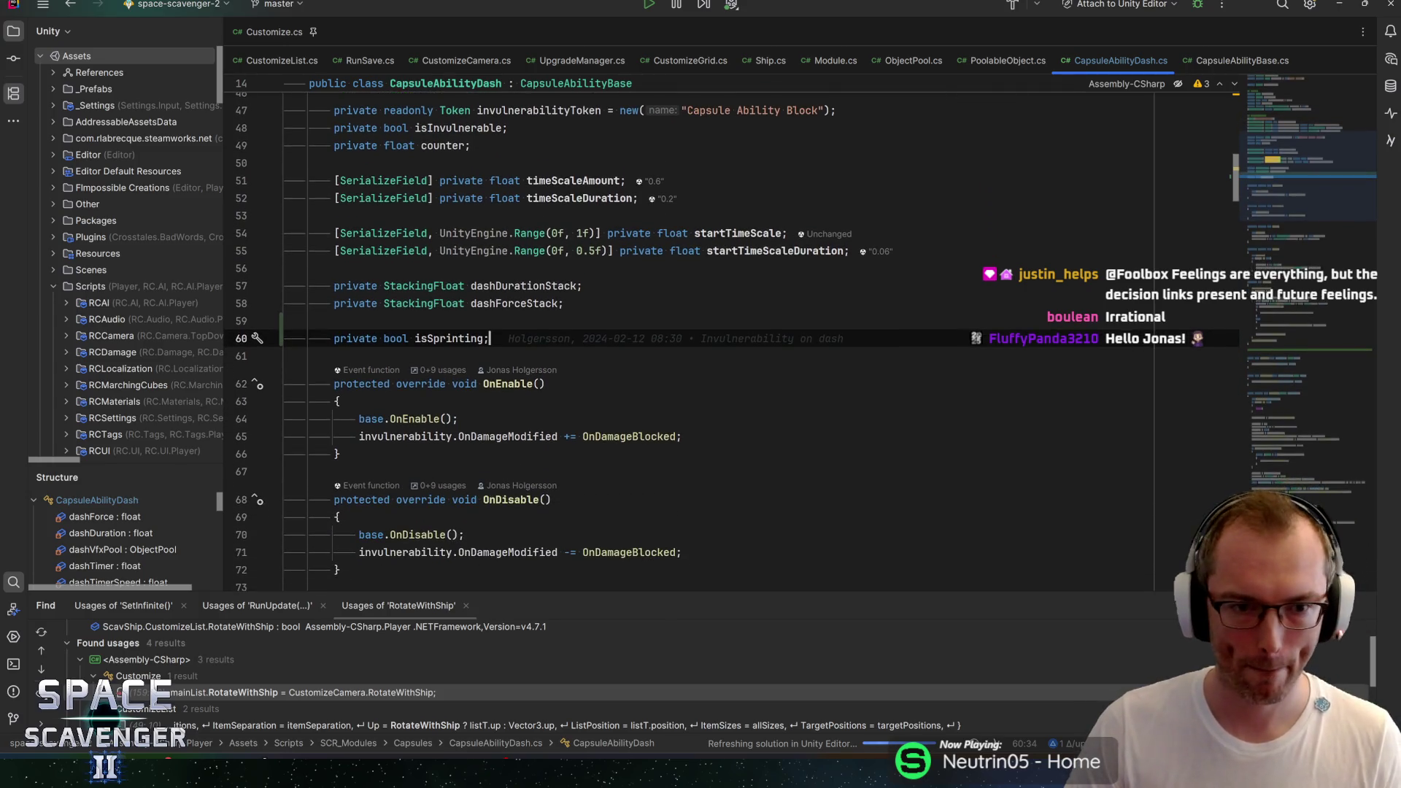
{"action": "scroll", "coordinate": [686, 336], "scroll_direction": "down", "scroll_amount": 3}
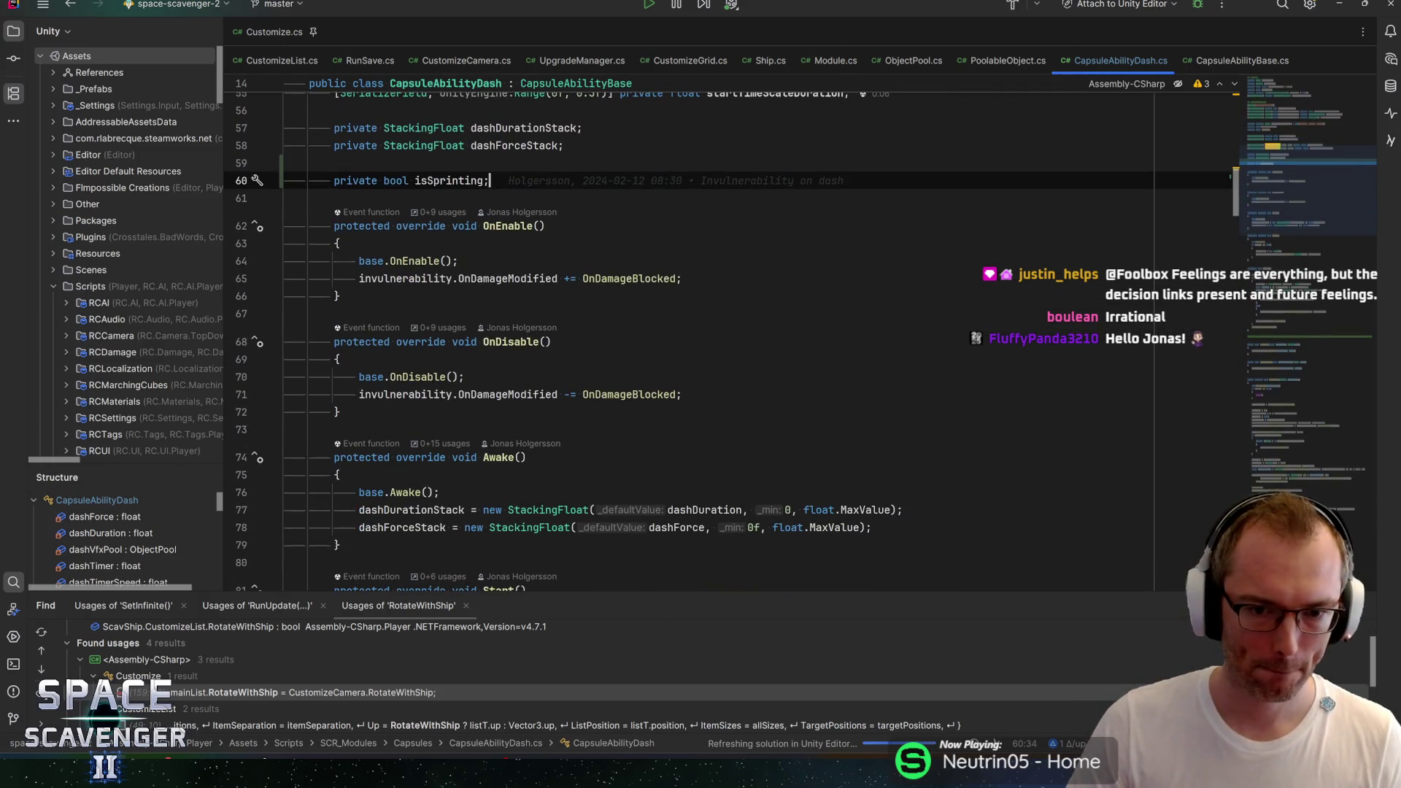
{"action": "scroll", "coordinate": [791, 264], "scroll_direction": "down", "scroll_amount": 5}
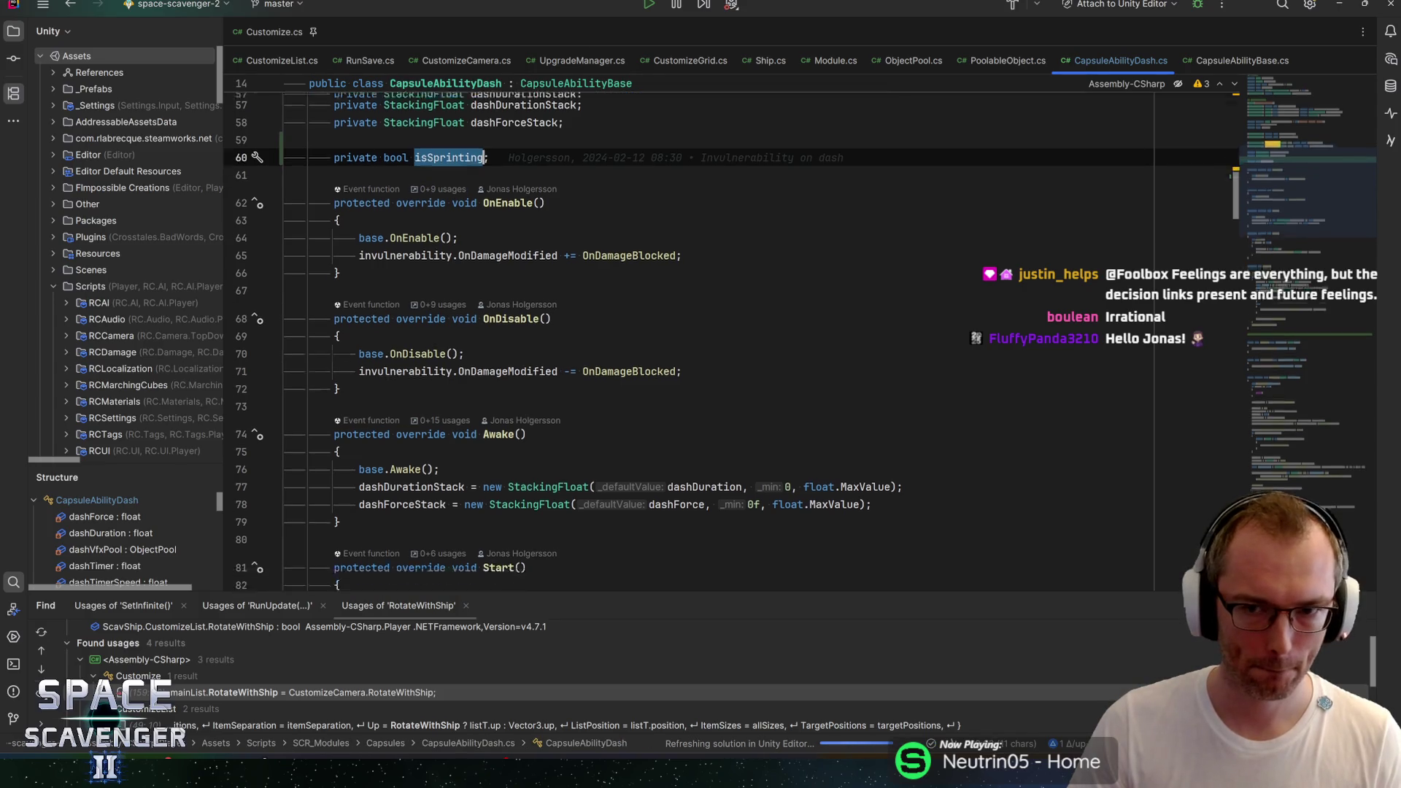
{"action": "left_click", "coordinate": [362, 398]}
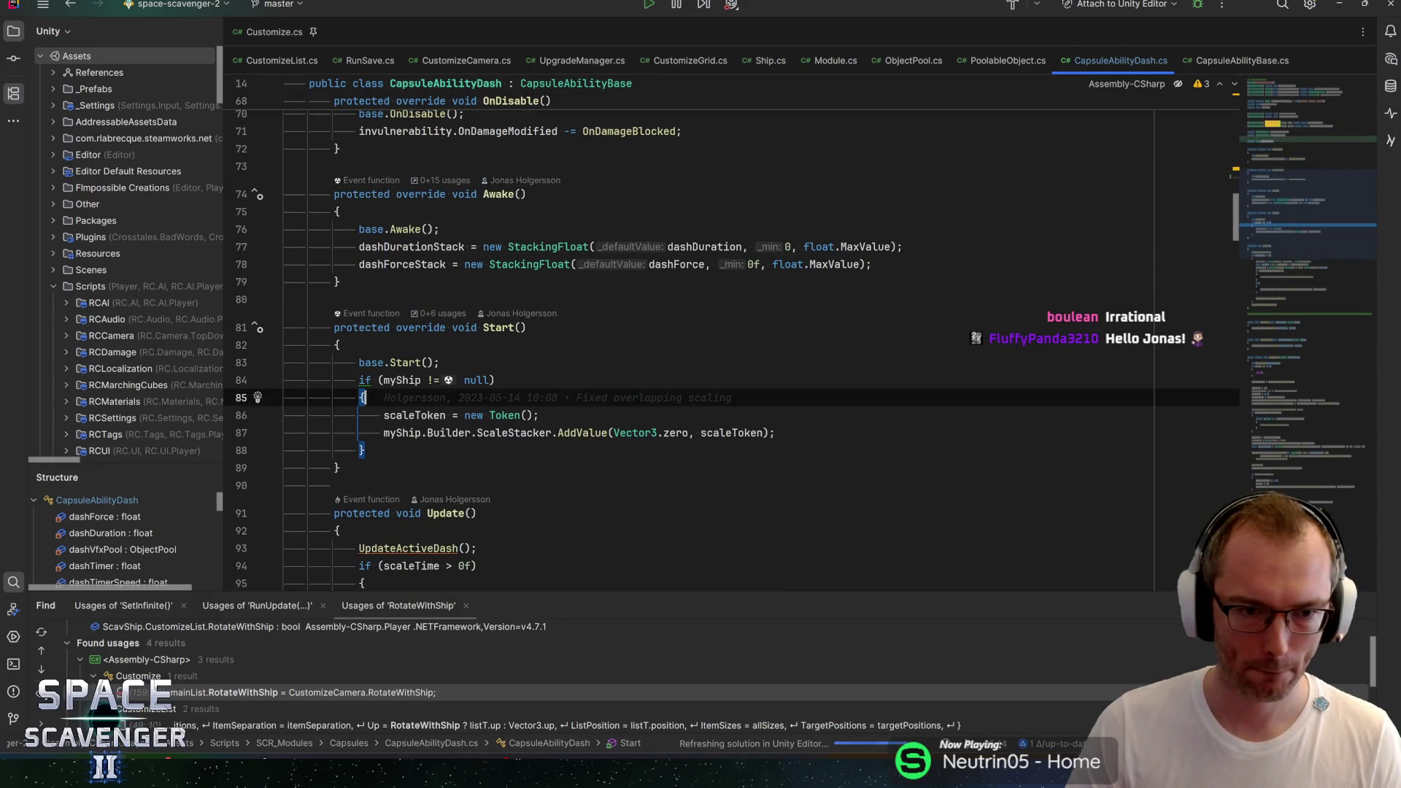
{"action": "left_click", "coordinate": [540, 415]}
{"action": "scroll", "coordinate": [730, 329], "scroll_direction": "down", "scroll_amount": 4}
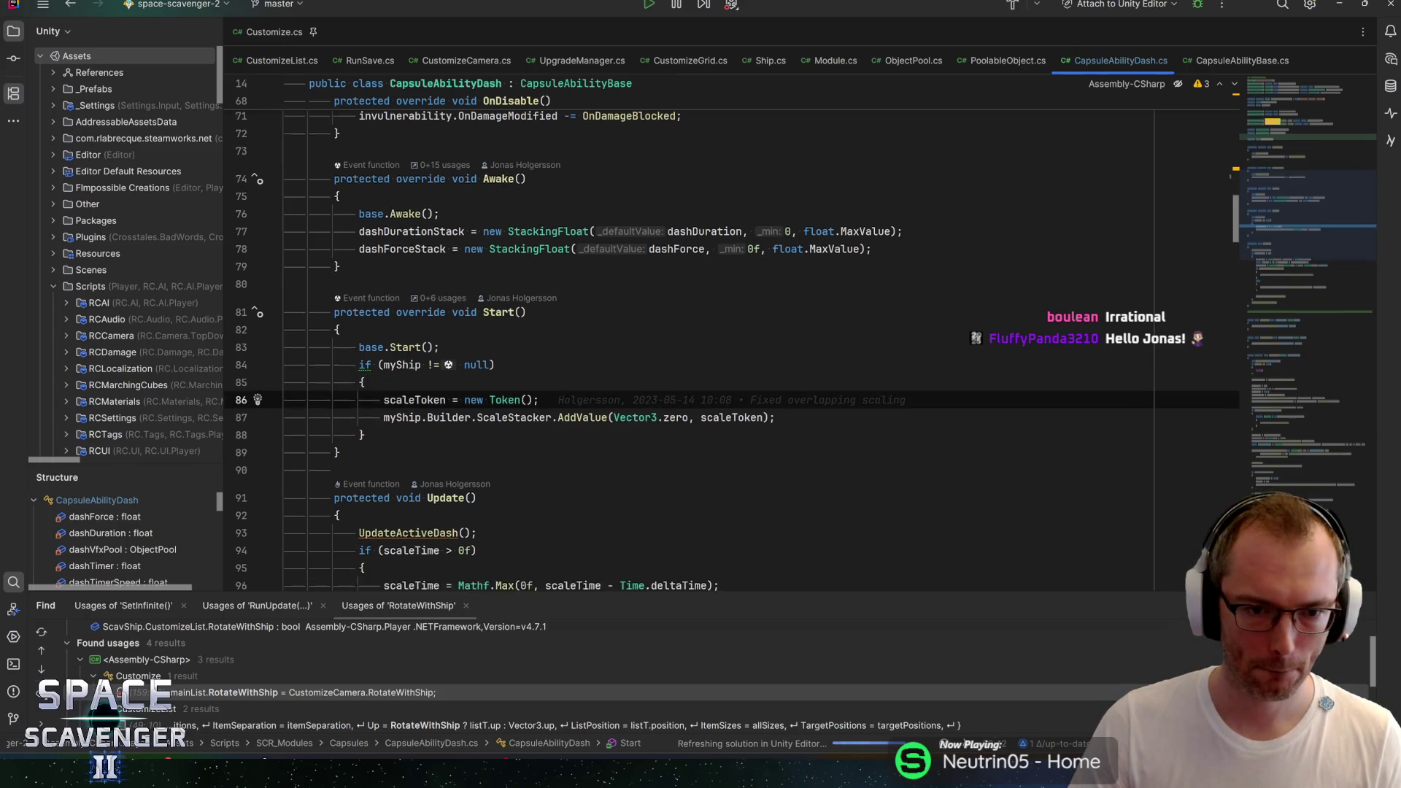
{"action": "scroll", "coordinate": [729, 328], "scroll_direction": "down", "scroll_amount": 3}
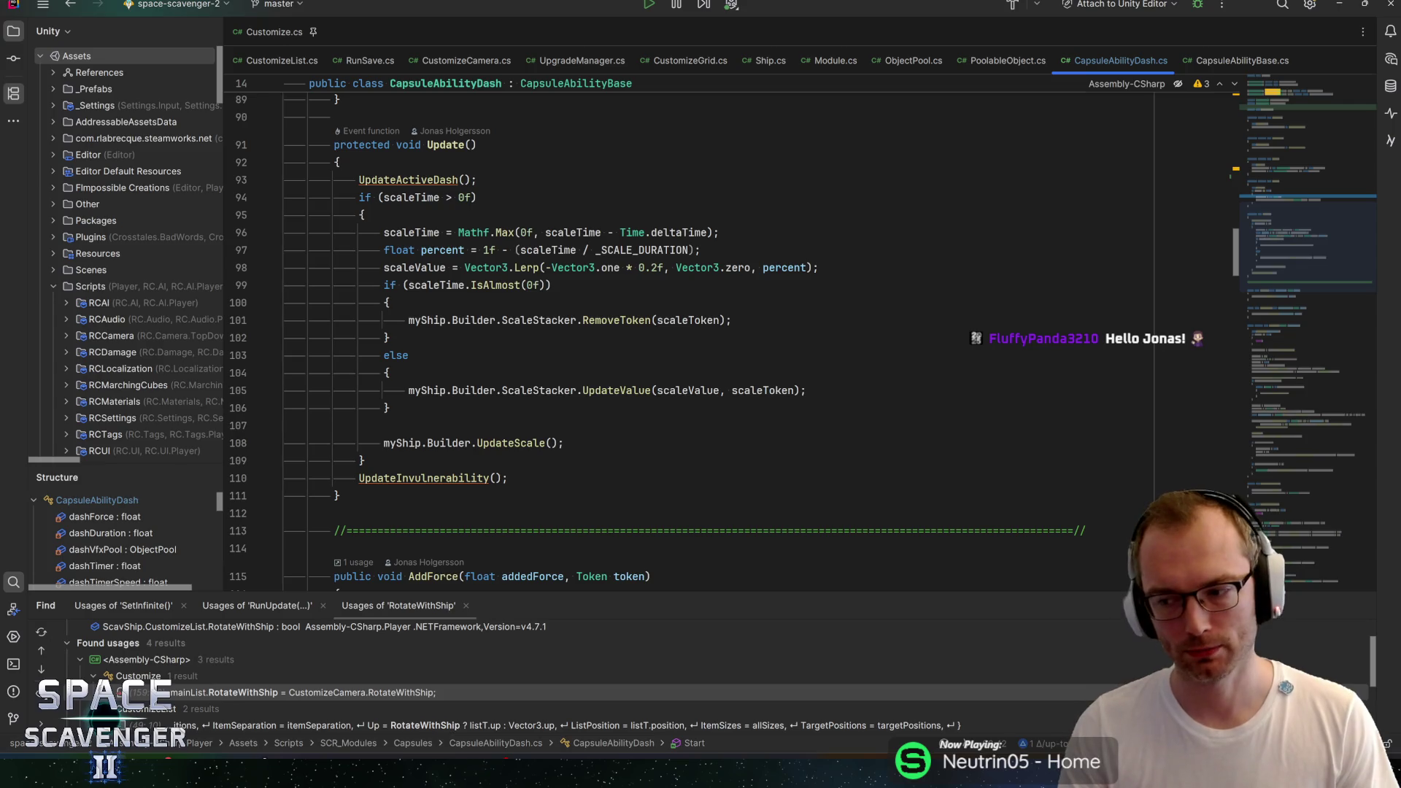
{"action": "key", "text": "Up"}
{"action": "key", "text": "Up"}
{"action": "key", "text": "Up"}
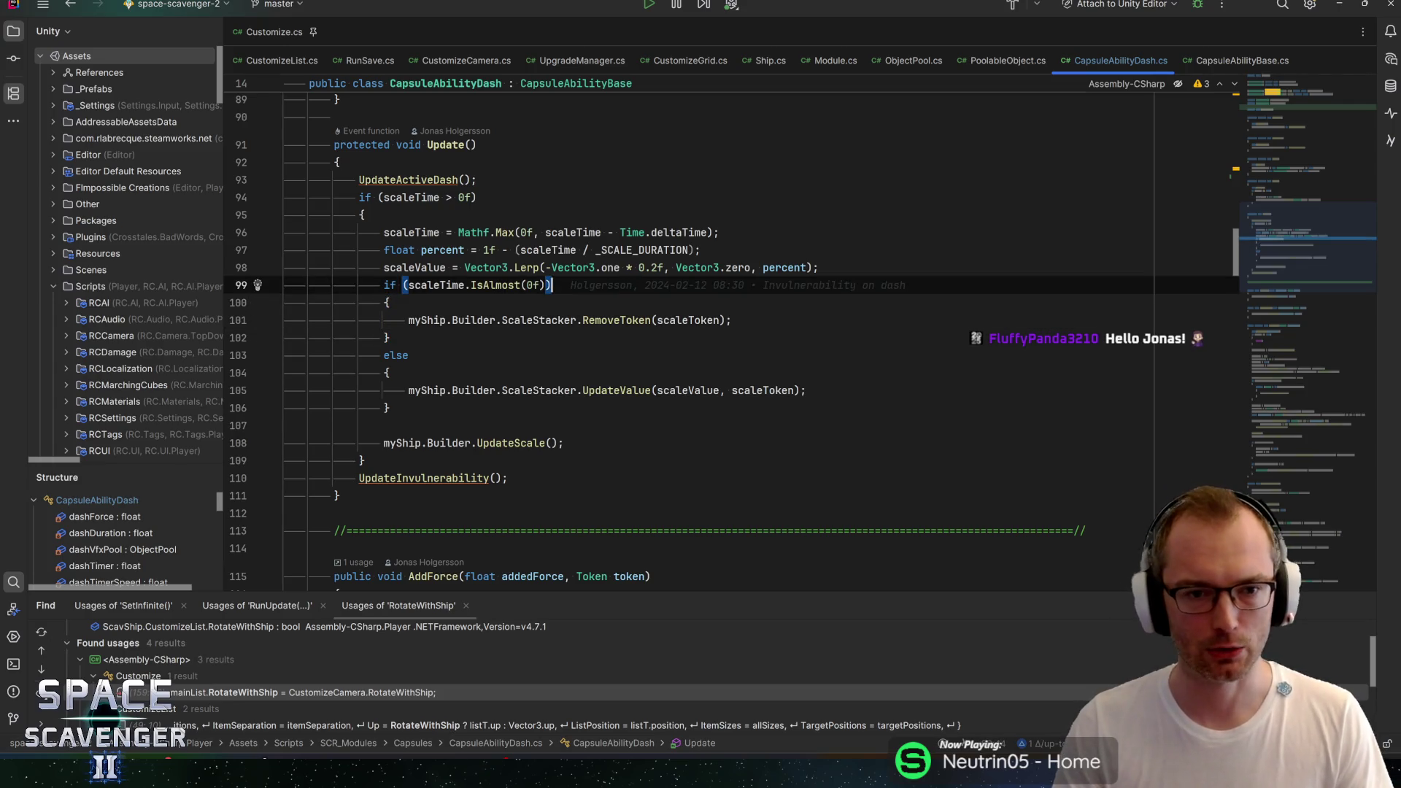
{"action": "key", "text": "Up"}
{"action": "key", "text": "Up"}
{"action": "key", "text": "Up"}
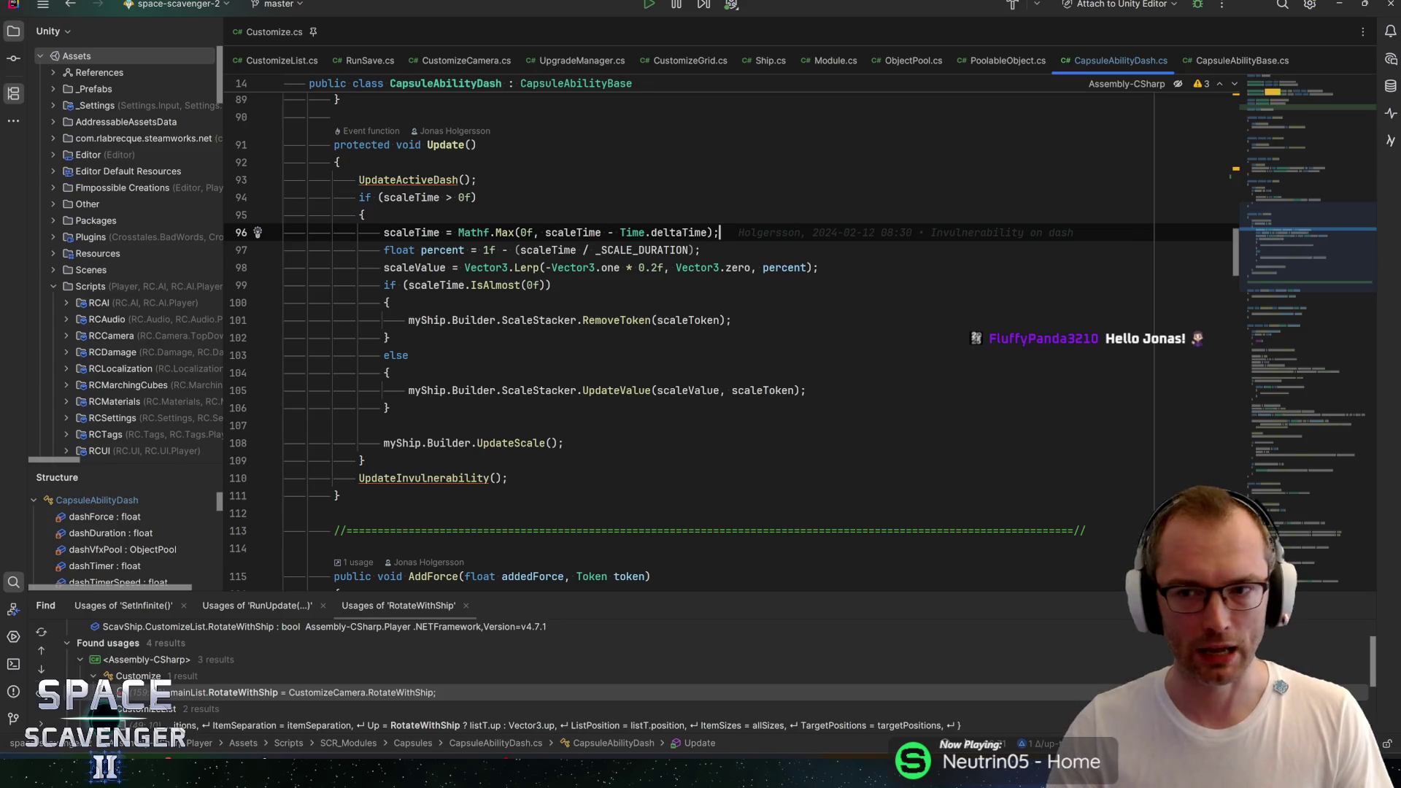
{"action": "mouse_move", "coordinate": [1318, 248]}
{"action": "left_mouse_down"}
{"action": "mouse_move", "coordinate": [1333, 278]}
{"action": "mouse_move", "coordinate": [1333, 323]}
{"action": "mouse_move", "coordinate": [1319, 303]}
{"action": "mouse_move", "coordinate": [1333, 393]}
{"action": "left_mouse_up"}
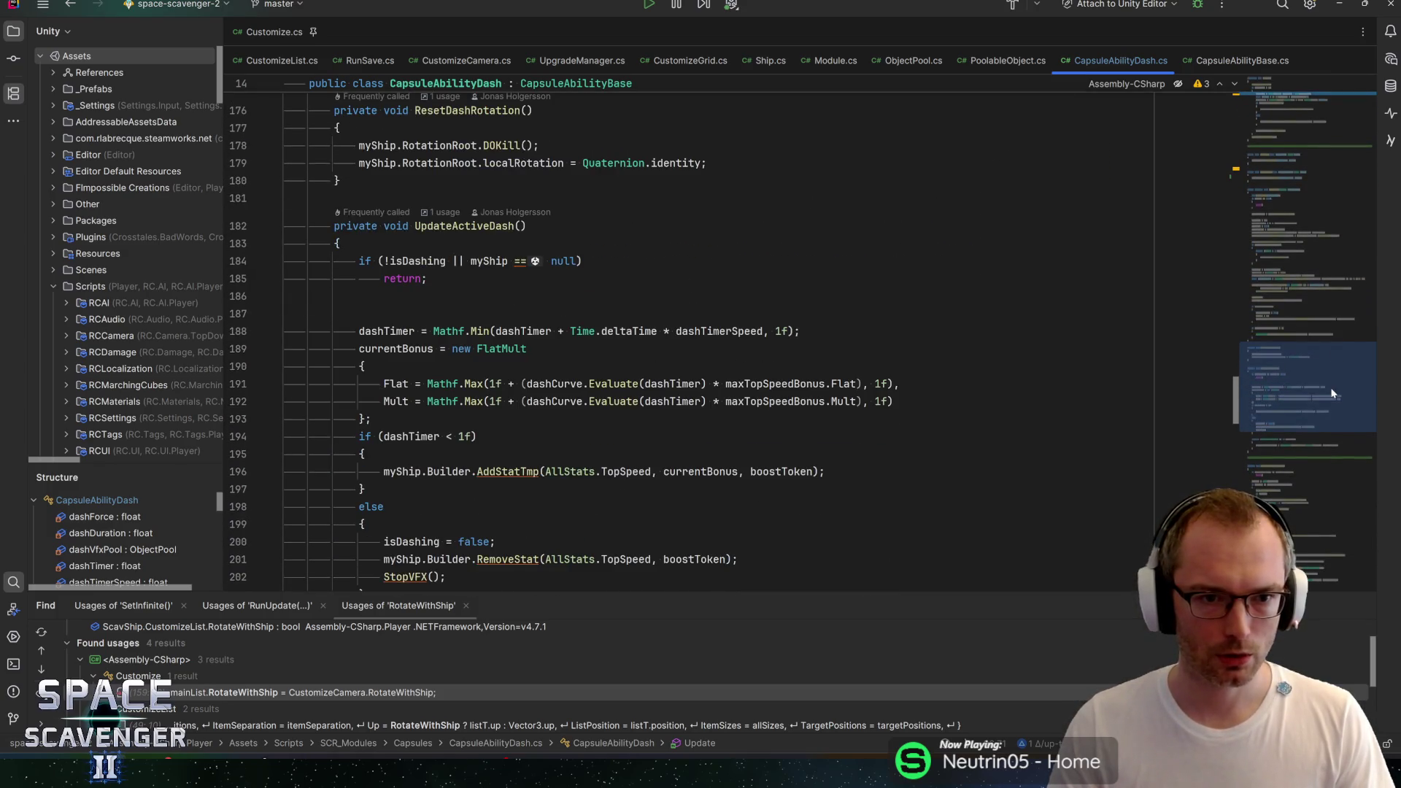
{"action": "left_click", "coordinate": [460, 203]}
{"action": "scroll", "coordinate": [460, 203], "scroll_direction": "down", "scroll_amount": 2}
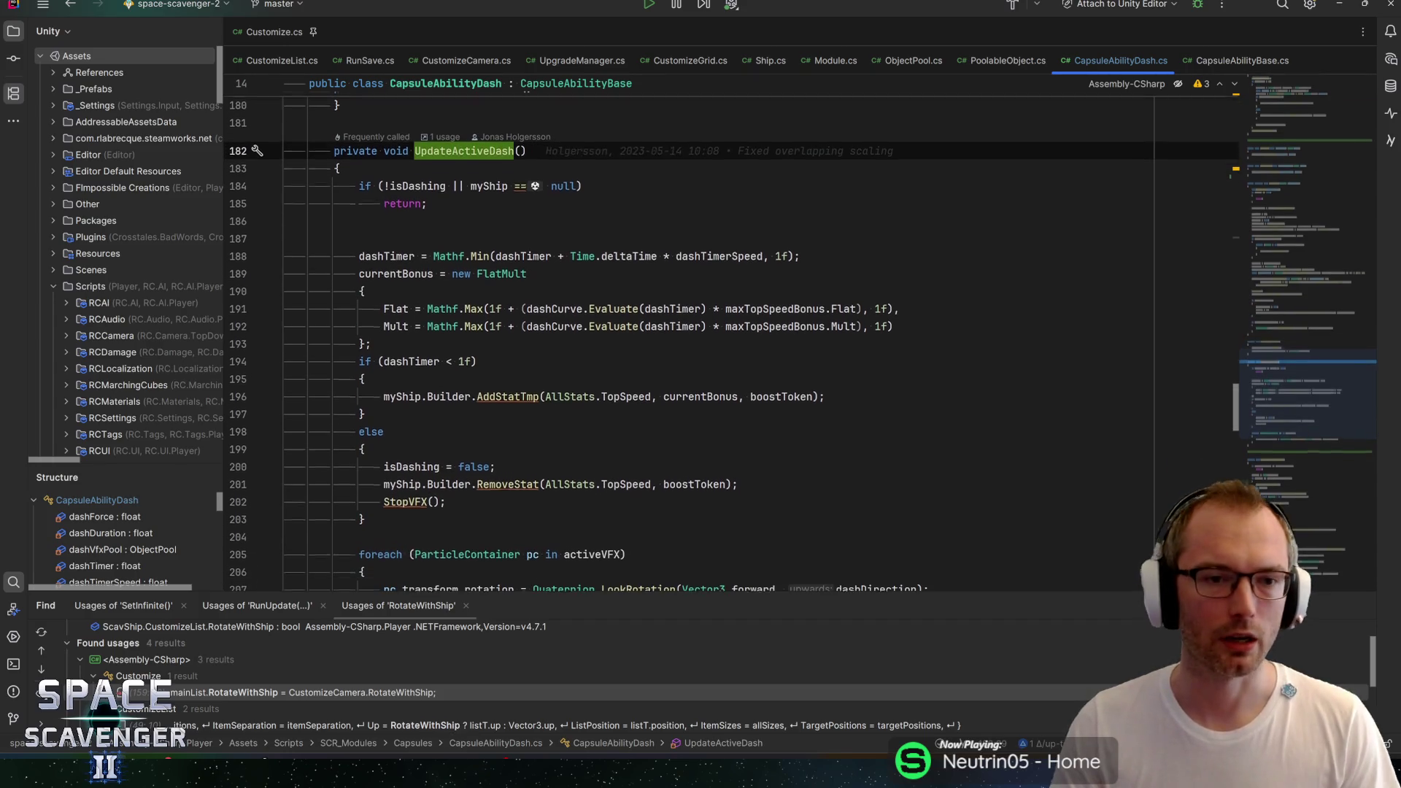
{"action": "left_click", "coordinate": [418, 189]}
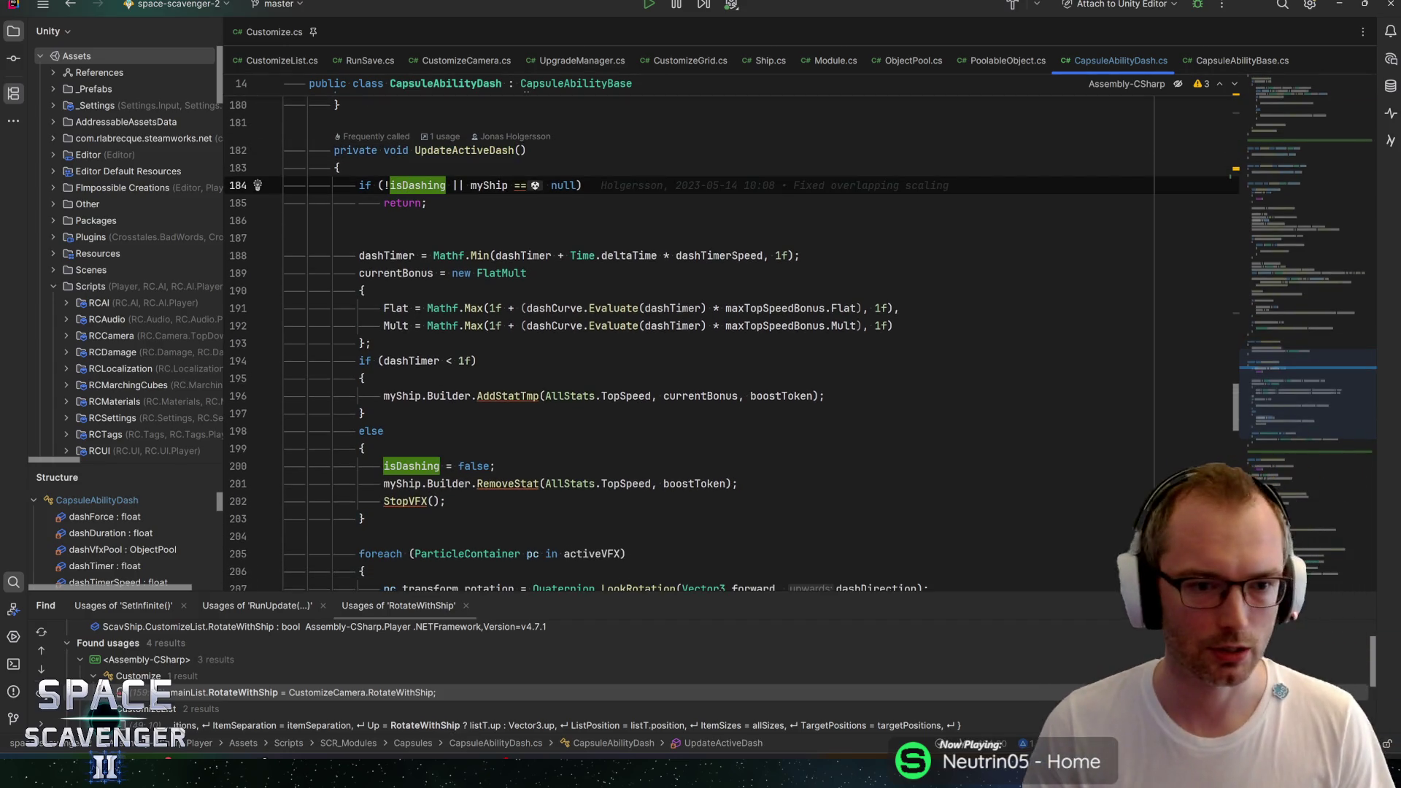
{"action": "left_click", "coordinate": [363, 448]}
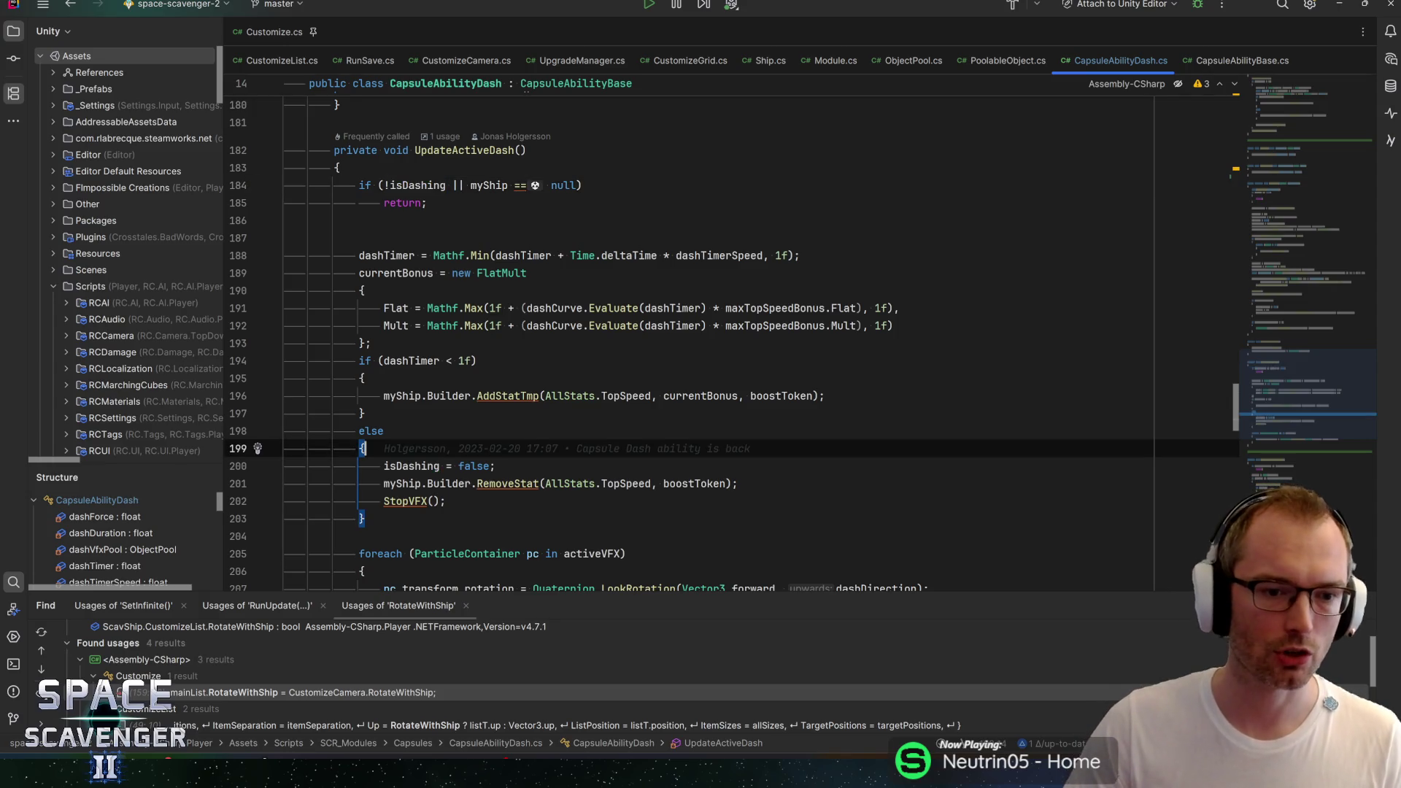
{"action": "left_click", "coordinate": [495, 465]}
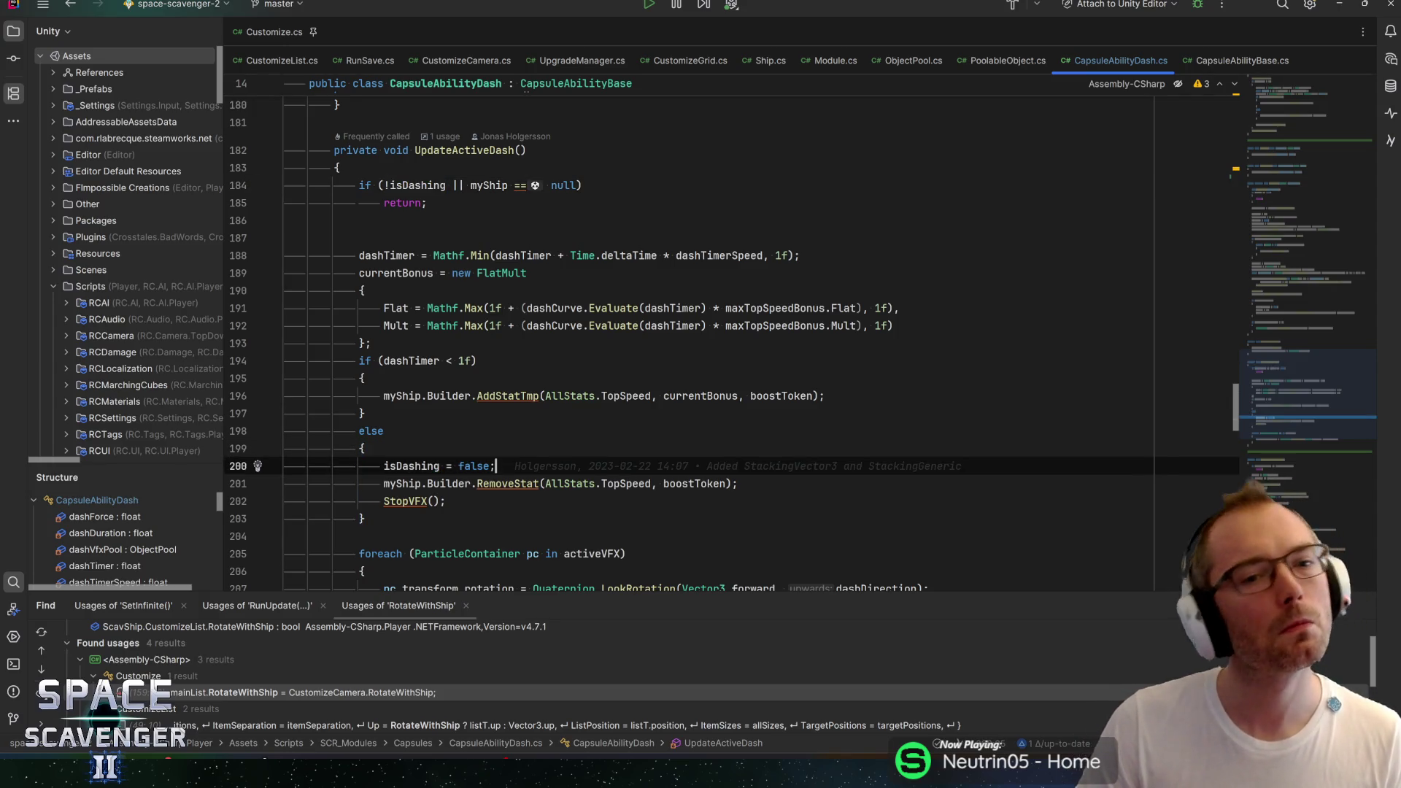
{"action": "key", "text": "ctrl+f"}
{"action": "type", "text": "on"}
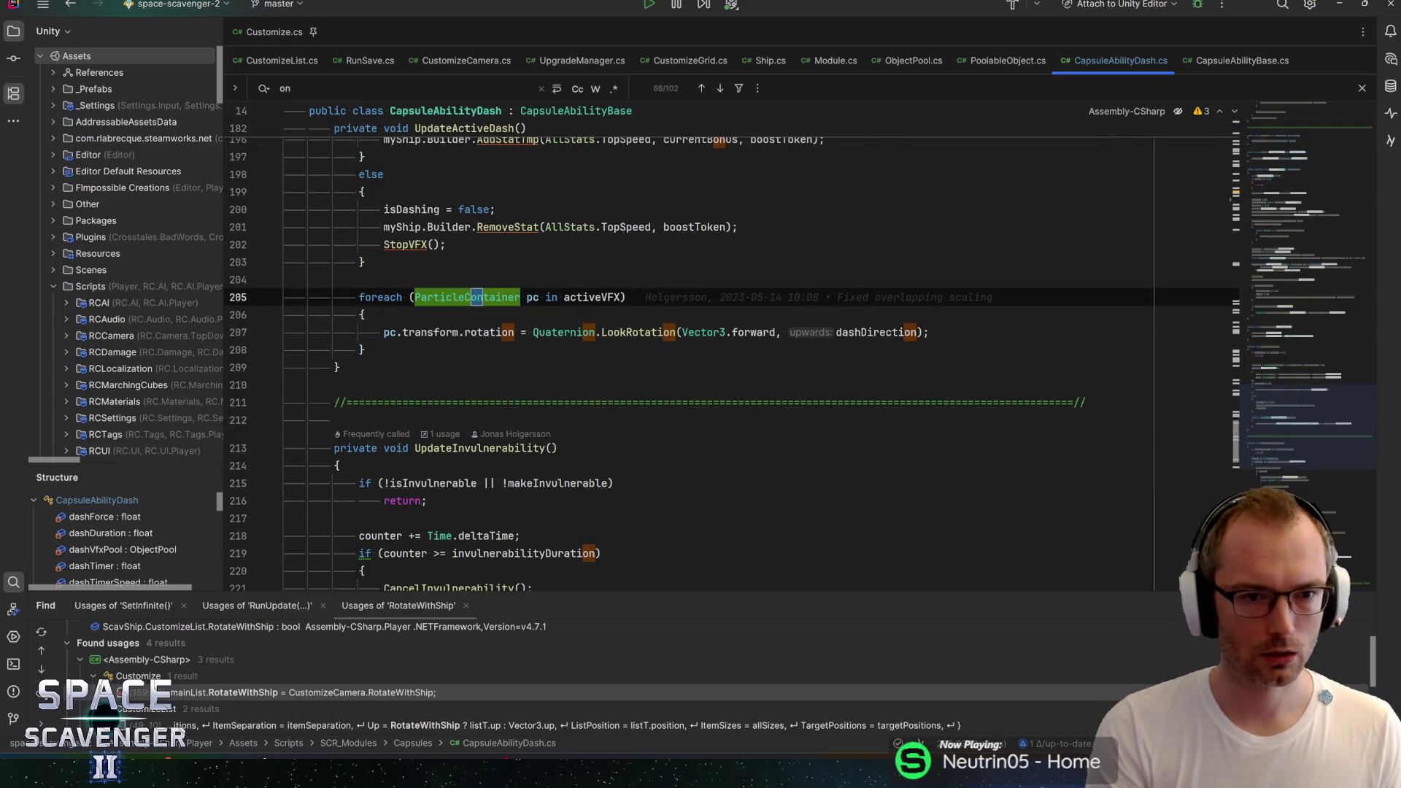
{"action": "type", "text": "ho"}
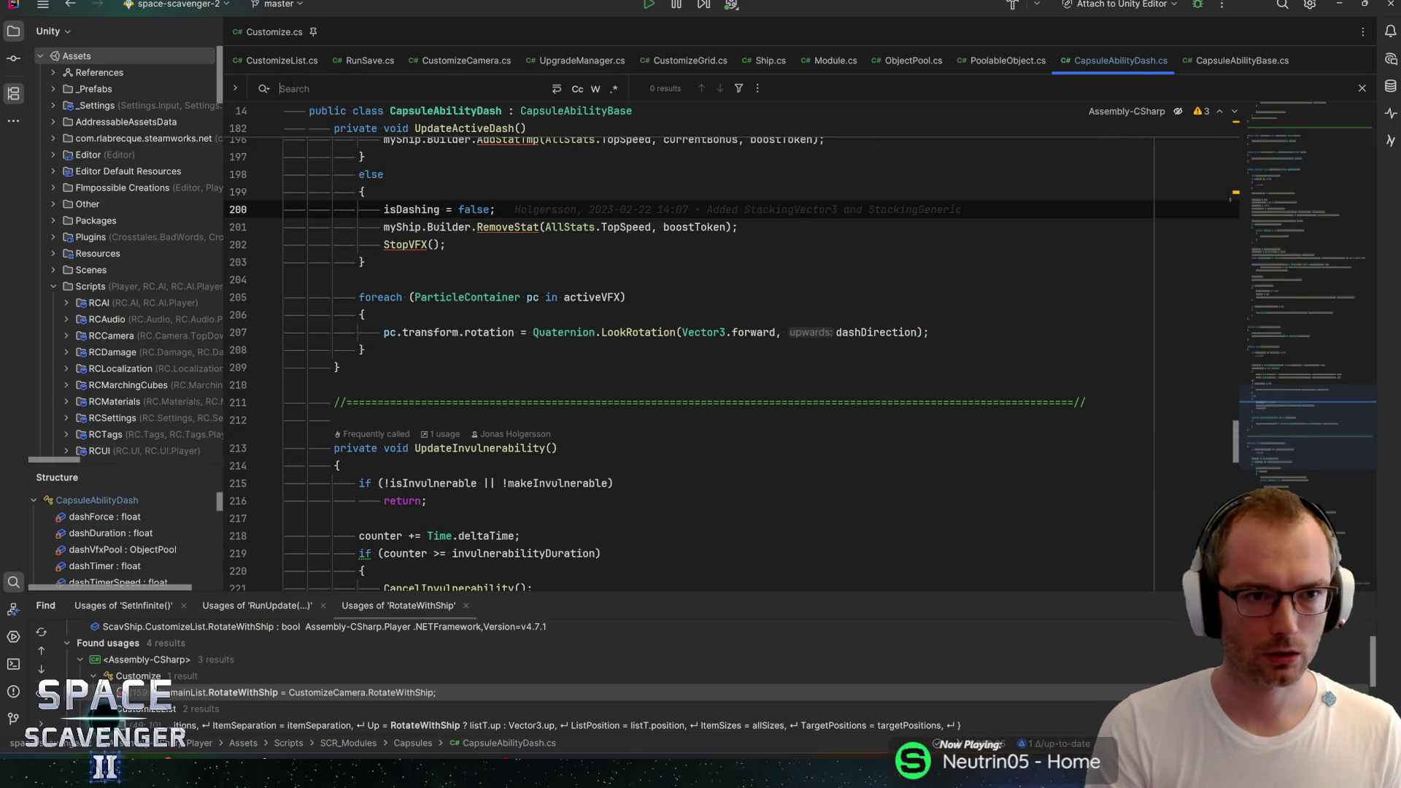
{"action": "key", "text": "Escape"}
{"action": "scroll", "coordinate": [690, 336], "scroll_direction": "up", "scroll_amount": 20}
{"action": "scroll", "coordinate": [690, 336], "scroll_direction": "up", "scroll_amount": 10}
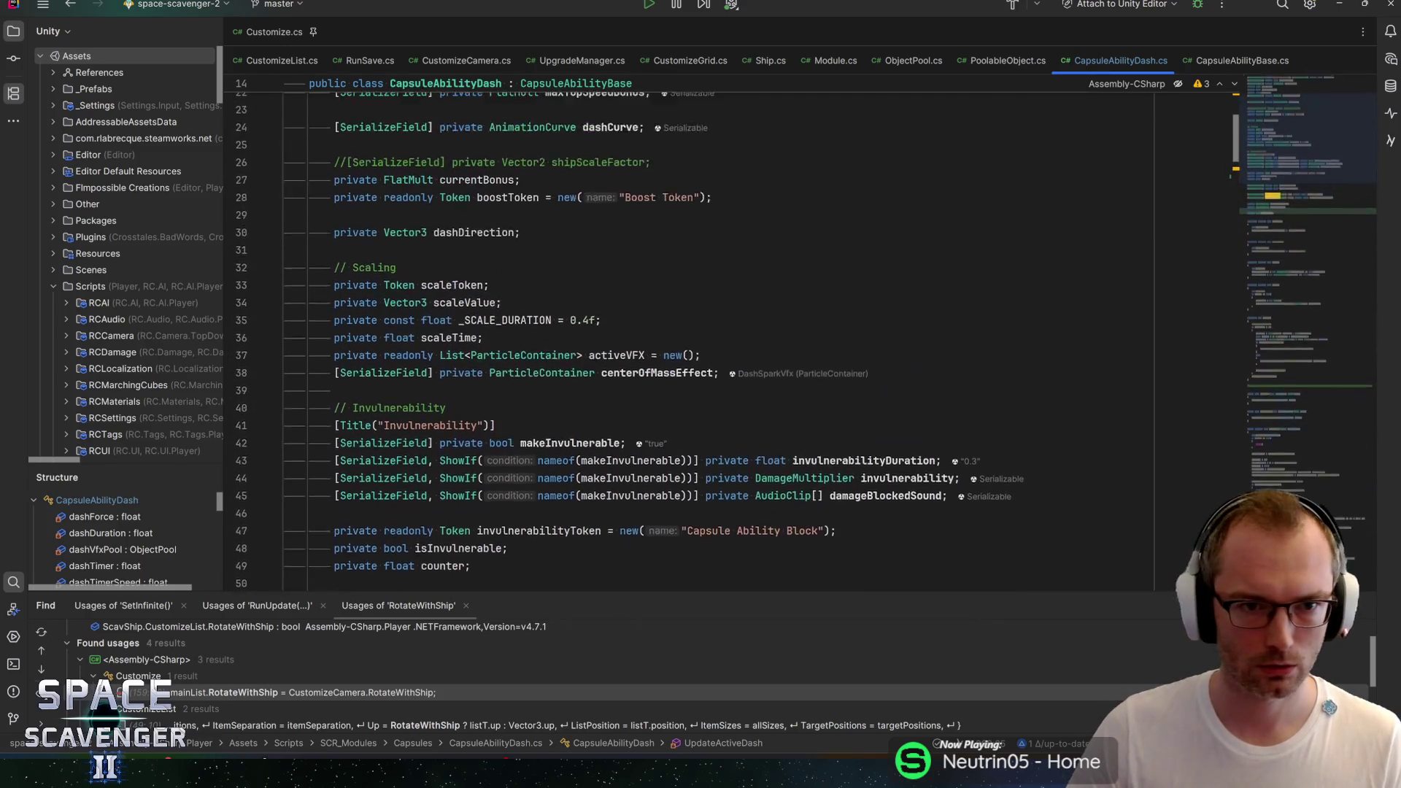
{"action": "left_click", "coordinate": [313, 182]}
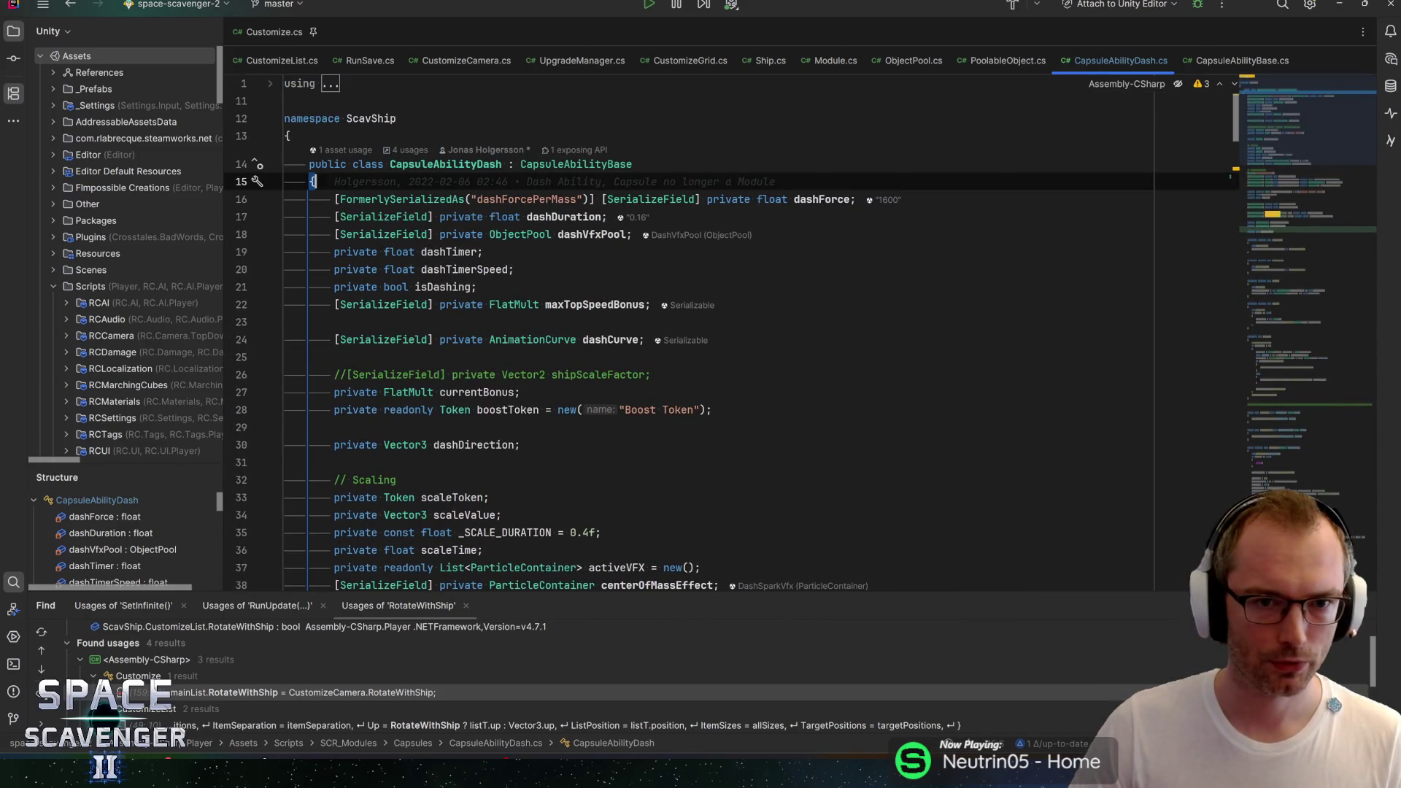
{"action": "key", "text": "ctrl+u"}
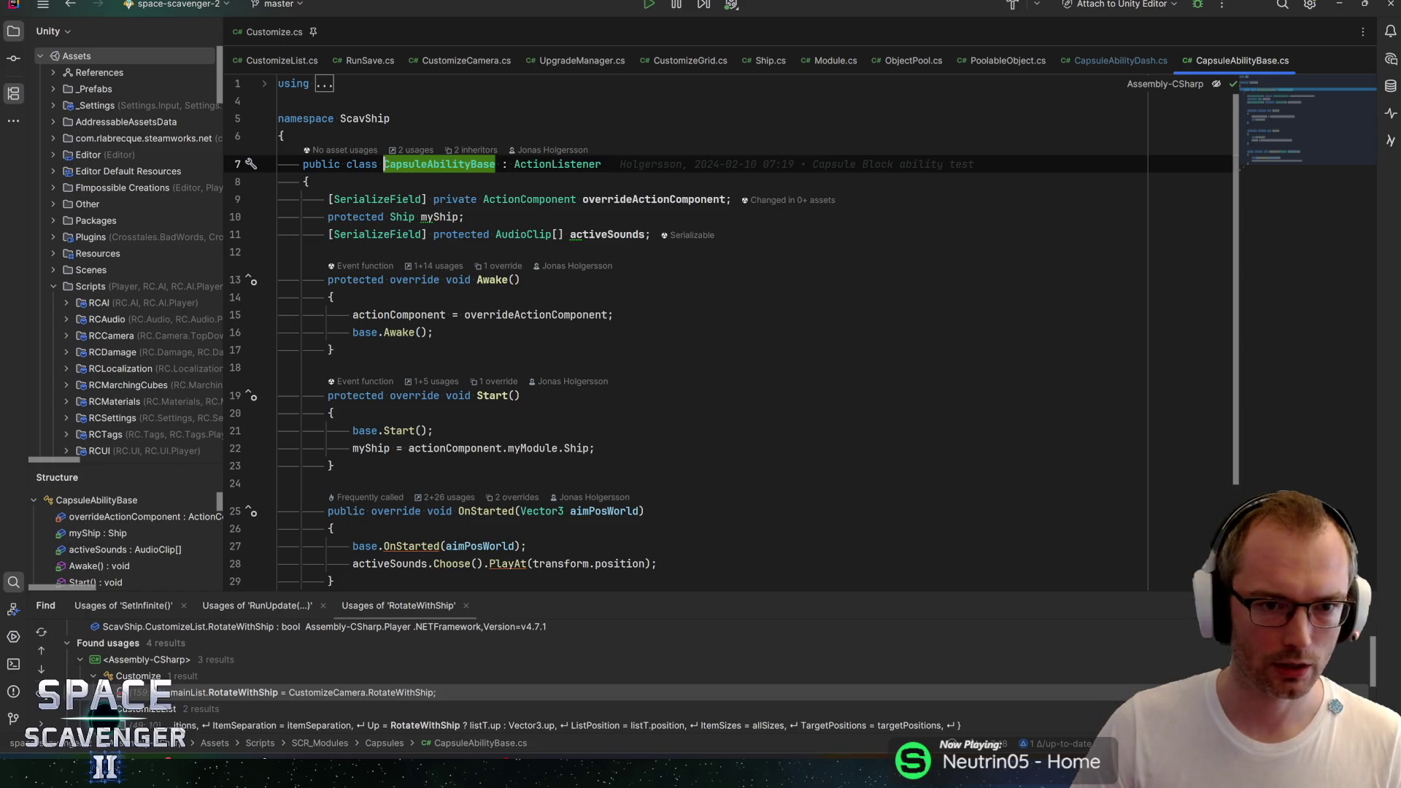
{"action": "scroll", "coordinate": [729, 328], "scroll_direction": "down", "scroll_amount": 2}
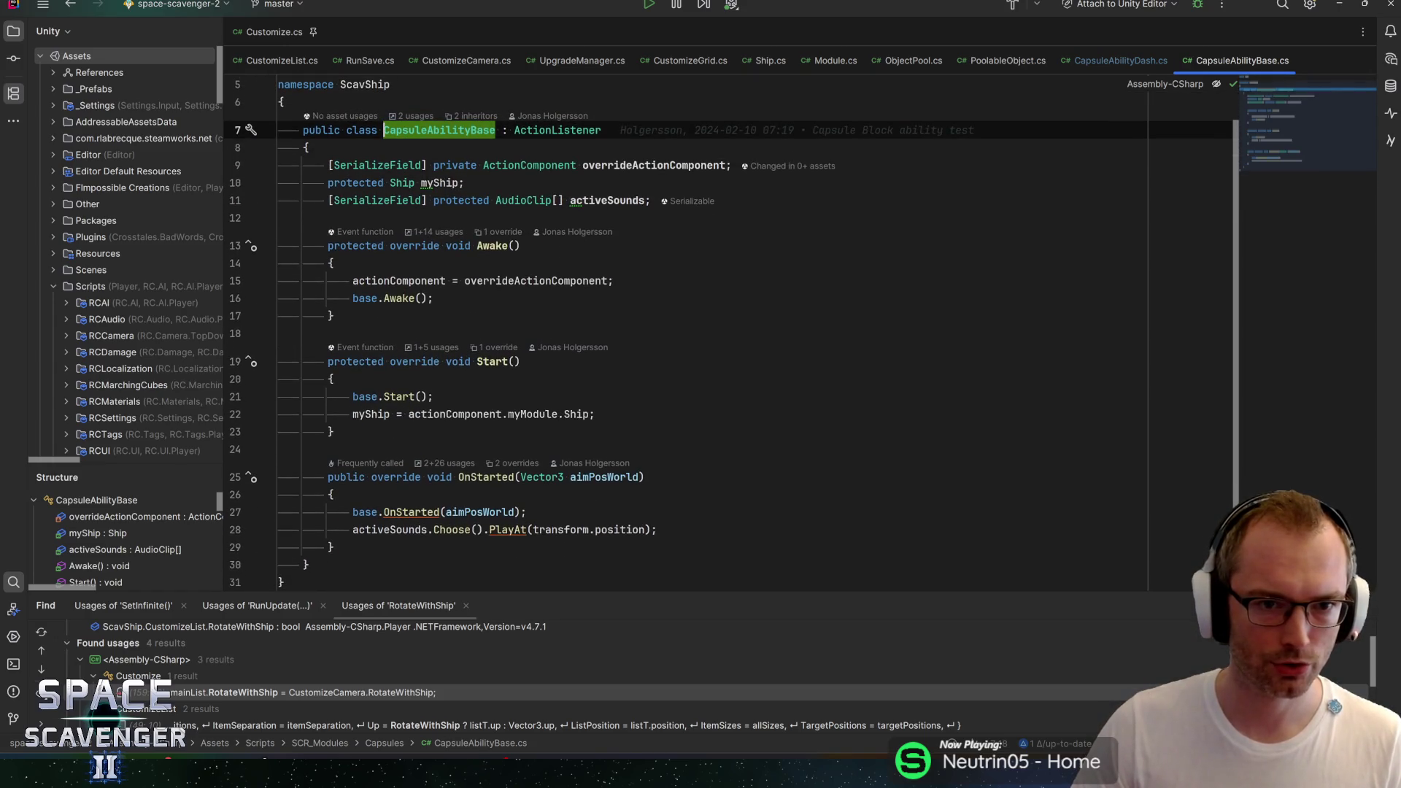
{"action": "left_click", "coordinate": [558, 130], "text": "ctrl"}
{"action": "key", "text": "ctrl+f"}
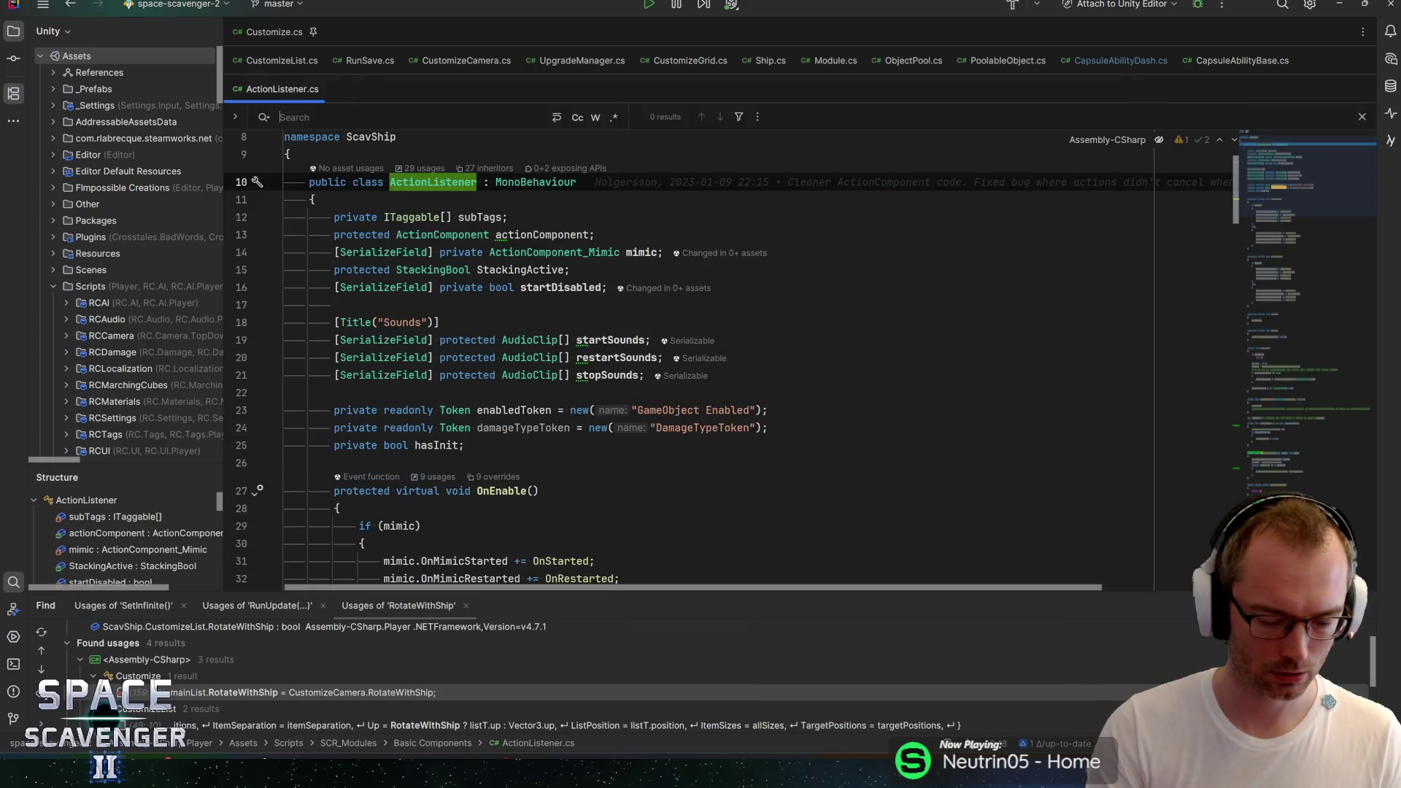
{"action": "type", "text": "onhold"}
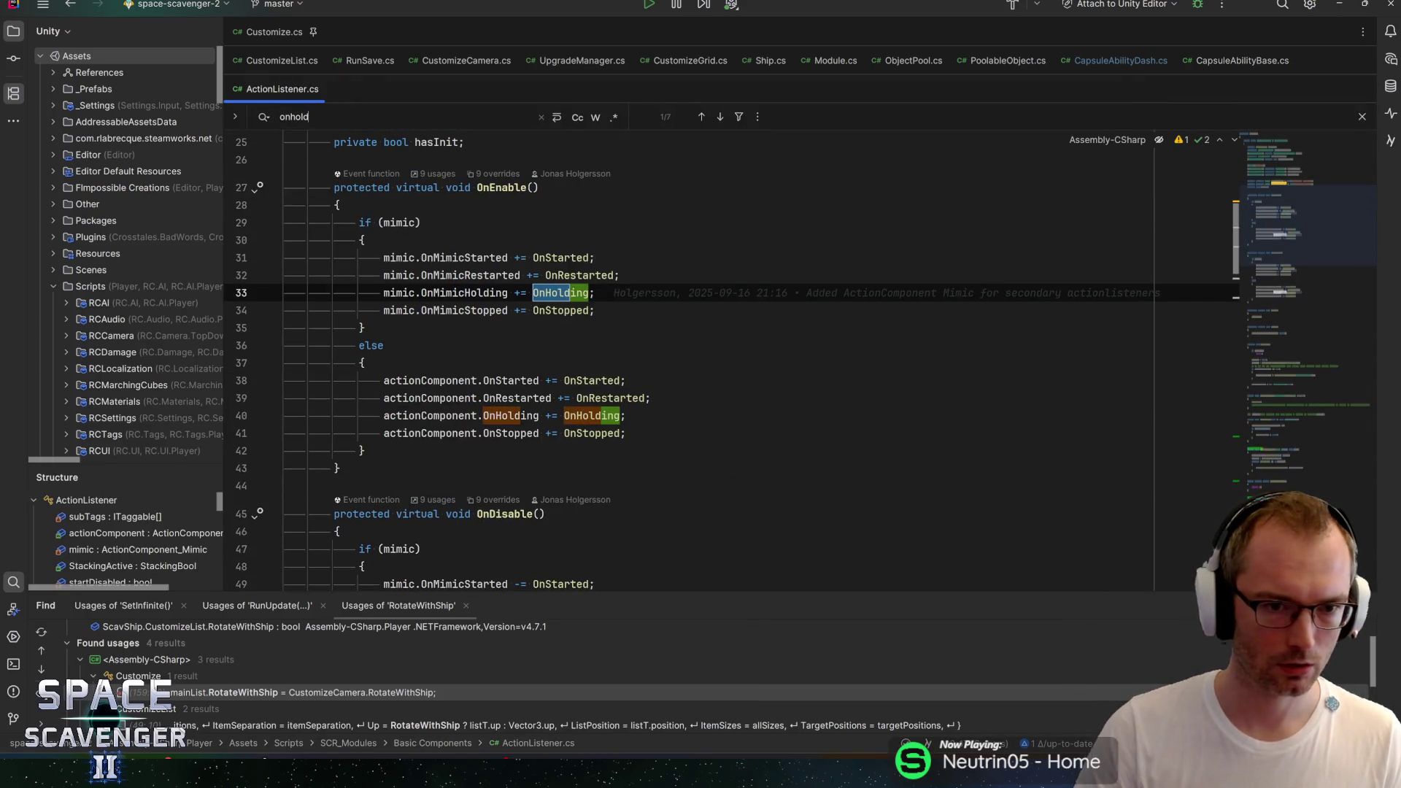
{"action": "key", "text": "shift+Return"}
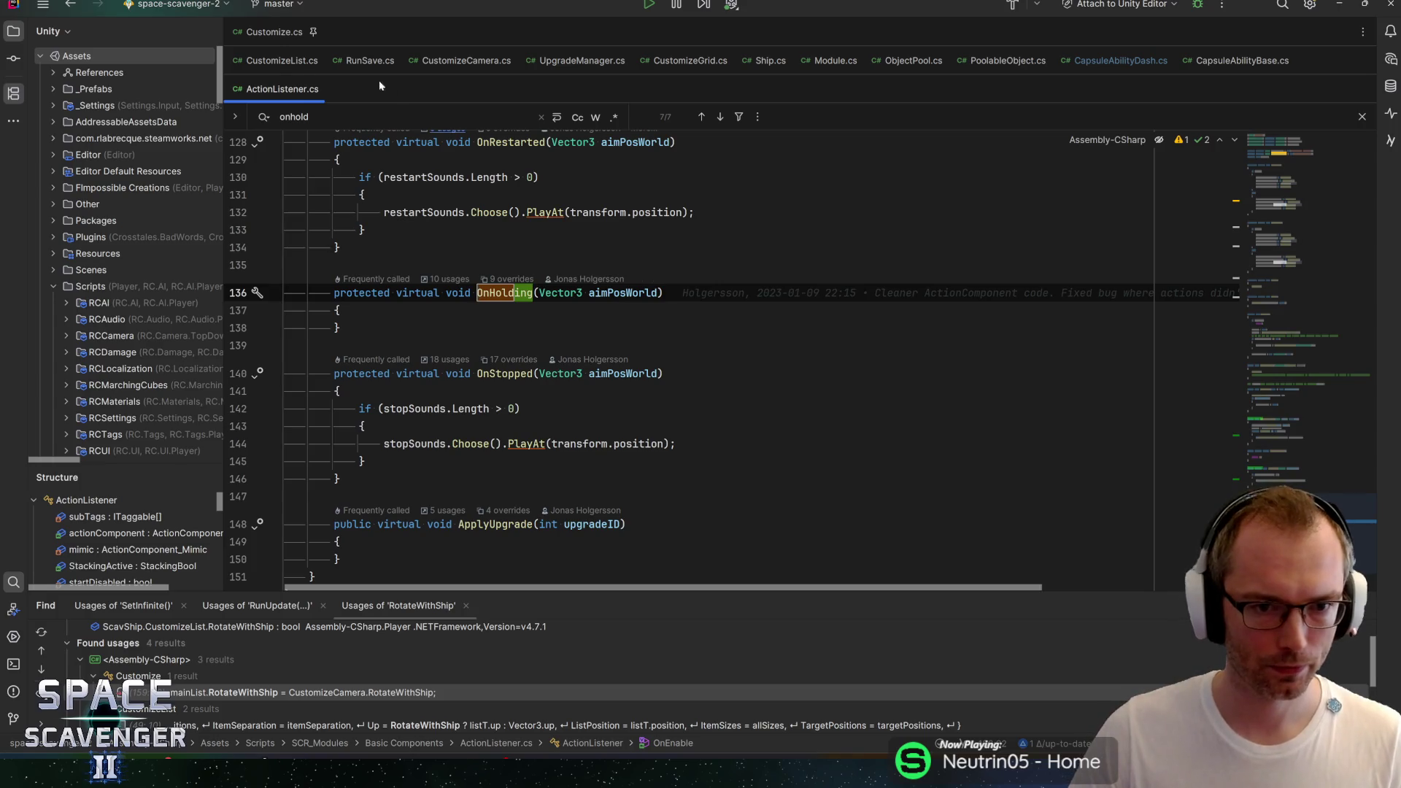
{"action": "left_click", "coordinate": [236, 35]}
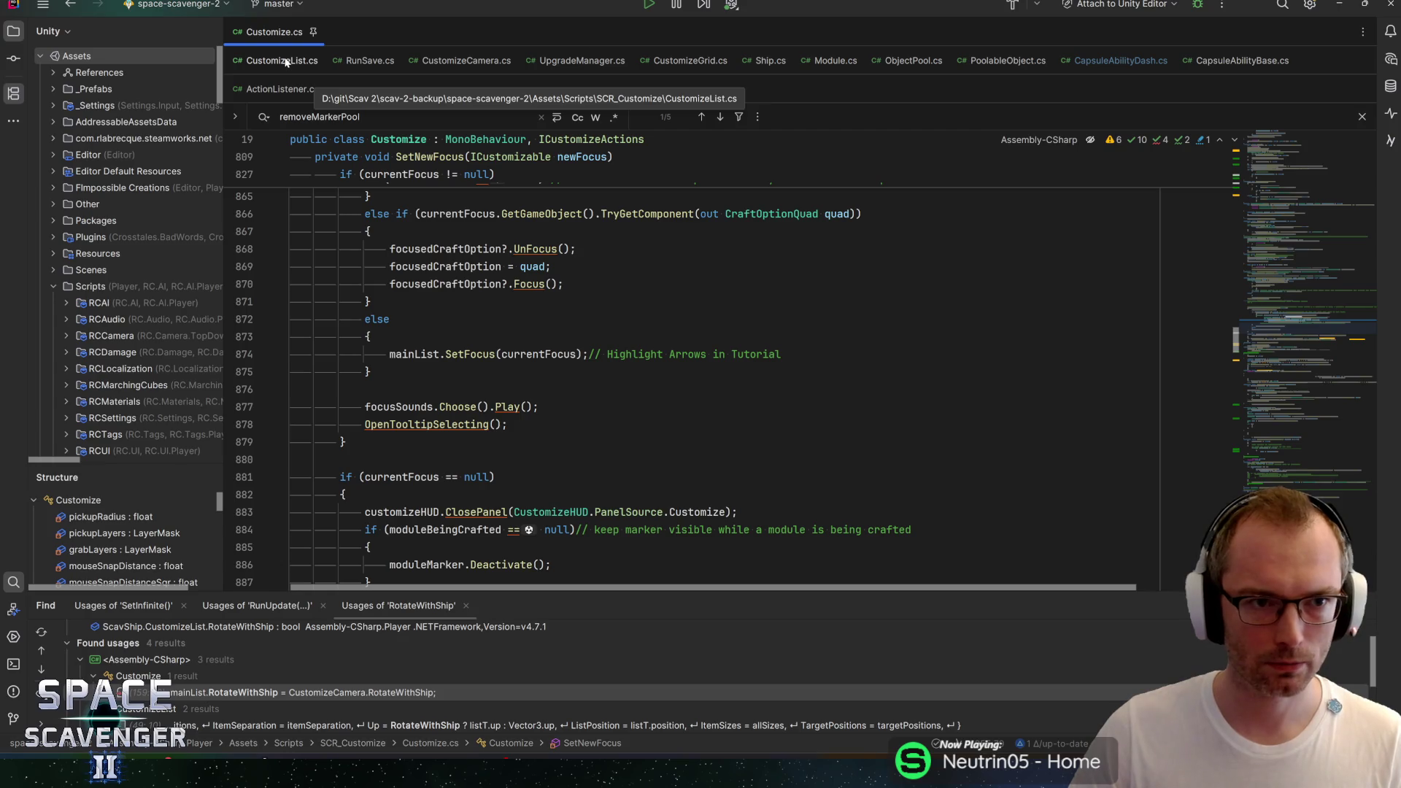
{"action": "left_click", "coordinate": [253, 89]}
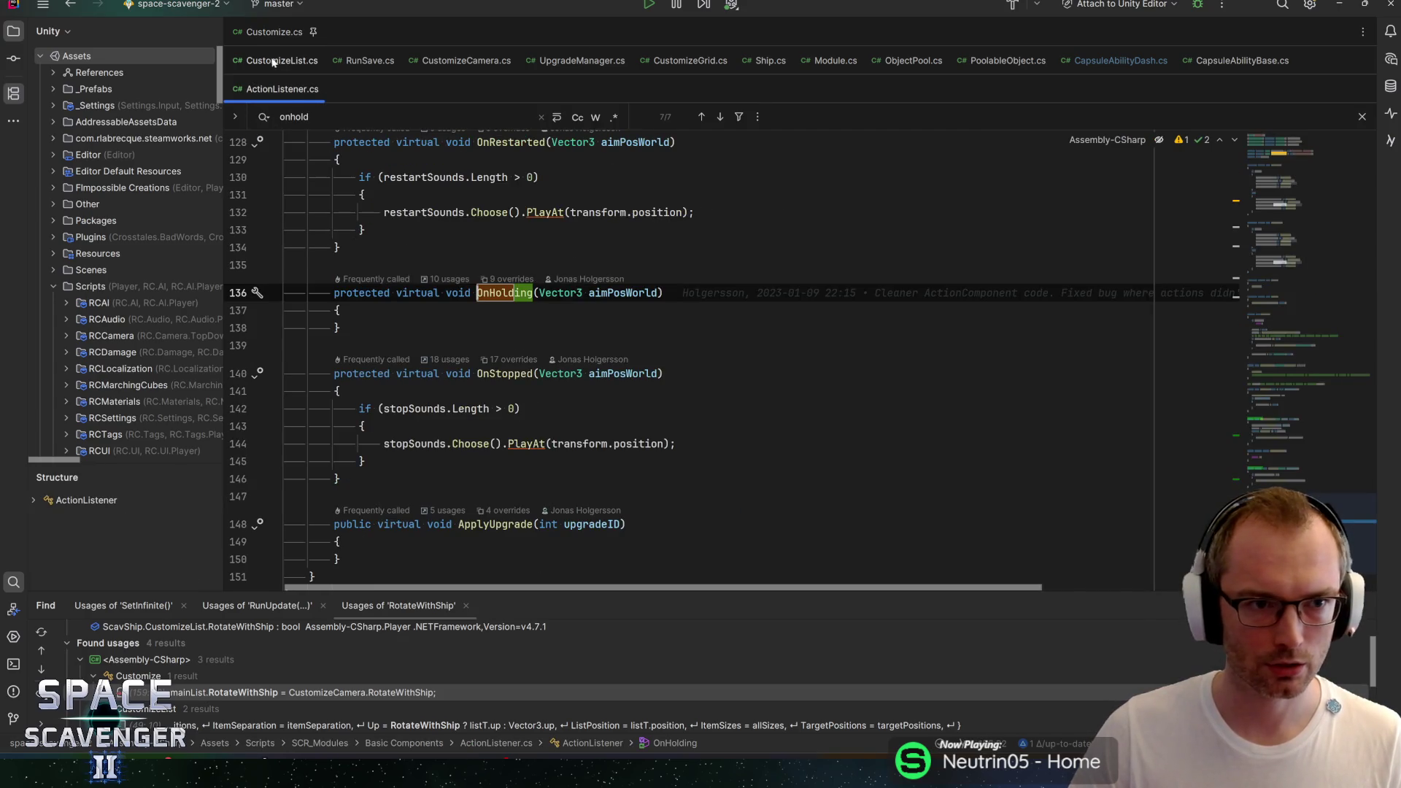
{"action": "left_click", "coordinate": [1303, 175]}
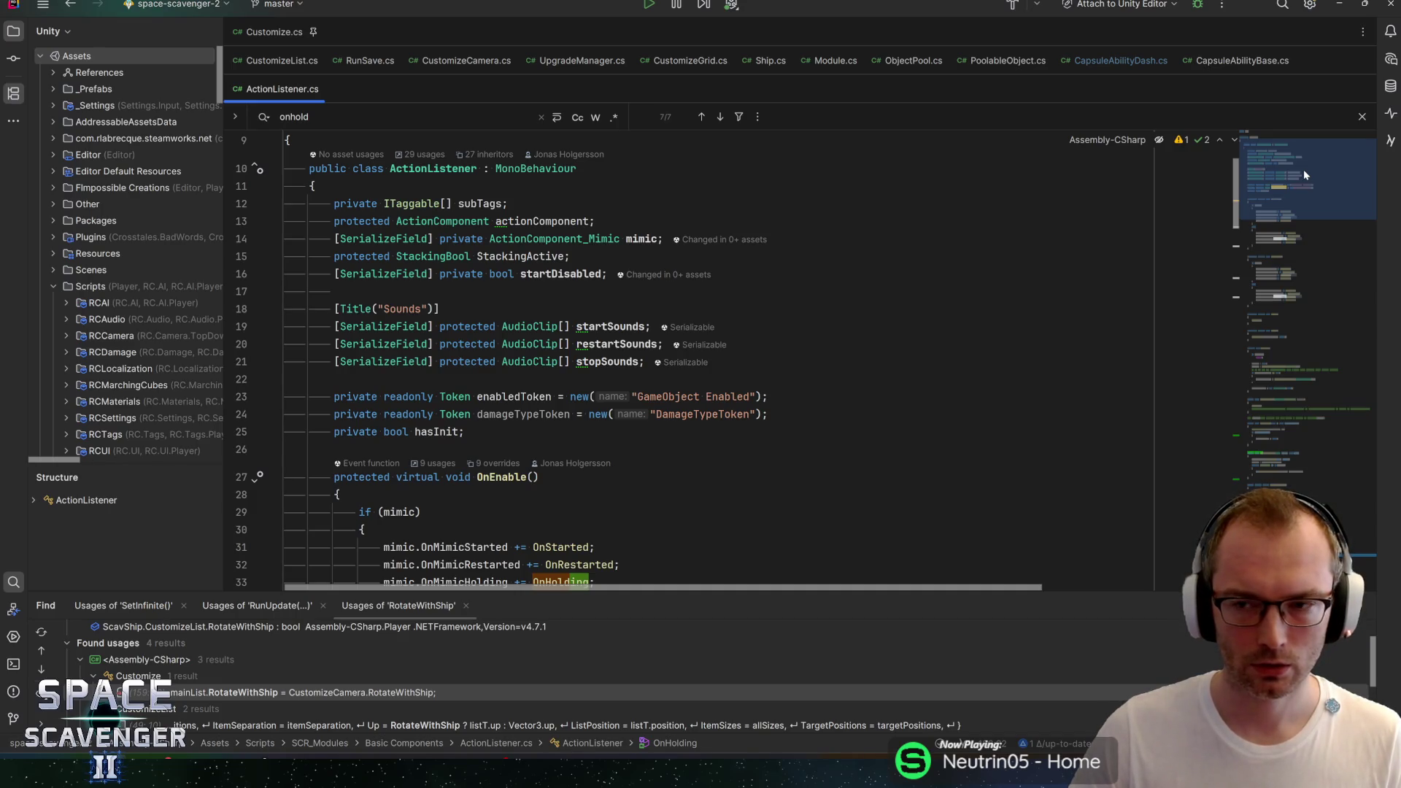
{"action": "left_click", "coordinate": [1120, 60]}
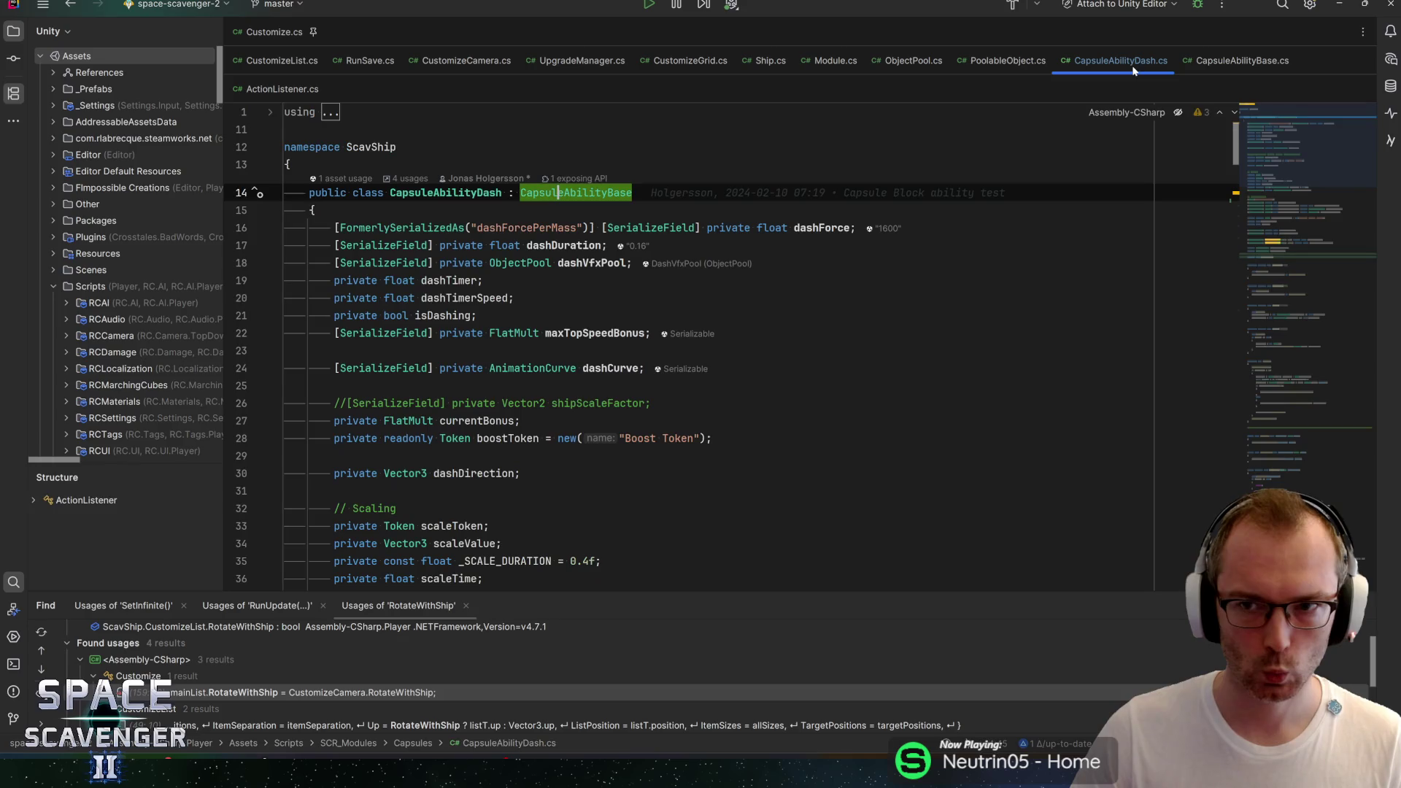
Step: Relocate the isSprinting line from below dashForceStack to just after dashCurve, adding a blank line beneath
{"action": "scroll", "coordinate": [690, 346], "scroll_direction": "down", "scroll_amount": 10}
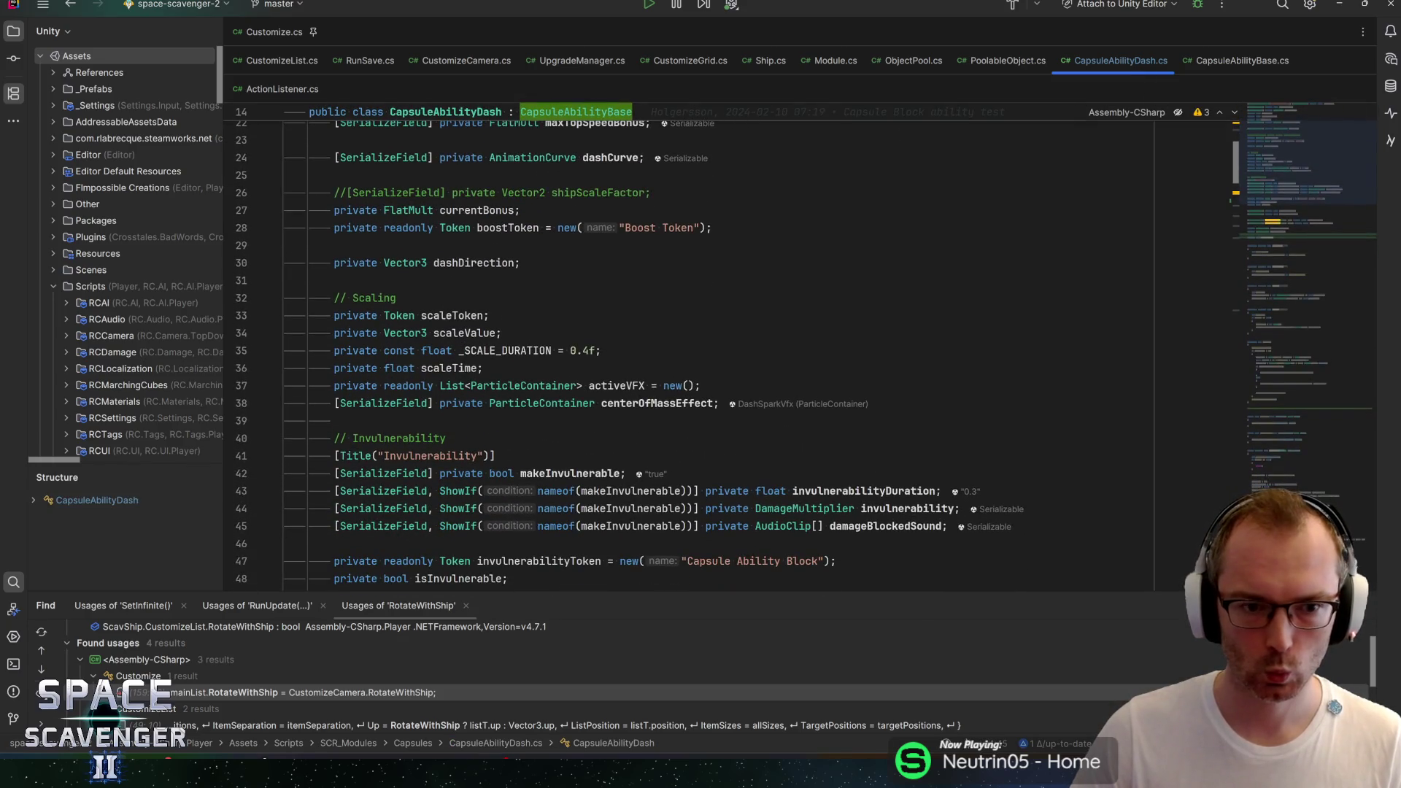
{"action": "scroll", "coordinate": [689, 346], "scroll_direction": "down", "scroll_amount": 3}
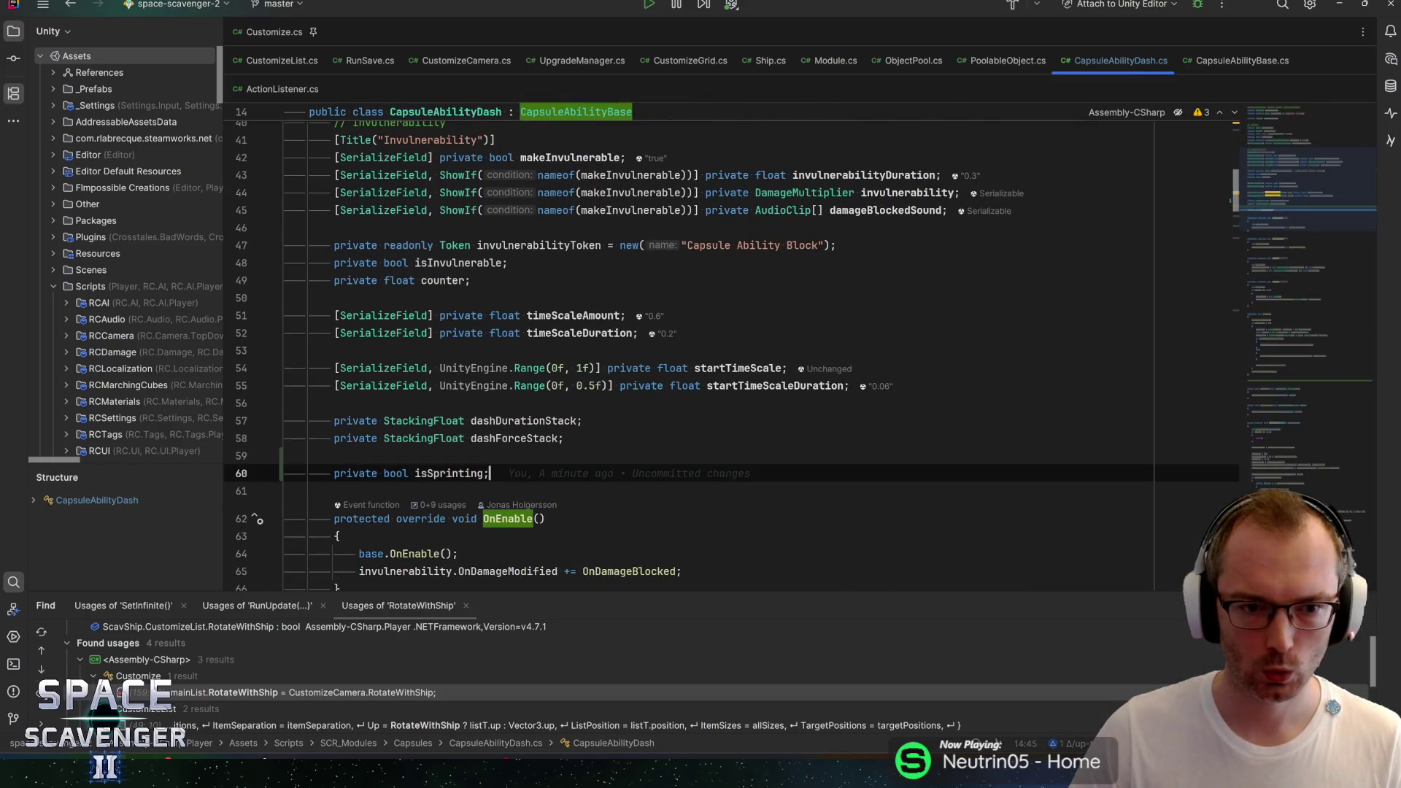
{"action": "key", "text": "BackSpace"}
{"action": "key", "text": "BackSpace"}
{"action": "key", "text": "BackSpace"}
{"action": "key", "text": "Return"}
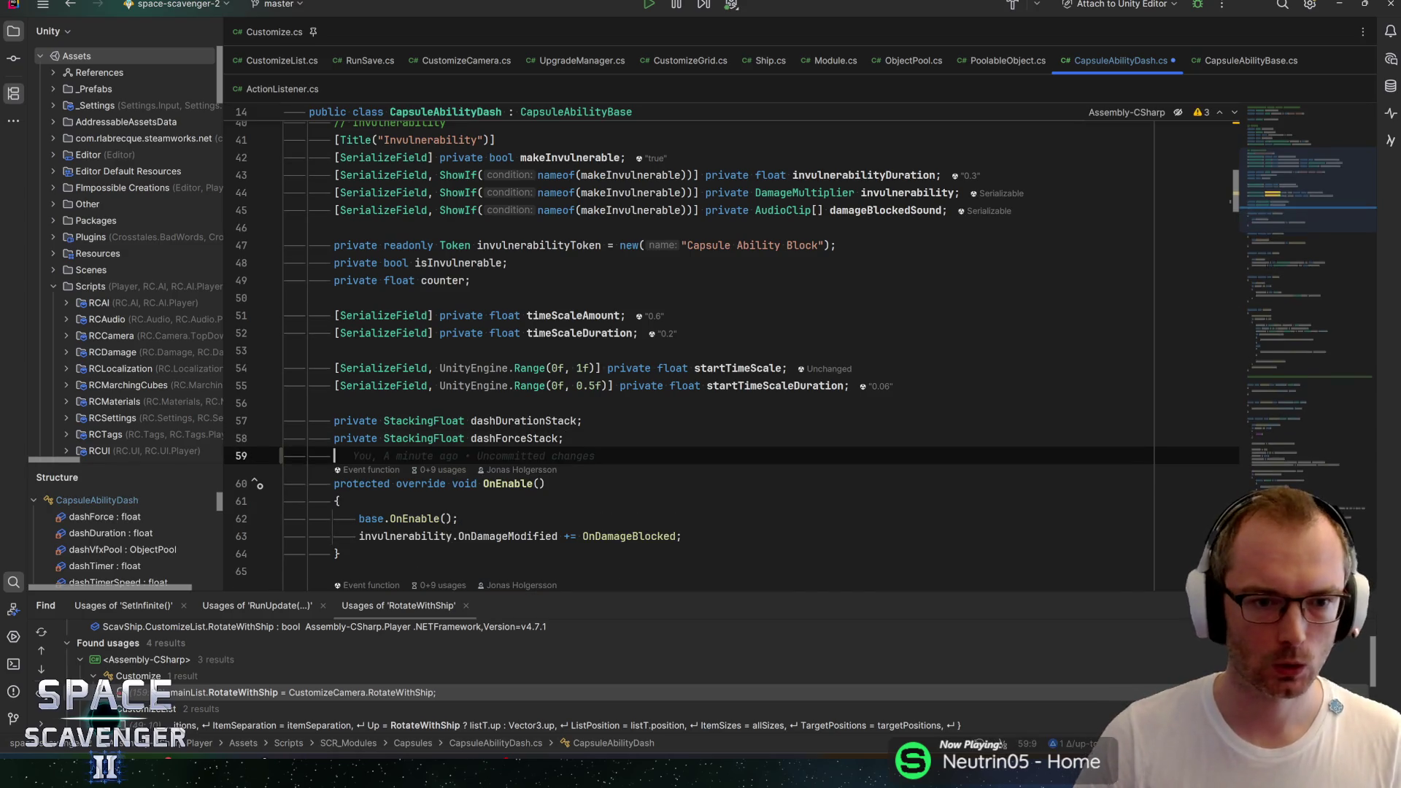
{"action": "scroll", "coordinate": [690, 347], "scroll_direction": "up", "scroll_amount": 10}
{"action": "type", "text": "private bool isSprinting;"}
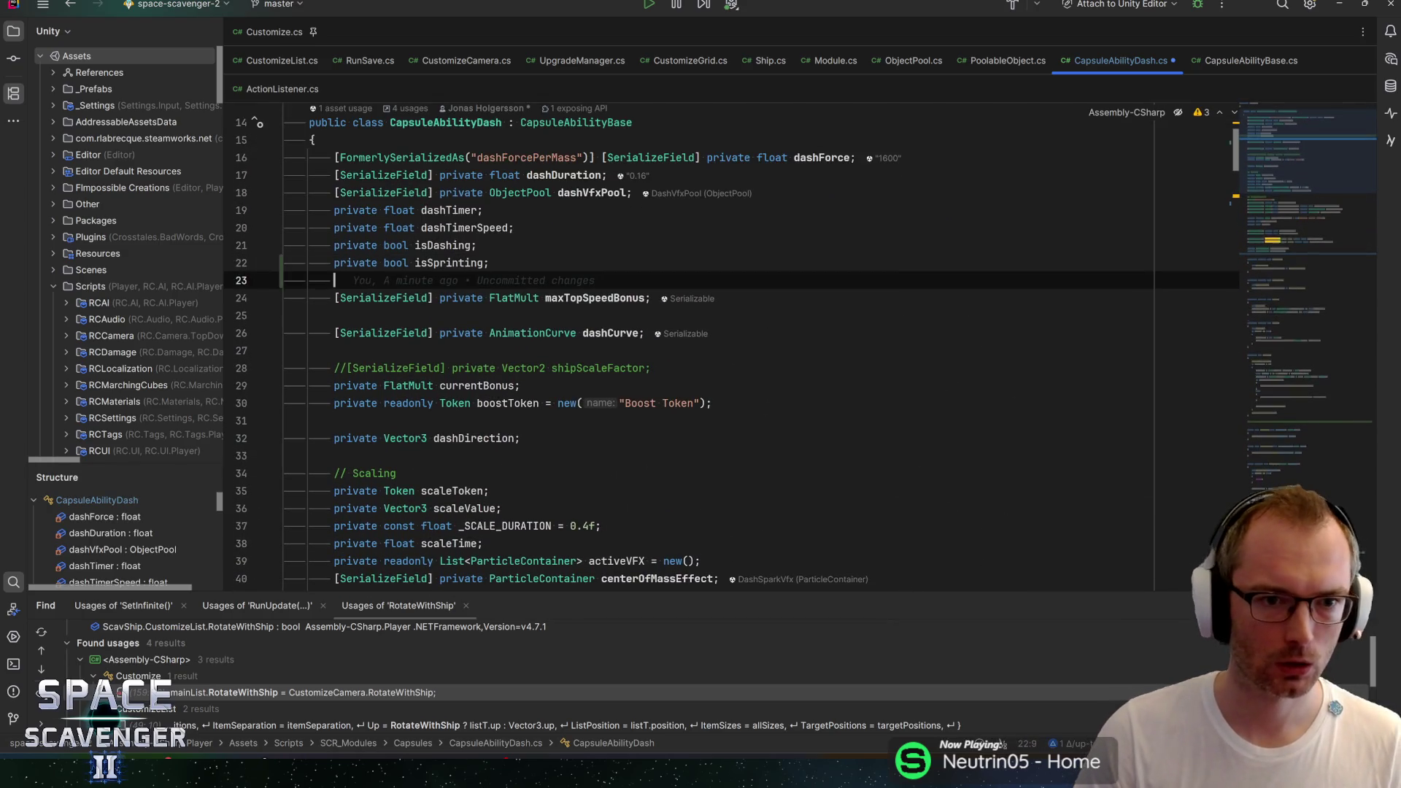
{"action": "key", "text": "End"}
{"action": "key", "text": "Delete"}
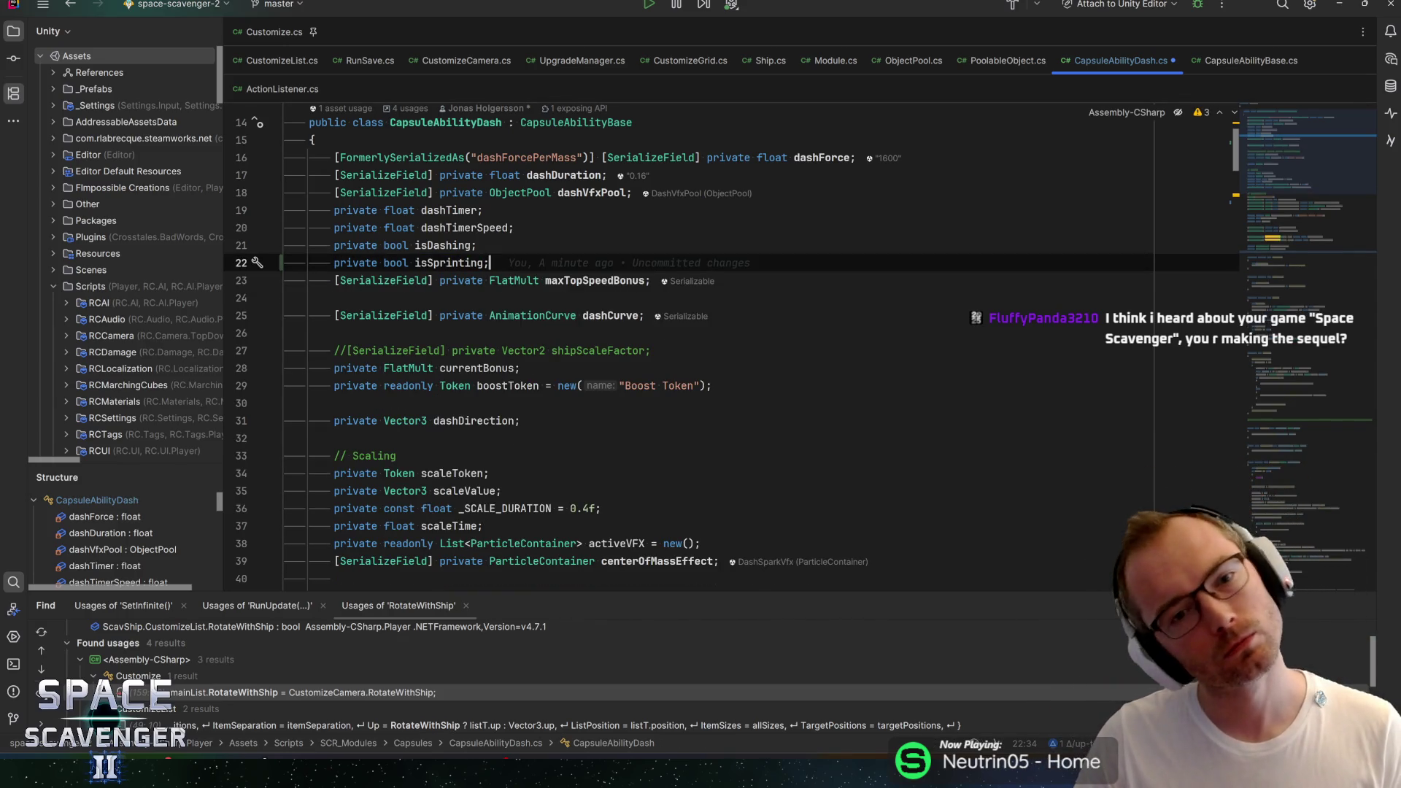
{"action": "key", "text": "alt+shift+Down"}
{"action": "key", "text": "alt+shift+Down"}
{"action": "key", "text": "alt+shift+Down"}
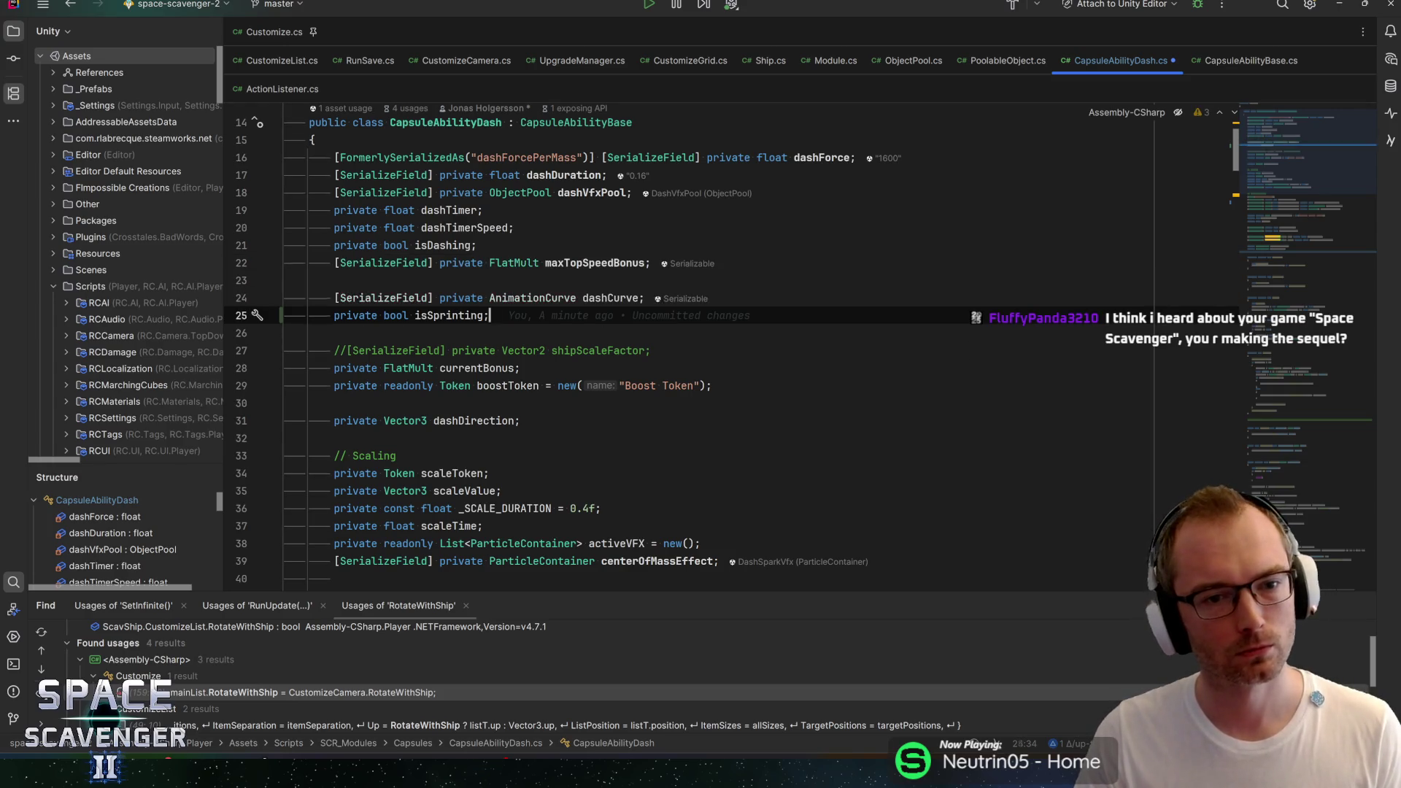
{"action": "key", "text": "Up"}
{"action": "key", "text": "Return"}
Step: Insert a serialized private field 'FlatMult tempTopSpeed' using the ser completion
{"action": "type", "text": "ser"}
{"action": "key", "text": "Return"}
{"action": "type", "text": "FlatMult "}
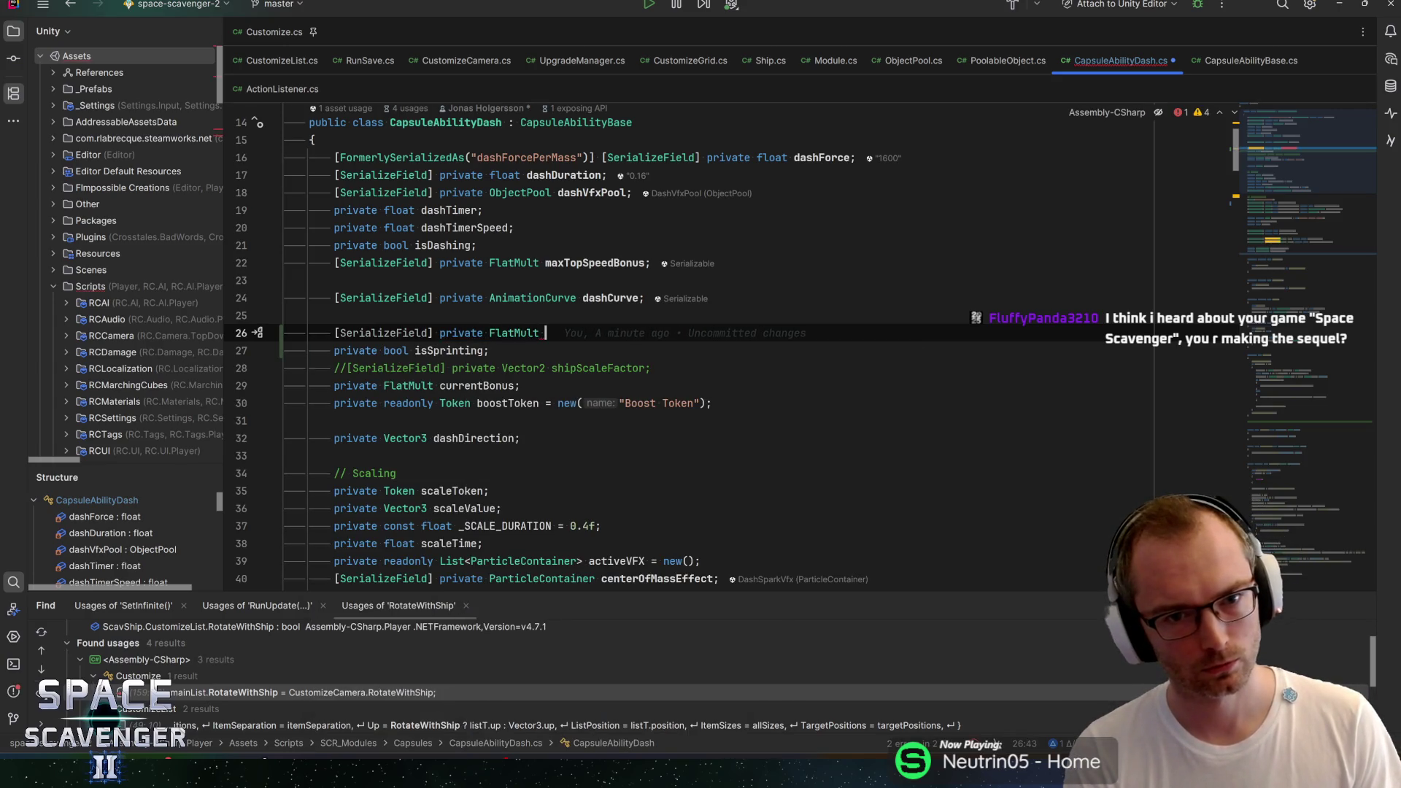
{"action": "type", "text": "tempTopSpeed"}
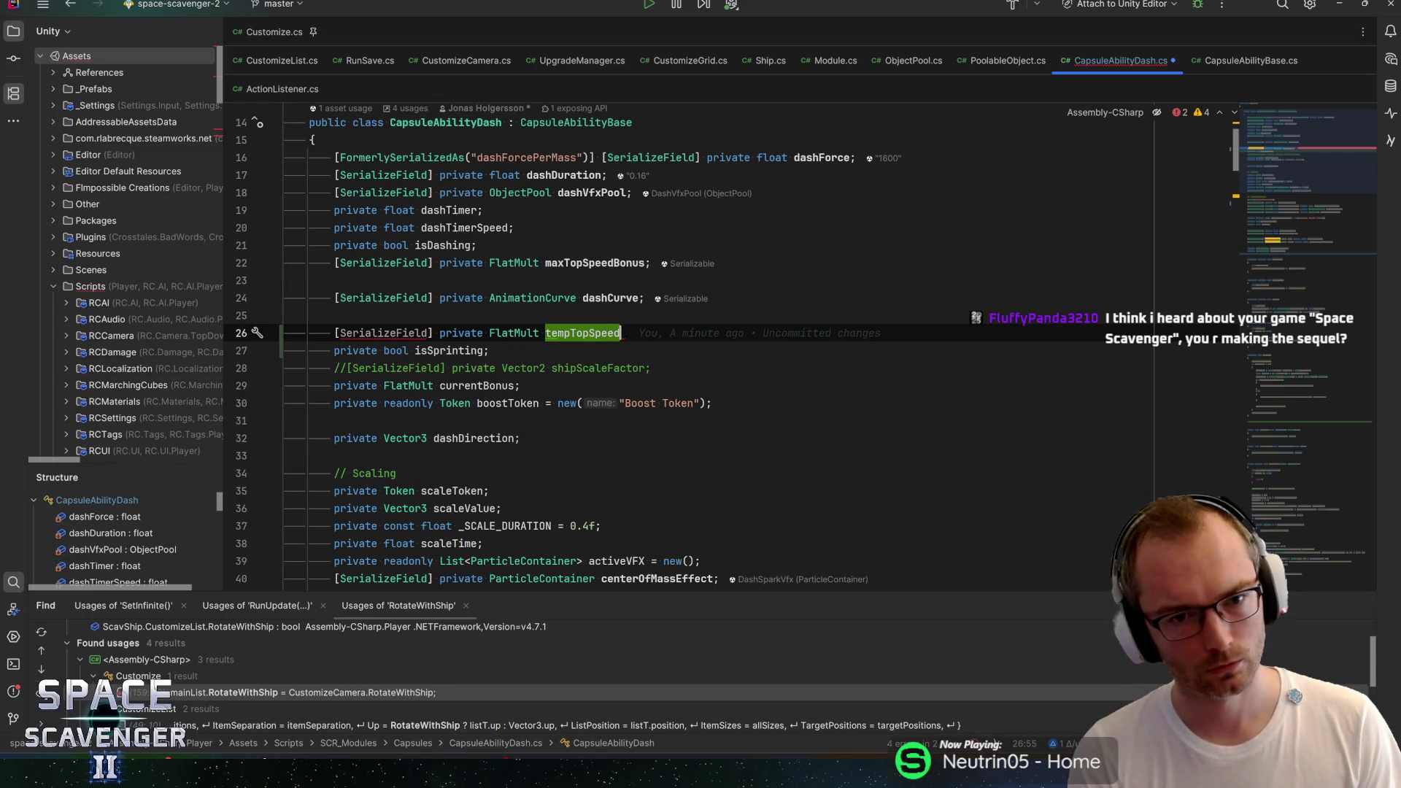
Step: Rename tempTopSpeed to sprintSpeedBonus and save CapsuleAbilityDash.cs
{"action": "key", "text": "ctrl+BackSpace"}
{"action": "type", "text": "sprint"}
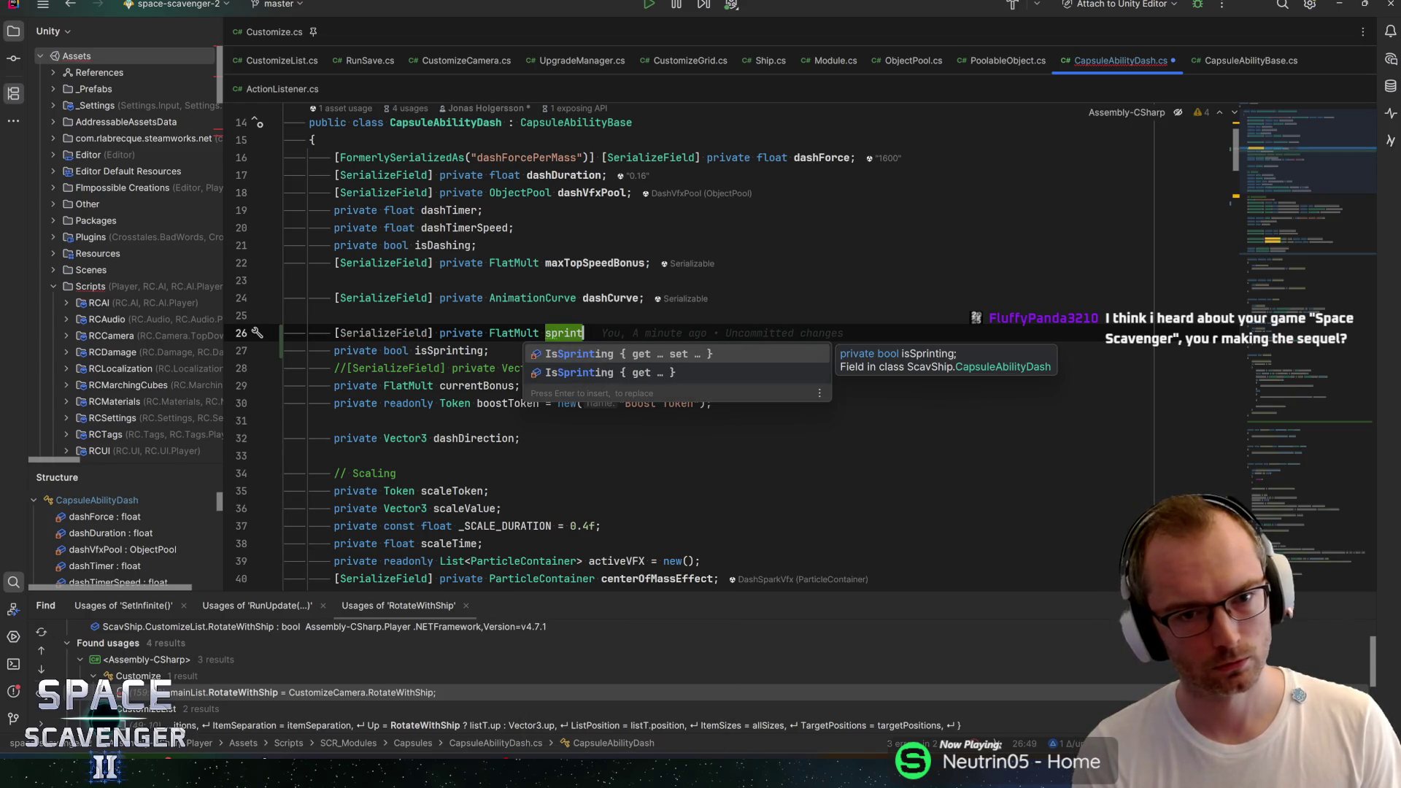
{"action": "key", "text": "Escape"}
{"action": "type", "text": "Speed"}
{"action": "key", "text": "BackSpace"}
{"action": "key", "text": "BackSpace"}
{"action": "key", "text": "BackSpace"}
{"action": "type", "text": "peedBonus;"}
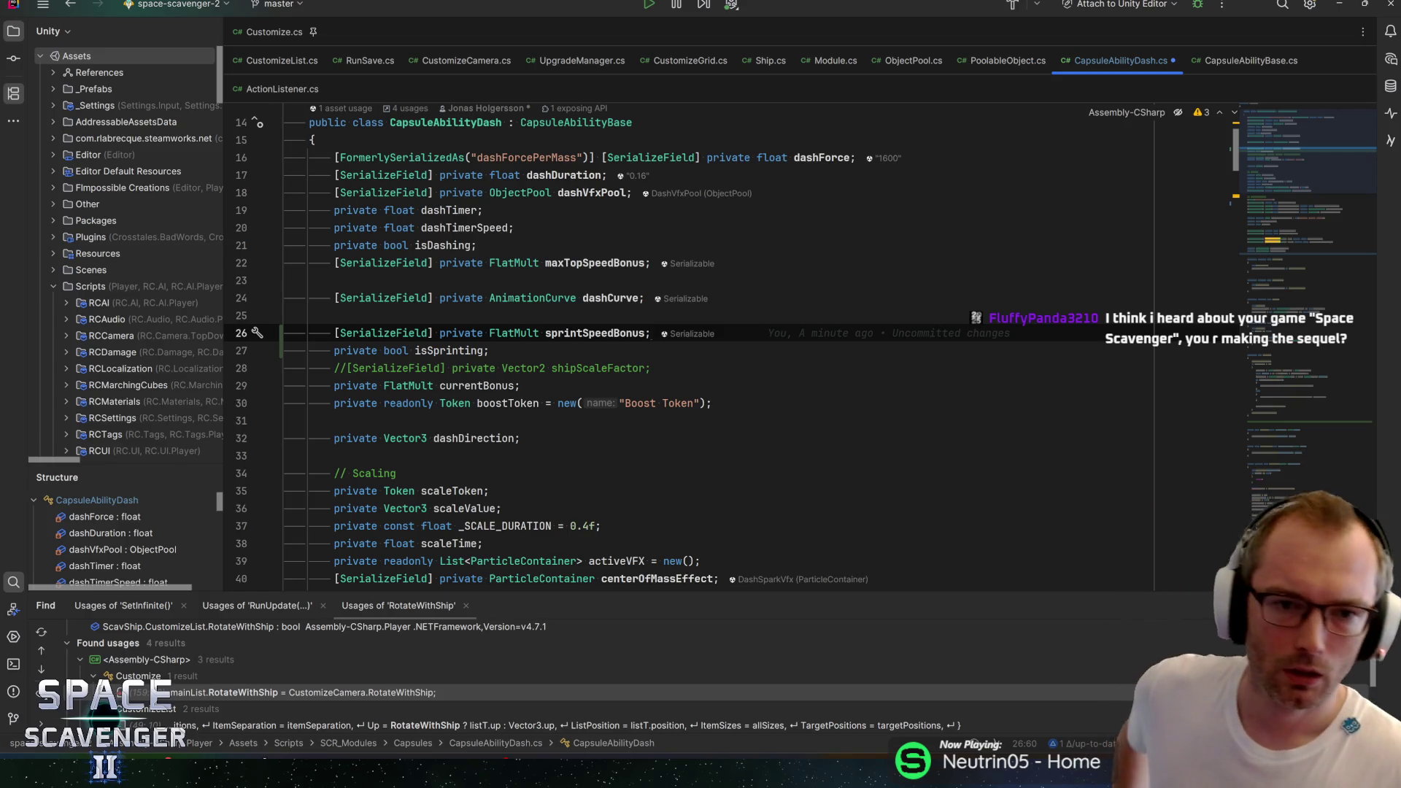
{"action": "double_click", "coordinate": [595, 332]}
{"action": "left_click", "coordinate": [651, 333]}
{"action": "key", "text": "ctrl+s"}
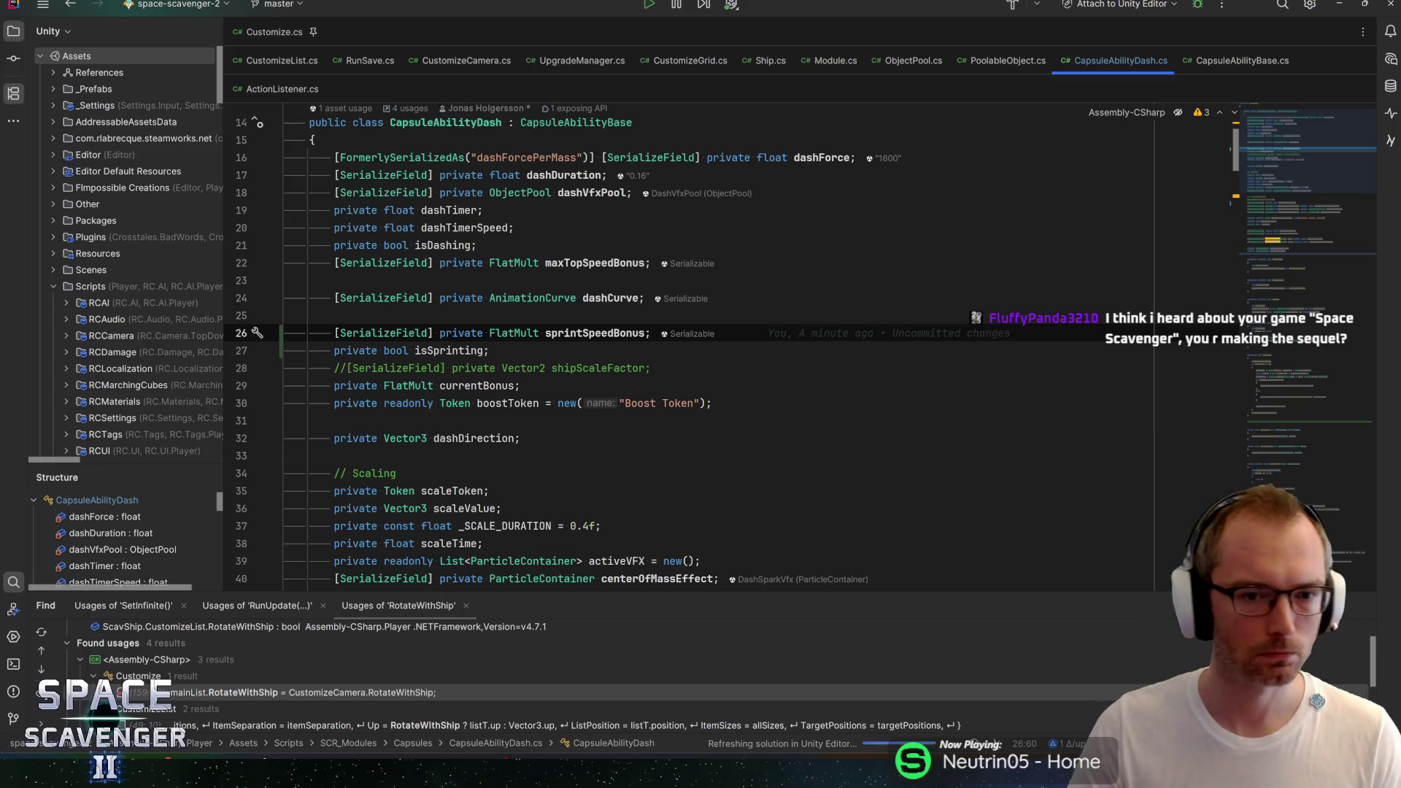
Step: Use the token template to declare readonly Token sprintToken, named "Sprint Token", below sprintSpeedBonus
{"action": "key", "text": "Return"}
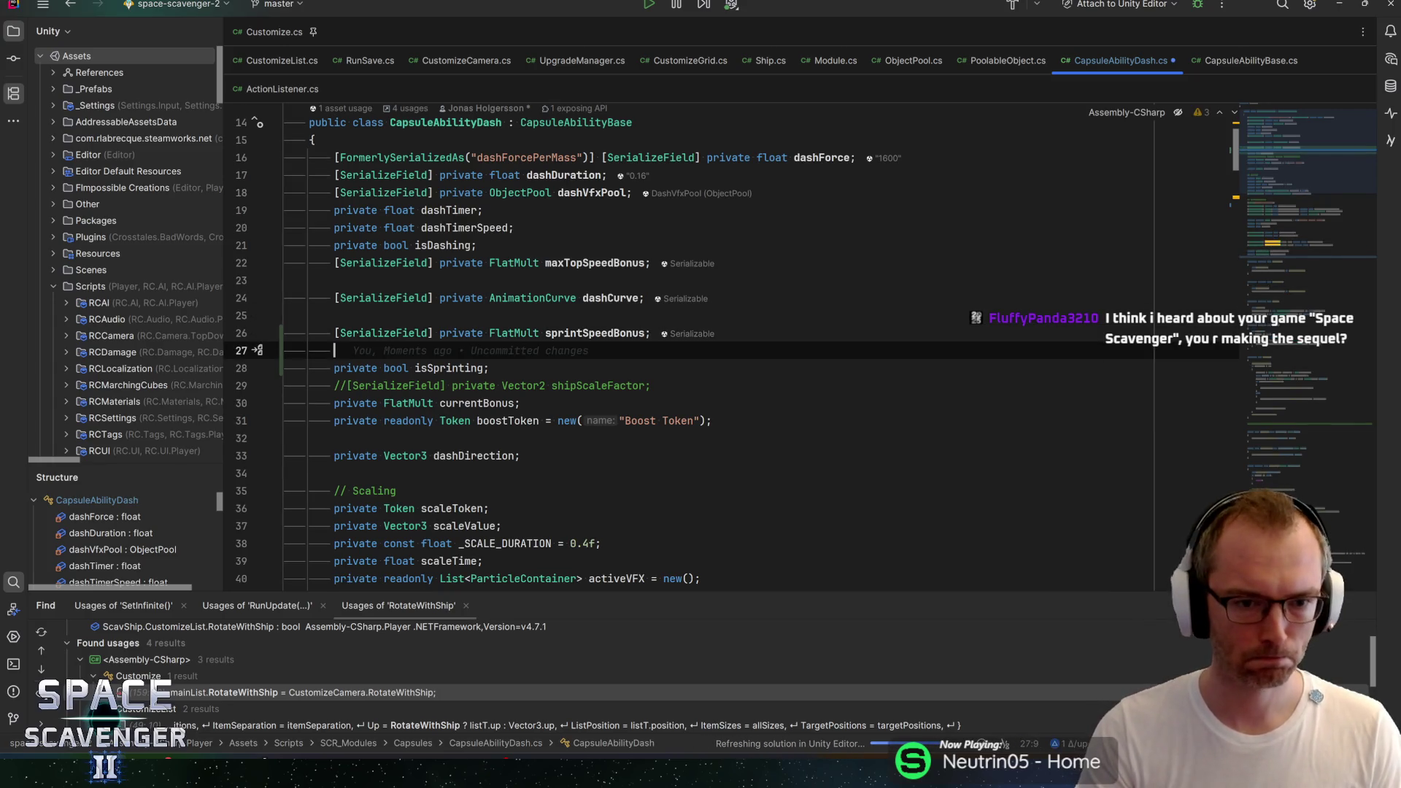
{"action": "type", "text": "token"}
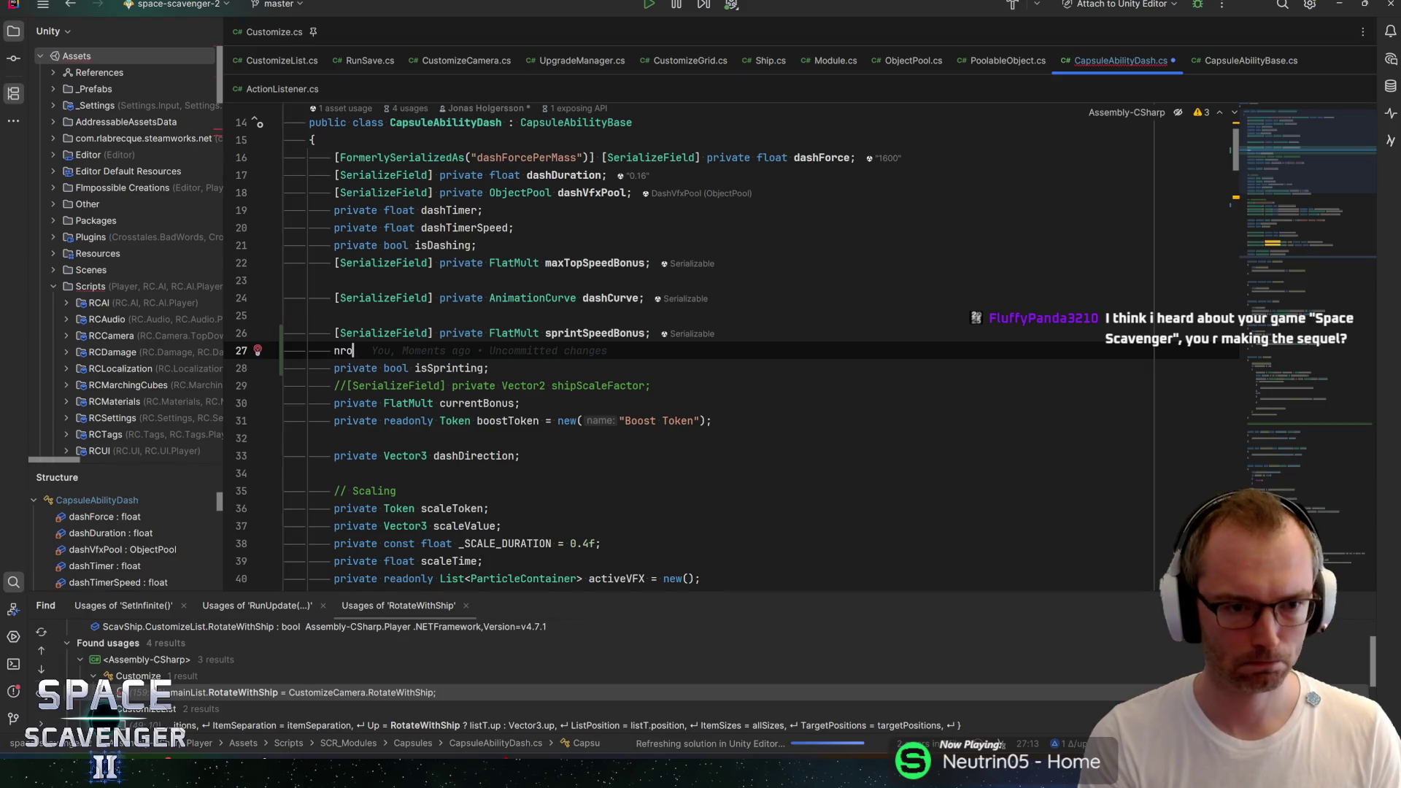
{"action": "key", "text": "Tab"}
{"action": "type", "text": "sprintToken"}
{"action": "key", "text": "Tab"}
{"action": "key", "text": "Tab"}
{"action": "key", "text": "Left"}
{"action": "key", "text": "Left"}
{"action": "key", "text": "Left"}
{"action": "key", "text": "ctrl+shift+Left"}
{"action": "type", "text": "Sprint T"}
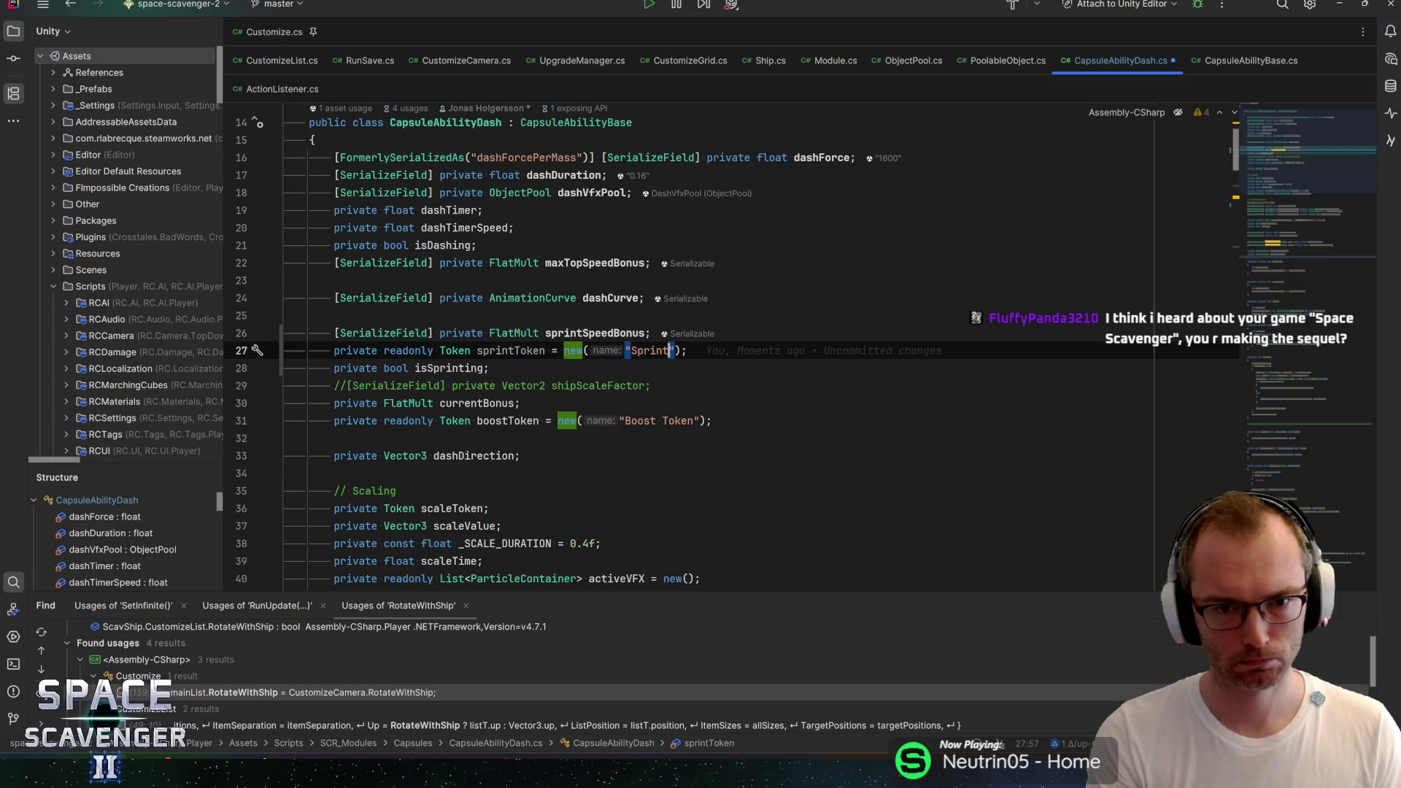
{"action": "type", "text": "oken"}
{"action": "key", "text": "Tab"}
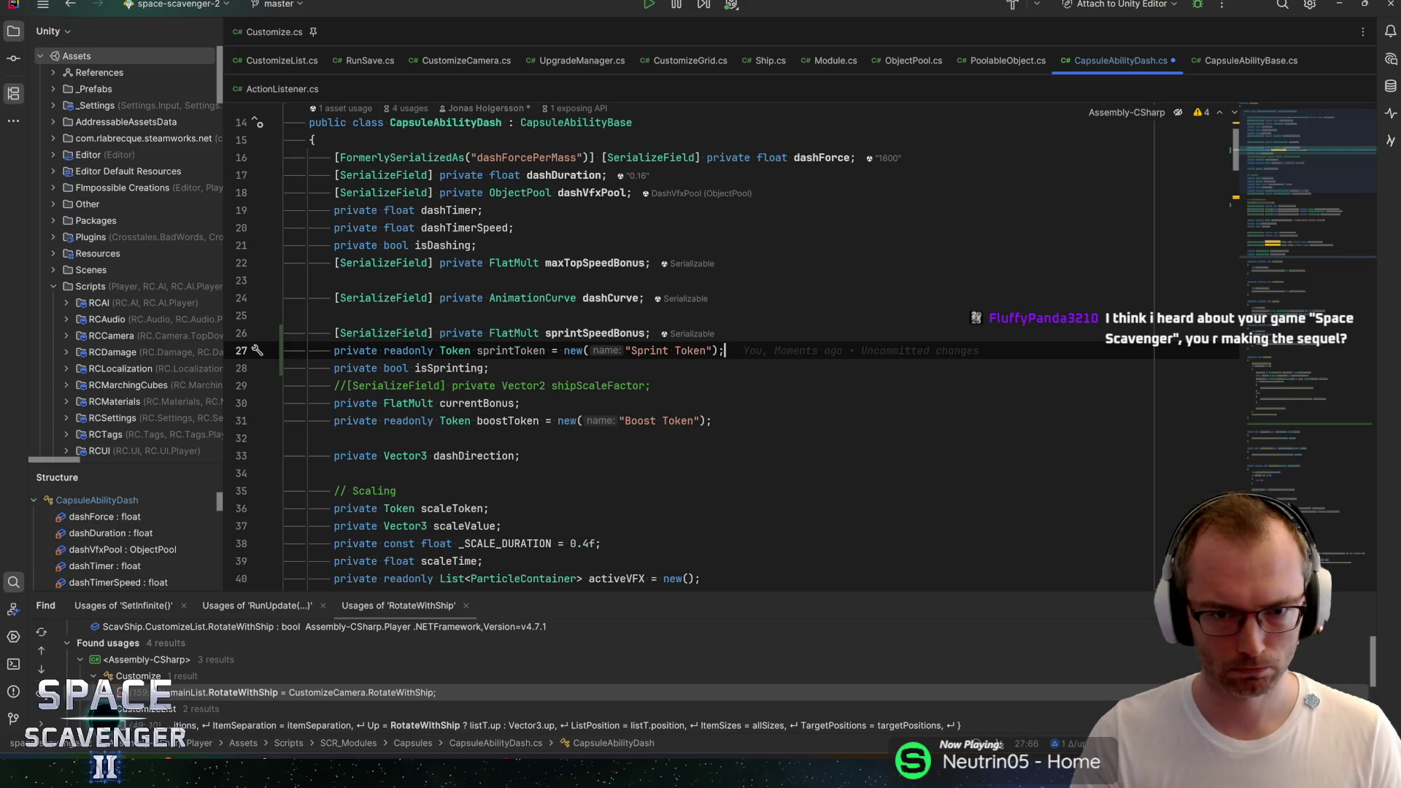
{"action": "left_click", "coordinate": [651, 332]}
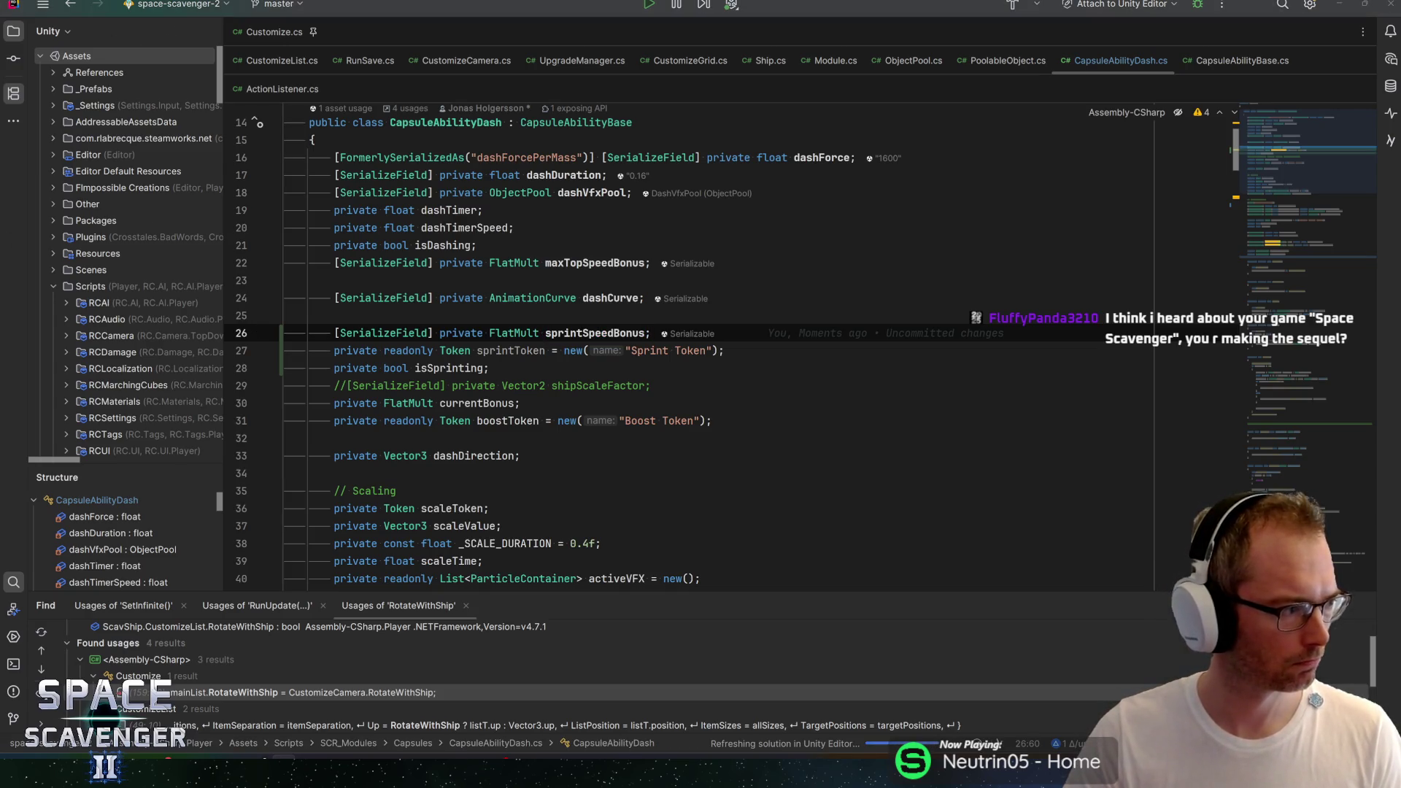
{"action": "key", "text": "alt+Tab"}
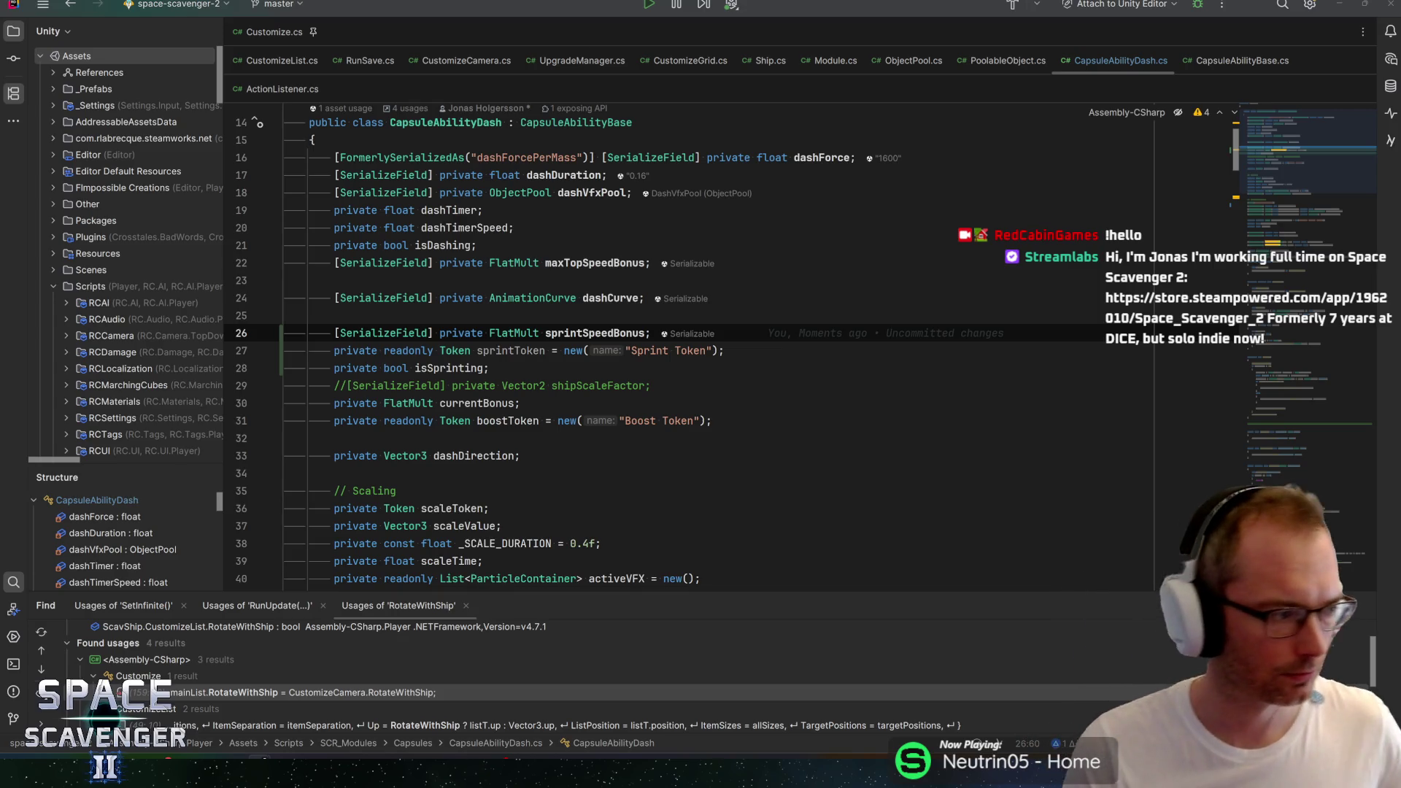
Step: Select the sprintSpeedBonus name, then switch to the Space Scavenger 2 Steam page in the browser
{"action": "left_click", "coordinate": [570, 332]}
{"action": "key", "text": "ctrl+Right"}
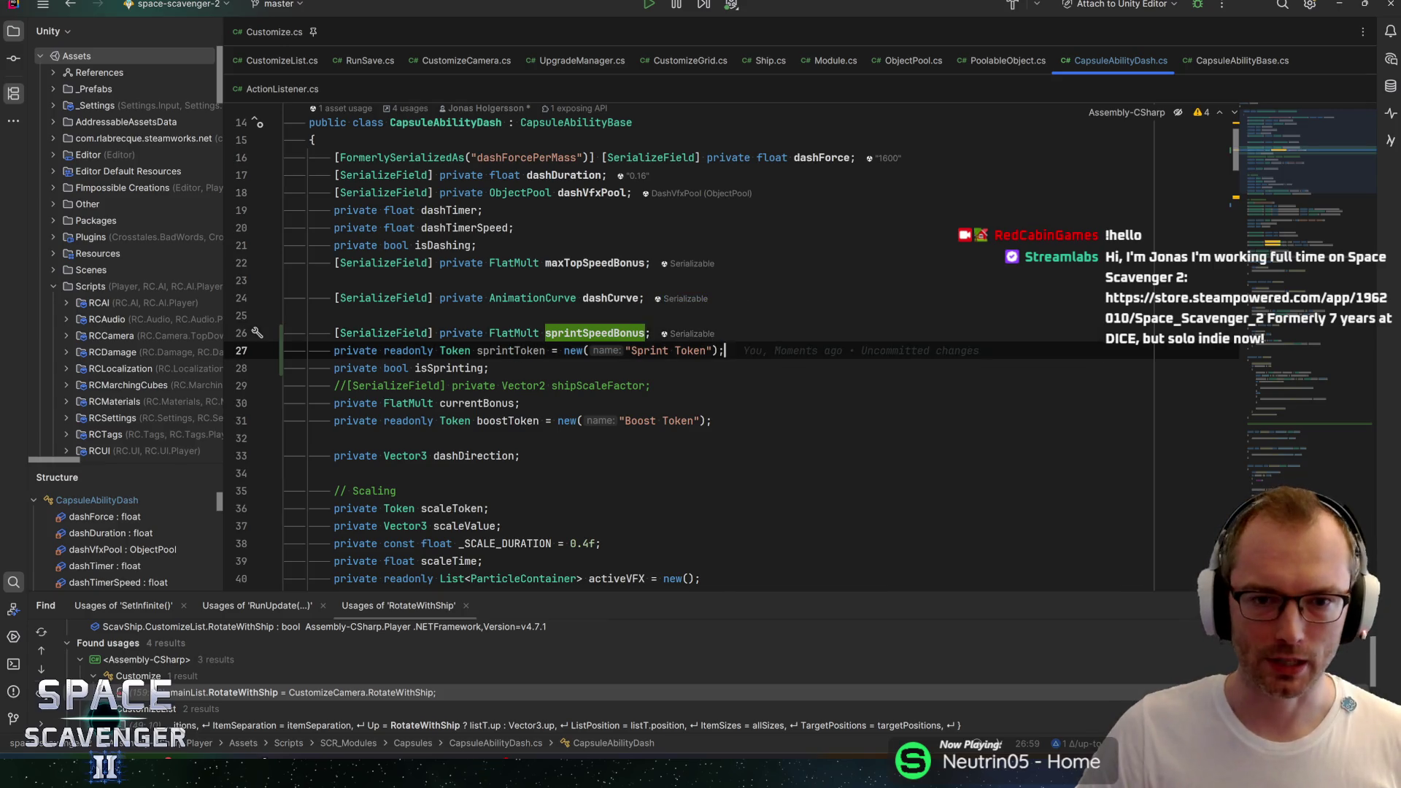
{"action": "key", "text": "ctrl+shift+Left"}
{"action": "key", "text": "ctrl+Right"}
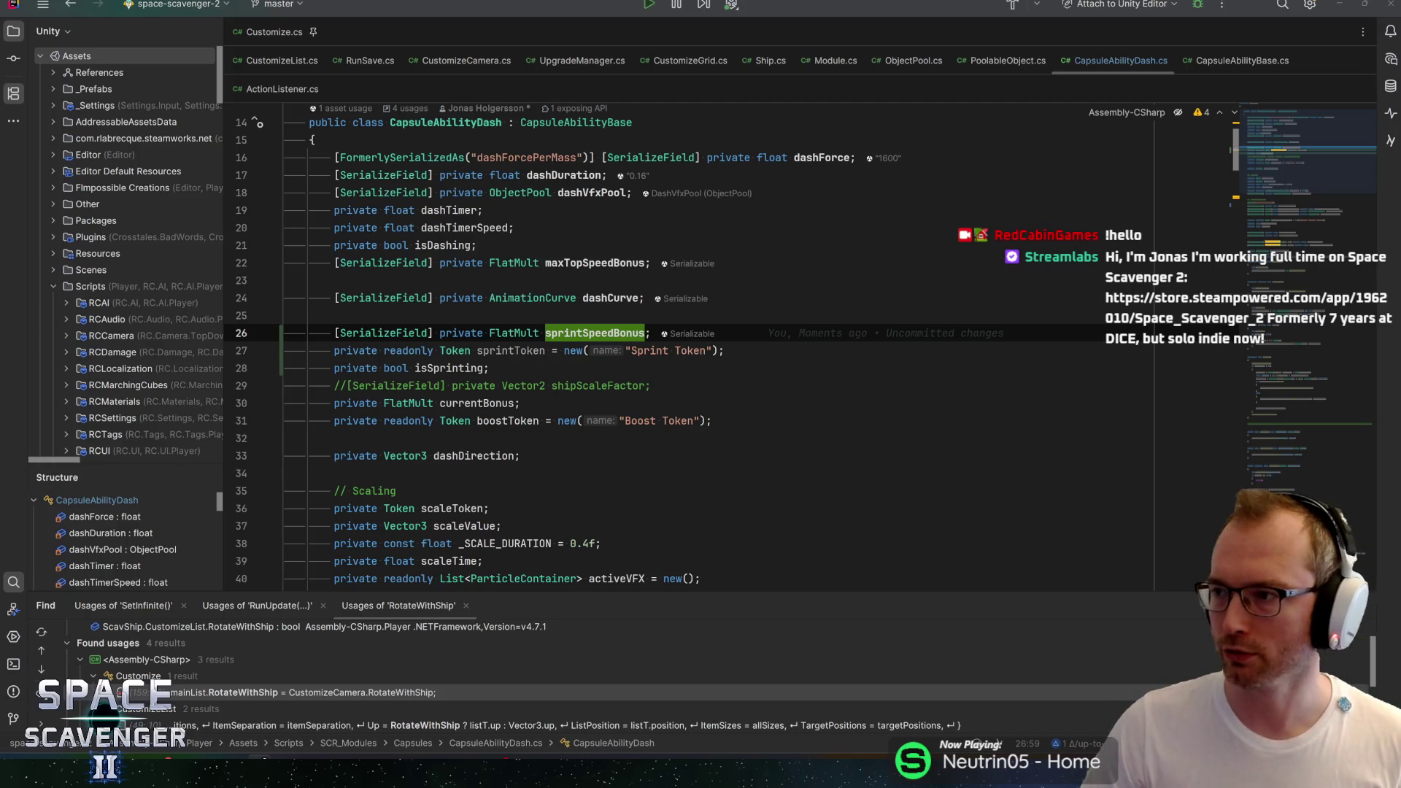
{"action": "key", "text": "alt+Tab"}
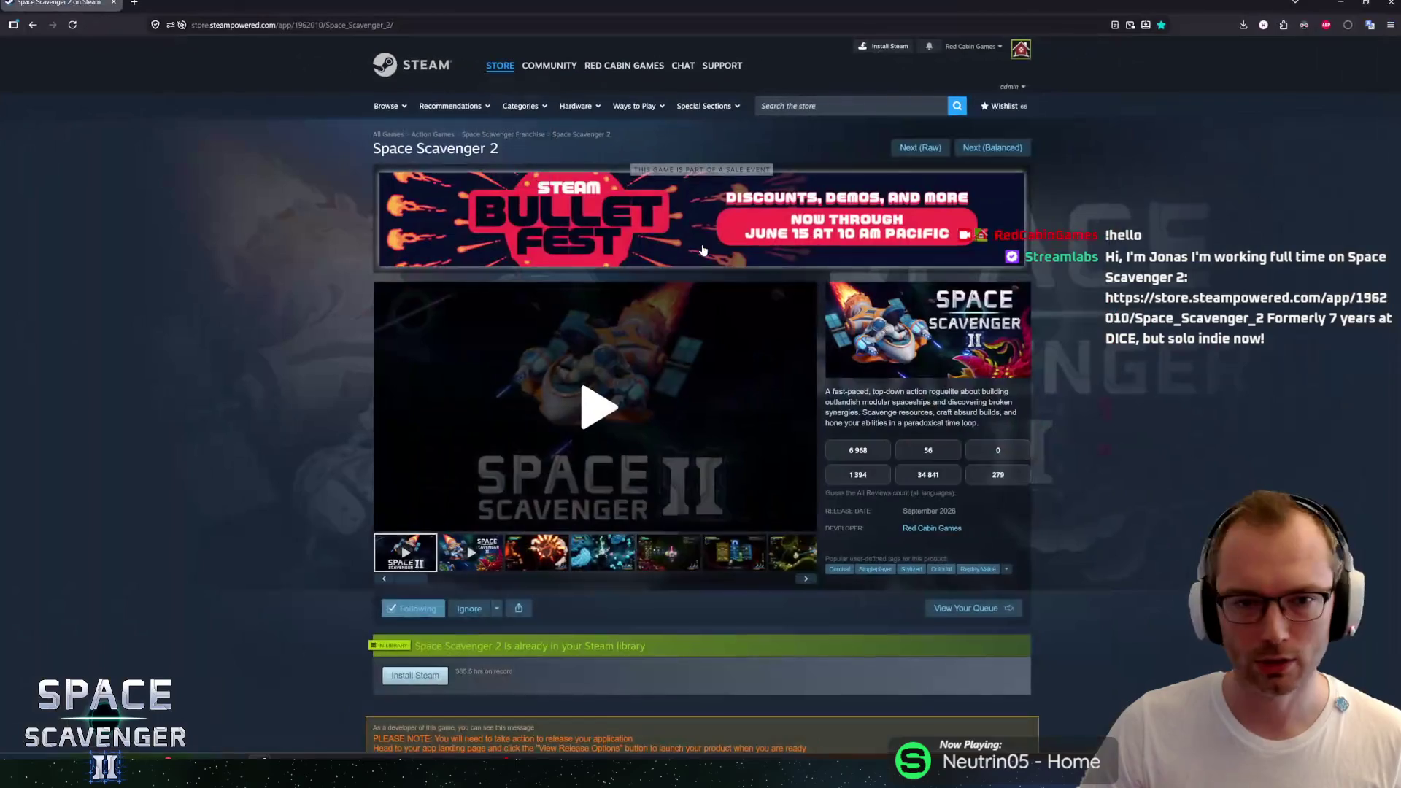
Step: Open the Steam Bullet Fest sale page and page the recommended games forward to Metal Thunder
{"action": "left_click", "coordinate": [875, 248]}
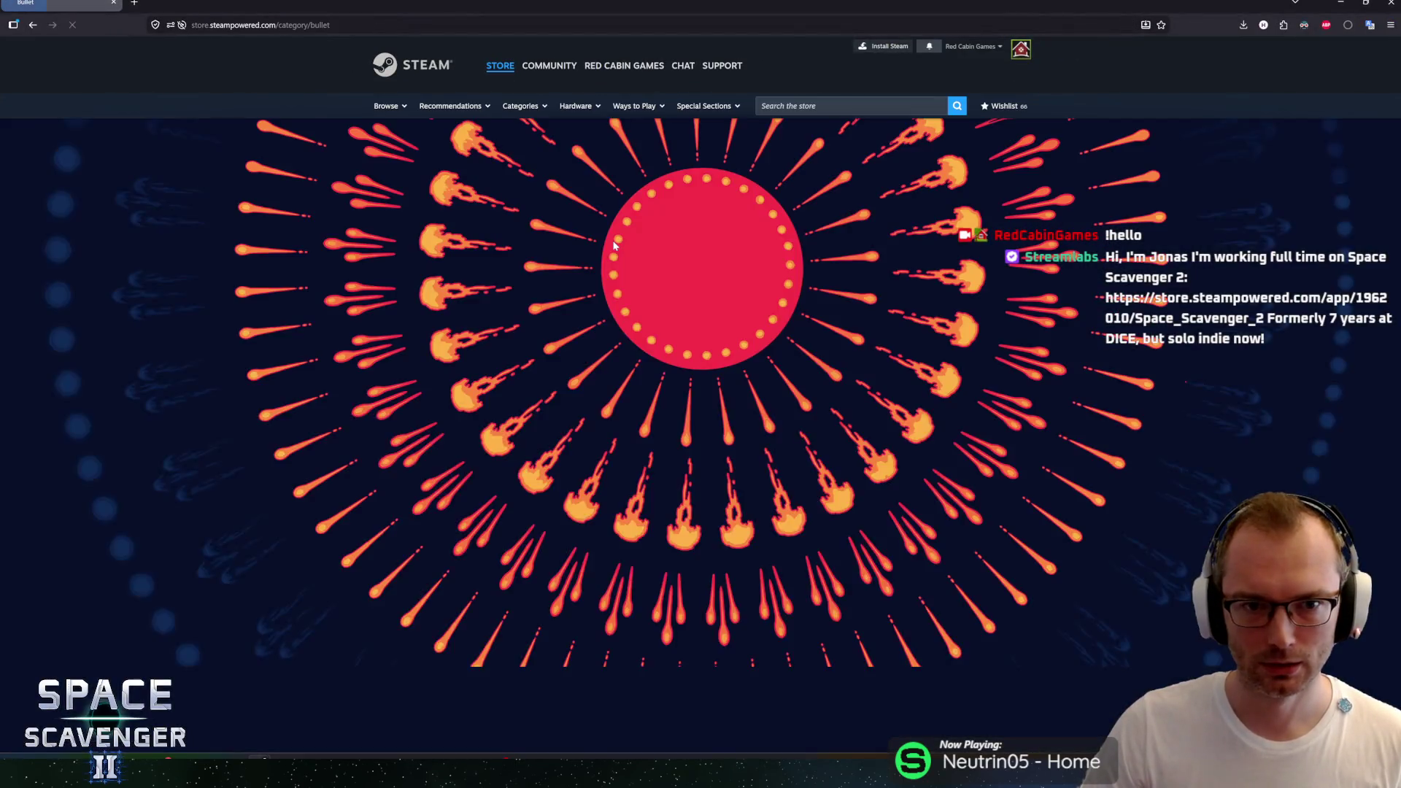
{"action": "scroll", "coordinate": [357, 401], "scroll_direction": "down", "scroll_amount": 2}
{"action": "scroll", "coordinate": [350, 394], "scroll_direction": "down", "scroll_amount": 7}
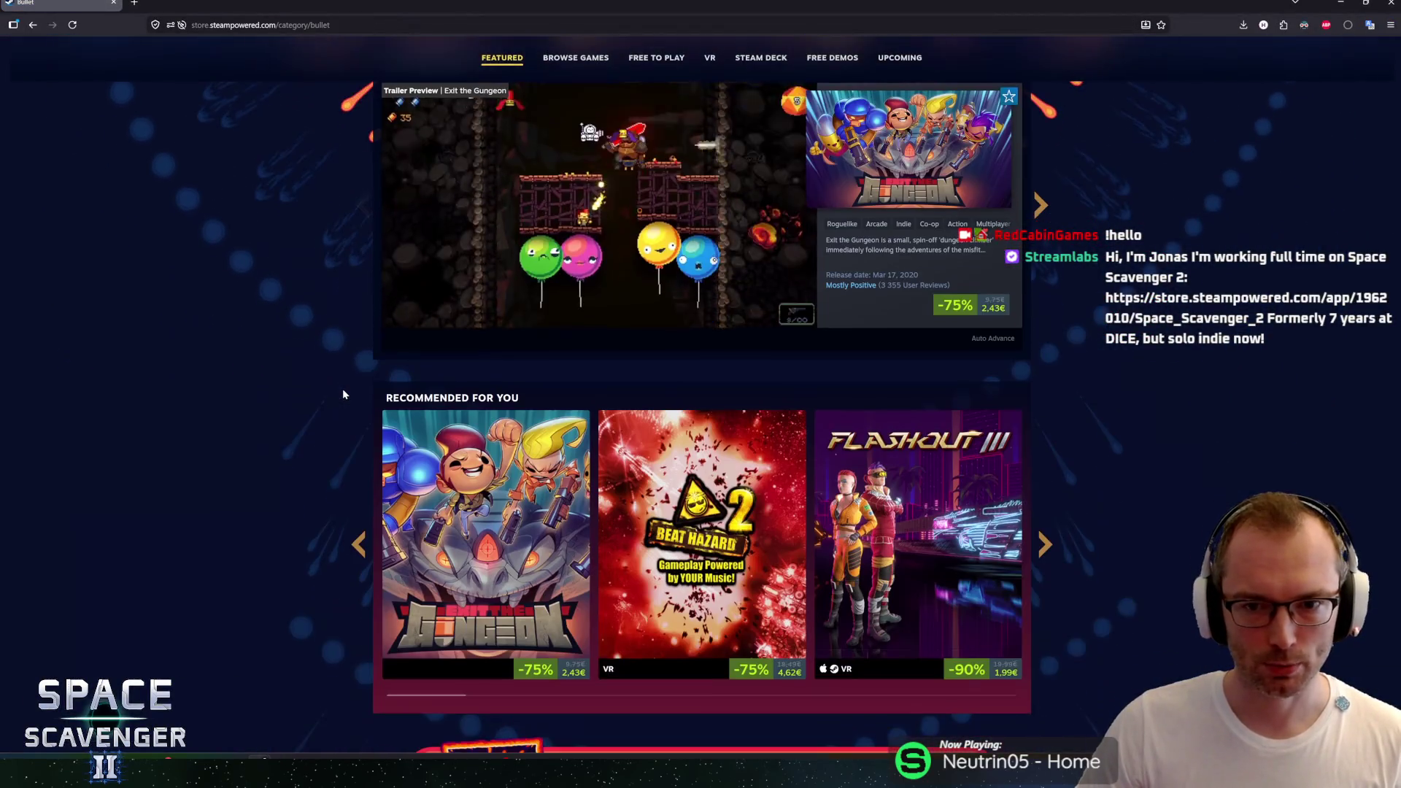
{"action": "scroll", "coordinate": [346, 392], "scroll_direction": "up", "scroll_amount": 1}
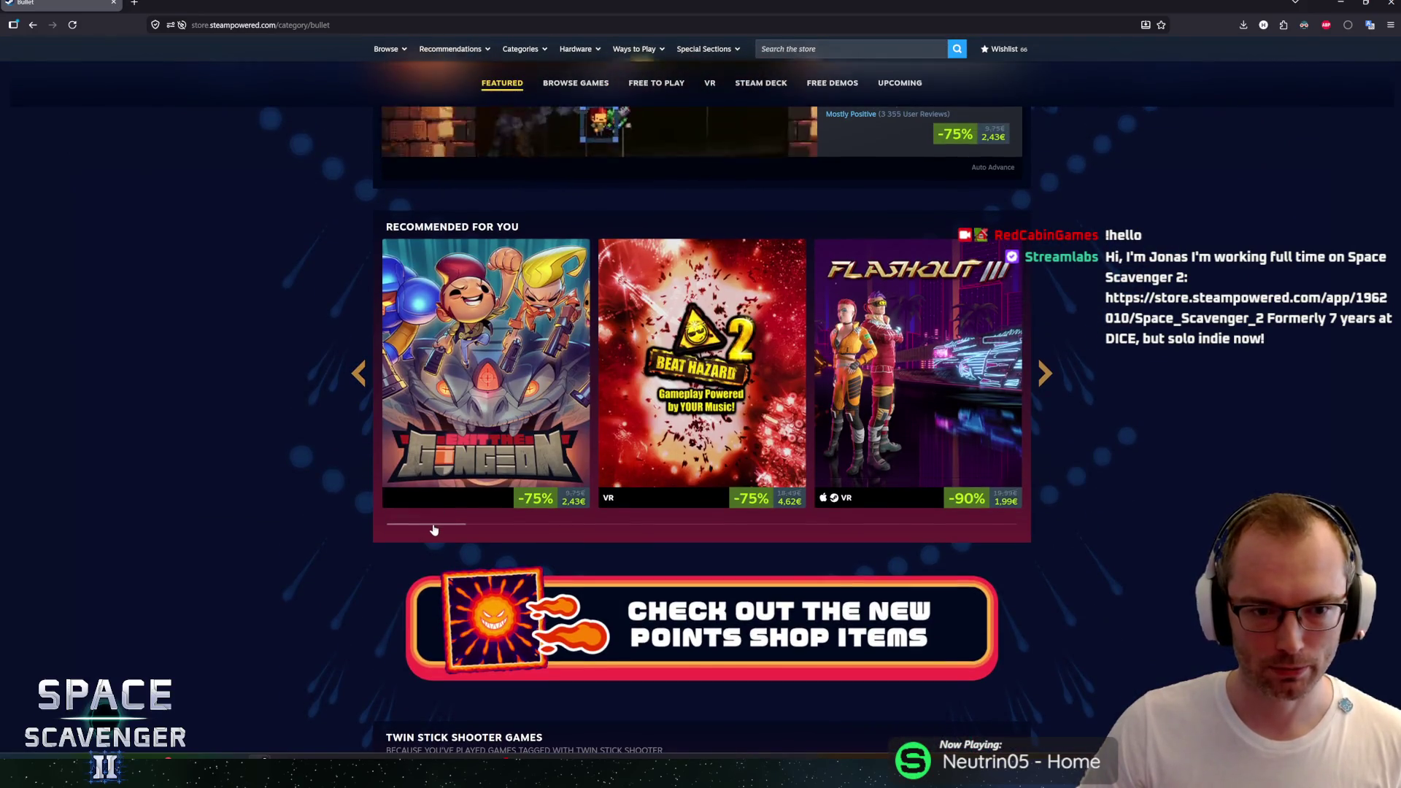
{"action": "left_click", "coordinate": [1045, 375]}
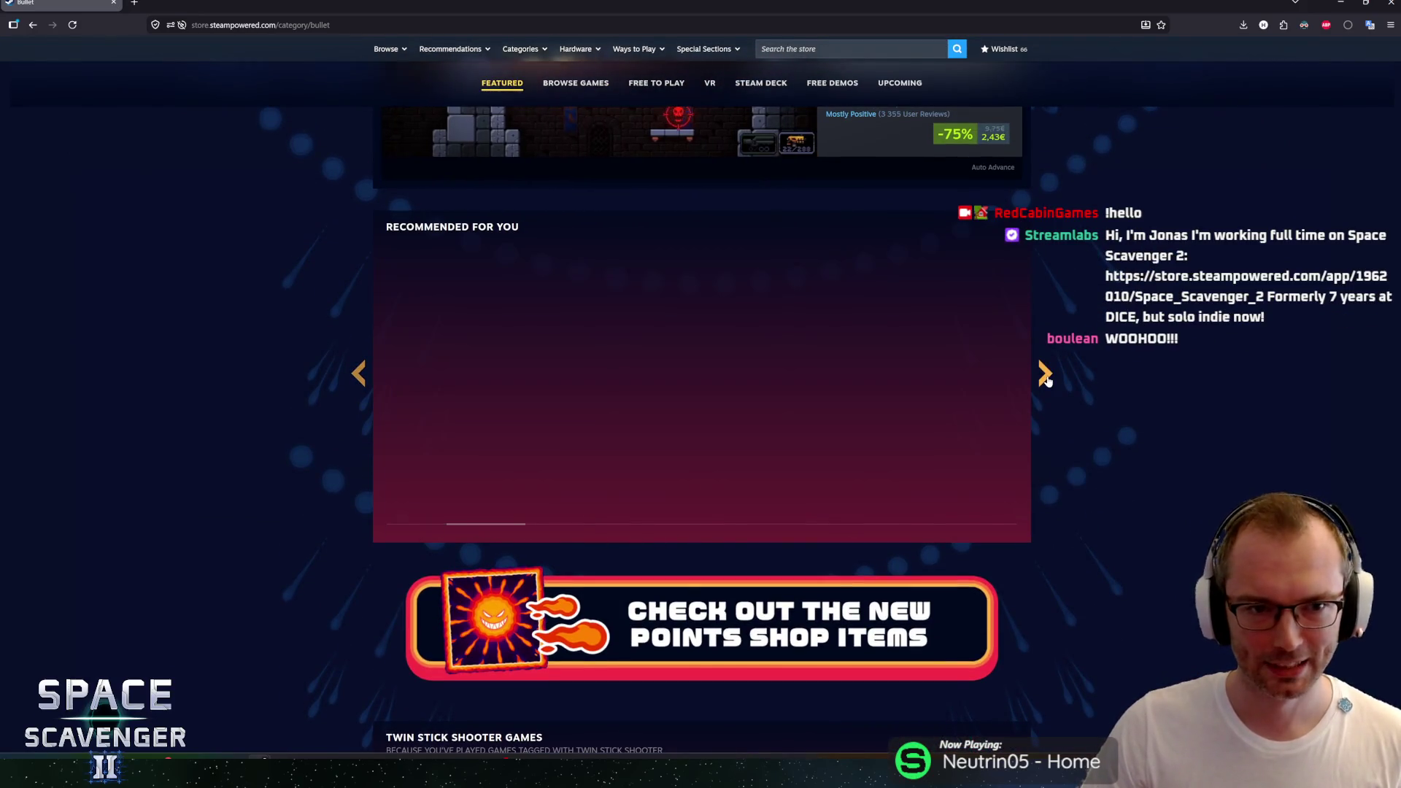
{"action": "left_click", "coordinate": [1045, 375]}
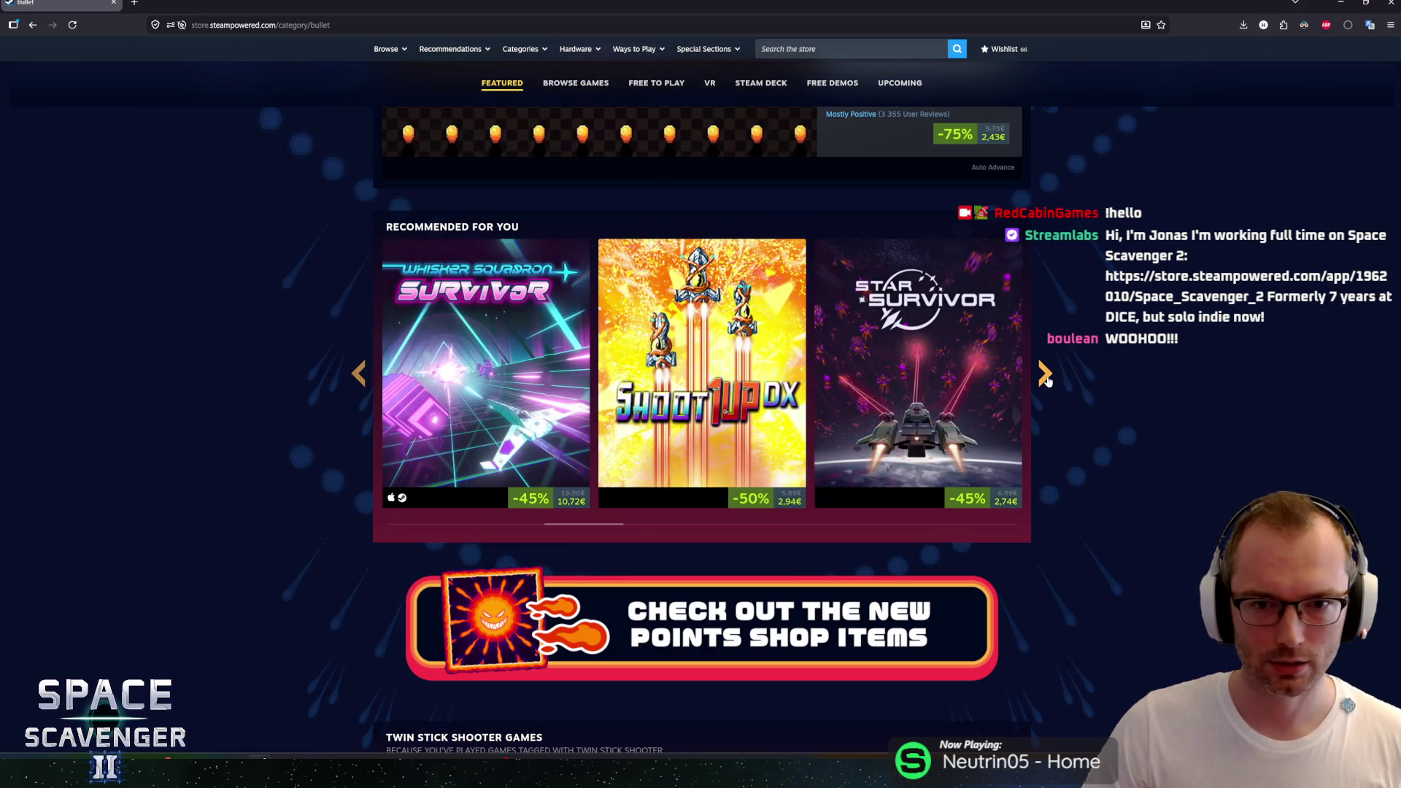
{"action": "left_click", "coordinate": [1045, 375]}
{"action": "left_click", "coordinate": [1045, 375]}
{"action": "left_click", "coordinate": [1045, 375]}
{"action": "left_click", "coordinate": [359, 375]}
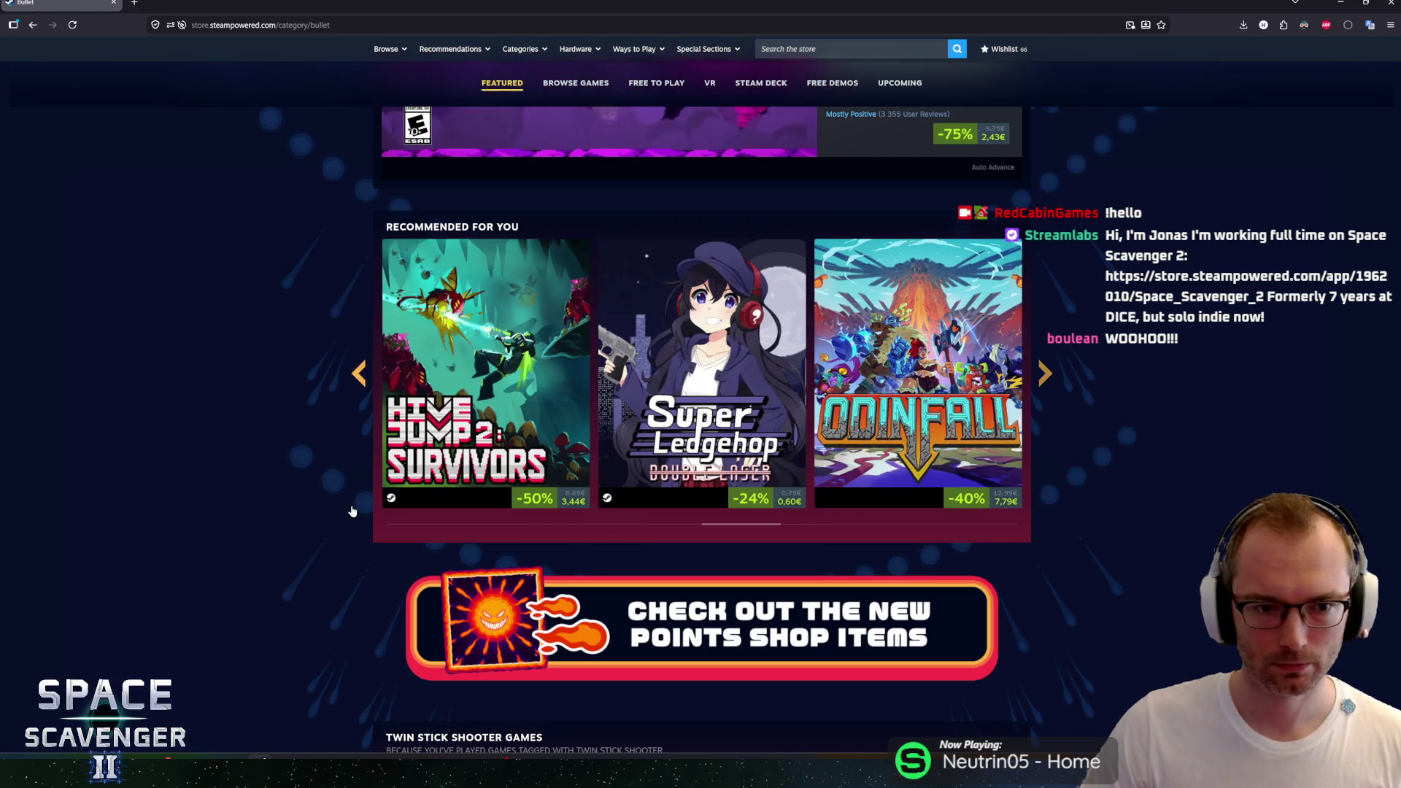
{"action": "mouse_move", "coordinate": [460, 350]}
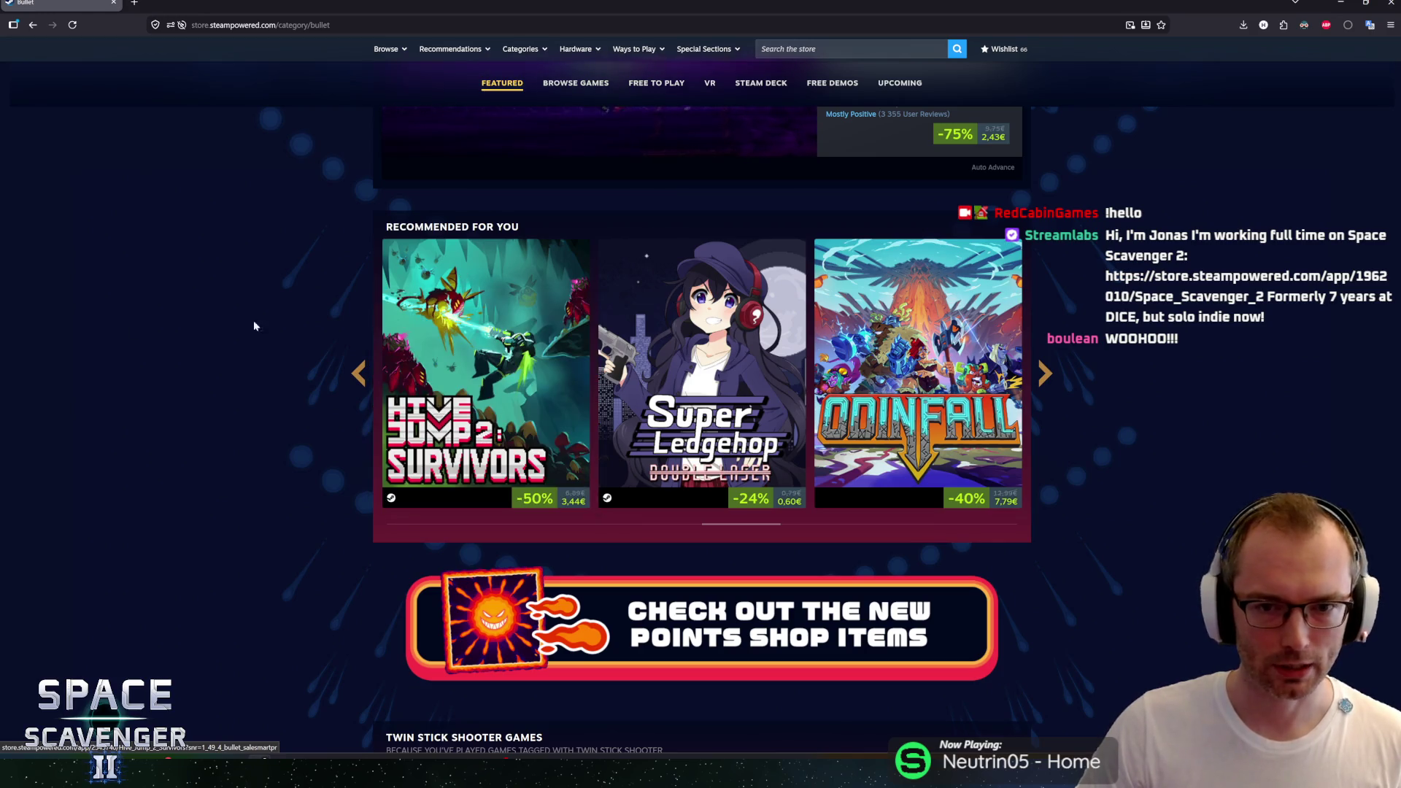
{"action": "left_click", "coordinate": [1046, 374]}
{"action": "left_click", "coordinate": [1046, 374]}
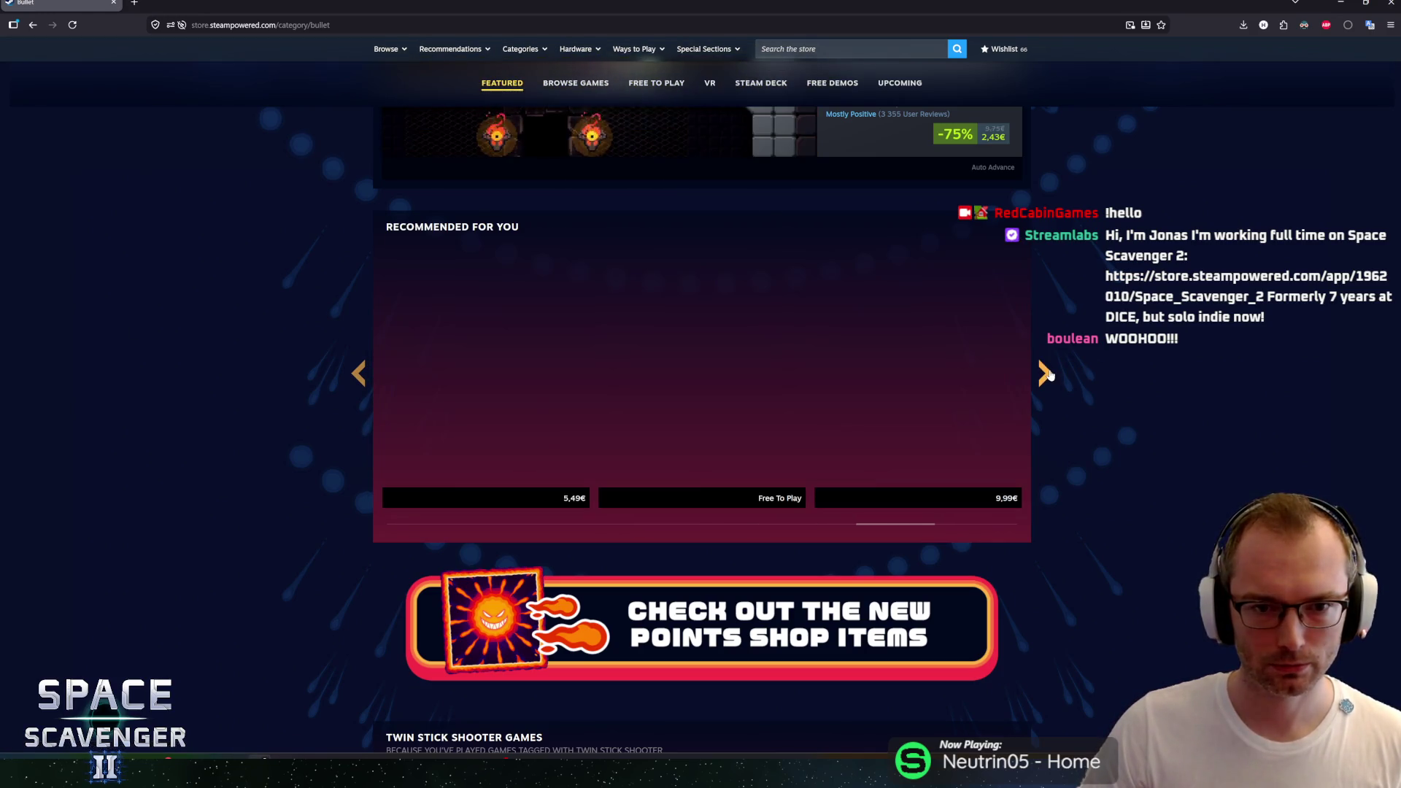
{"action": "left_click", "coordinate": [1046, 374]}
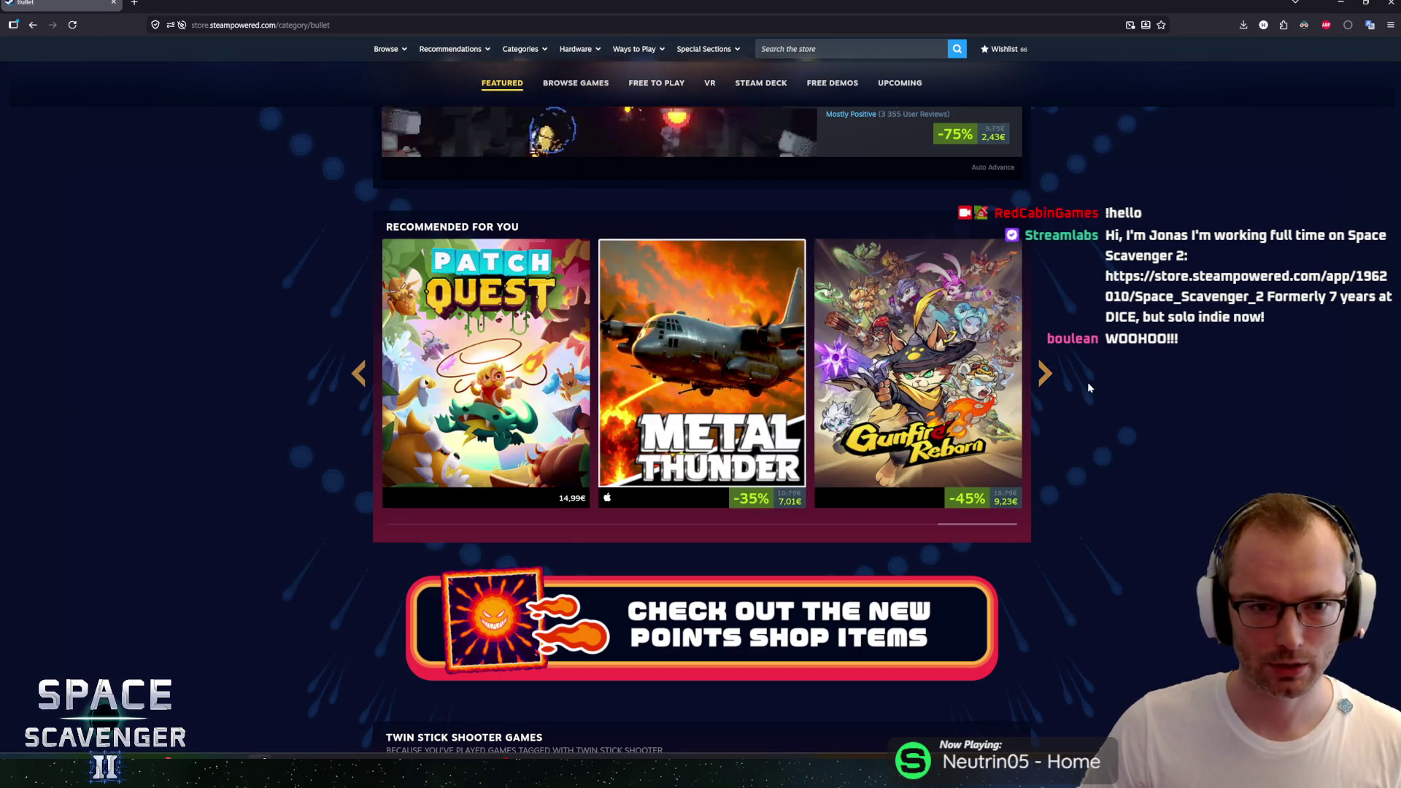
Step: Cycle the Top-Down Shooter carousel past Genome Guardian II to its last recommendation
{"action": "scroll", "coordinate": [1066, 379], "scroll_direction": "down", "scroll_amount": 8}
{"action": "scroll", "coordinate": [1066, 379], "scroll_direction": "down", "scroll_amount": 3}
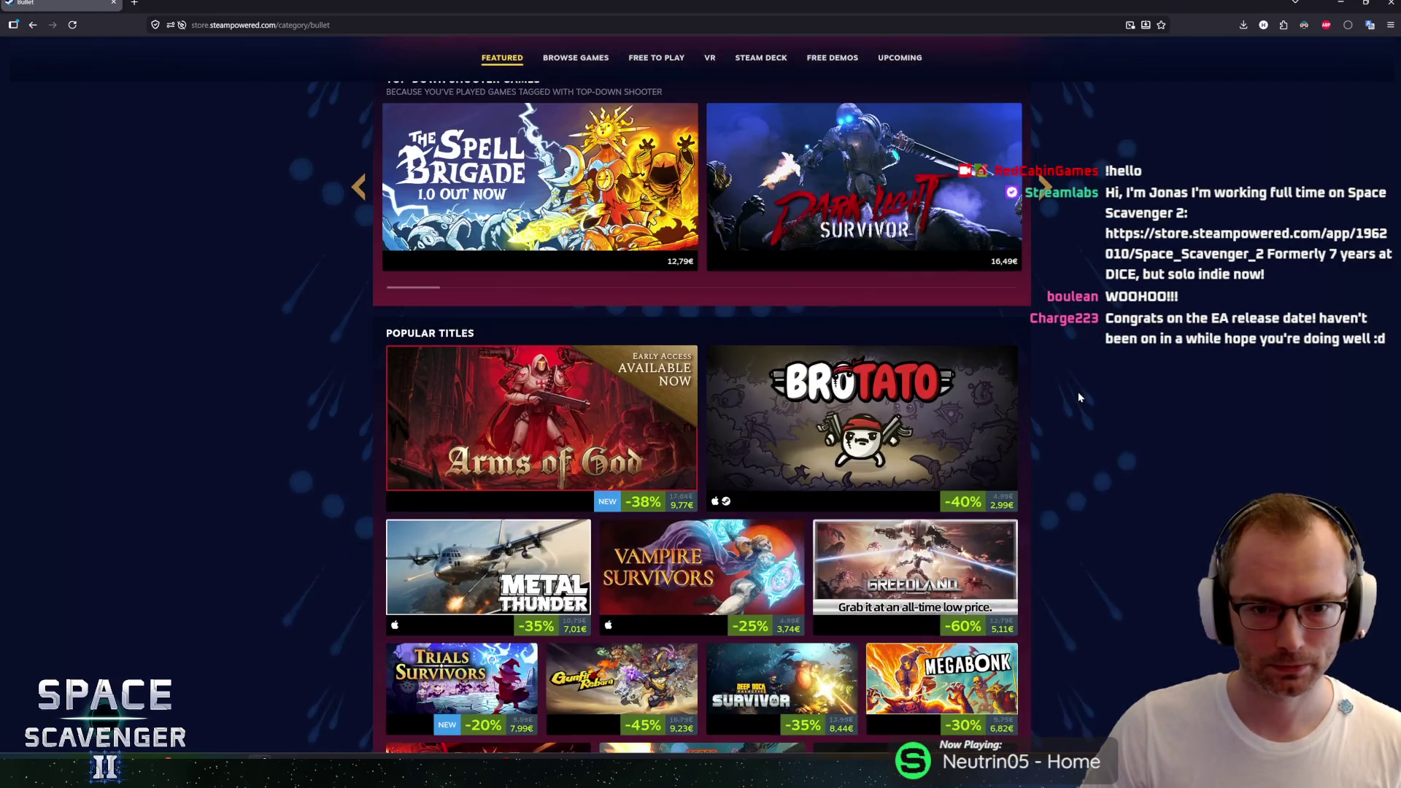
{"action": "scroll", "coordinate": [1076, 388], "scroll_direction": "up", "scroll_amount": 3}
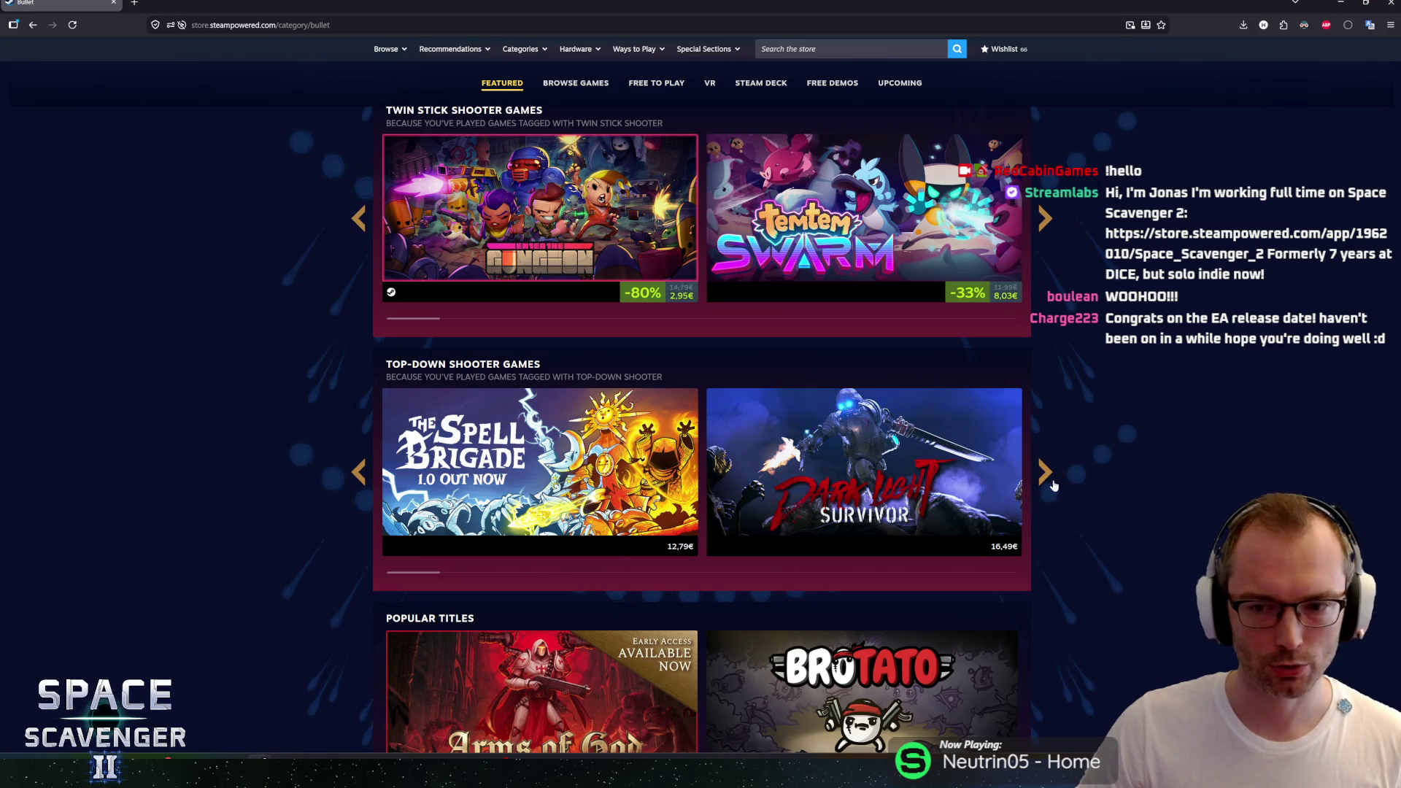
{"action": "left_click", "coordinate": [1052, 485]}
{"action": "left_click", "coordinate": [1052, 485]}
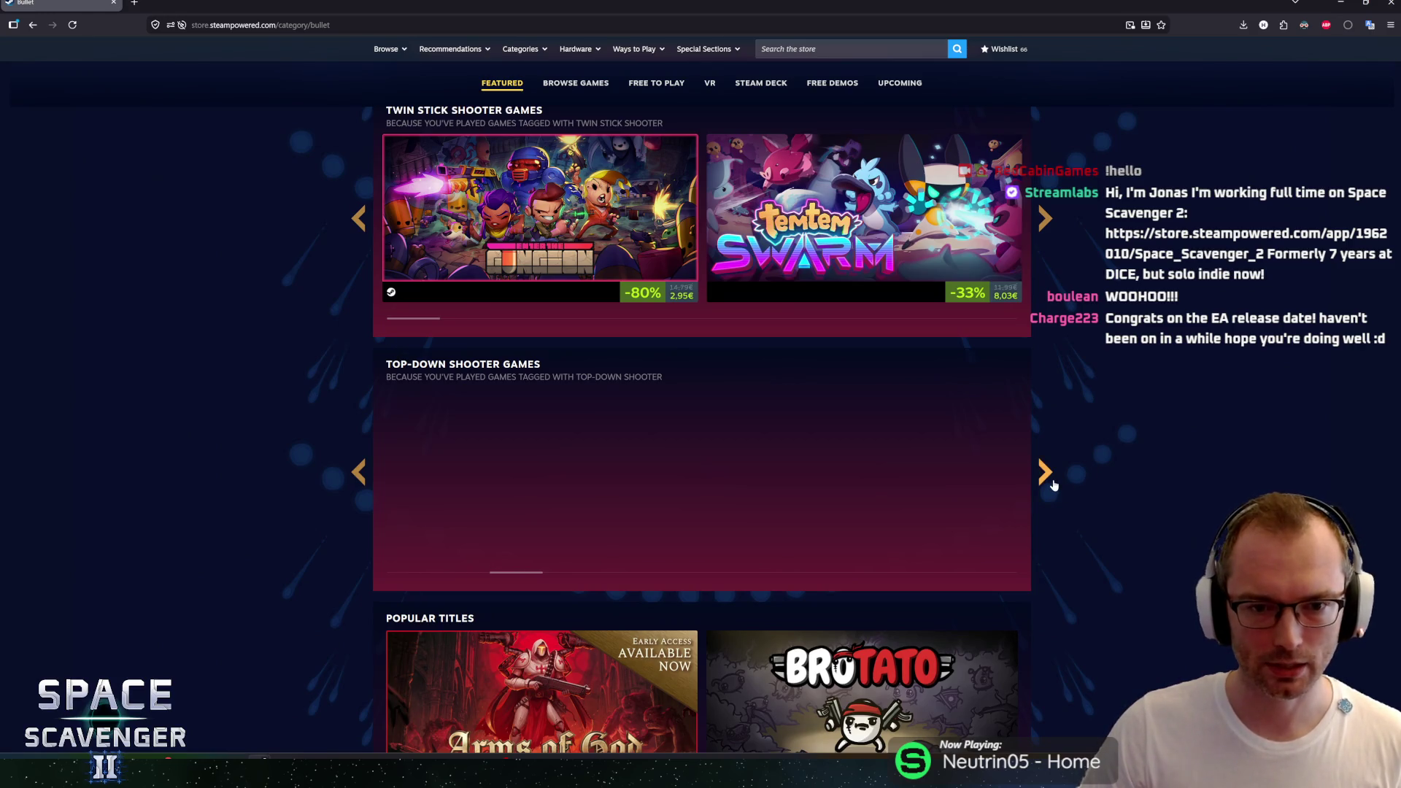
{"action": "left_click", "coordinate": [1048, 475]}
{"action": "left_click", "coordinate": [1049, 475]}
{"action": "left_click", "coordinate": [1049, 475]}
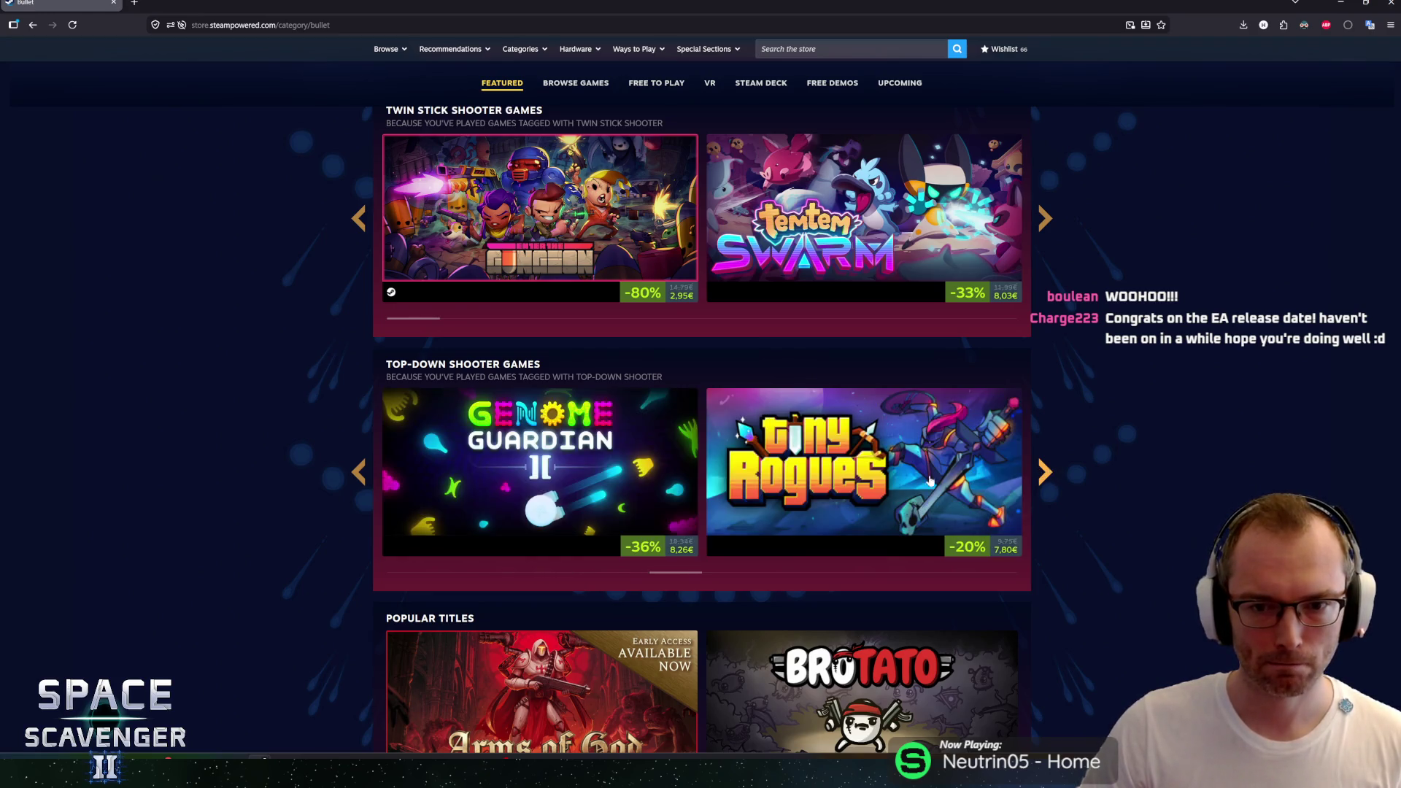
{"action": "left_click", "coordinate": [358, 472]}
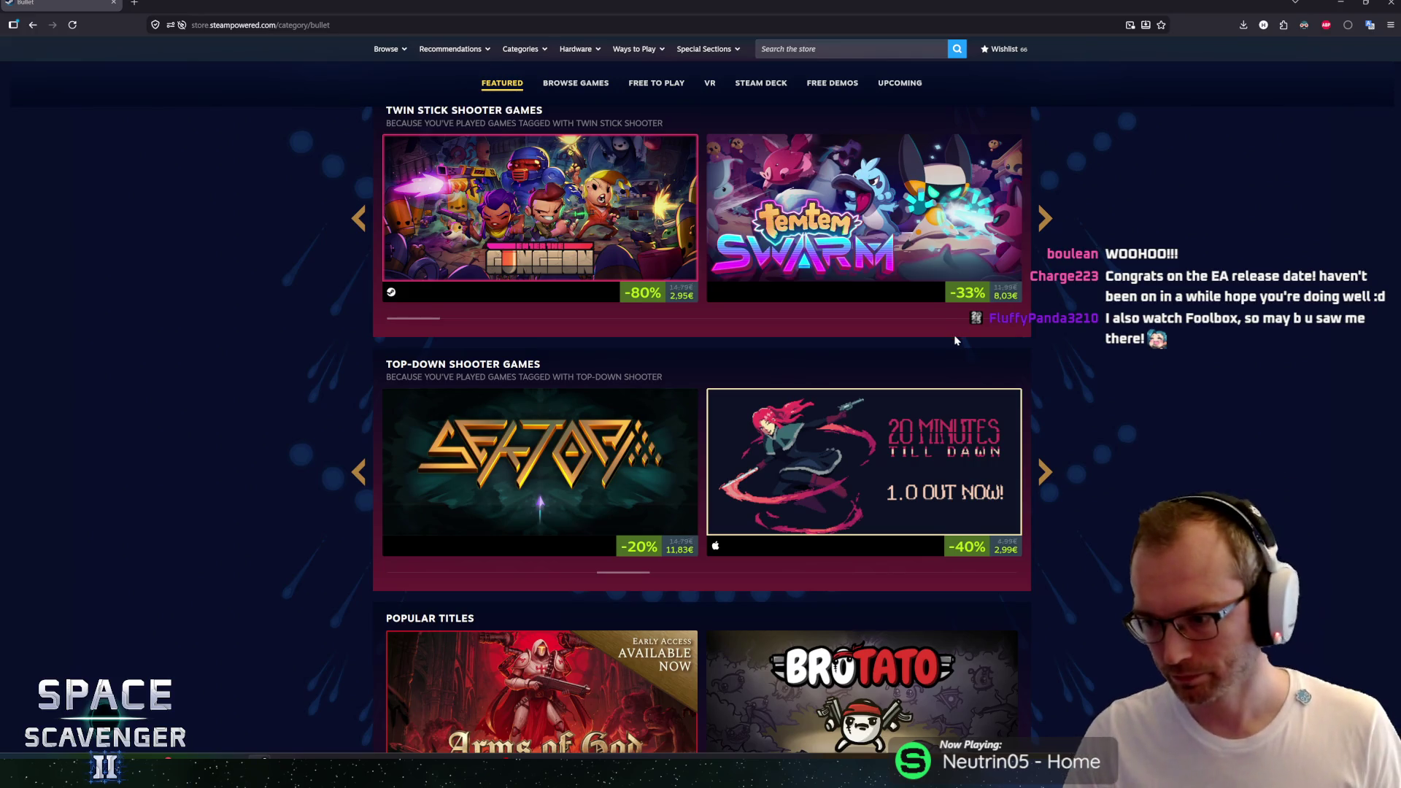
{"action": "mouse_move", "coordinate": [902, 261]}
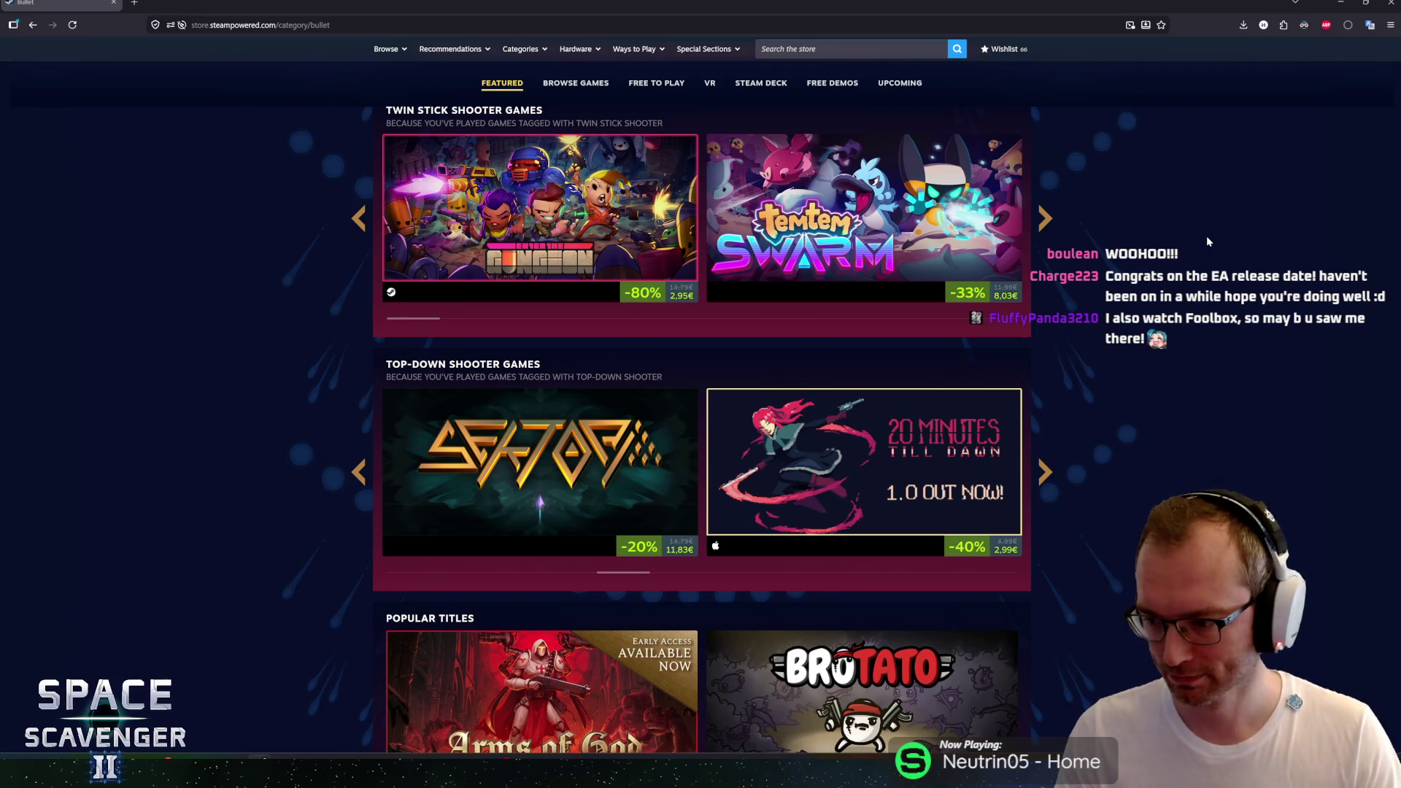
{"action": "left_click", "coordinate": [1055, 470]}
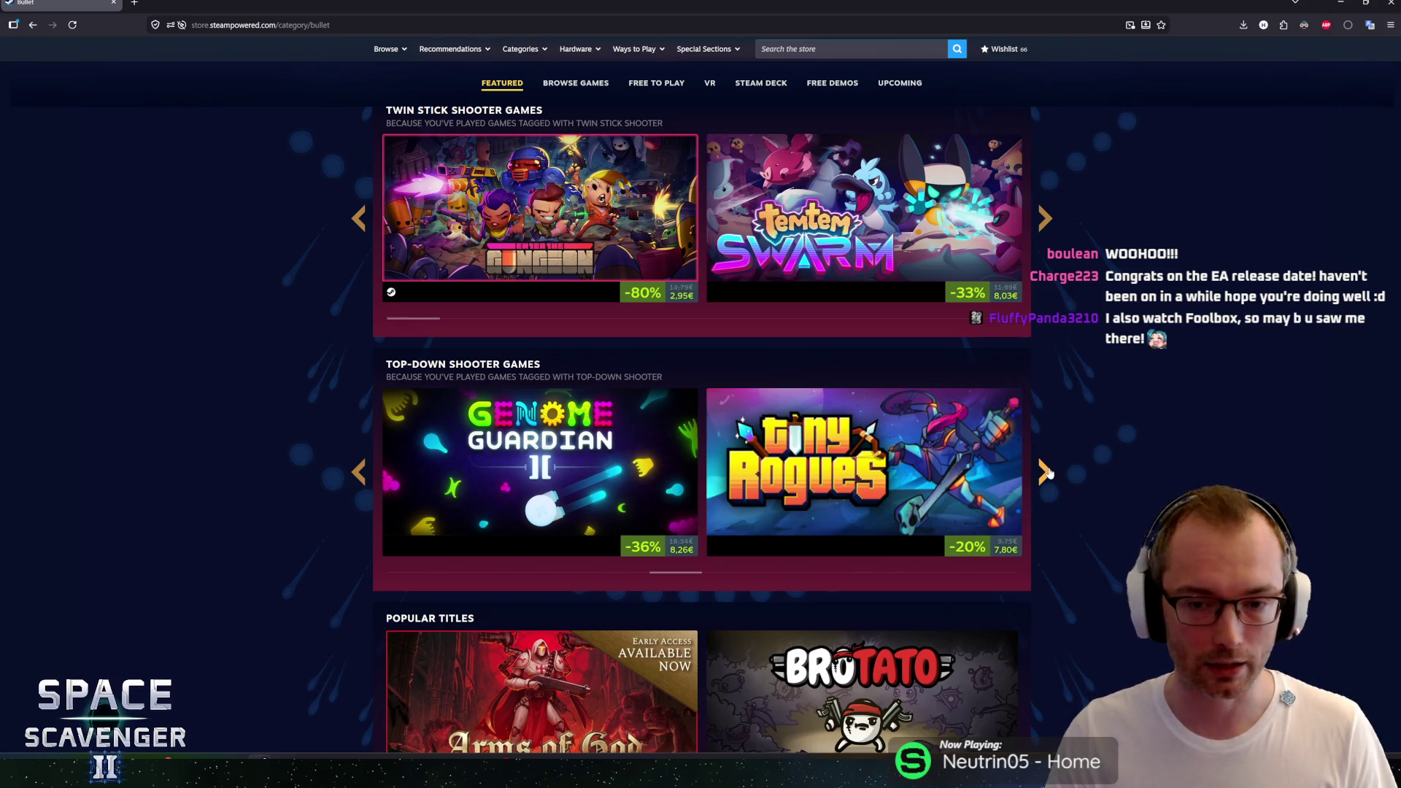
{"action": "left_click", "coordinate": [1046, 471]}
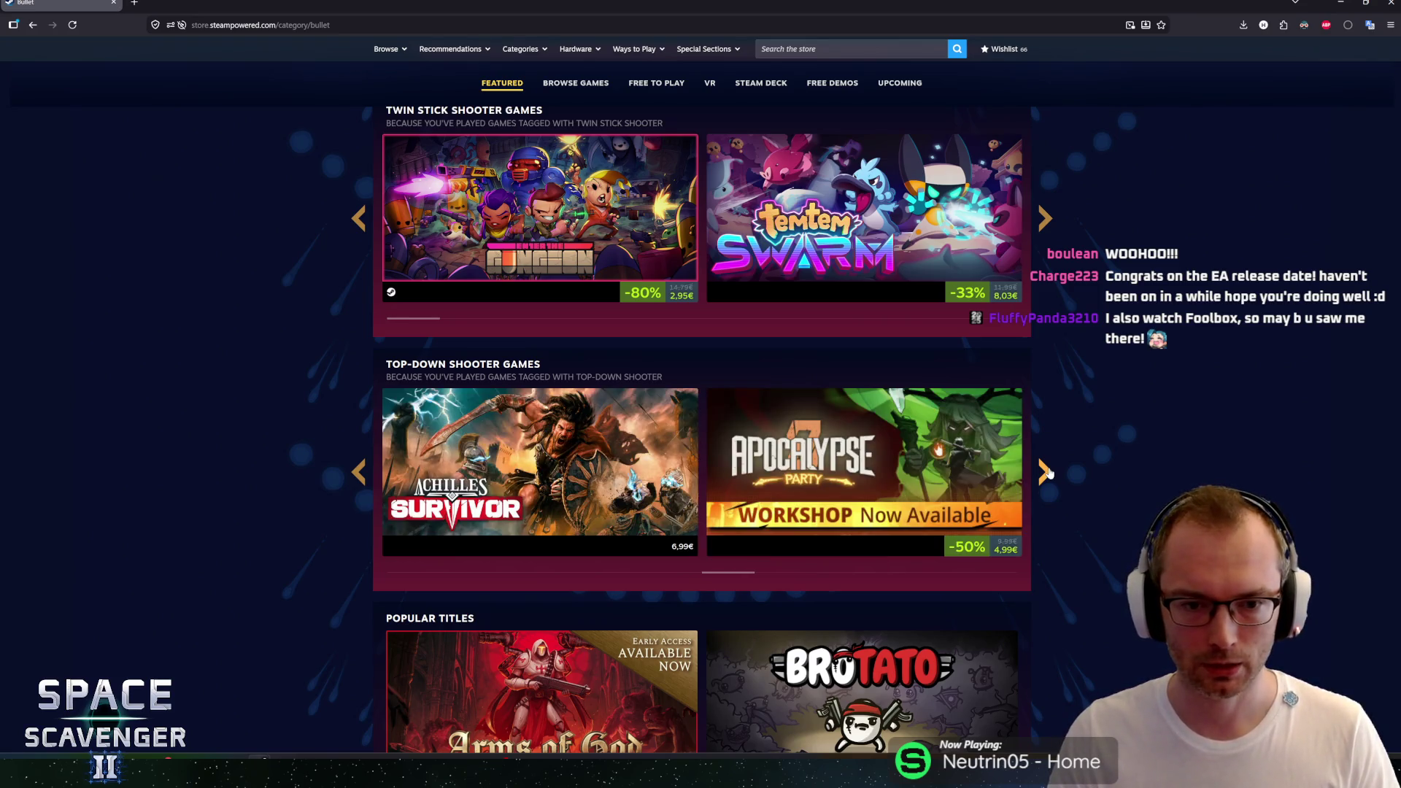
{"action": "left_click", "coordinate": [1048, 472]}
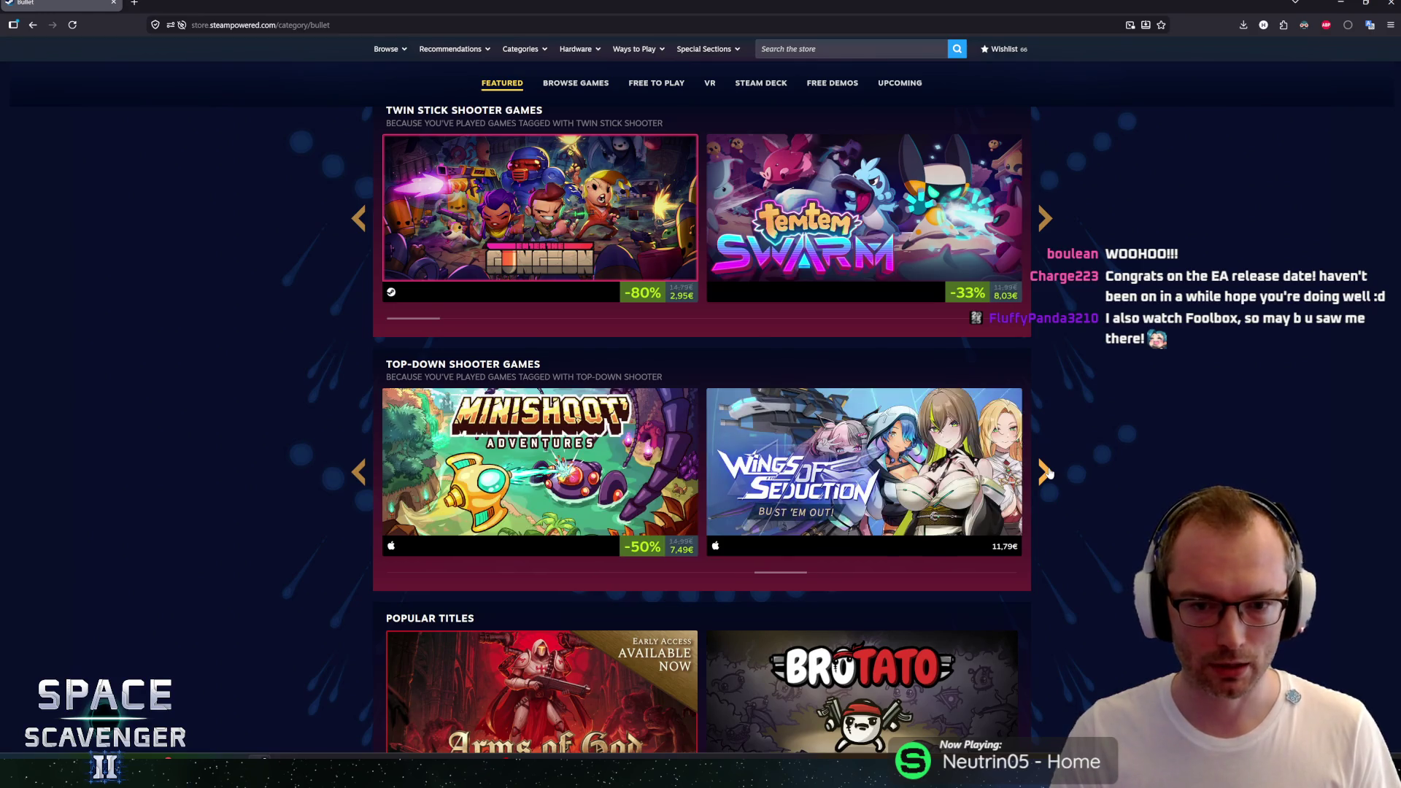
{"action": "left_click", "coordinate": [1046, 471]}
{"action": "left_click", "coordinate": [1047, 471]}
{"action": "left_click", "coordinate": [1046, 472]}
{"action": "left_click", "coordinate": [1046, 472]}
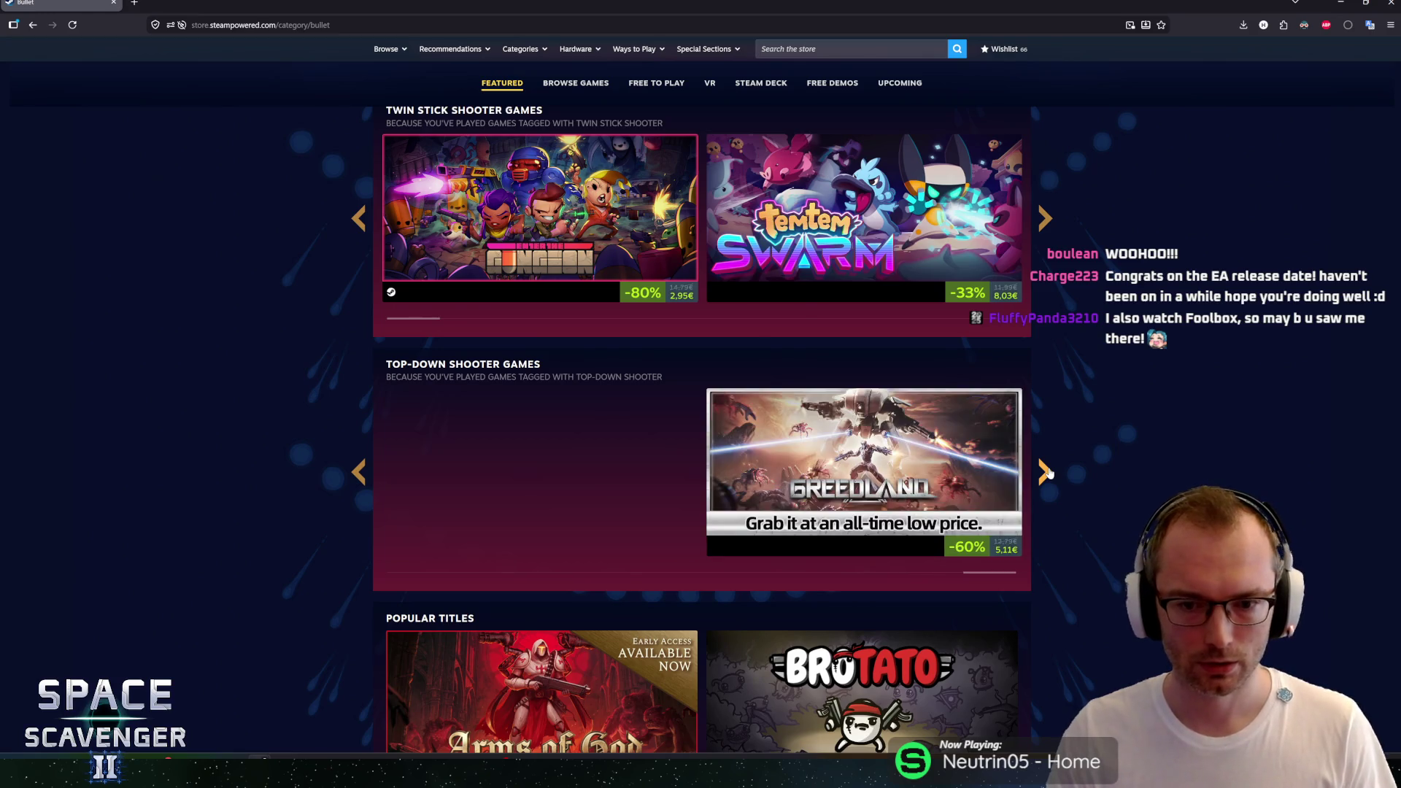
{"action": "scroll", "coordinate": [1111, 446], "scroll_direction": "down", "scroll_amount": 8}
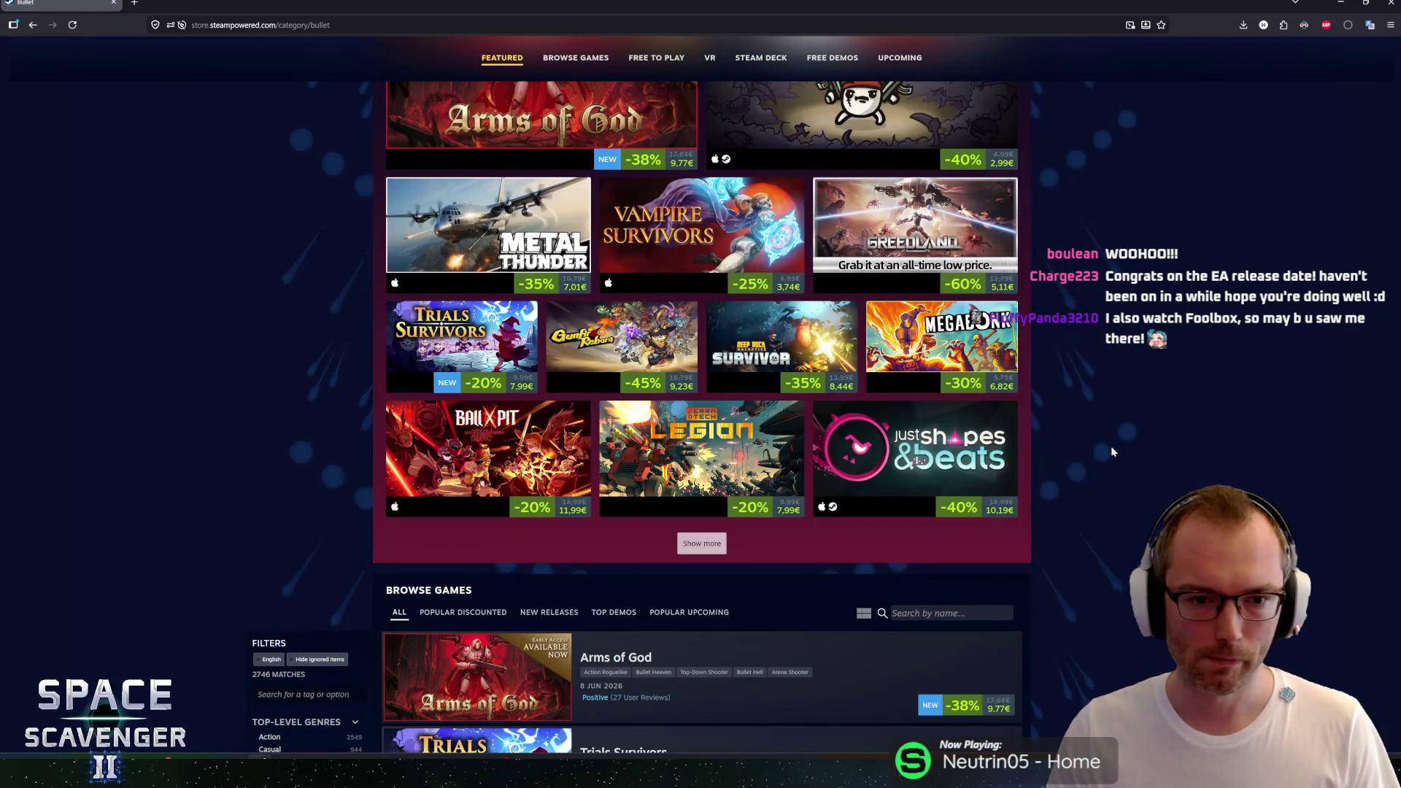
Step: List popular upcoming bullet games and open Nova Swarm in a background tab
{"action": "scroll", "coordinate": [916, 572], "scroll_direction": "down", "scroll_amount": 4}
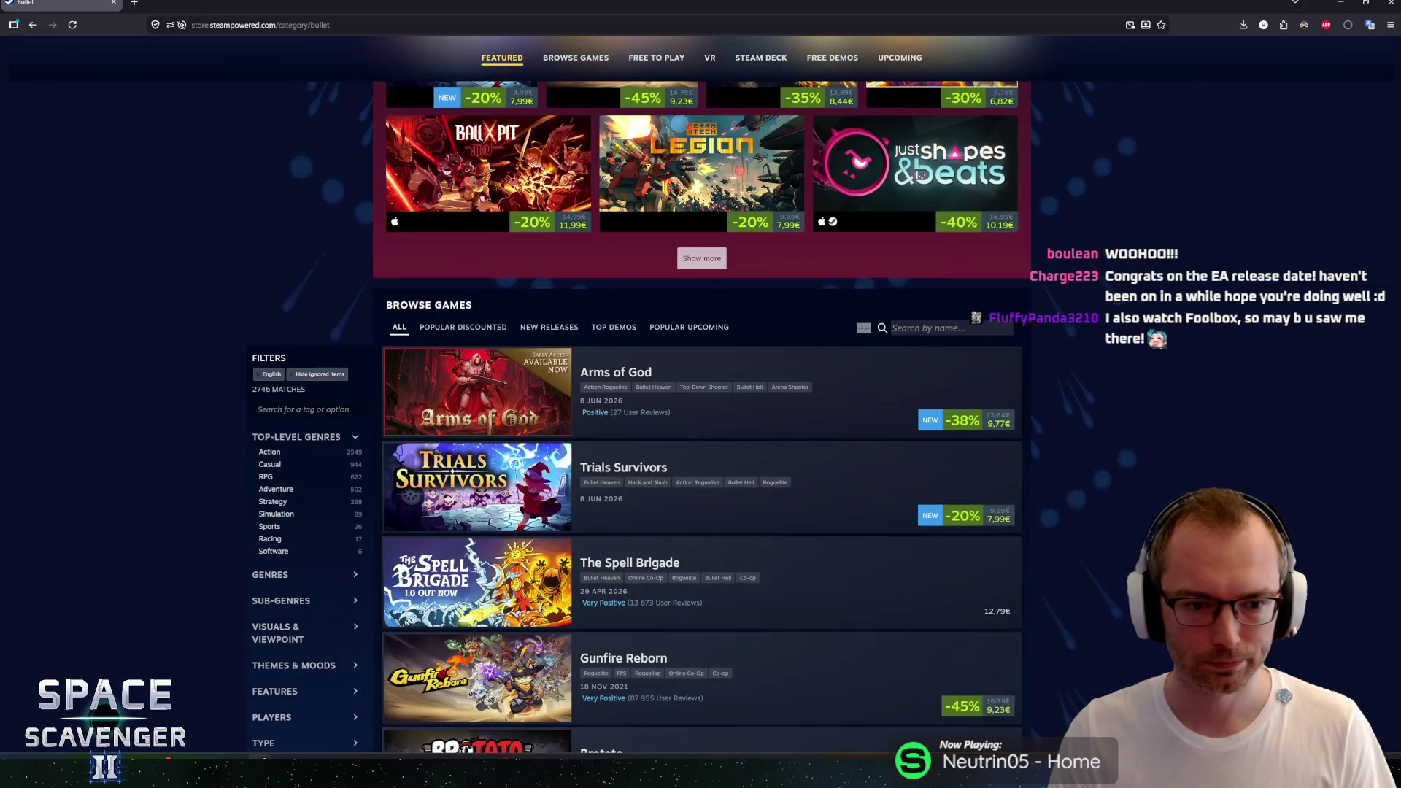
{"action": "scroll", "coordinate": [263, 353], "scroll_direction": "down", "scroll_amount": 1}
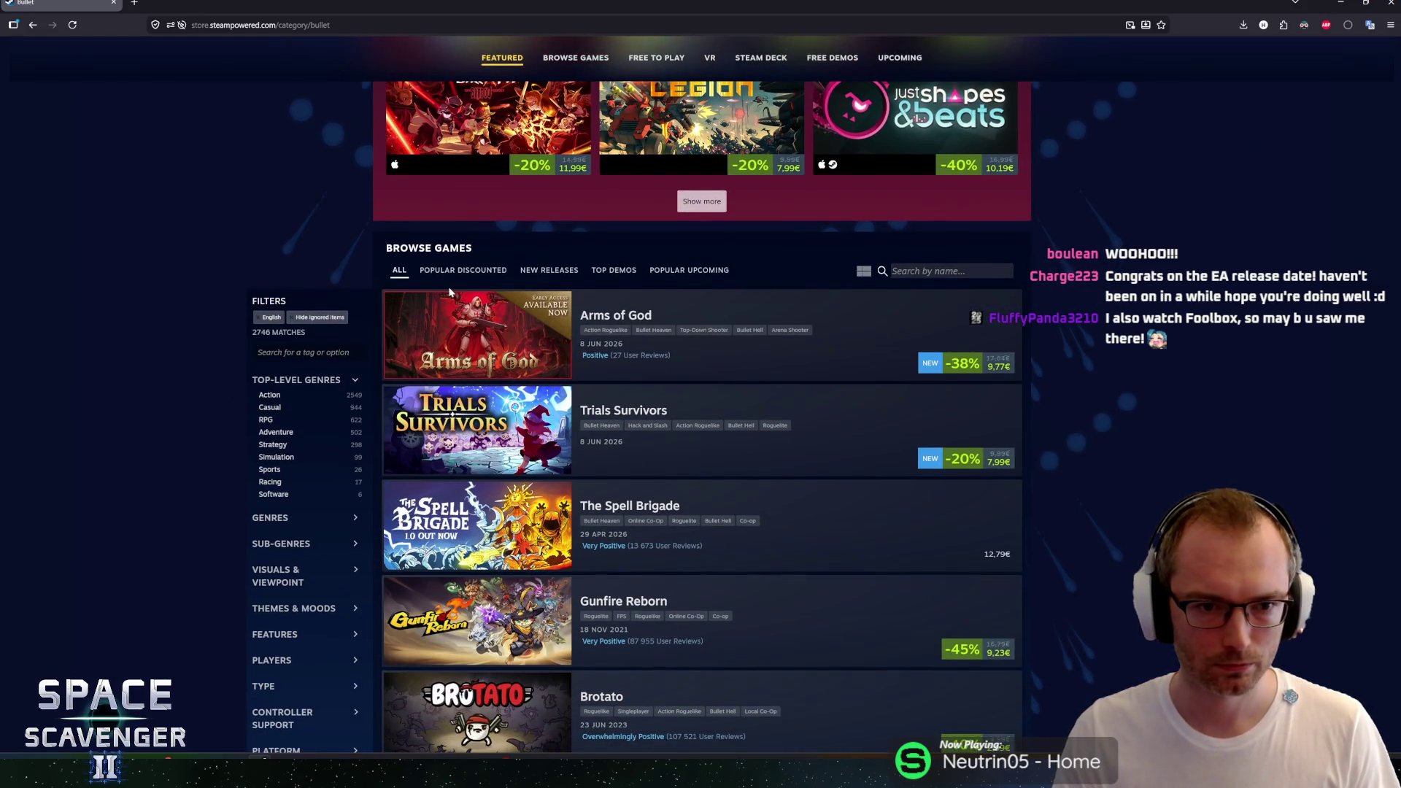
{"action": "left_click", "coordinate": [687, 270]}
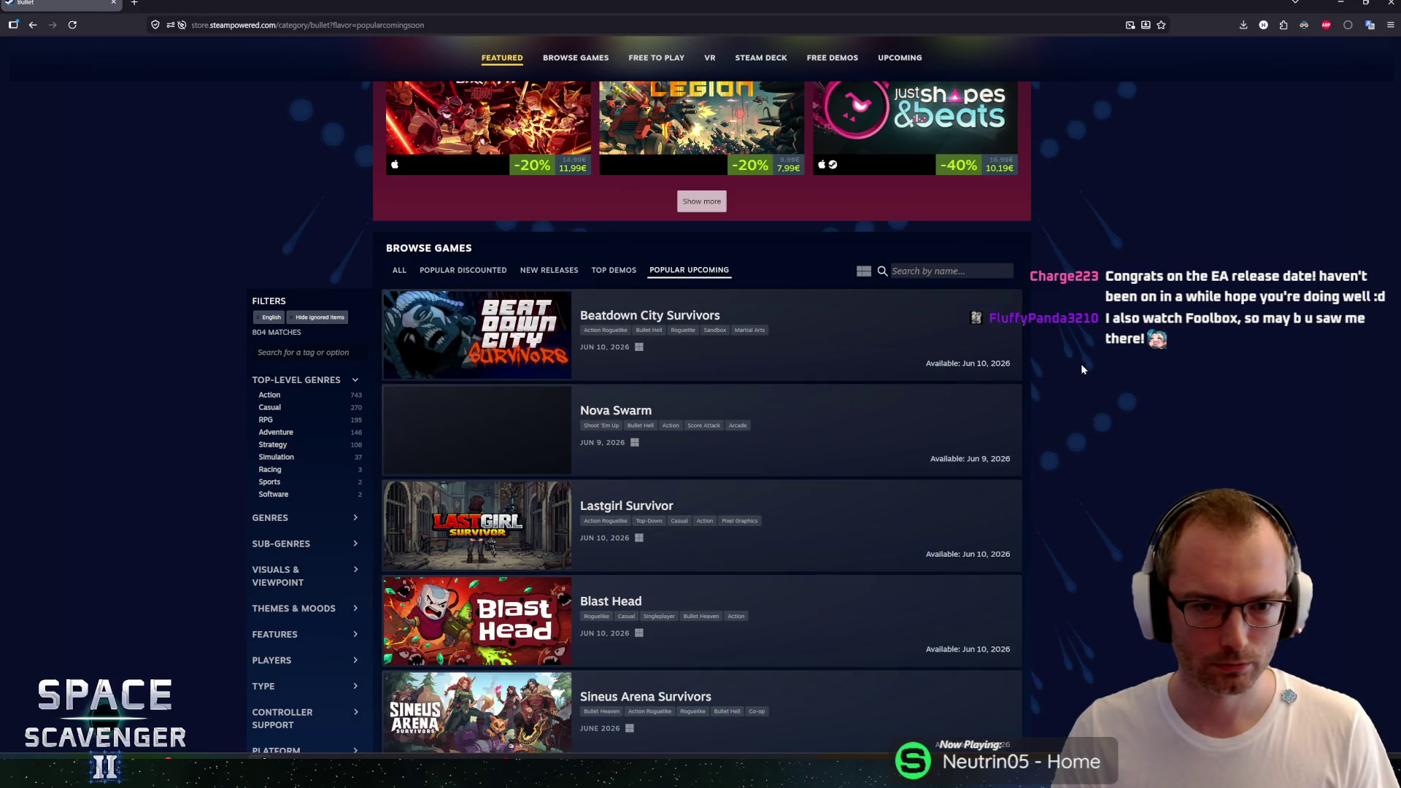
{"action": "scroll", "coordinate": [1078, 366], "scroll_direction": "down", "scroll_amount": 2}
{"action": "scroll", "coordinate": [1075, 370], "scroll_direction": "down", "scroll_amount": 1}
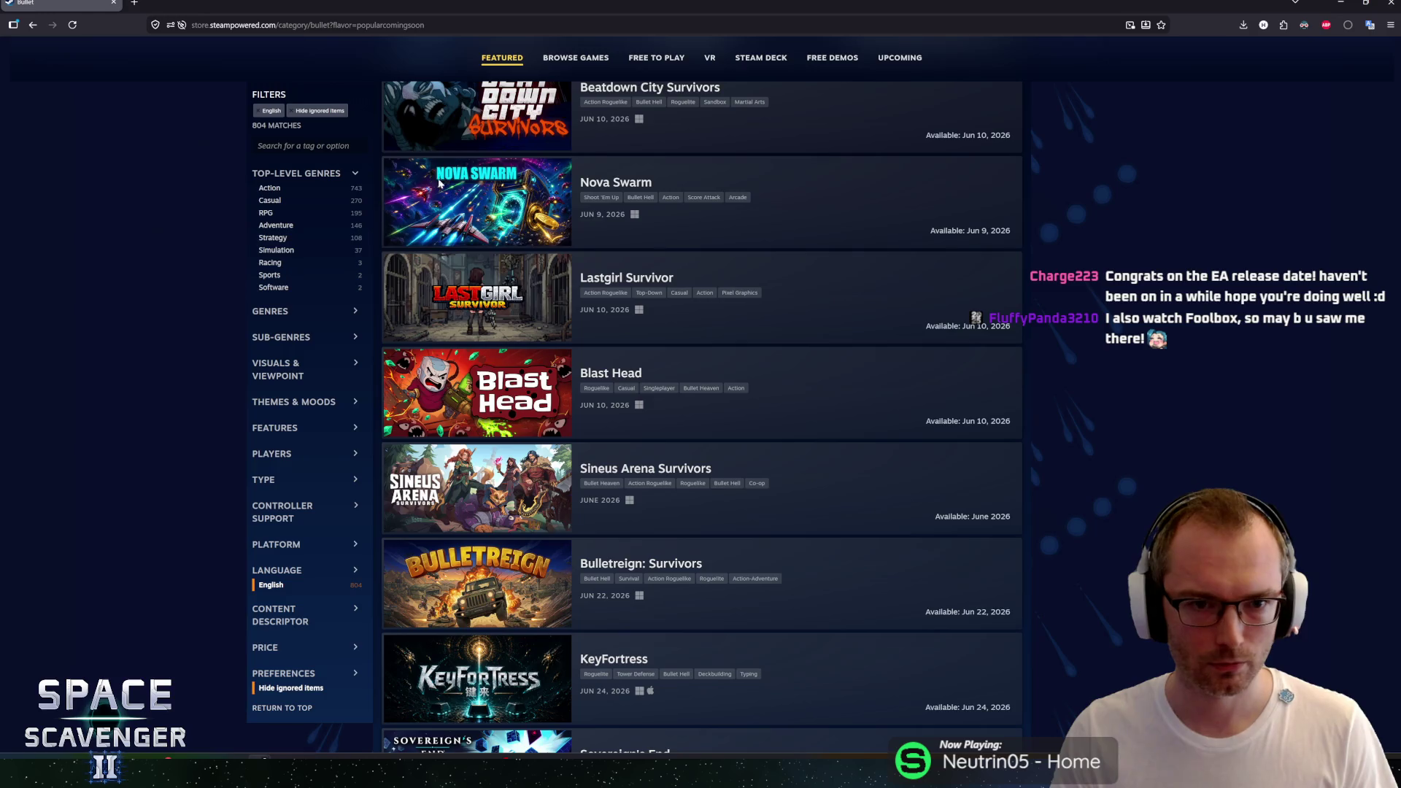
{"action": "middle_click", "coordinate": [597, 185]}
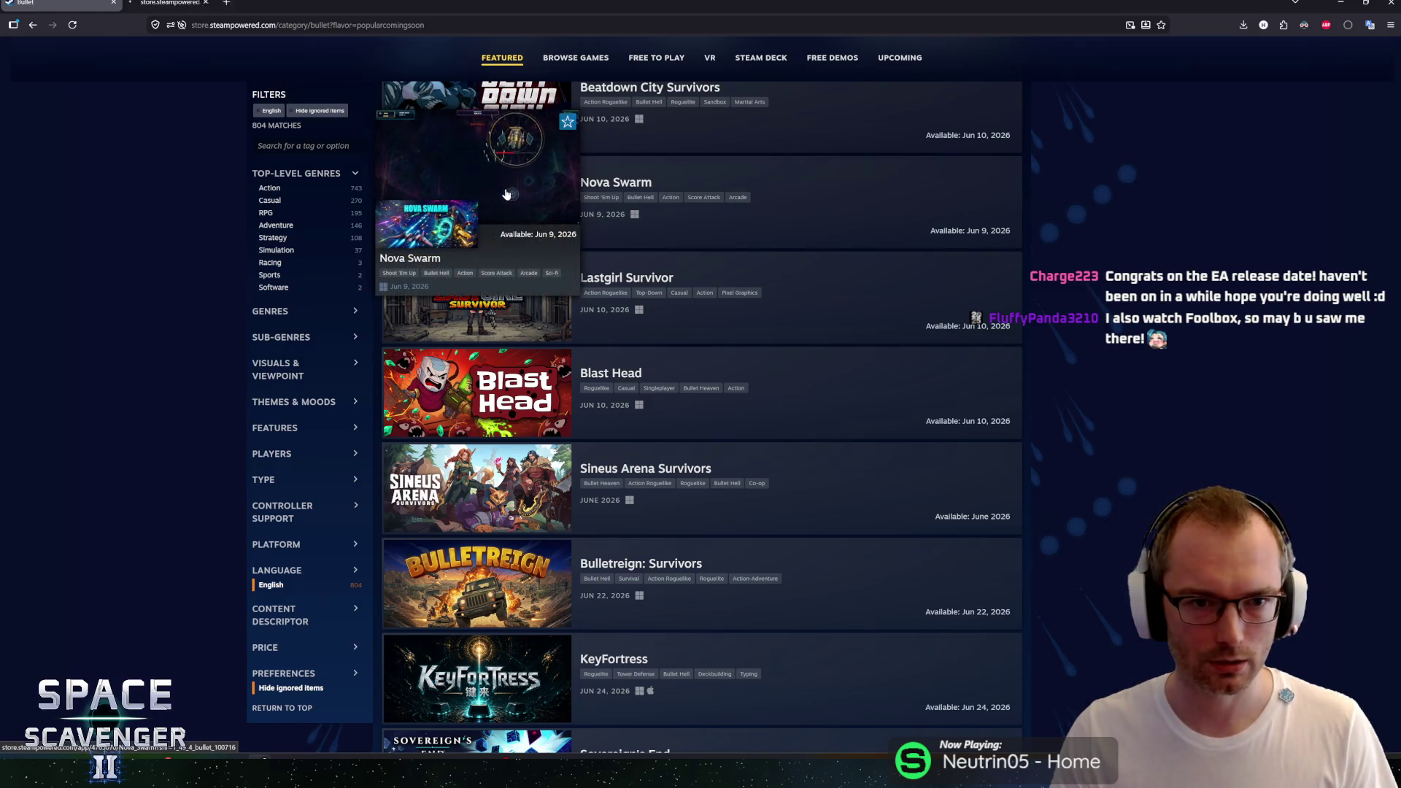
Step: Load two more batches of upcoming games and open Pathogenic in a background tab
{"action": "scroll", "coordinate": [946, 524], "scroll_direction": "down", "scroll_amount": 8}
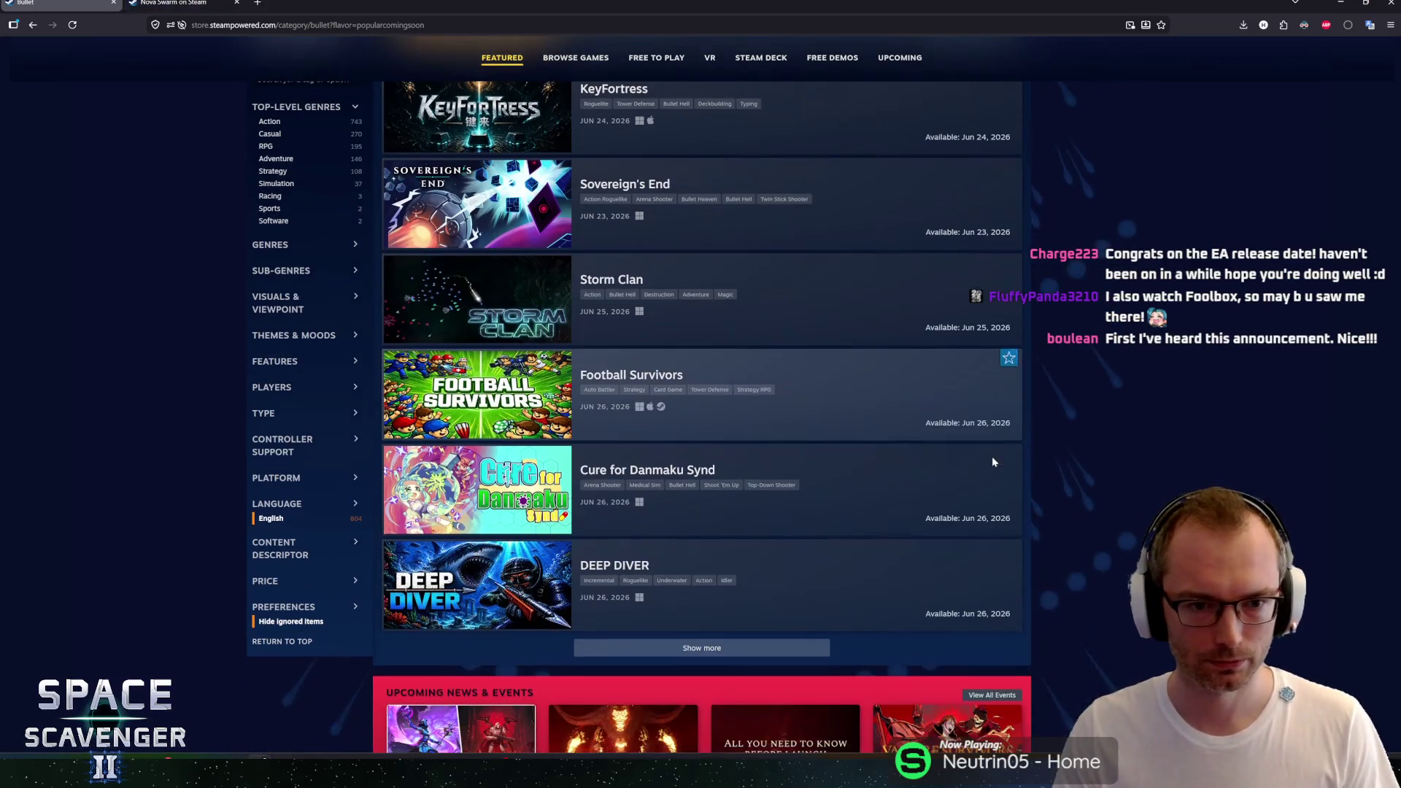
{"action": "left_click", "coordinate": [672, 644]}
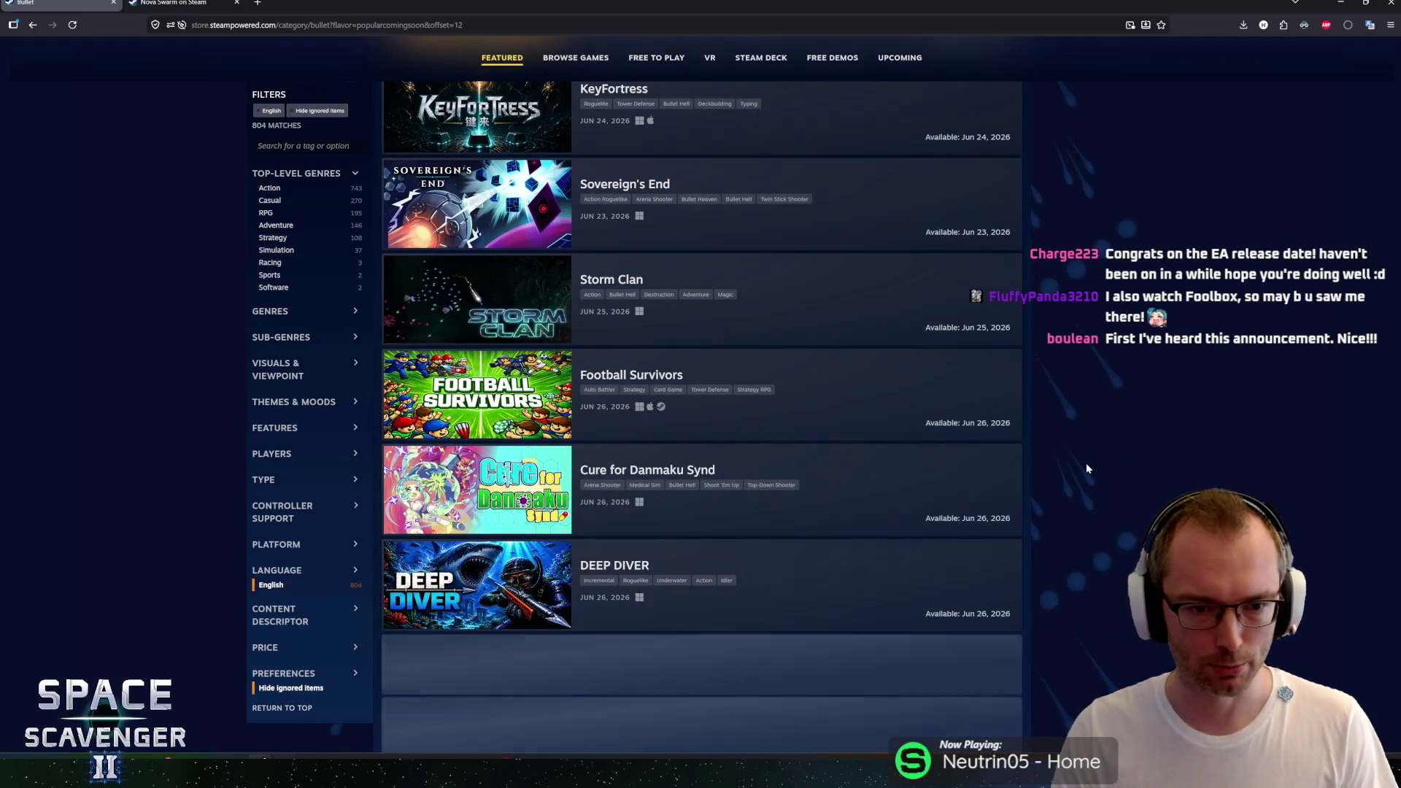
{"action": "scroll", "coordinate": [1087, 462], "scroll_direction": "down", "scroll_amount": 8}
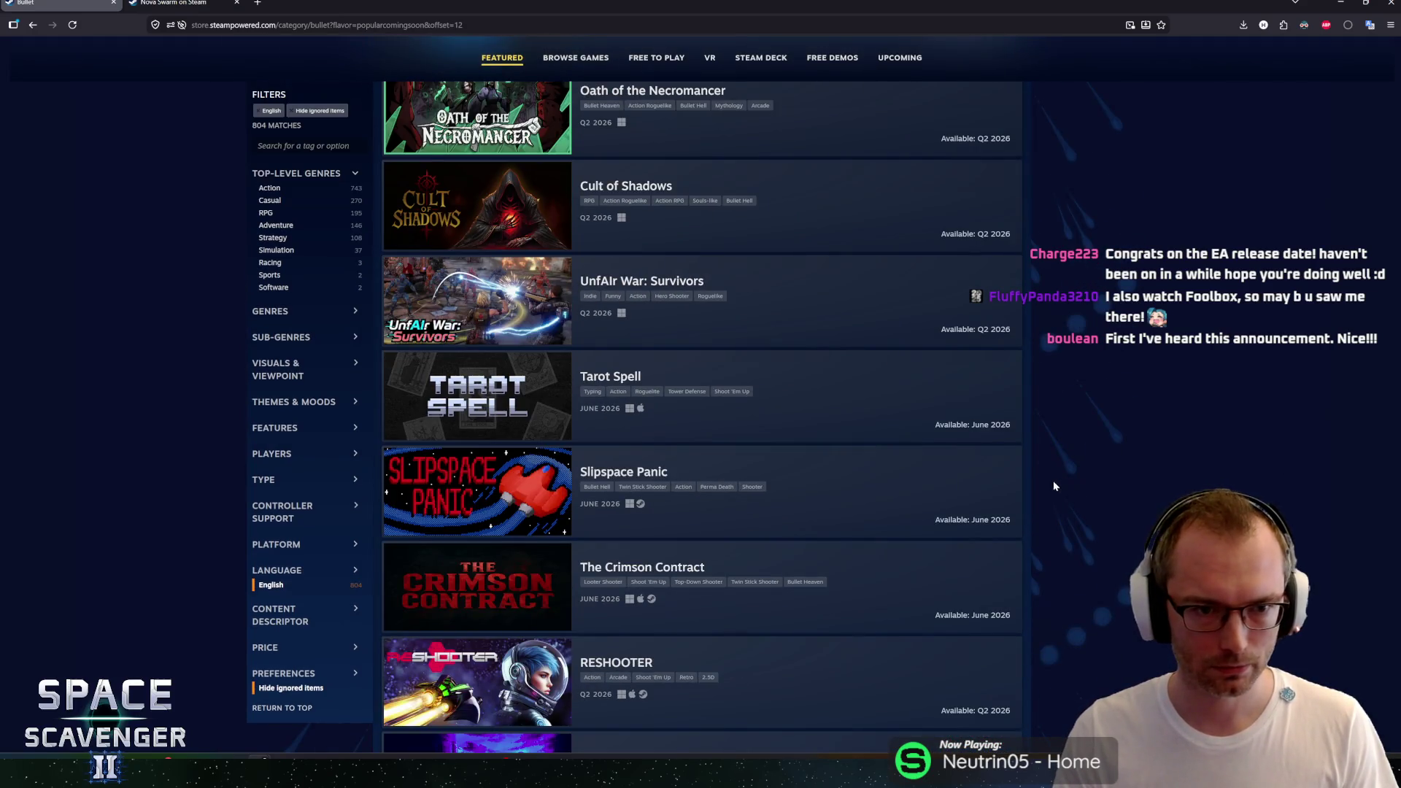
{"action": "scroll", "coordinate": [1050, 482], "scroll_direction": "down", "scroll_amount": 3}
{"action": "scroll", "coordinate": [1045, 487], "scroll_direction": "down", "scroll_amount": 6}
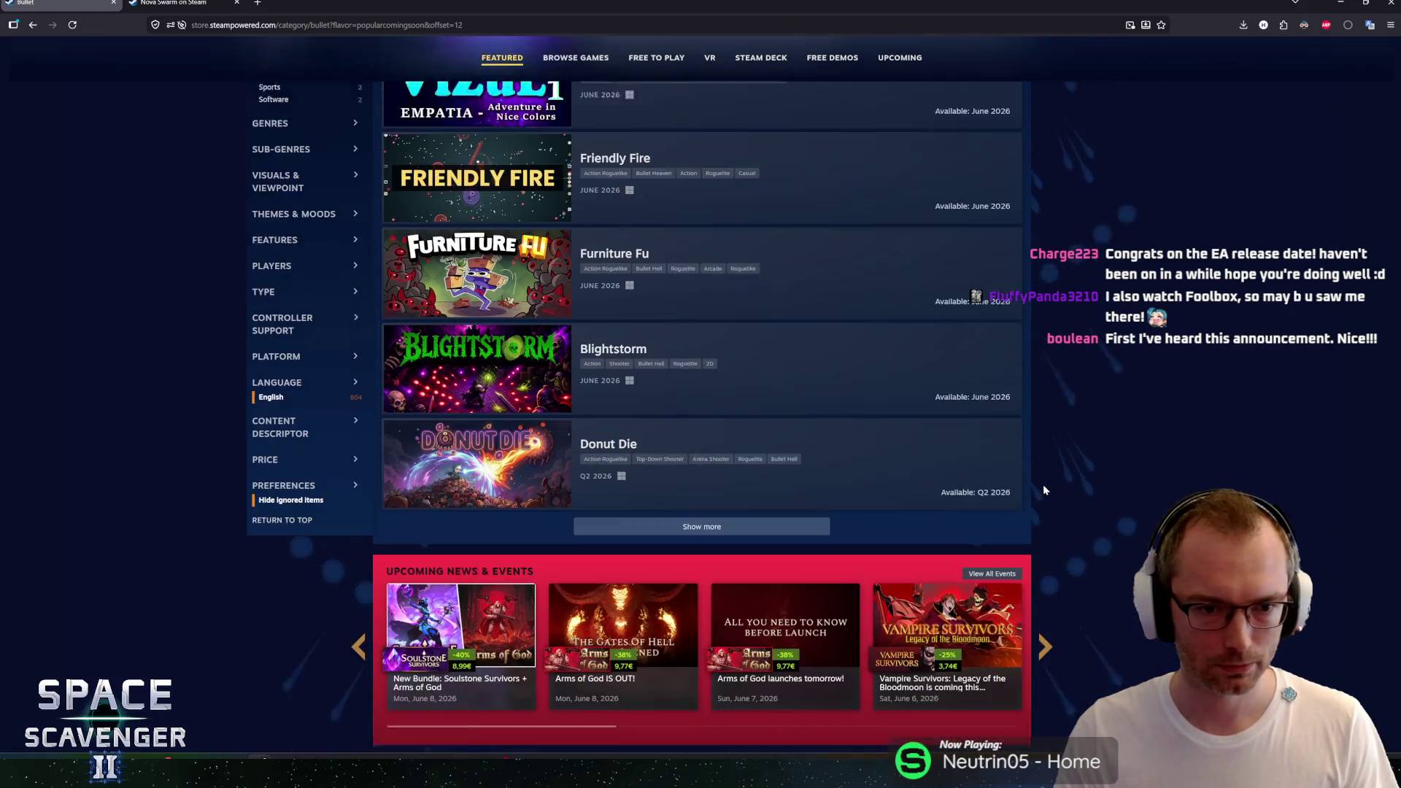
{"action": "left_click", "coordinate": [723, 480]}
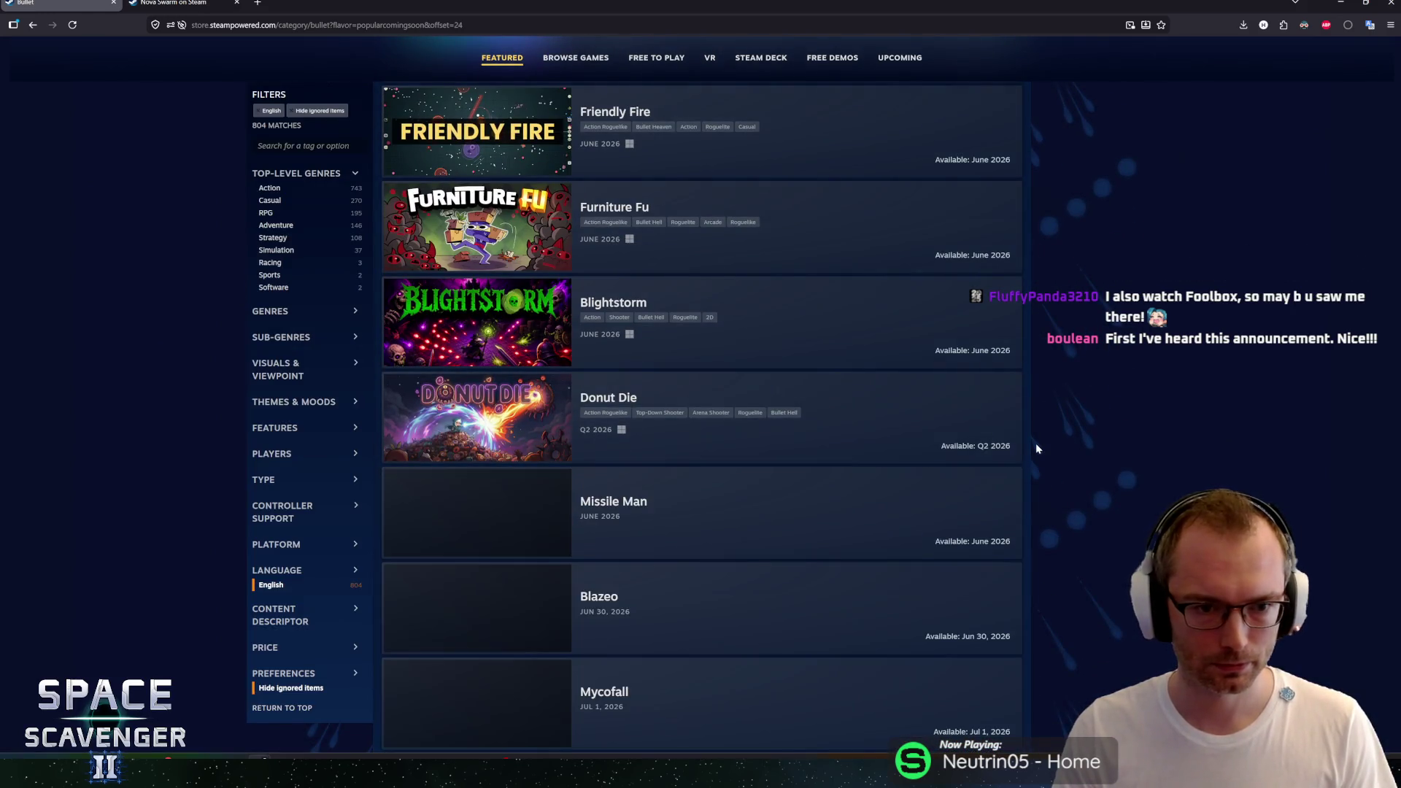
{"action": "scroll", "coordinate": [1035, 443], "scroll_direction": "down", "scroll_amount": 2}
{"action": "scroll", "coordinate": [1039, 442], "scroll_direction": "down", "scroll_amount": 3}
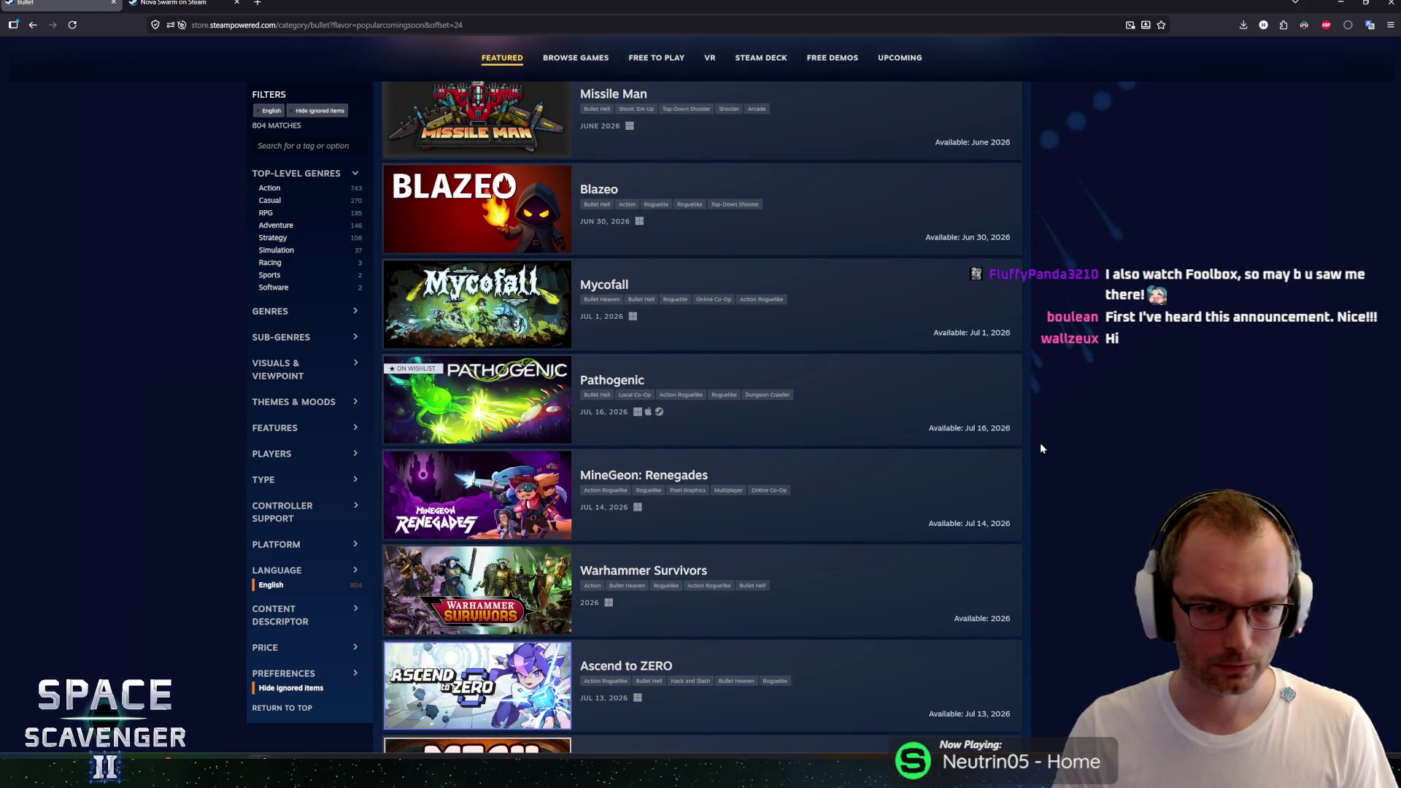
{"action": "mouse_move", "coordinate": [527, 398]}
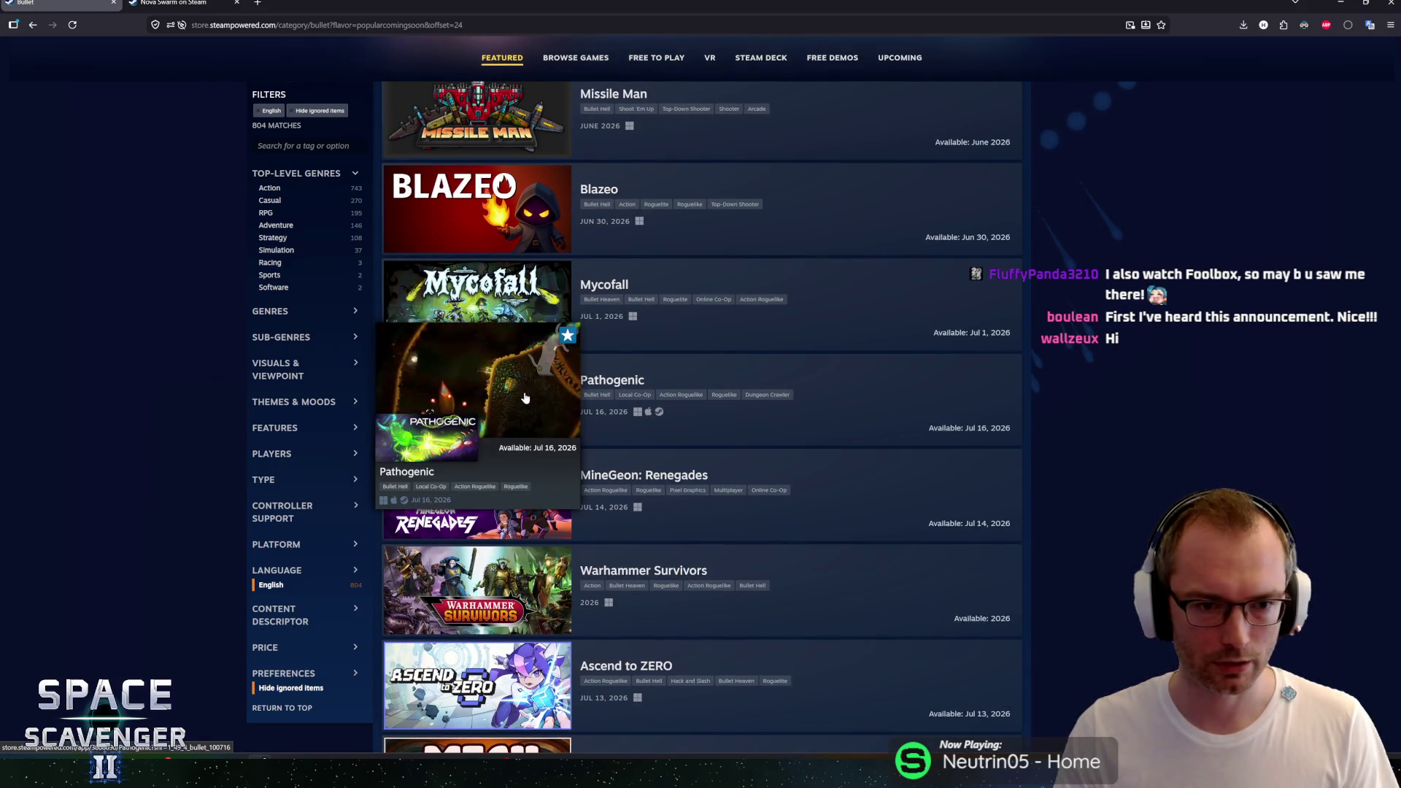
{"action": "middle_click", "coordinate": [527, 397]}
Step: Load more results and filter the Genres to Roguelike, cutting 804 matches to 406
{"action": "scroll", "coordinate": [1109, 419], "scroll_direction": "down", "scroll_amount": 9}
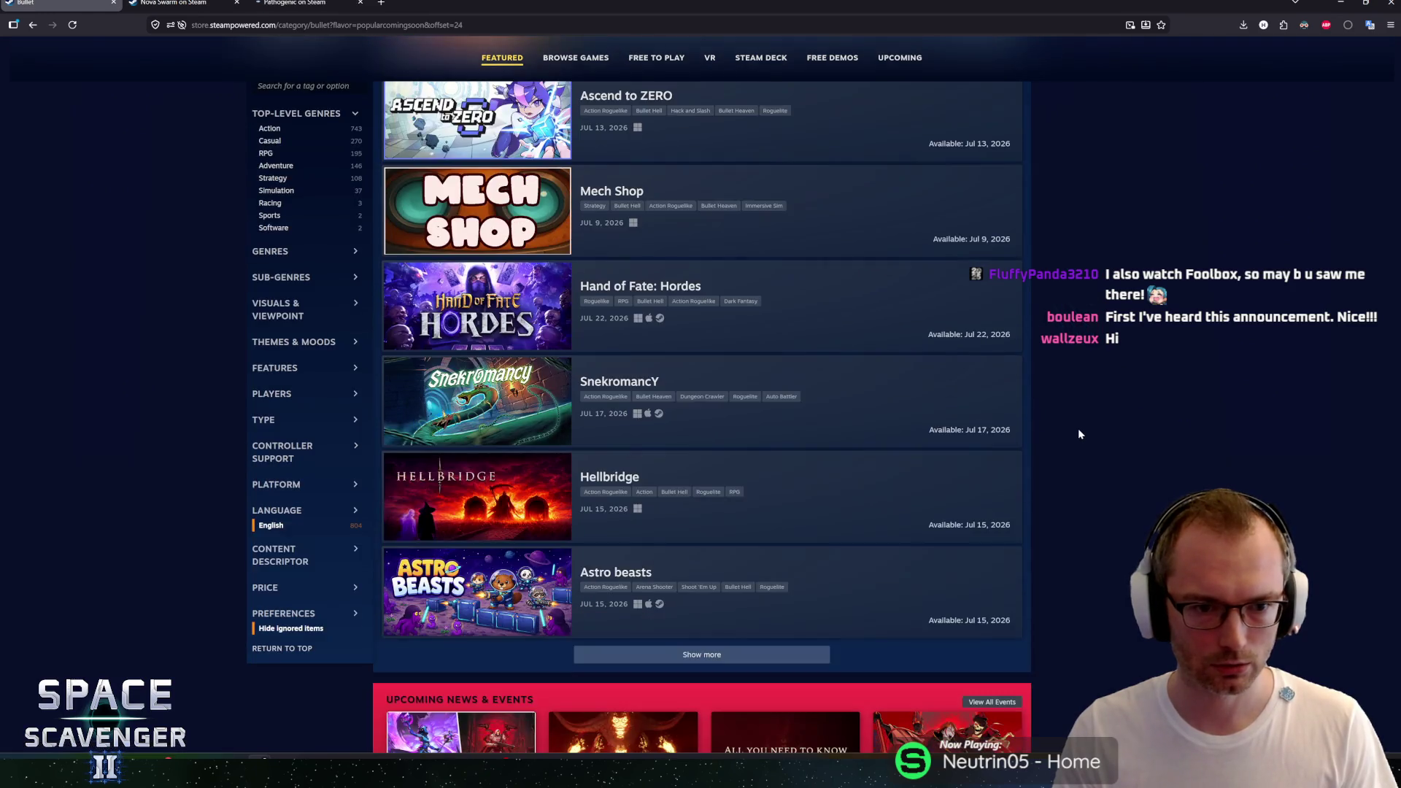
{"action": "left_click", "coordinate": [715, 541]}
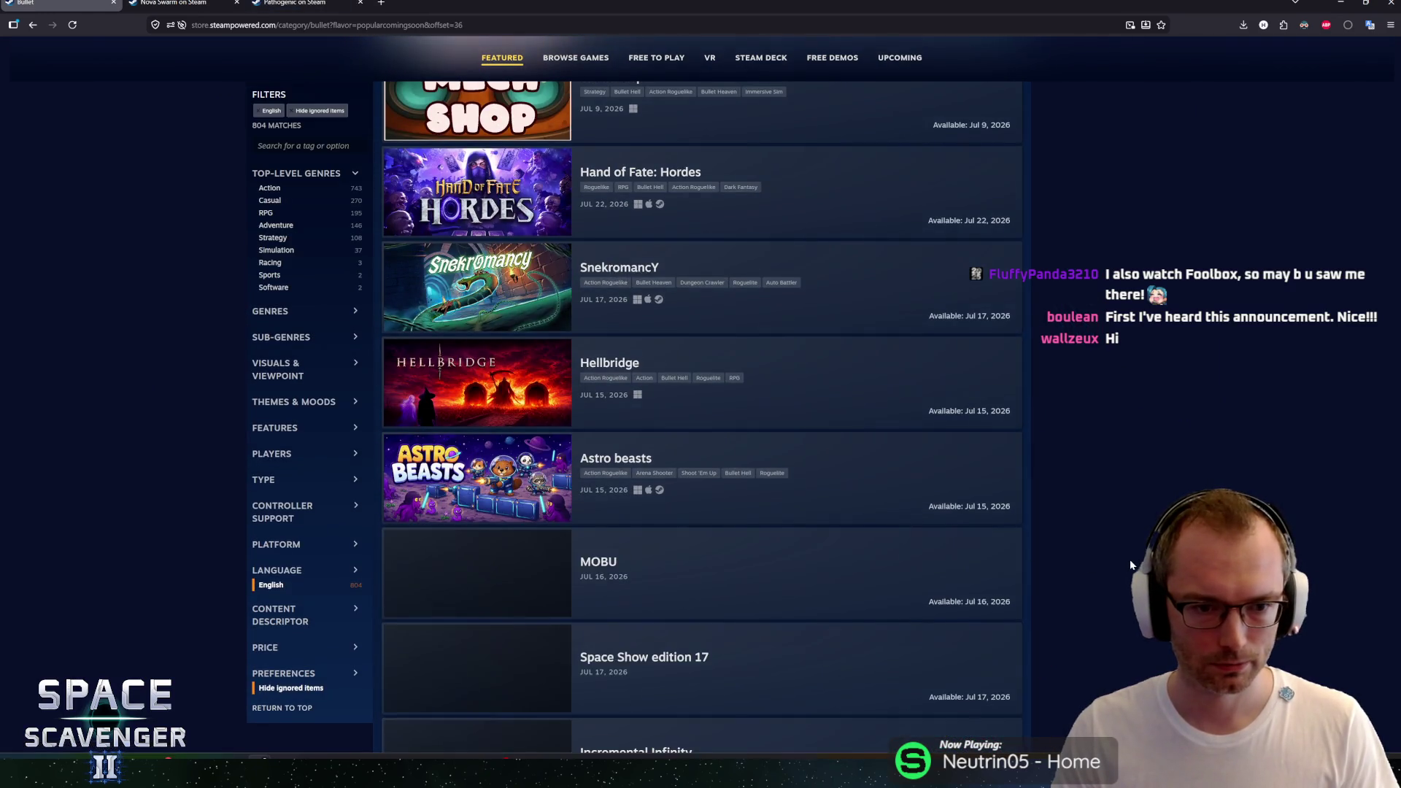
{"action": "scroll", "coordinate": [1094, 533], "scroll_direction": "down", "scroll_amount": 3}
{"action": "scroll", "coordinate": [1135, 525], "scroll_direction": "down", "scroll_amount": 15}
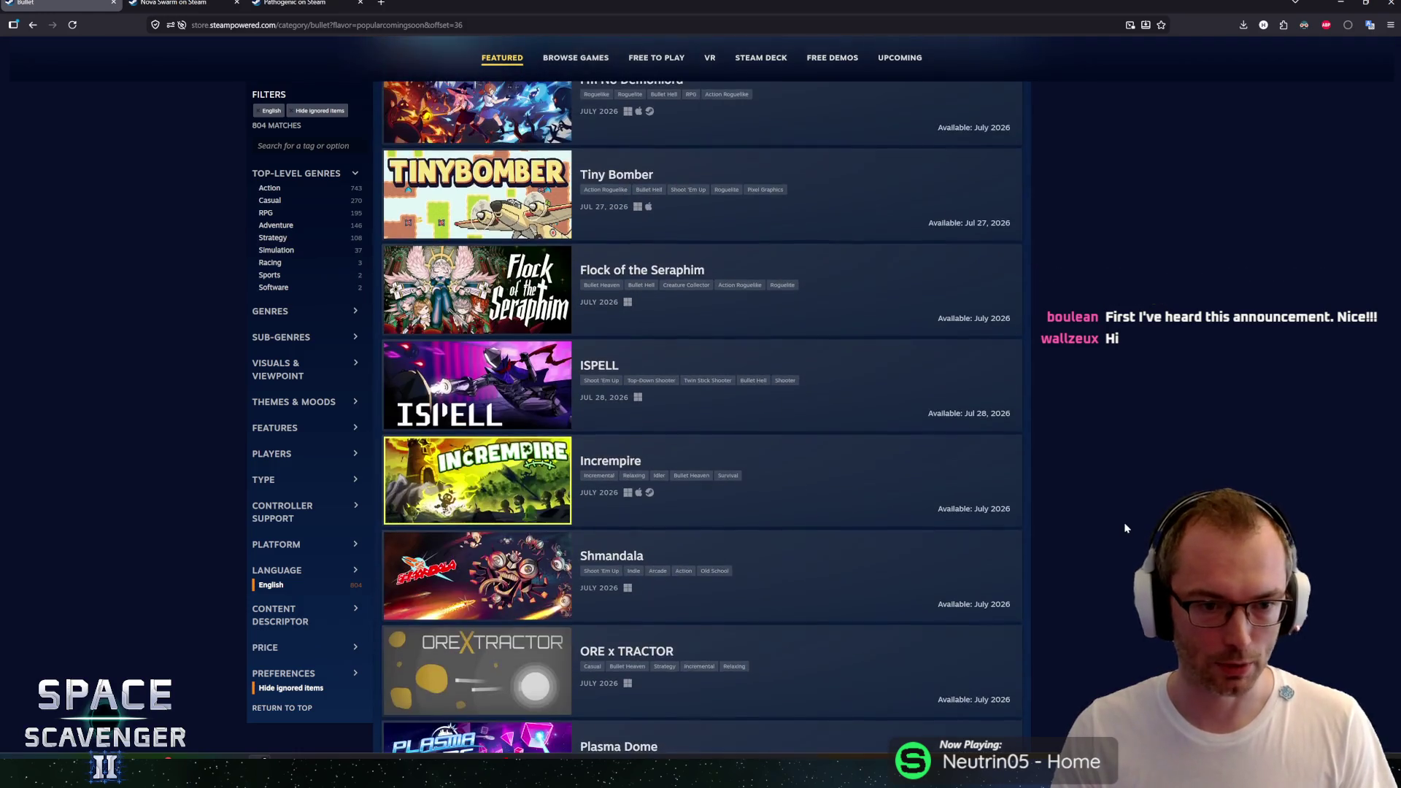
{"action": "scroll", "coordinate": [1084, 248], "scroll_direction": "up", "scroll_amount": 20}
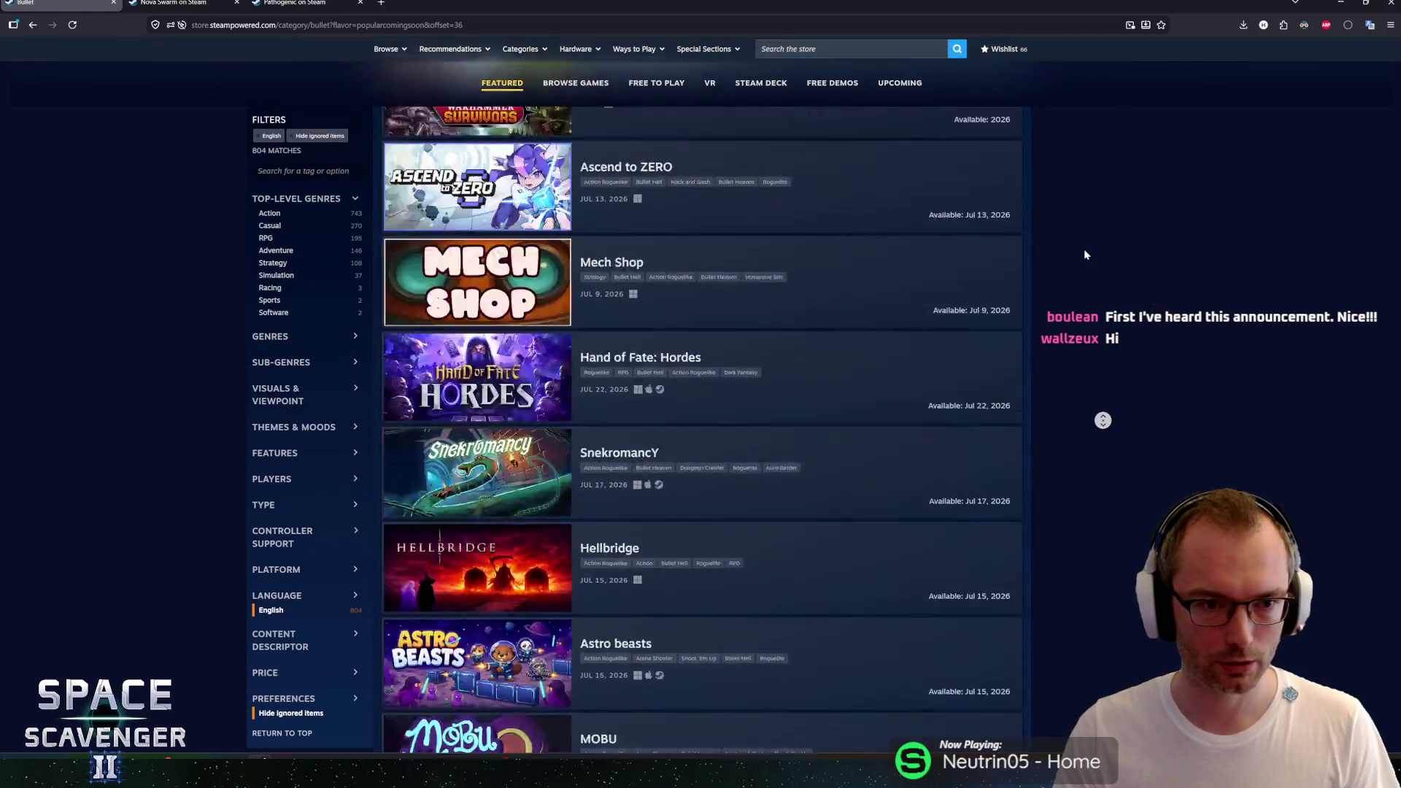
{"action": "scroll", "coordinate": [277, 438], "scroll_direction": "down", "scroll_amount": 20}
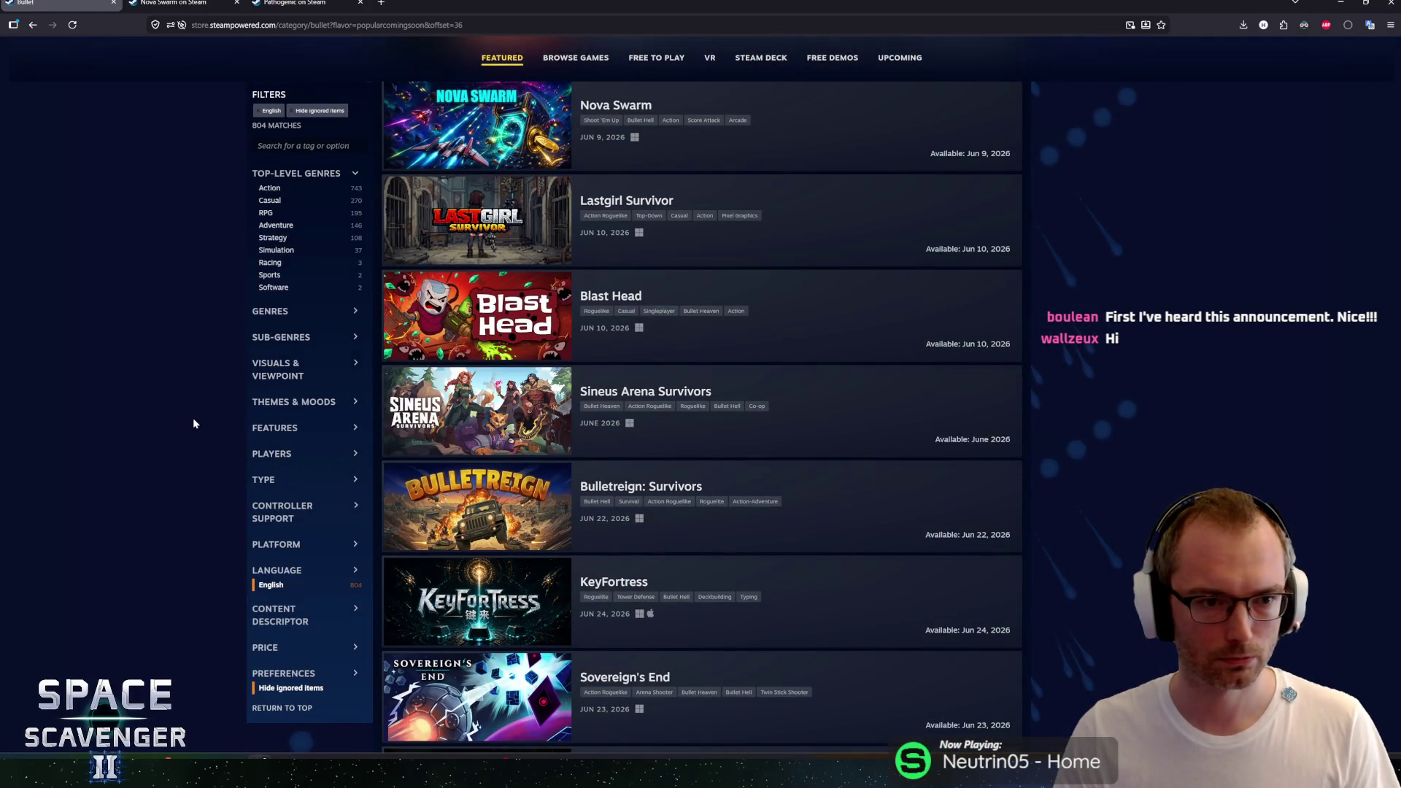
{"action": "left_click", "coordinate": [311, 314]}
{"action": "left_click", "coordinate": [281, 326]}
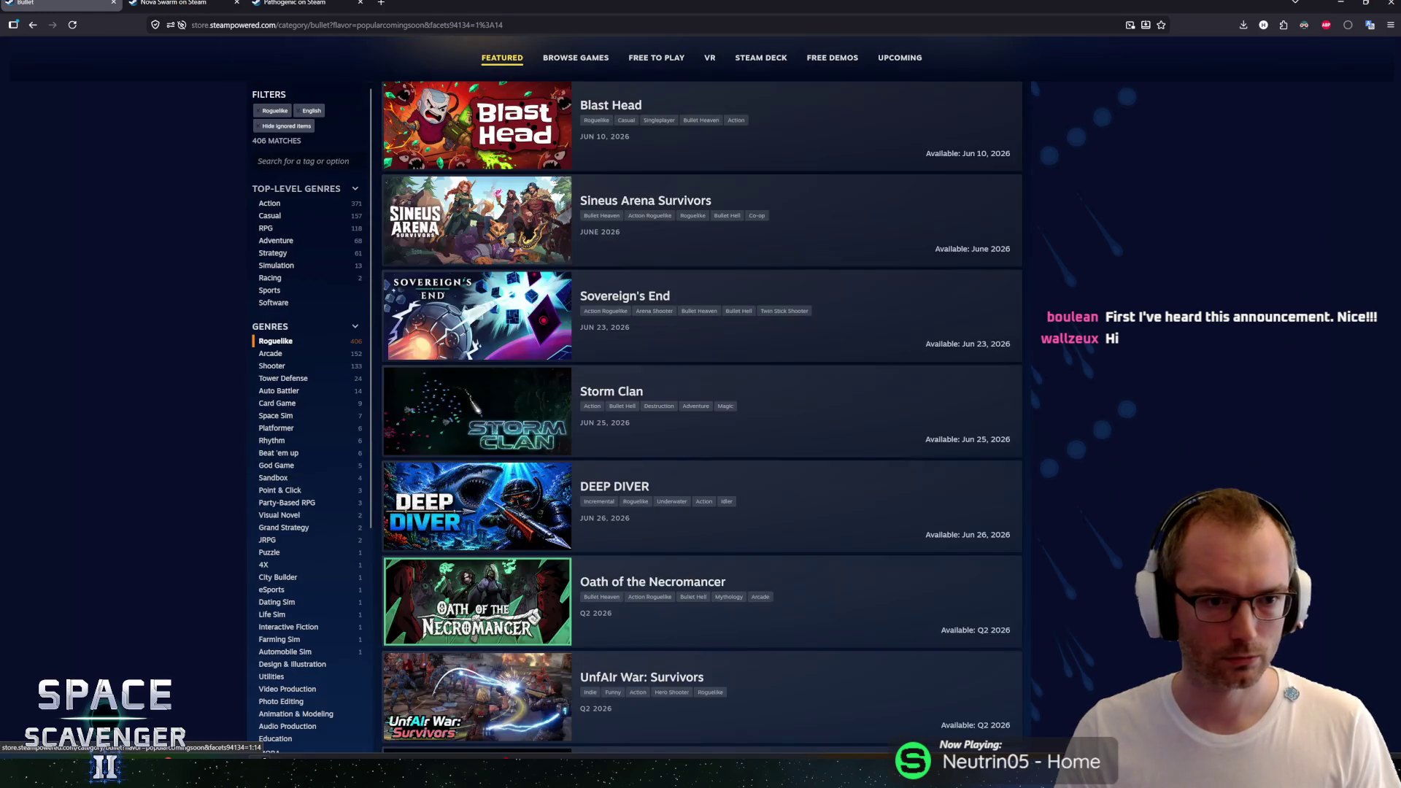
Step: Load more Roguelike results, then show all Roguelike bullet games, 1142 matches, not just upcoming
{"action": "scroll", "coordinate": [1071, 343], "scroll_direction": "down", "scroll_amount": 10}
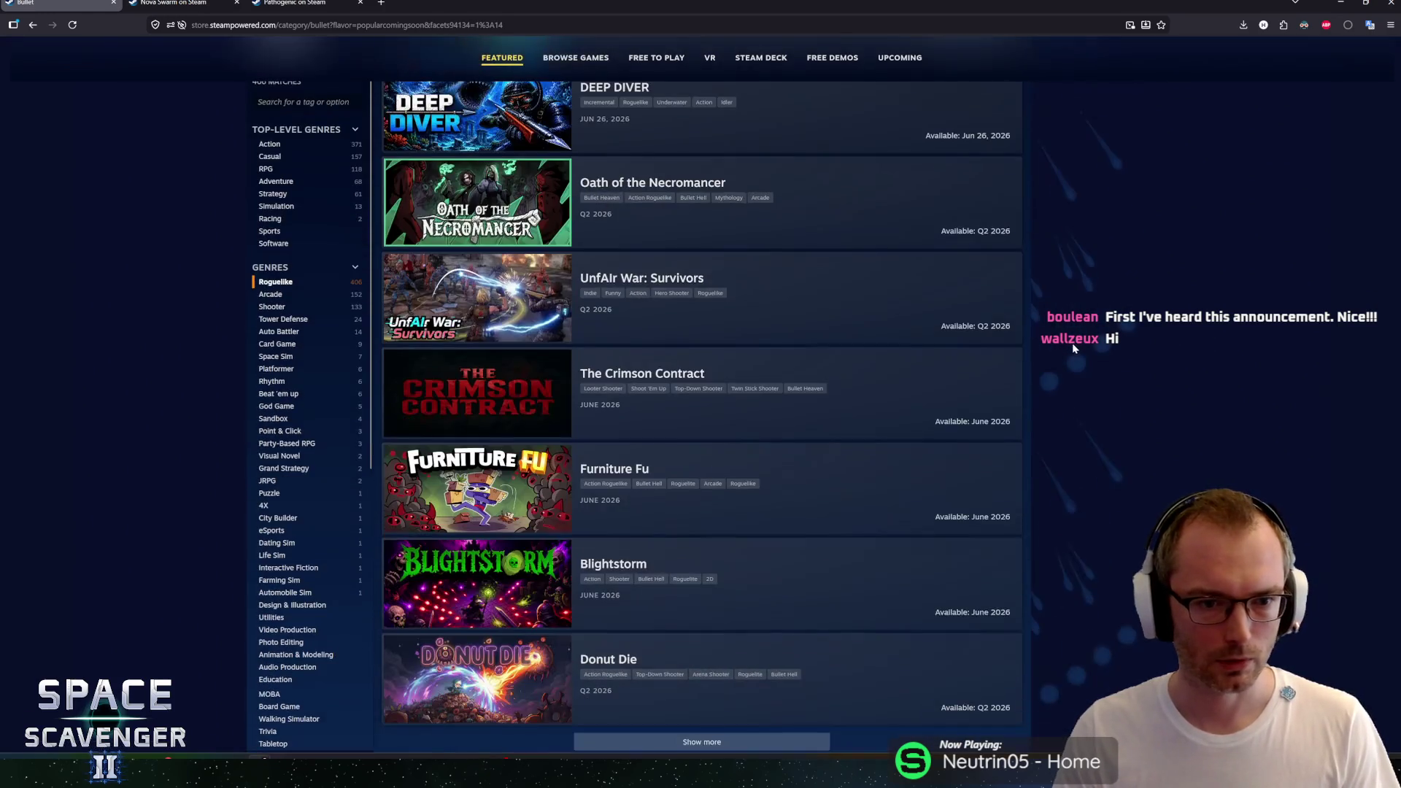
{"action": "left_click", "coordinate": [726, 514]}
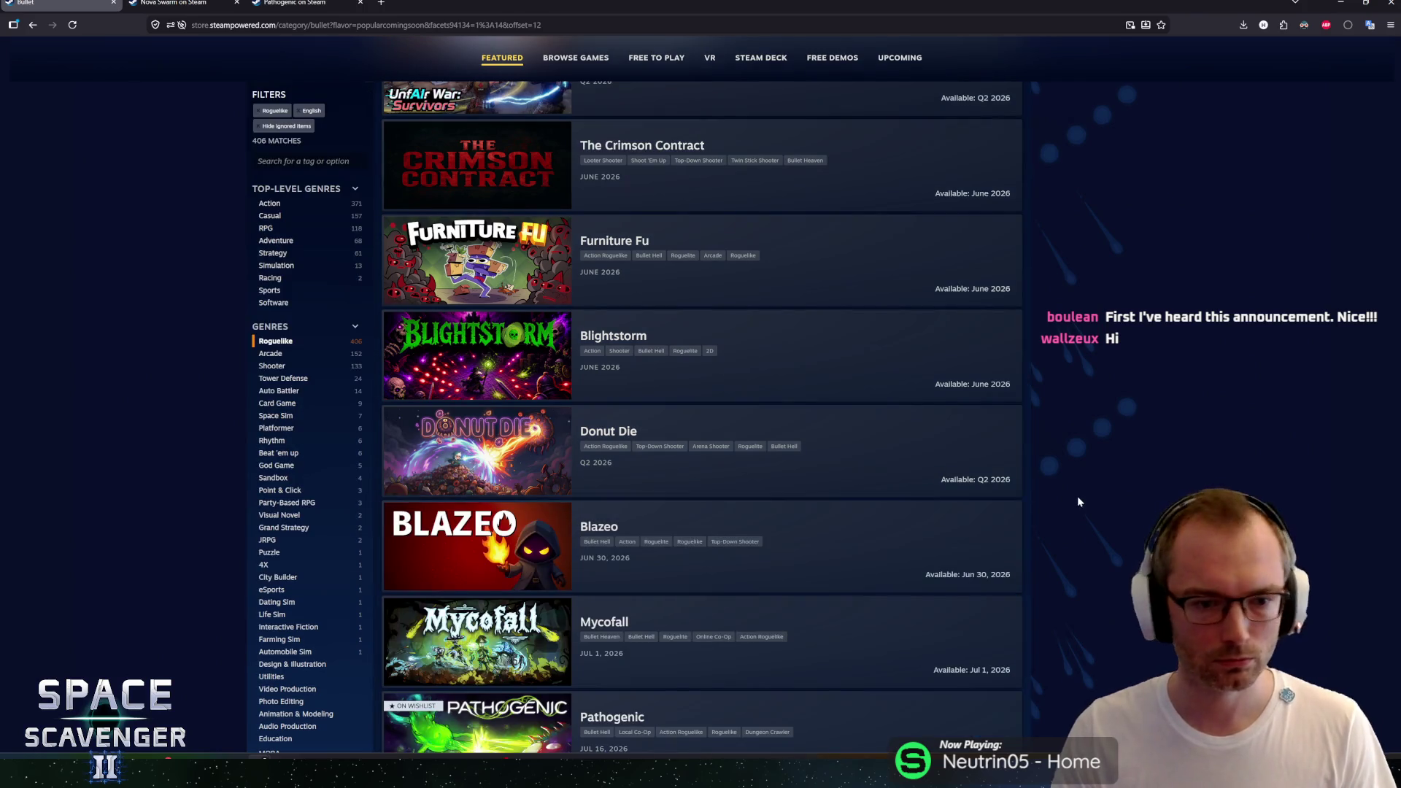
{"action": "scroll", "coordinate": [1074, 496], "scroll_direction": "down", "scroll_amount": 7}
{"action": "scroll", "coordinate": [1066, 497], "scroll_direction": "down", "scroll_amount": 7}
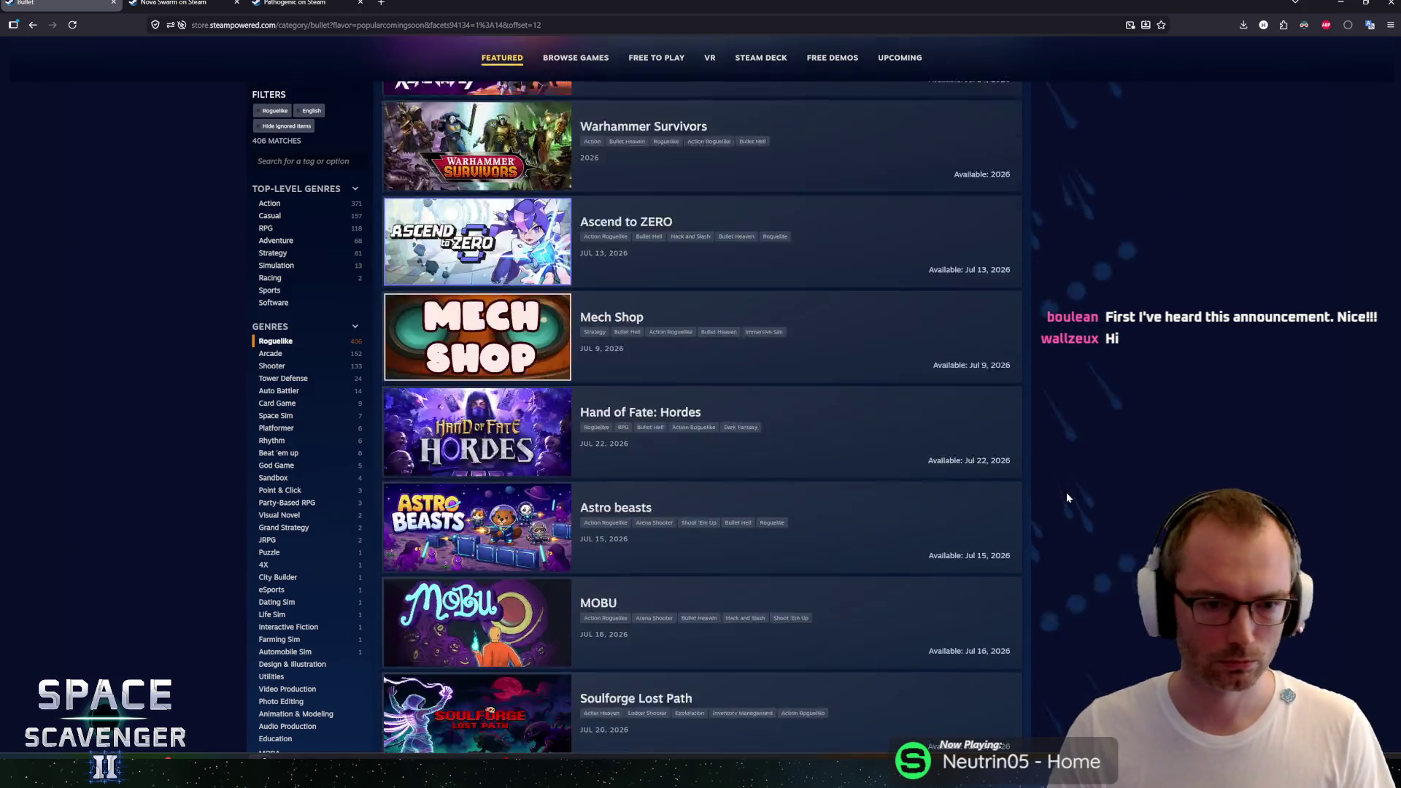
{"action": "scroll", "coordinate": [1070, 489], "scroll_direction": "up", "scroll_amount": 12}
{"action": "scroll", "coordinate": [1067, 501], "scroll_direction": "up", "scroll_amount": 15}
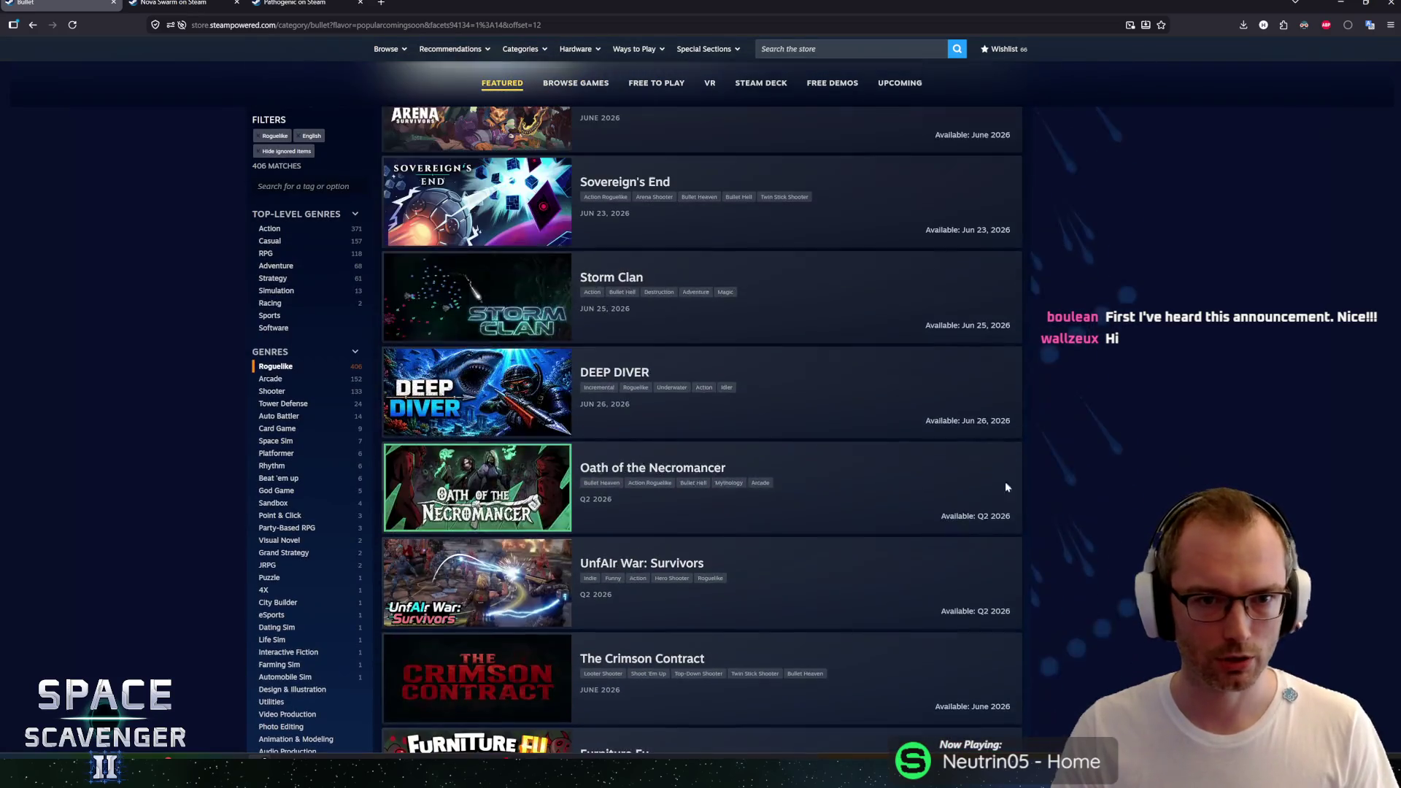
{"action": "left_click", "coordinate": [409, 369]}
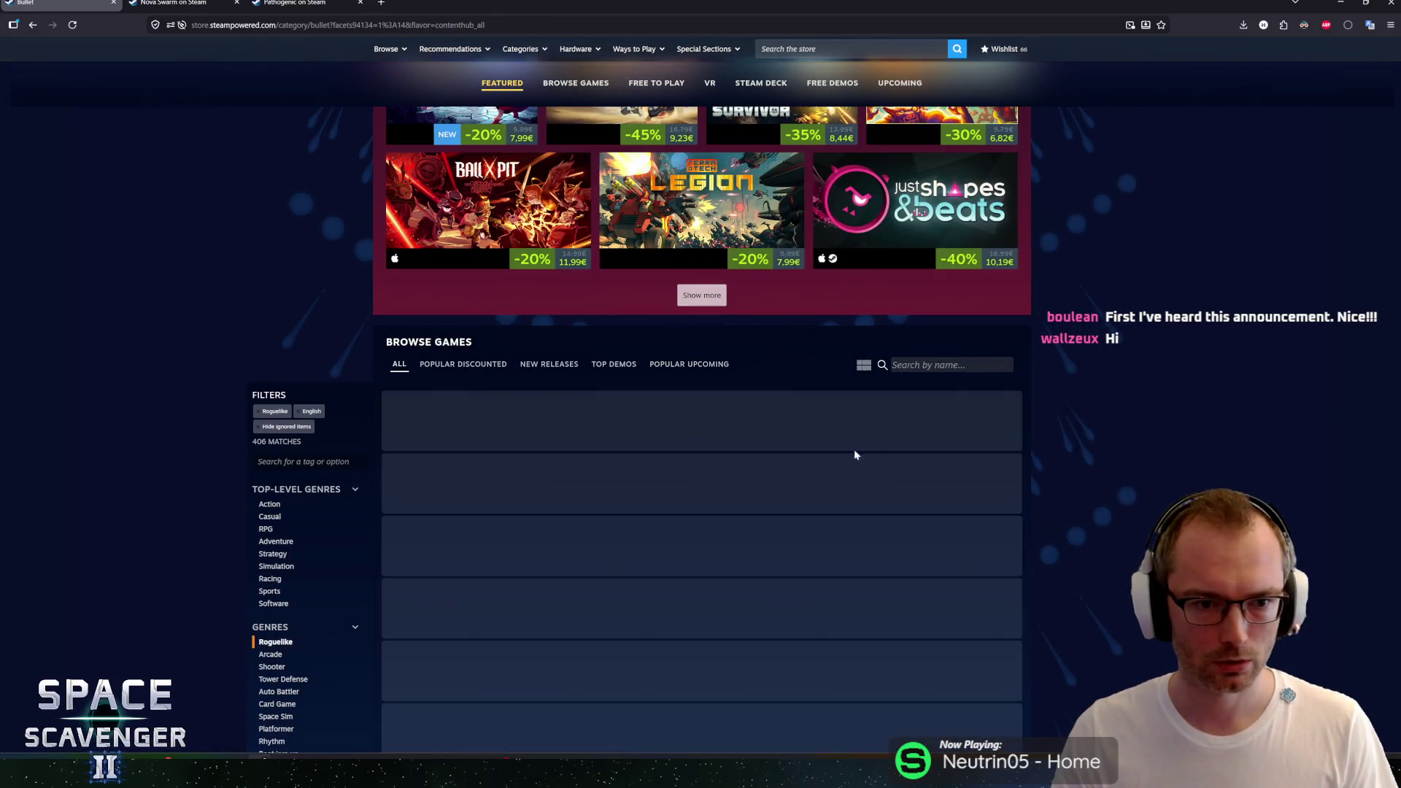
{"action": "scroll", "coordinate": [216, 514], "scroll_direction": "down", "scroll_amount": 2}
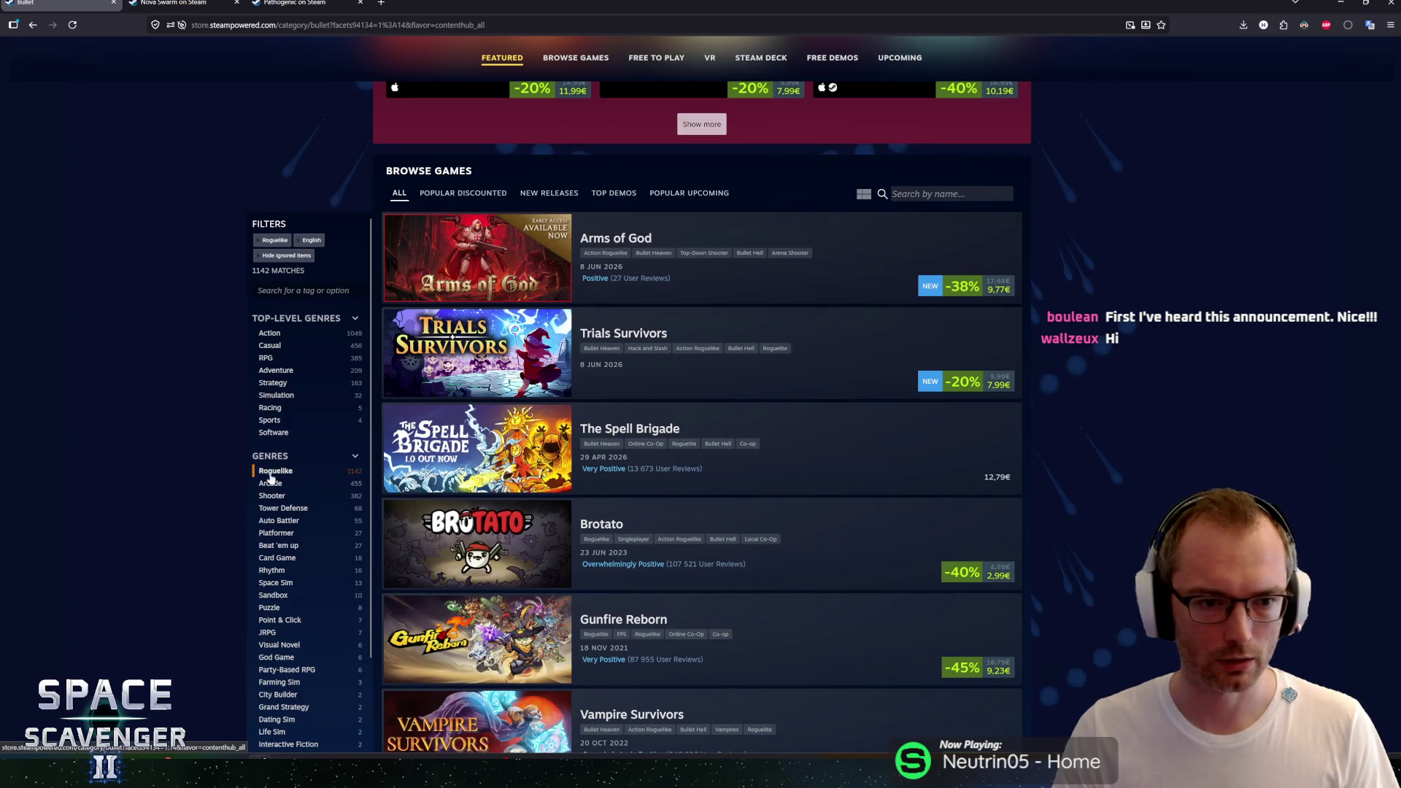
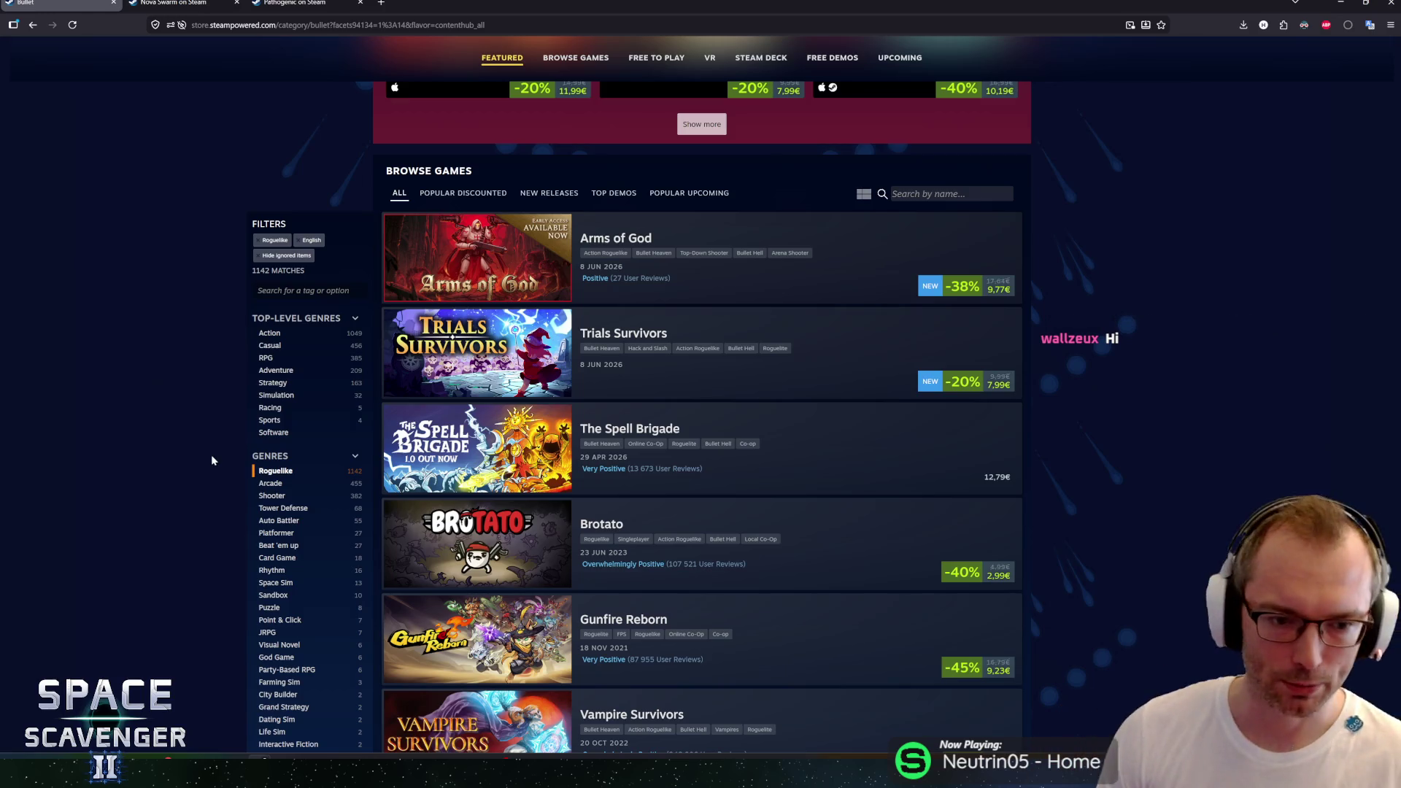
Step: Scroll the Bullet Fest browse list and load three more batches of games
{"action": "scroll", "coordinate": [205, 364], "scroll_direction": "down", "scroll_amount": 2}
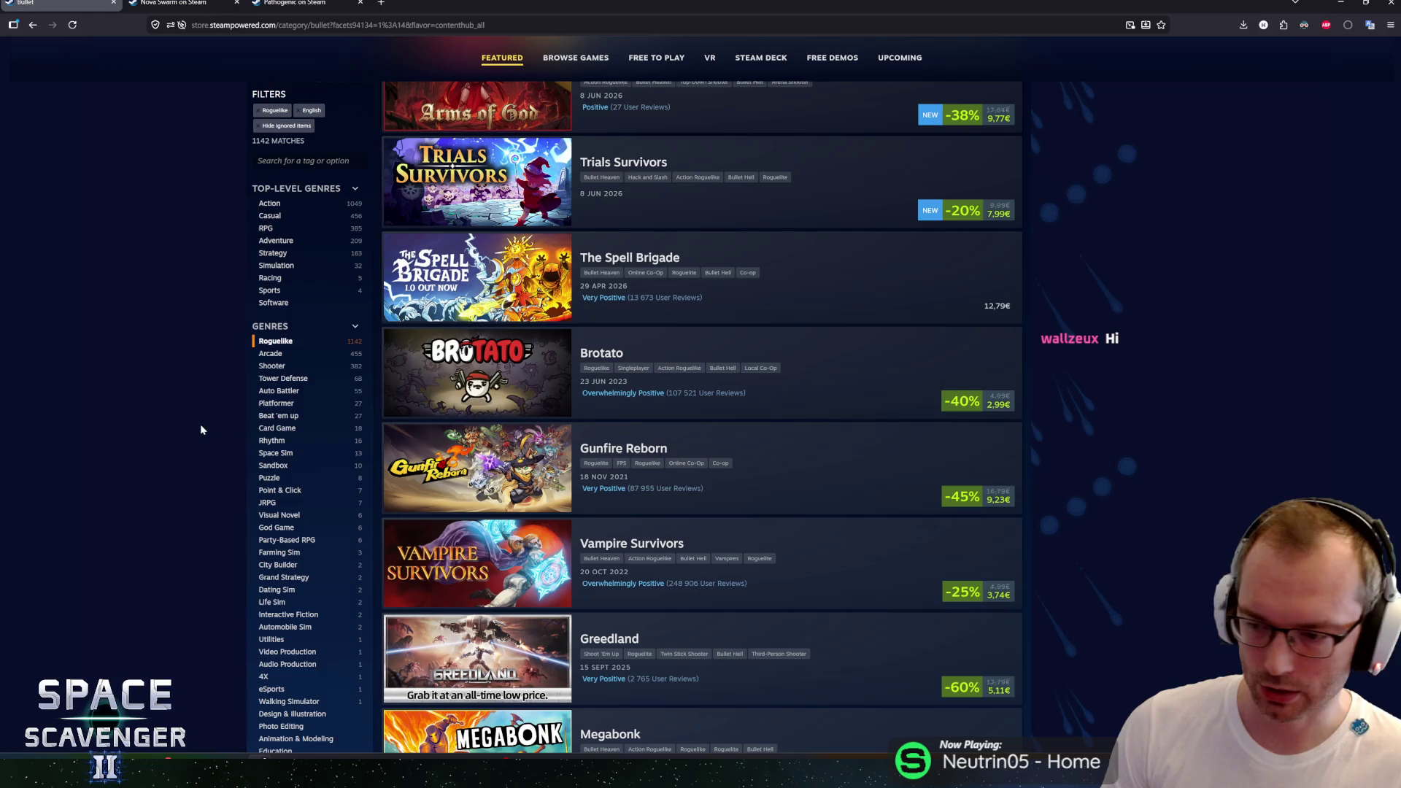
{"action": "scroll", "coordinate": [667, 419], "scroll_direction": "down", "scroll_amount": 4}
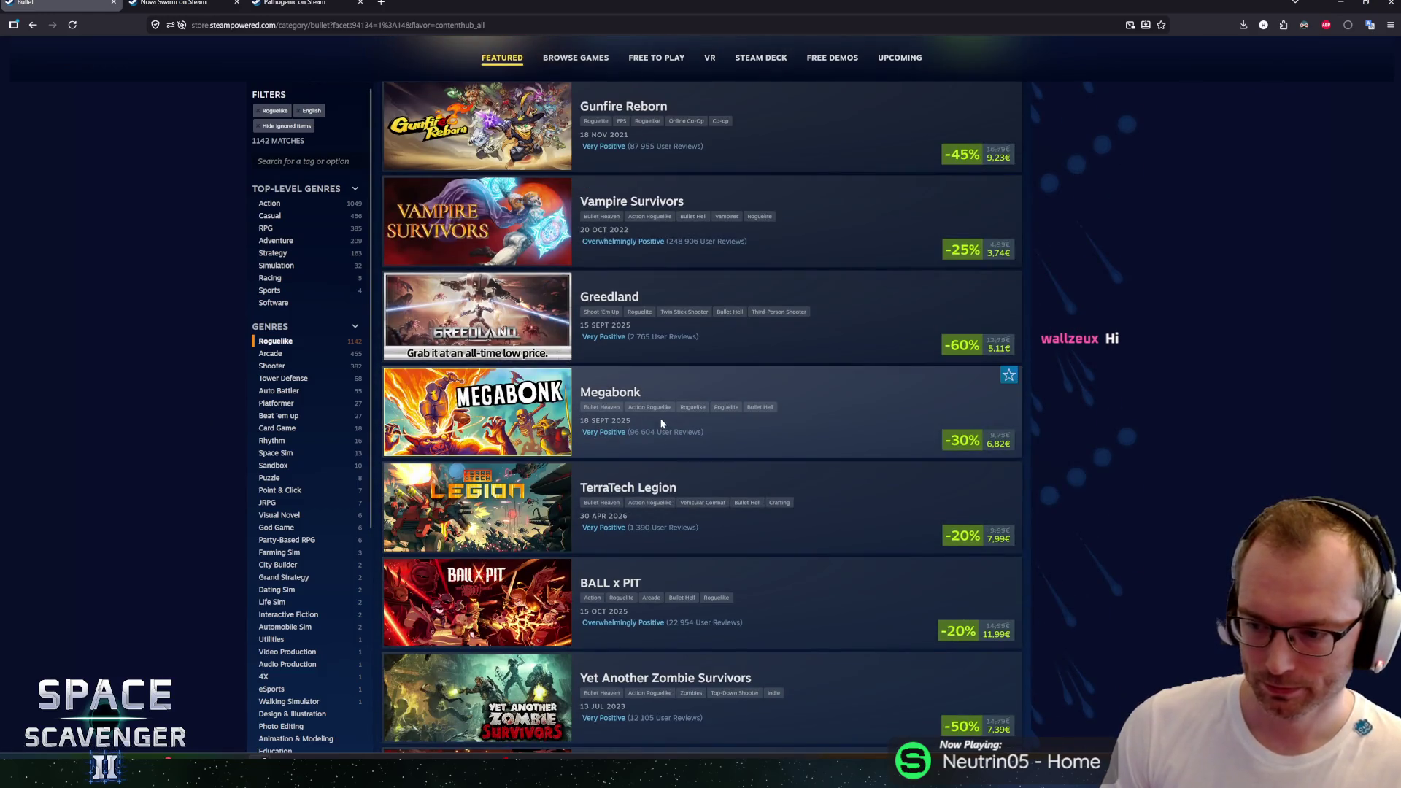
{"action": "scroll", "coordinate": [664, 423], "scroll_direction": "up", "scroll_amount": 5}
{"action": "scroll", "coordinate": [667, 420], "scroll_direction": "down", "scroll_amount": 4}
{"action": "scroll", "coordinate": [669, 417], "scroll_direction": "down", "scroll_amount": 7}
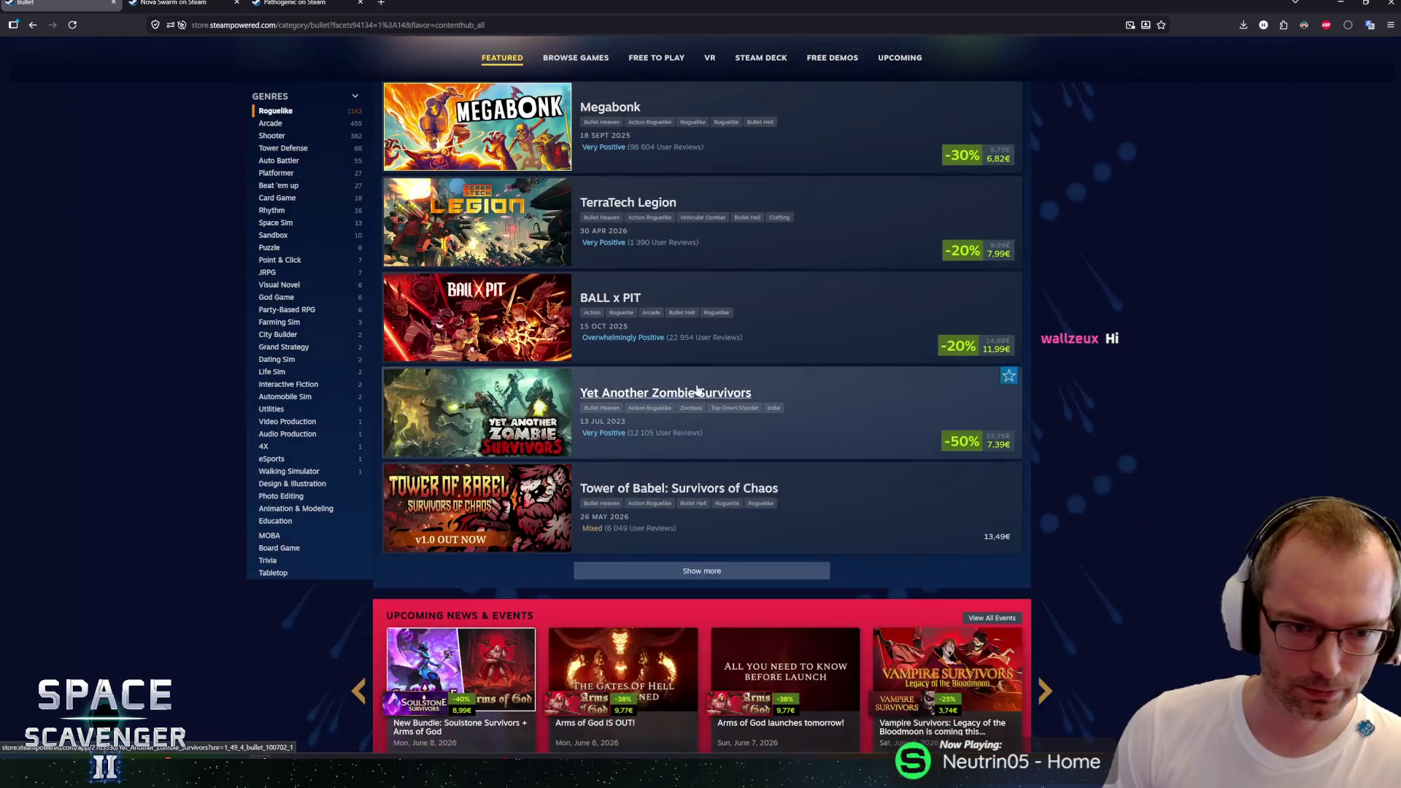
{"action": "left_click", "coordinate": [701, 366]}
{"action": "scroll", "coordinate": [670, 396], "scroll_direction": "down", "scroll_amount": 9}
{"action": "scroll", "coordinate": [725, 383], "scroll_direction": "down", "scroll_amount": 5}
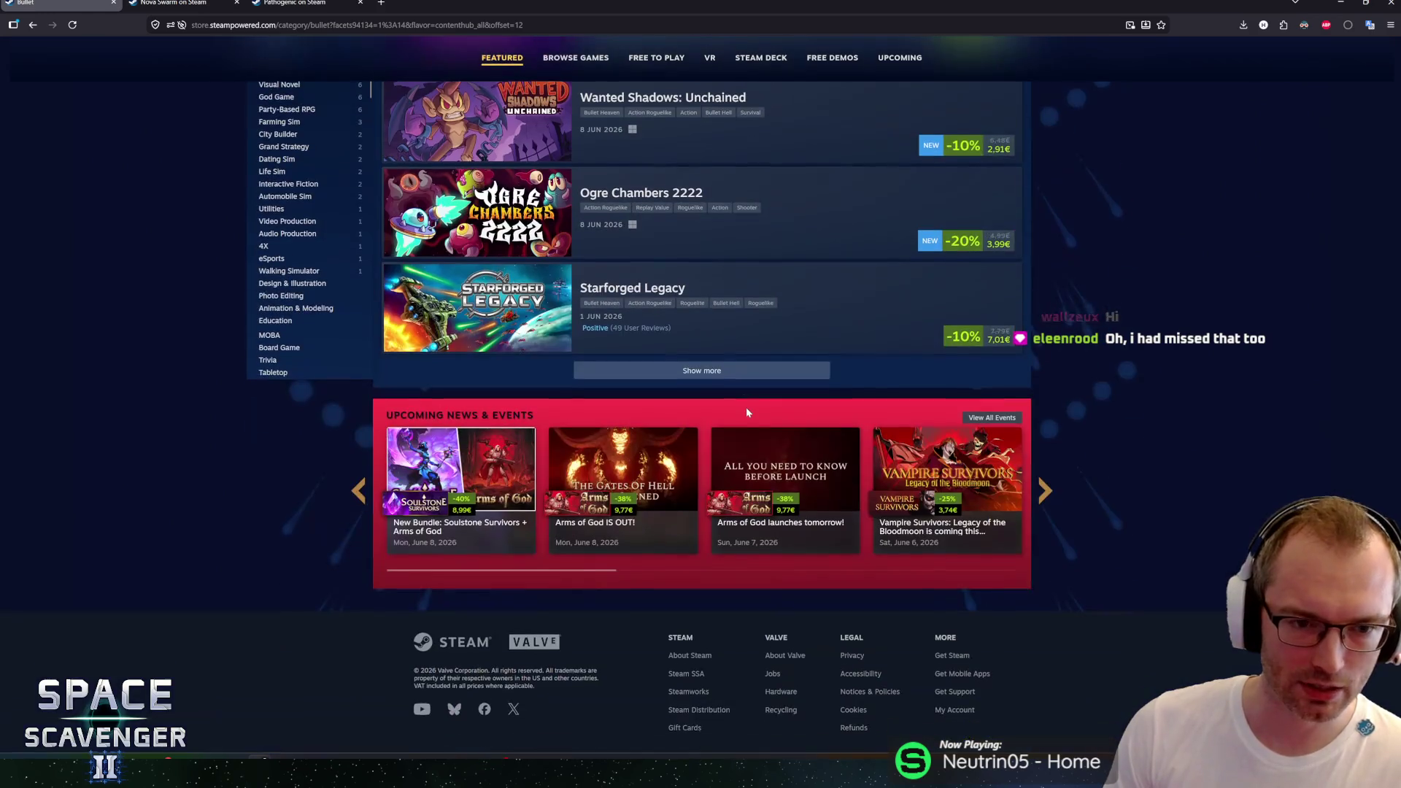
{"action": "left_click", "coordinate": [701, 366]}
{"action": "scroll", "coordinate": [824, 394], "scroll_direction": "down", "scroll_amount": 4}
{"action": "scroll", "coordinate": [701, 410], "scroll_direction": "up", "scroll_amount": 3}
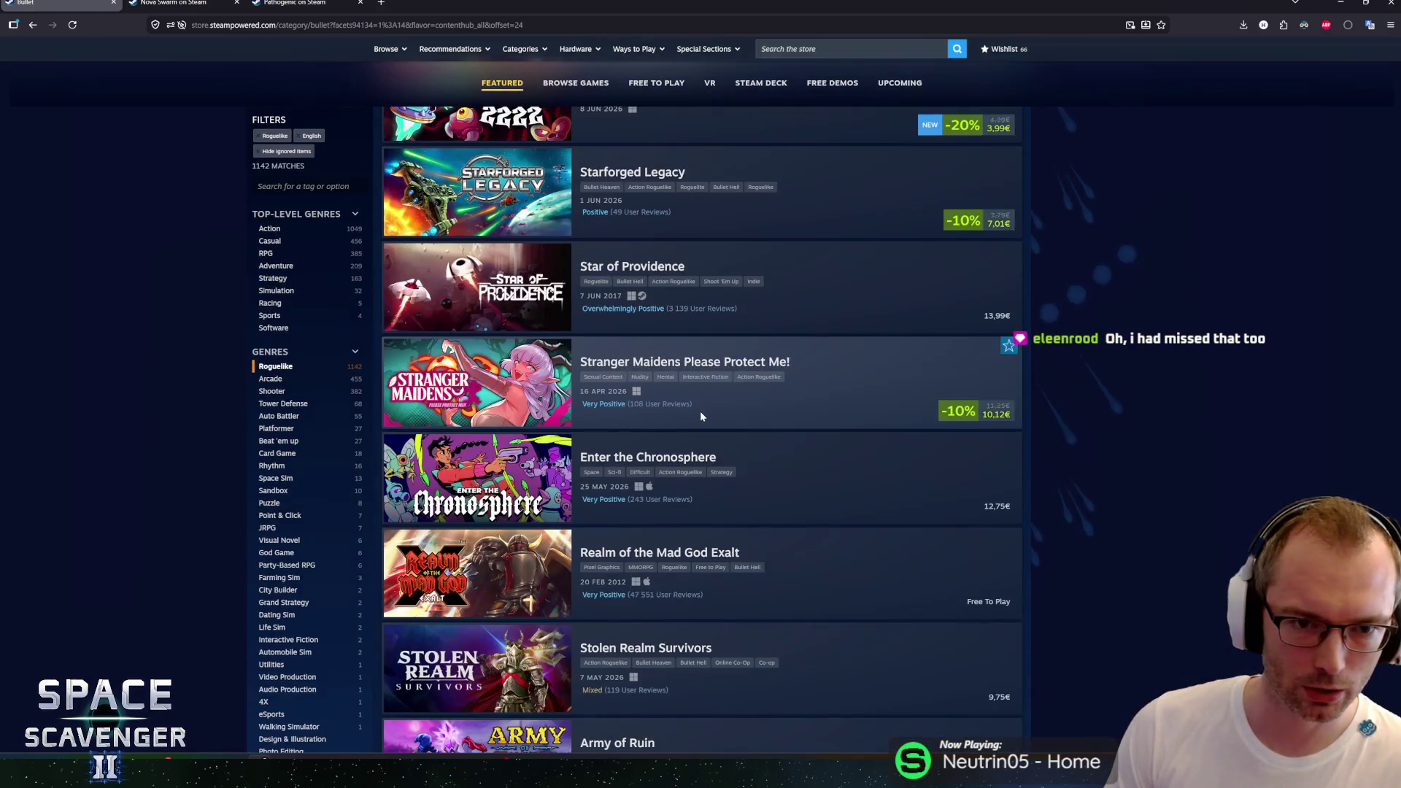
{"action": "scroll", "coordinate": [657, 407], "scroll_direction": "down", "scroll_amount": 6}
{"action": "scroll", "coordinate": [646, 403], "scroll_direction": "down", "scroll_amount": 5}
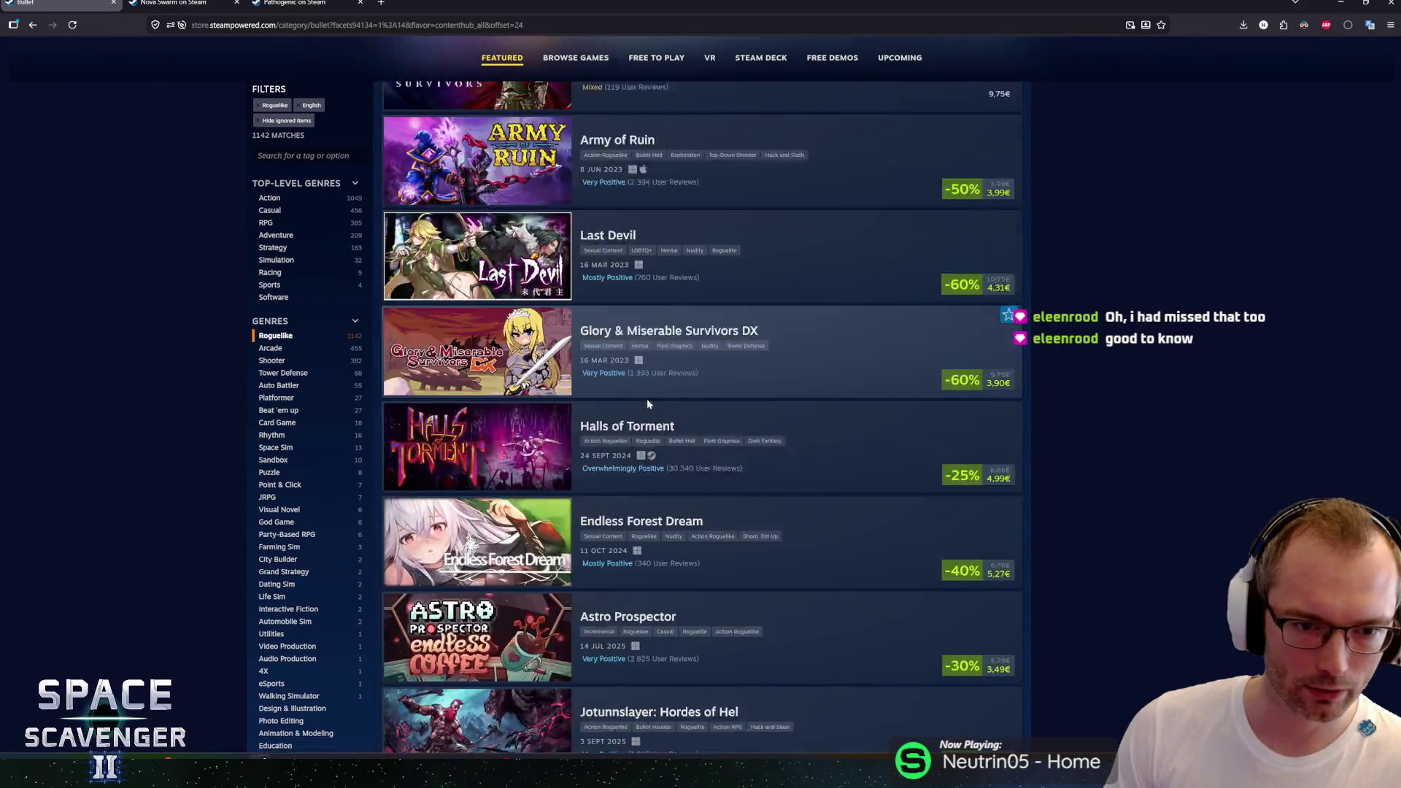
{"action": "left_click", "coordinate": [678, 486]}
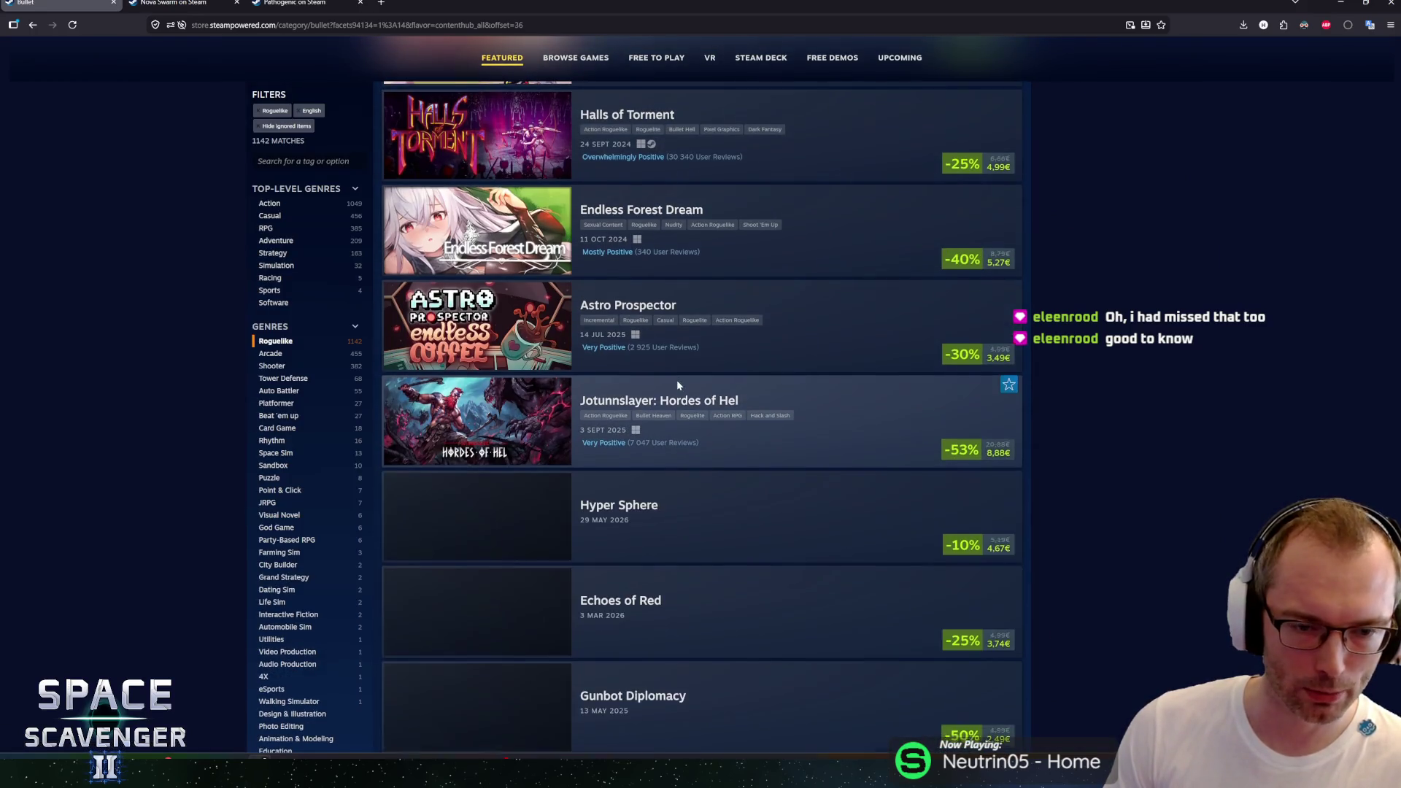
{"action": "scroll", "coordinate": [817, 372], "scroll_direction": "down", "scroll_amount": 10}
{"action": "scroll", "coordinate": [822, 377], "scroll_direction": "down", "scroll_amount": 6}
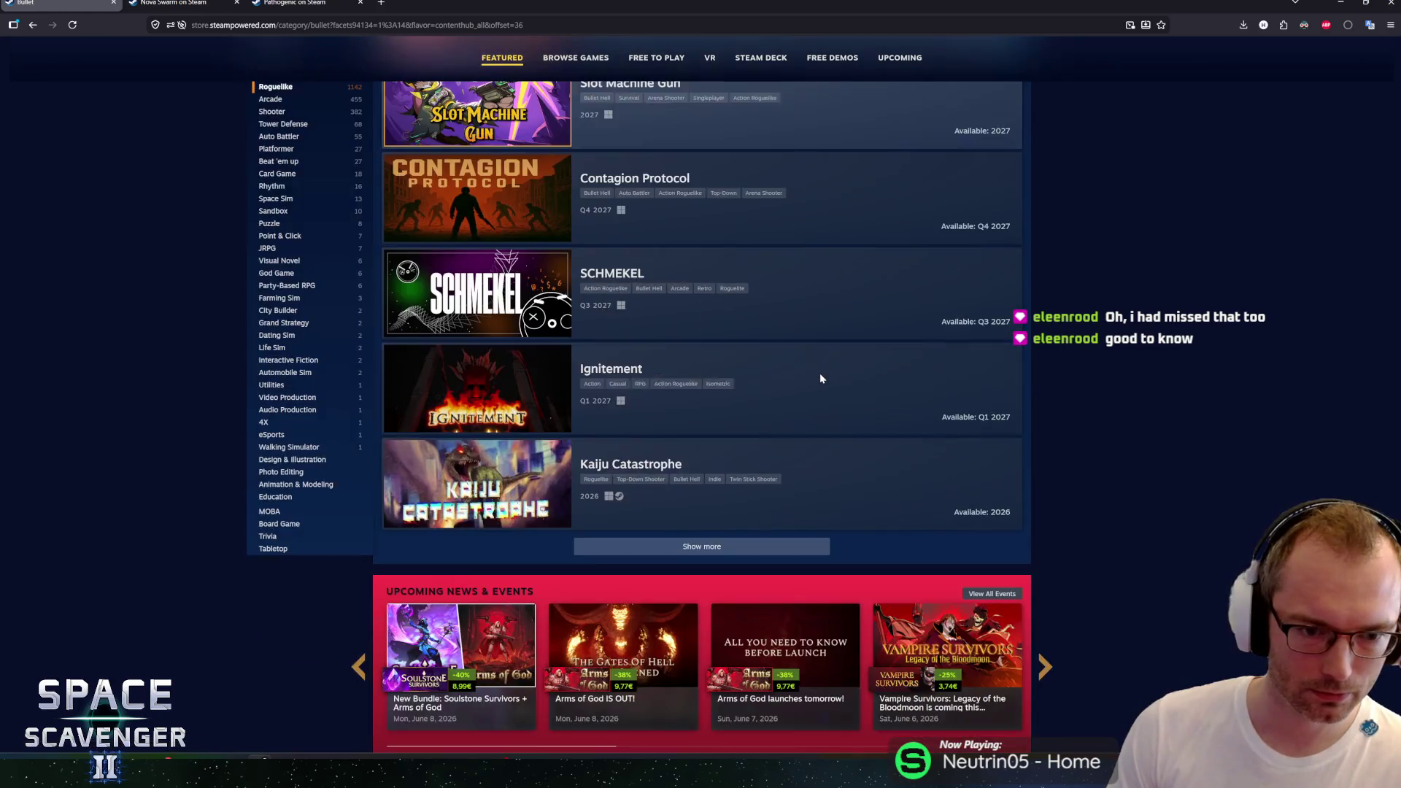
Step: Load four further batches to reach the end of the list, then head back toward the banner
{"action": "left_click", "coordinate": [822, 375]}
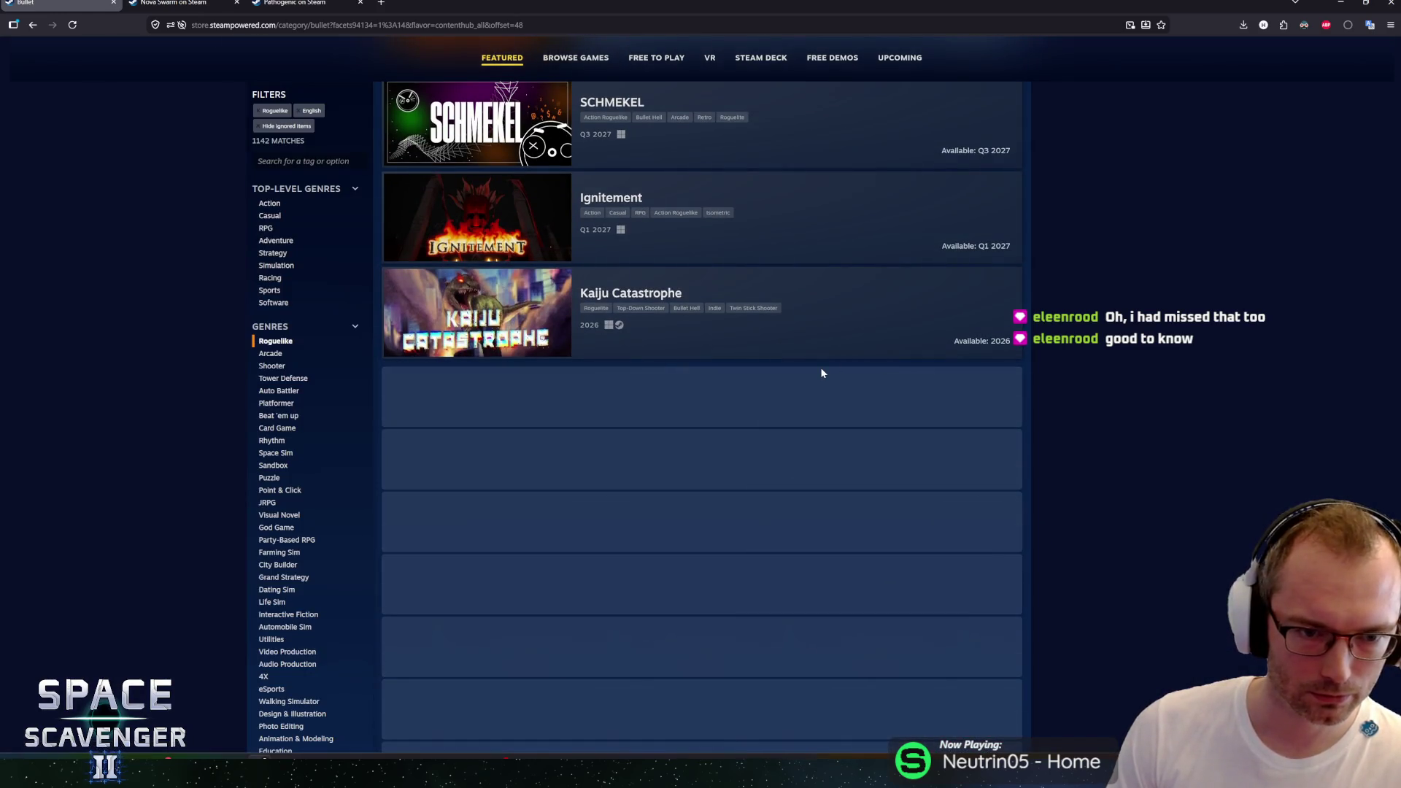
{"action": "scroll", "coordinate": [807, 372], "scroll_direction": "down", "scroll_amount": 1}
{"action": "scroll", "coordinate": [803, 372], "scroll_direction": "down", "scroll_amount": 12}
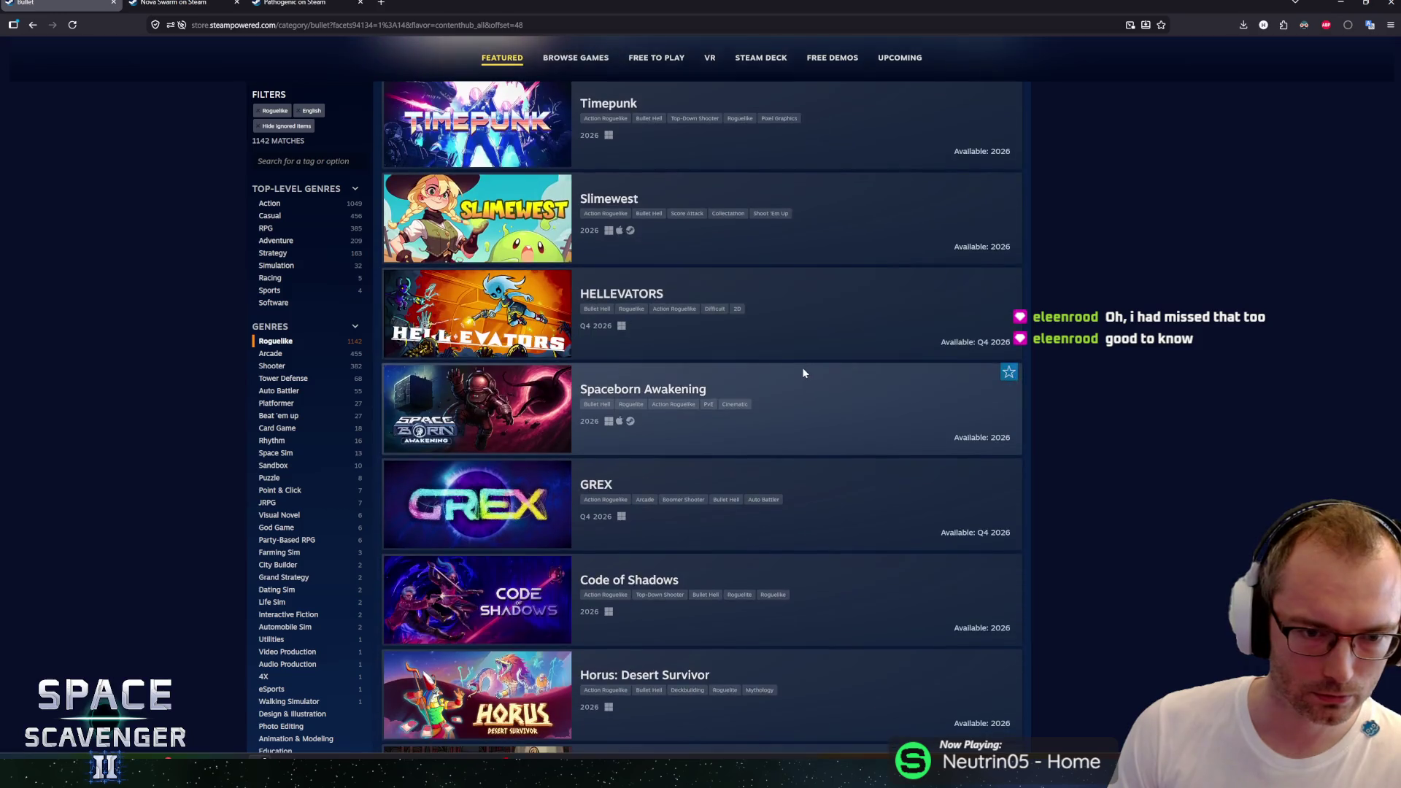
{"action": "scroll", "coordinate": [787, 396], "scroll_direction": "down", "scroll_amount": 1}
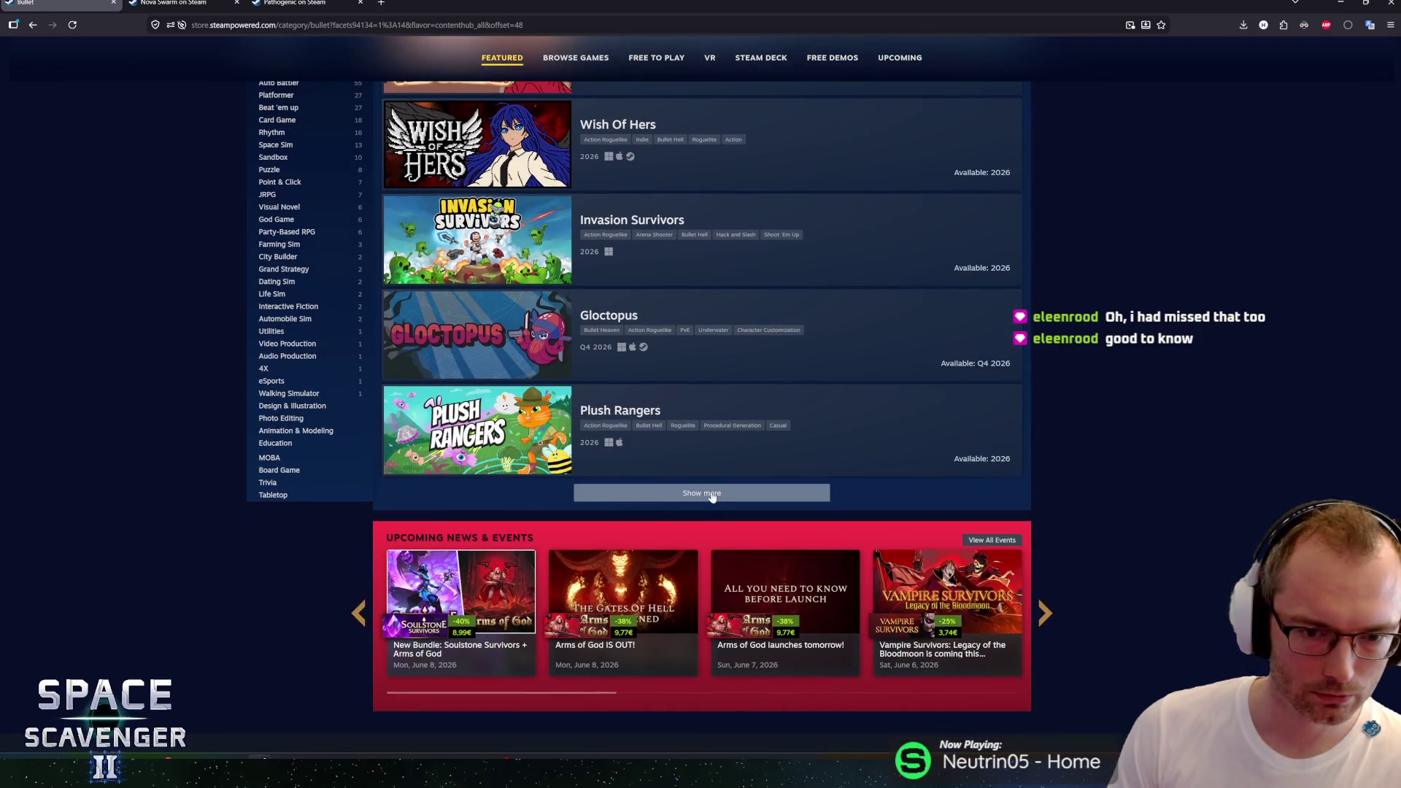
{"action": "left_click", "coordinate": [713, 492]}
{"action": "scroll", "coordinate": [834, 456], "scroll_direction": "down", "scroll_amount": 5}
{"action": "scroll", "coordinate": [828, 444], "scroll_direction": "down", "scroll_amount": 9}
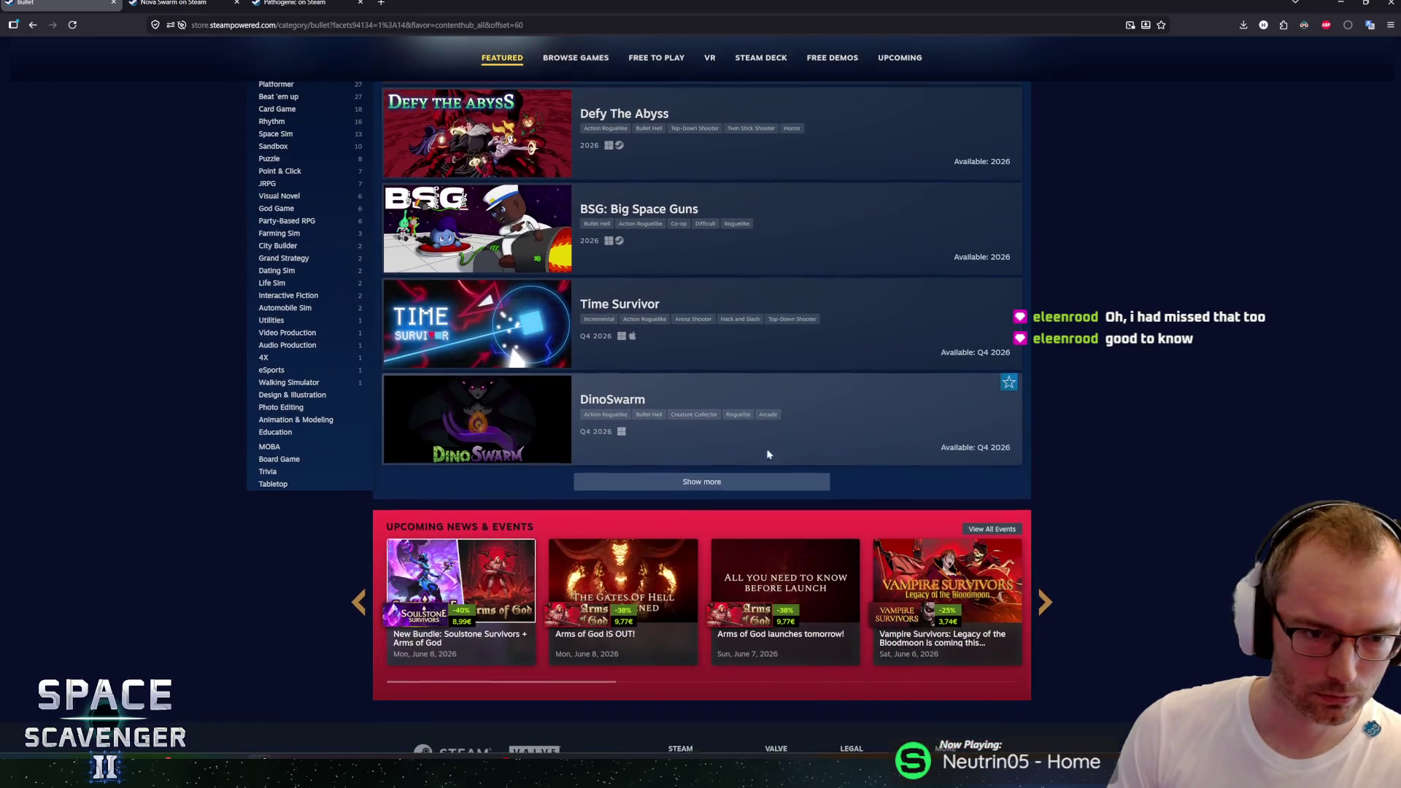
{"action": "left_click", "coordinate": [679, 478]}
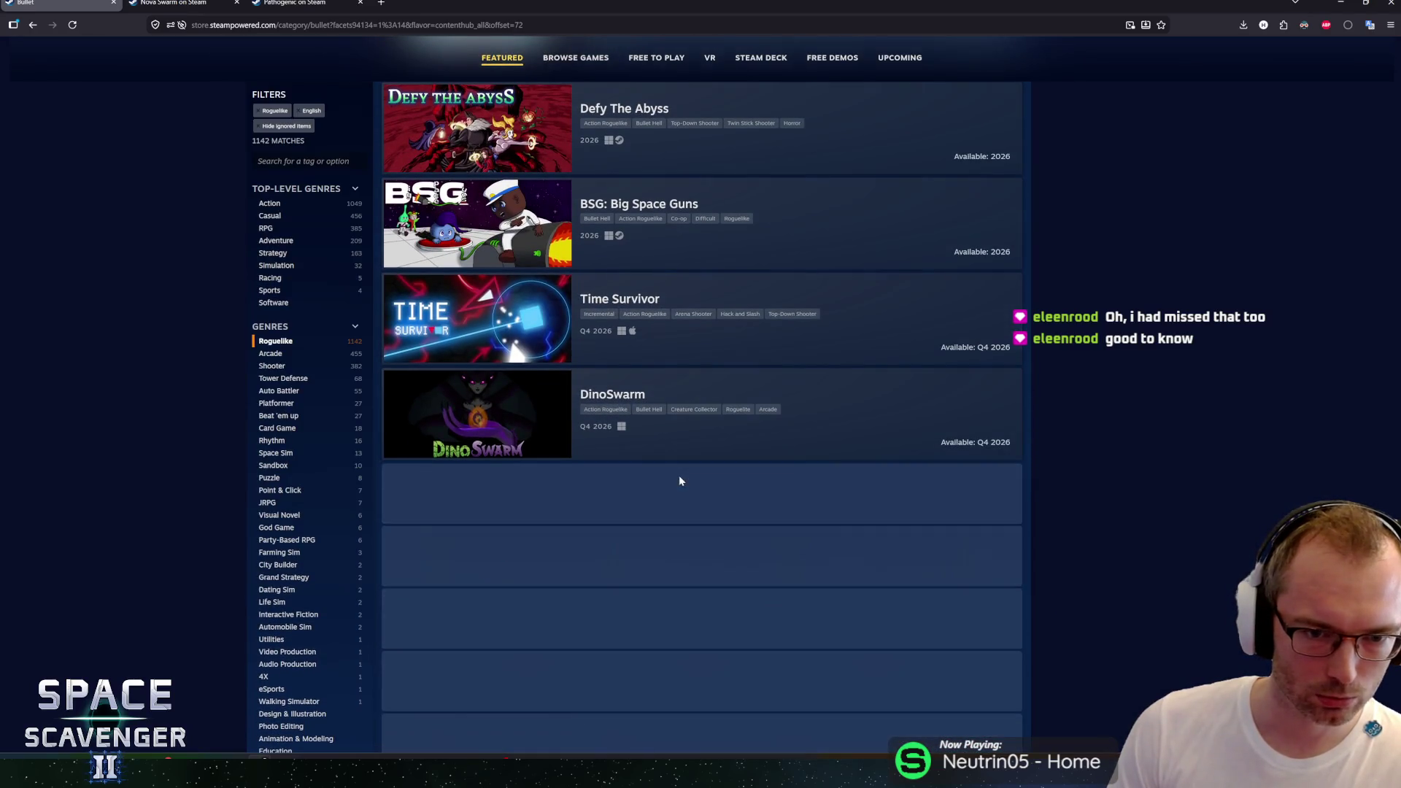
{"action": "scroll", "coordinate": [725, 448], "scroll_direction": "down", "scroll_amount": 4}
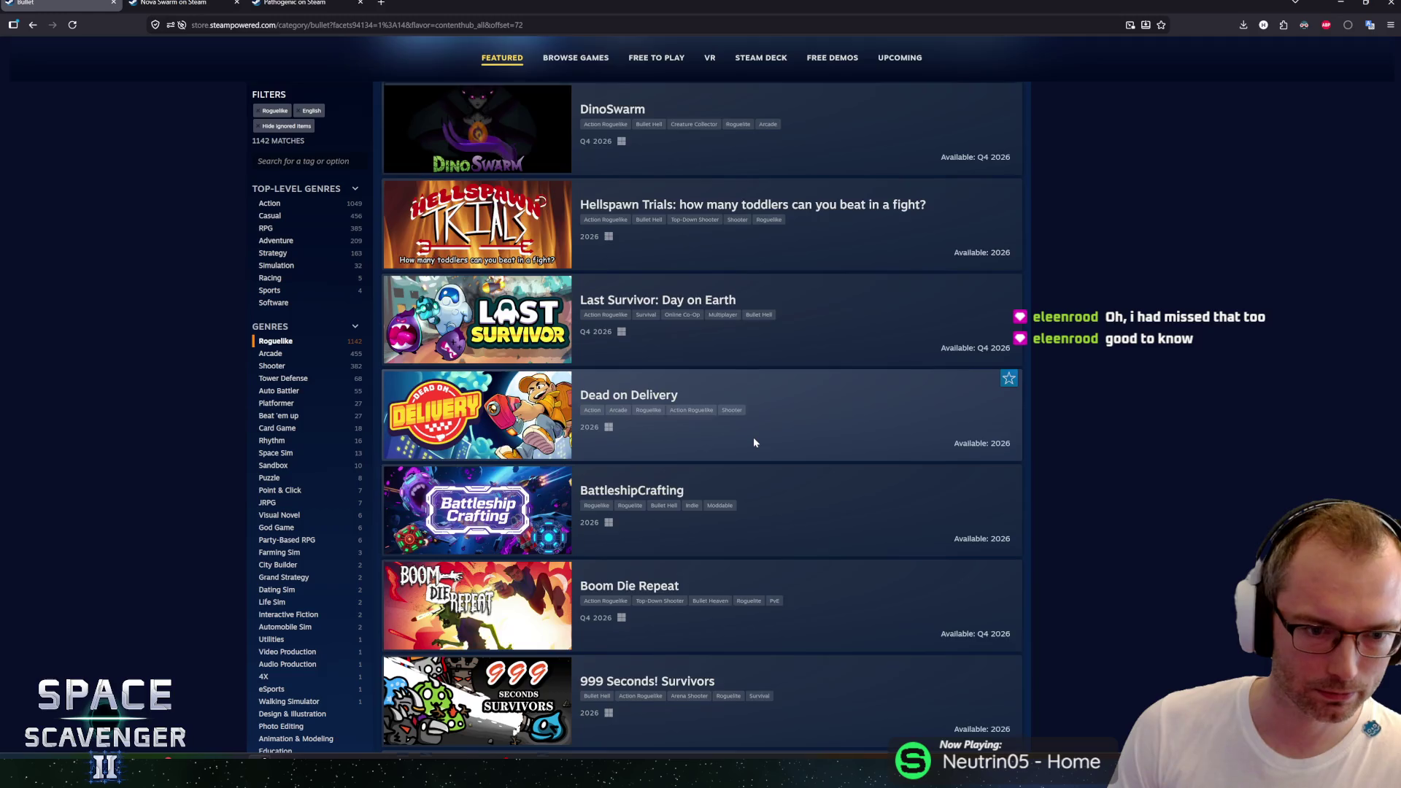
{"action": "scroll", "coordinate": [755, 438], "scroll_direction": "down", "scroll_amount": 11}
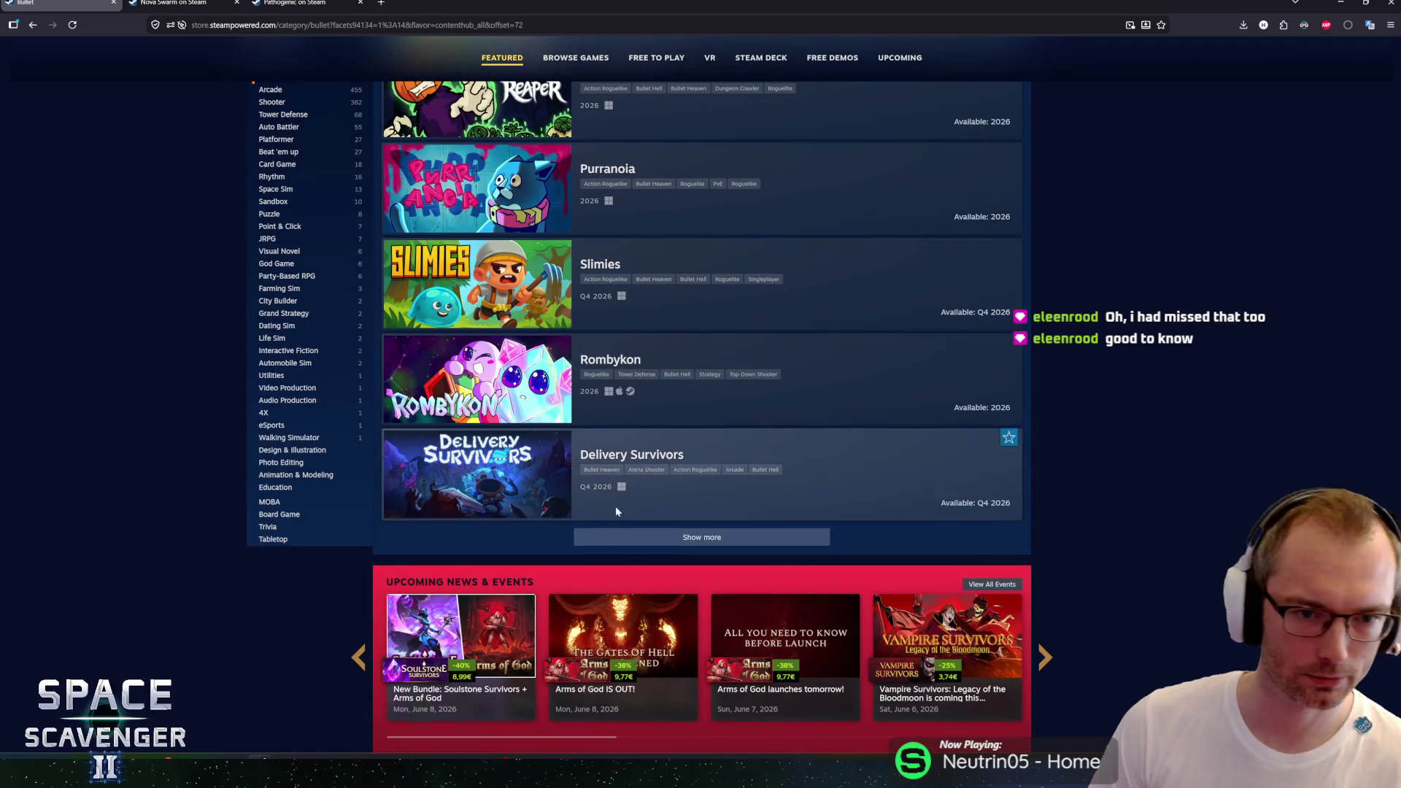
{"action": "left_click", "coordinate": [601, 536]}
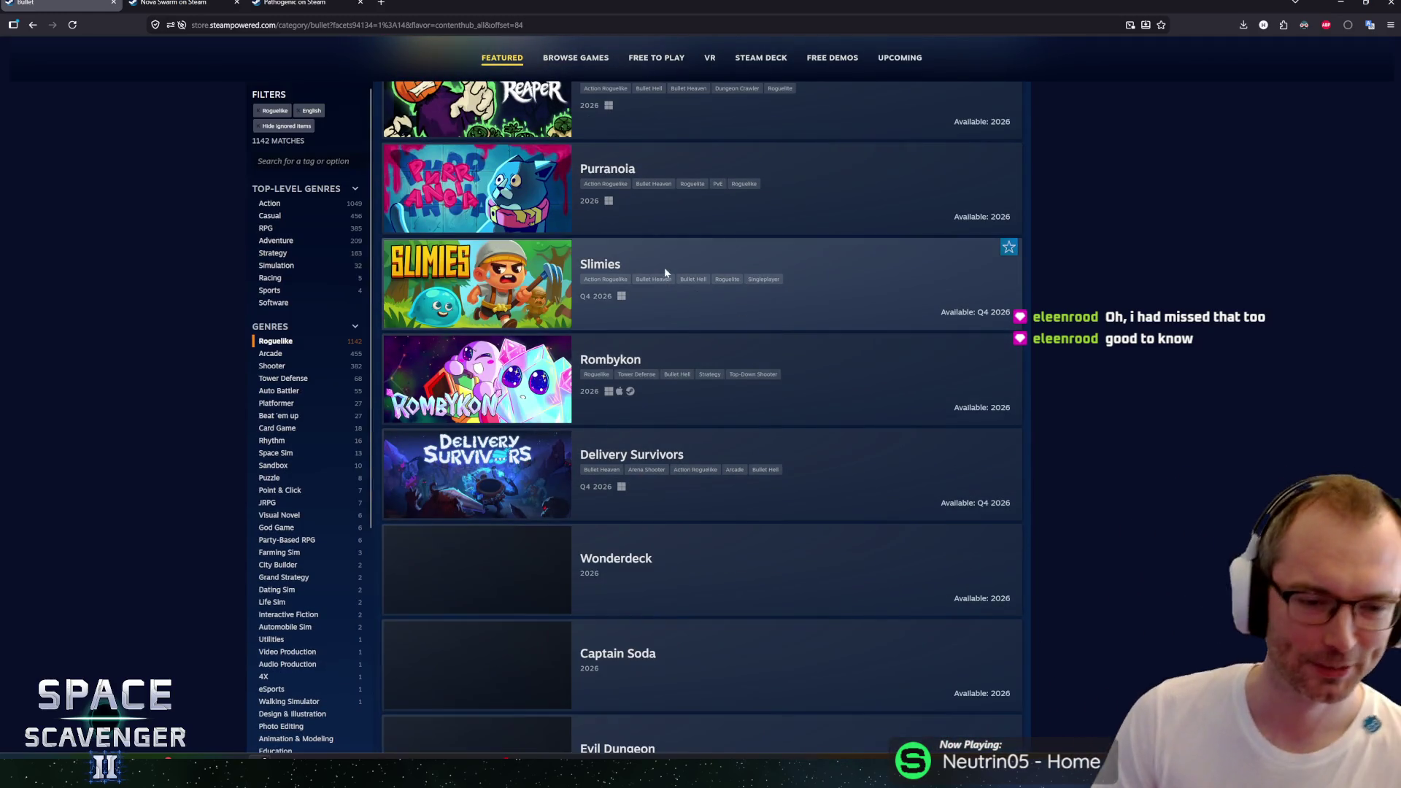
{"action": "scroll", "coordinate": [671, 321], "scroll_direction": "down", "scroll_amount": 11}
{"action": "scroll", "coordinate": [677, 332], "scroll_direction": "down", "scroll_amount": 6}
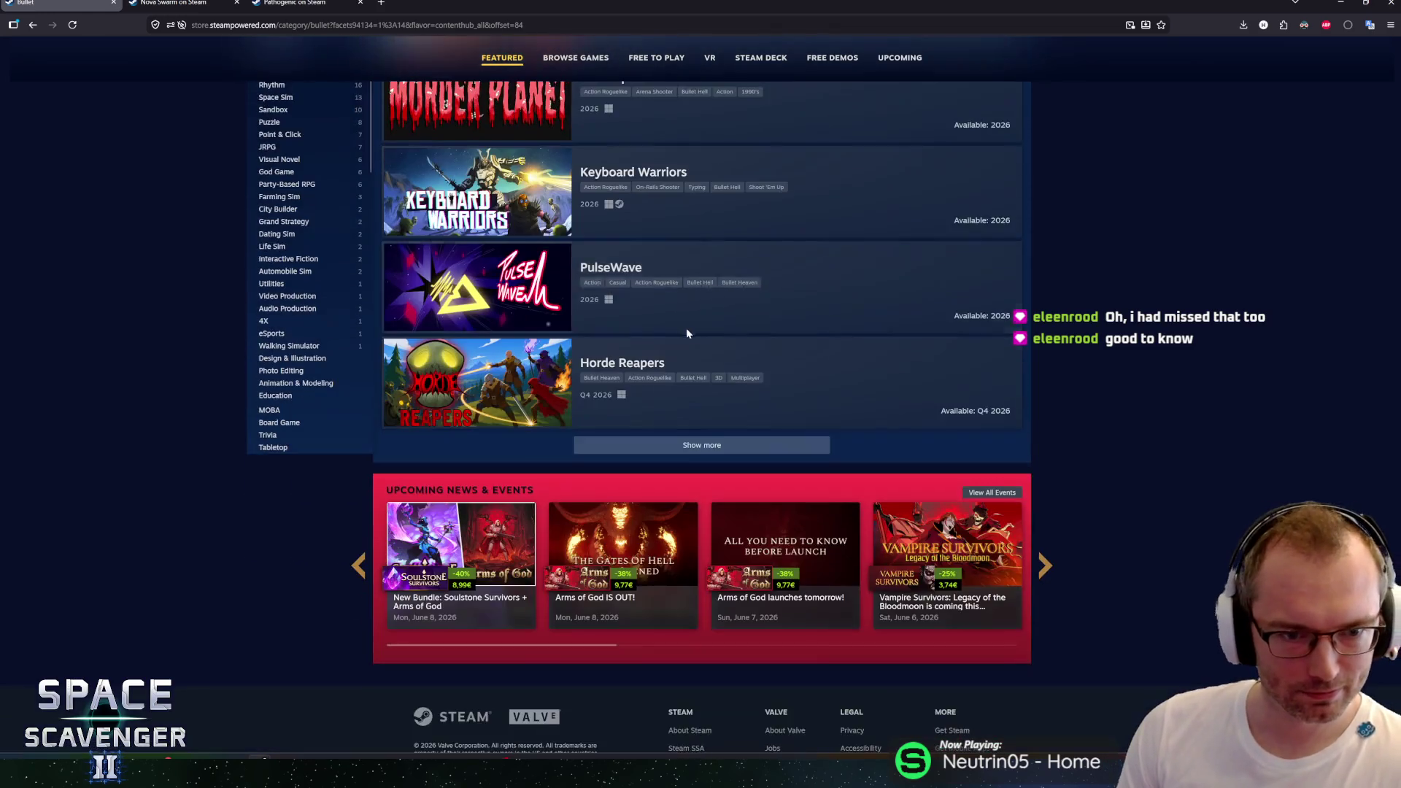
{"action": "mouse_move", "coordinate": [448, 226]}
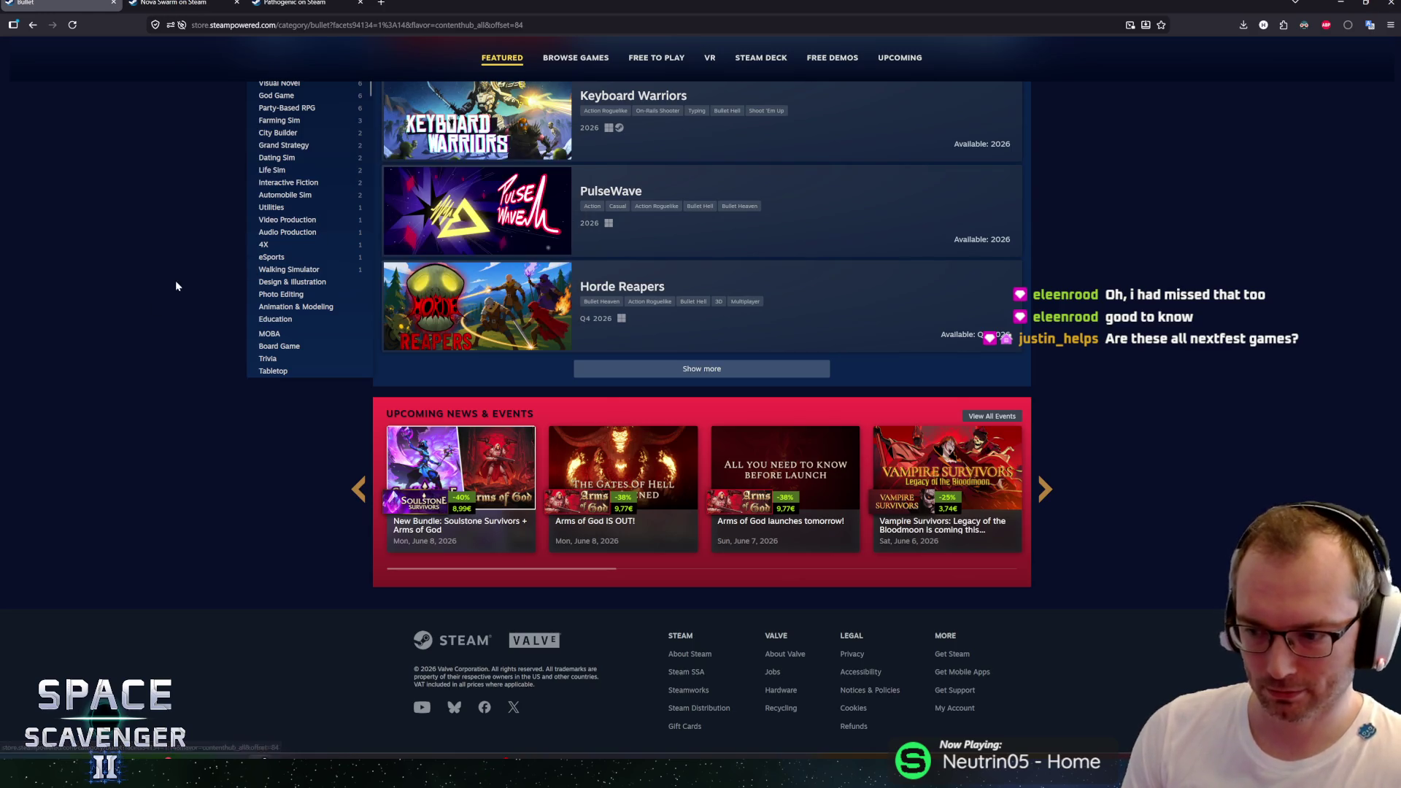
{"action": "middle_click", "coordinate": [179, 334]}
Step: Remove the Roguelike, Hide ignored items and English filters to show 2805 matches, then close the tab
{"action": "scroll", "coordinate": [180, 334], "scroll_direction": "up", "scroll_amount": 15}
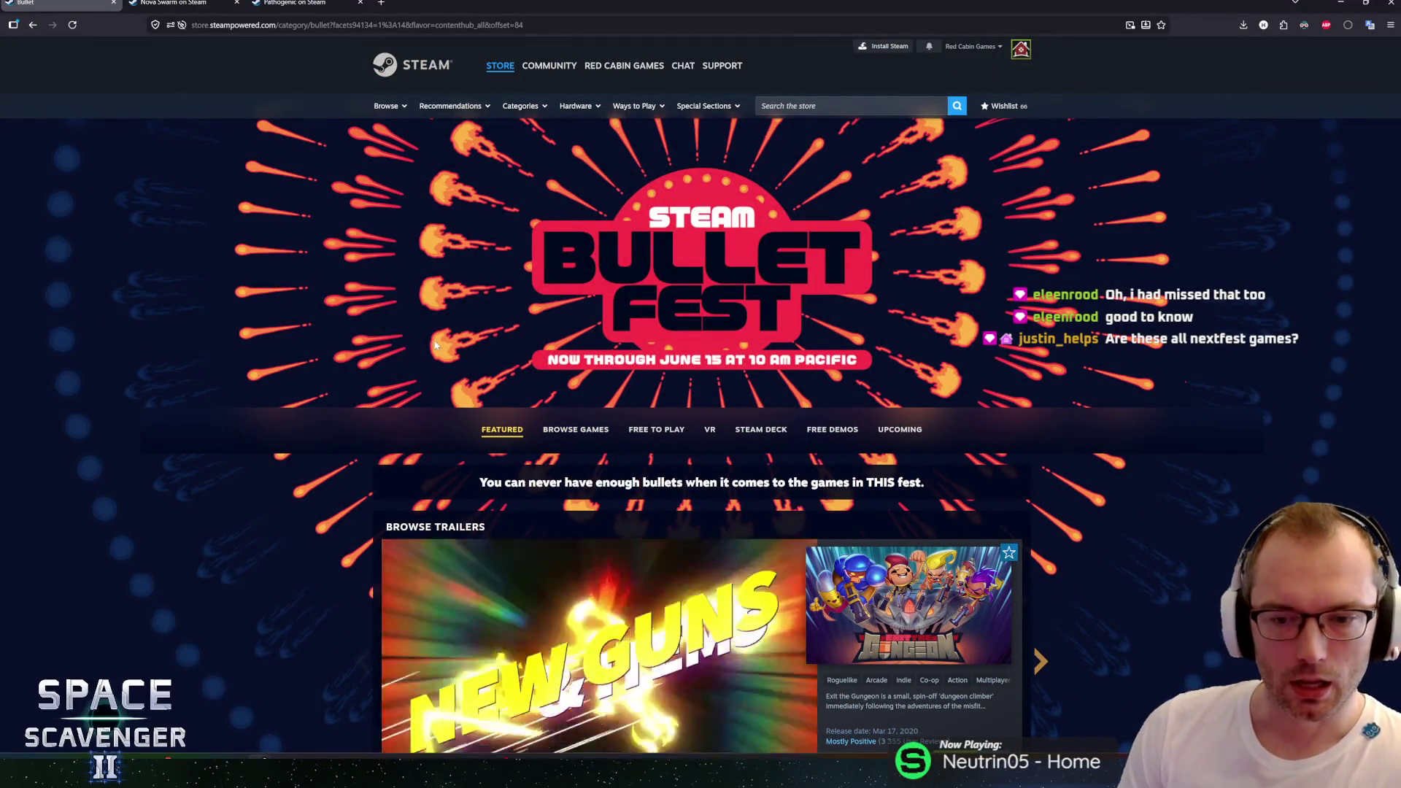
{"action": "scroll", "coordinate": [1099, 573], "scroll_direction": "down", "scroll_amount": 2}
{"action": "scroll", "coordinate": [1099, 573], "scroll_direction": "down", "scroll_amount": 1}
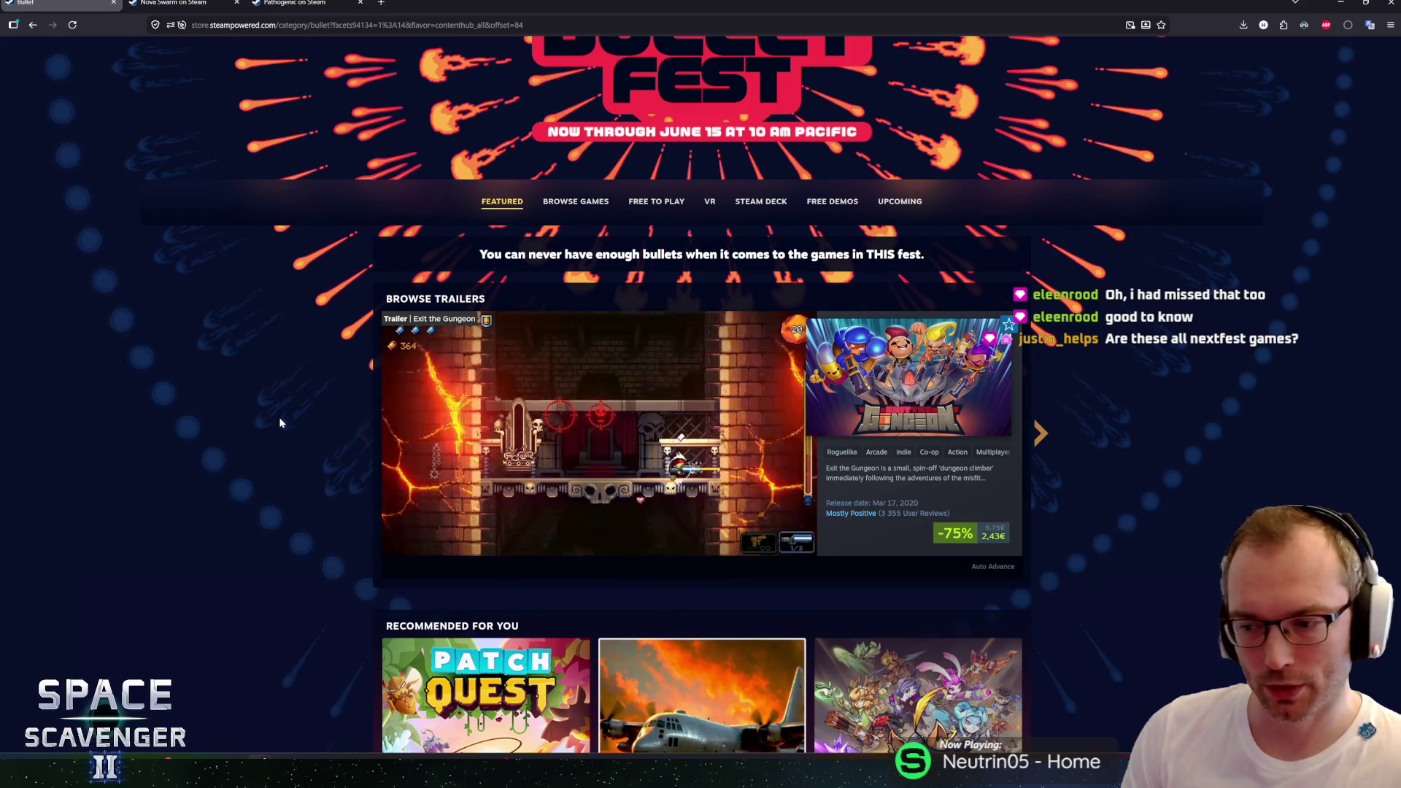
{"action": "scroll", "coordinate": [333, 406], "scroll_direction": "down", "scroll_amount": 1}
{"action": "scroll", "coordinate": [335, 405], "scroll_direction": "down", "scroll_amount": 6}
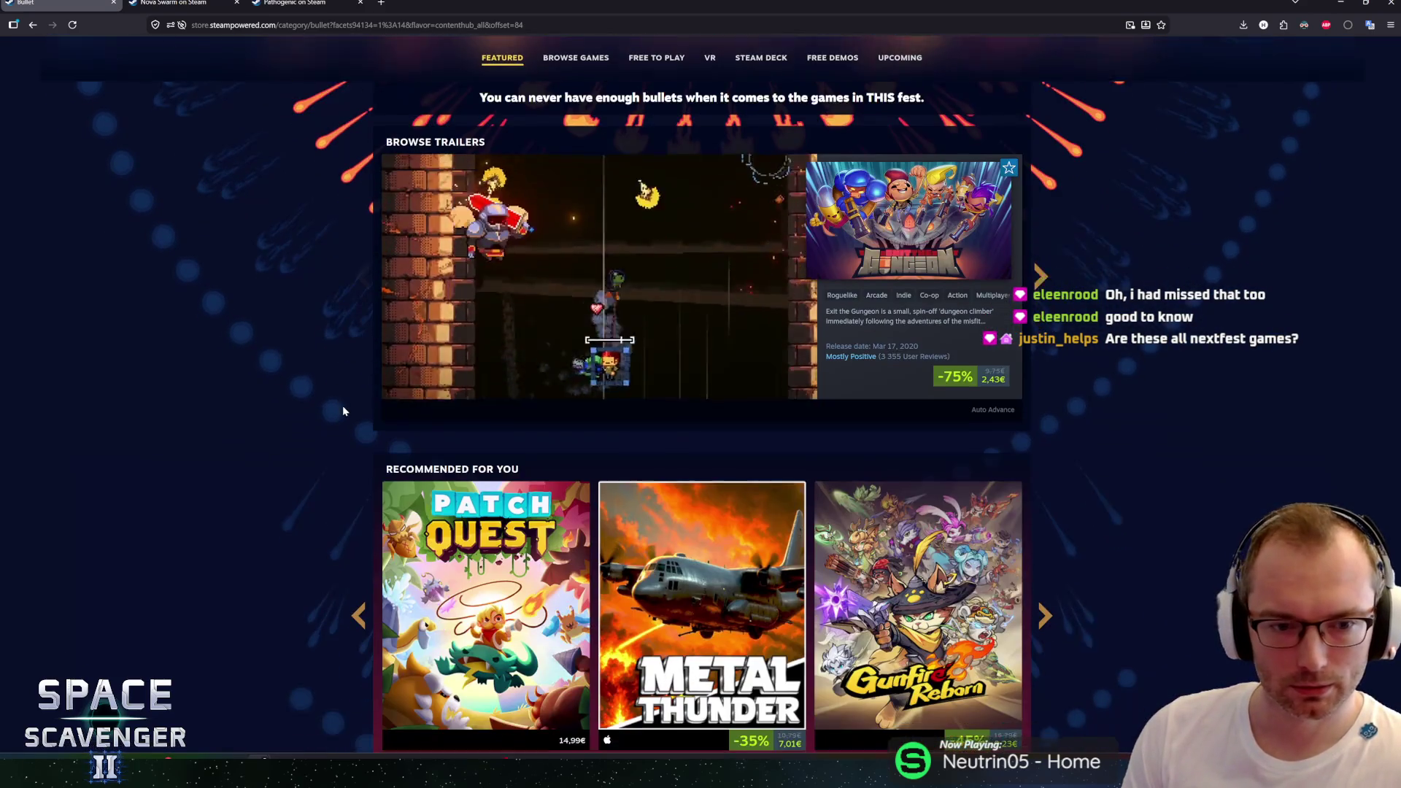
{"action": "scroll", "coordinate": [335, 398], "scroll_direction": "down", "scroll_amount": 10}
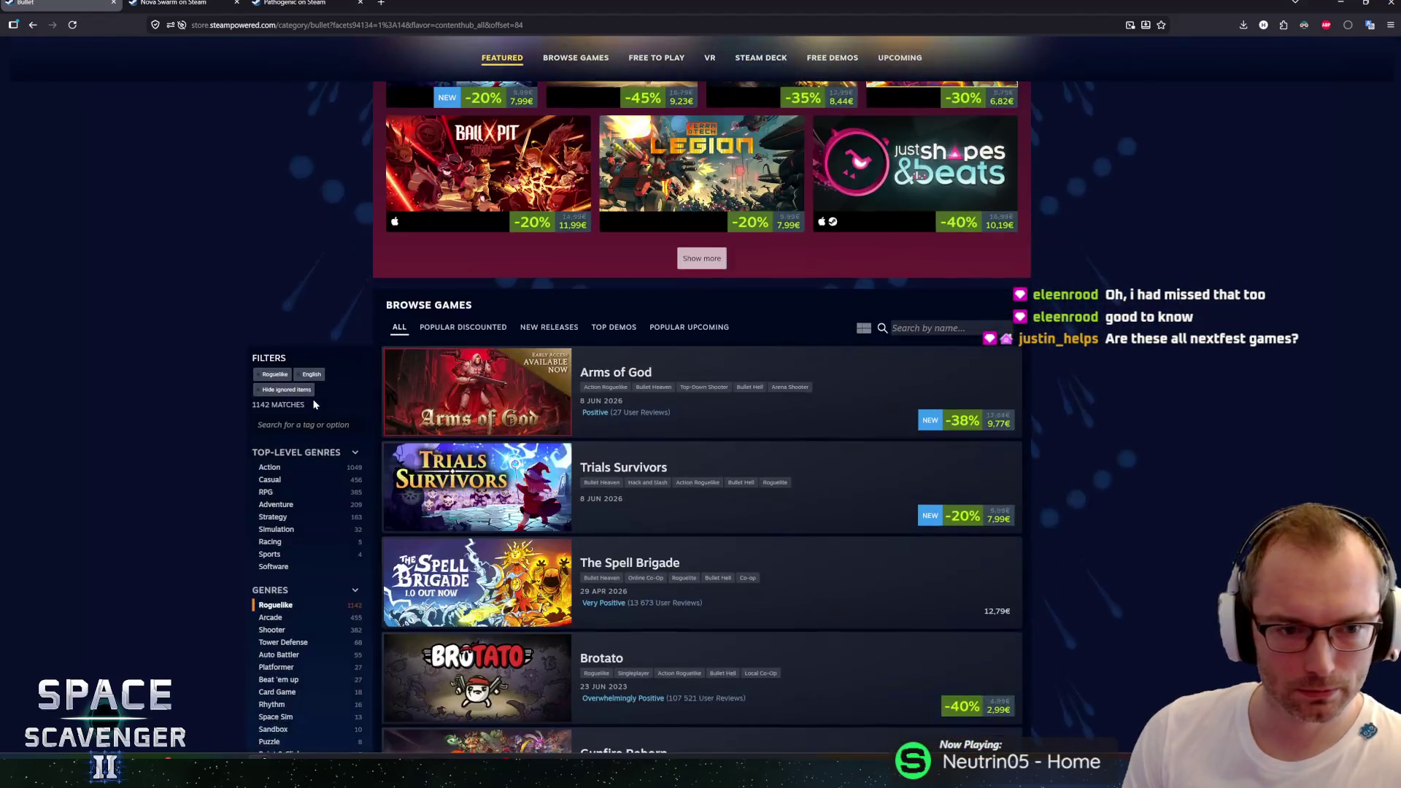
{"action": "scroll", "coordinate": [241, 427], "scroll_direction": "up", "scroll_amount": 3}
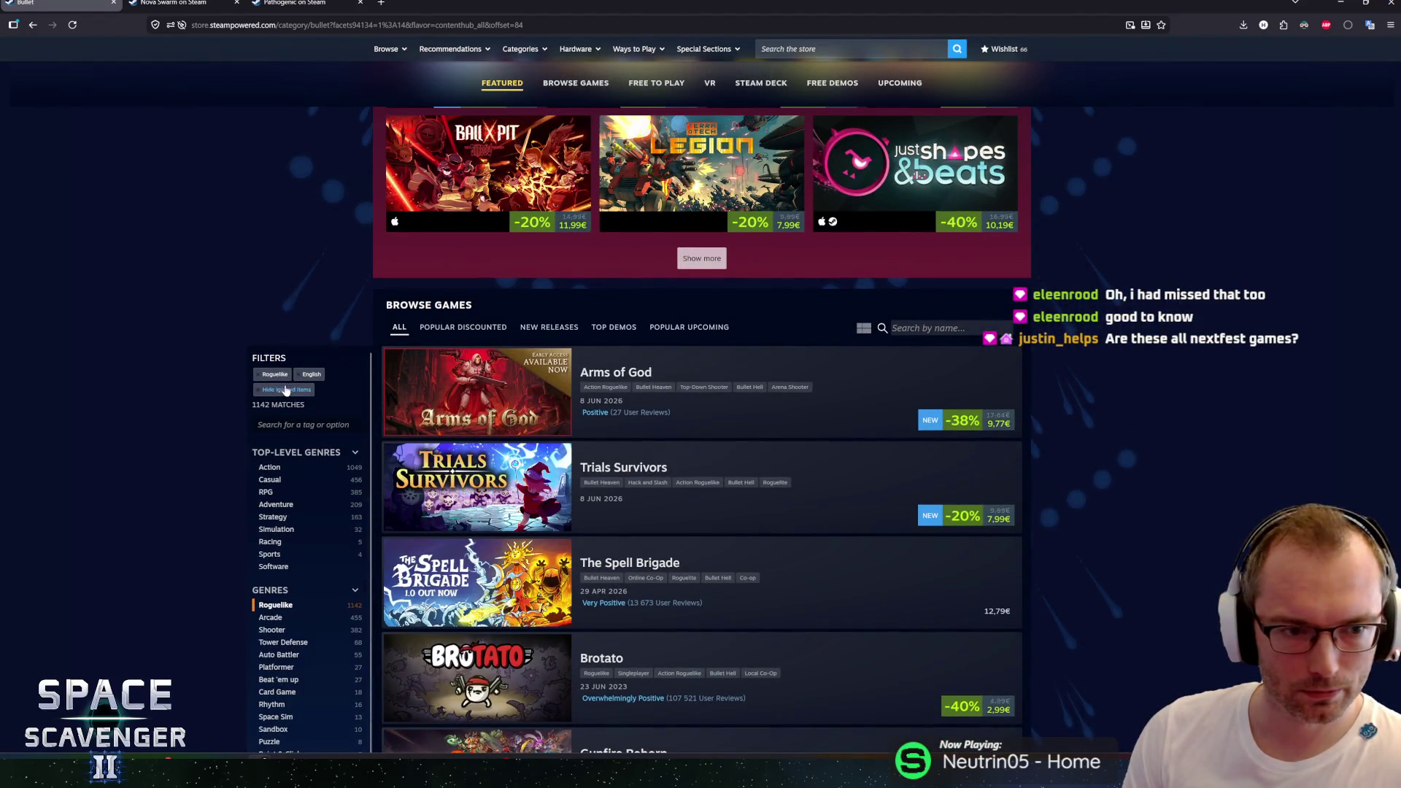
{"action": "left_click", "coordinate": [258, 375]}
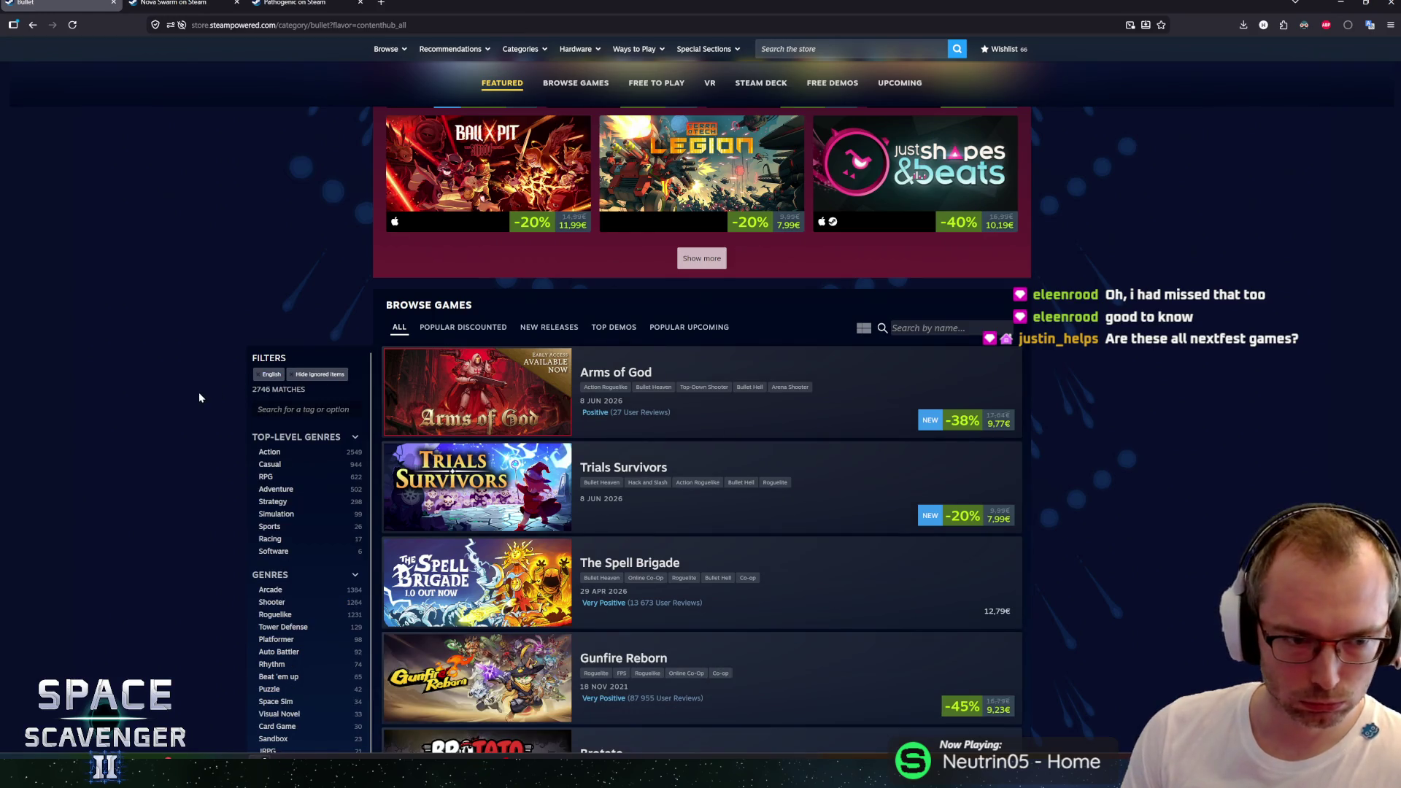
{"action": "left_click", "coordinate": [293, 375]}
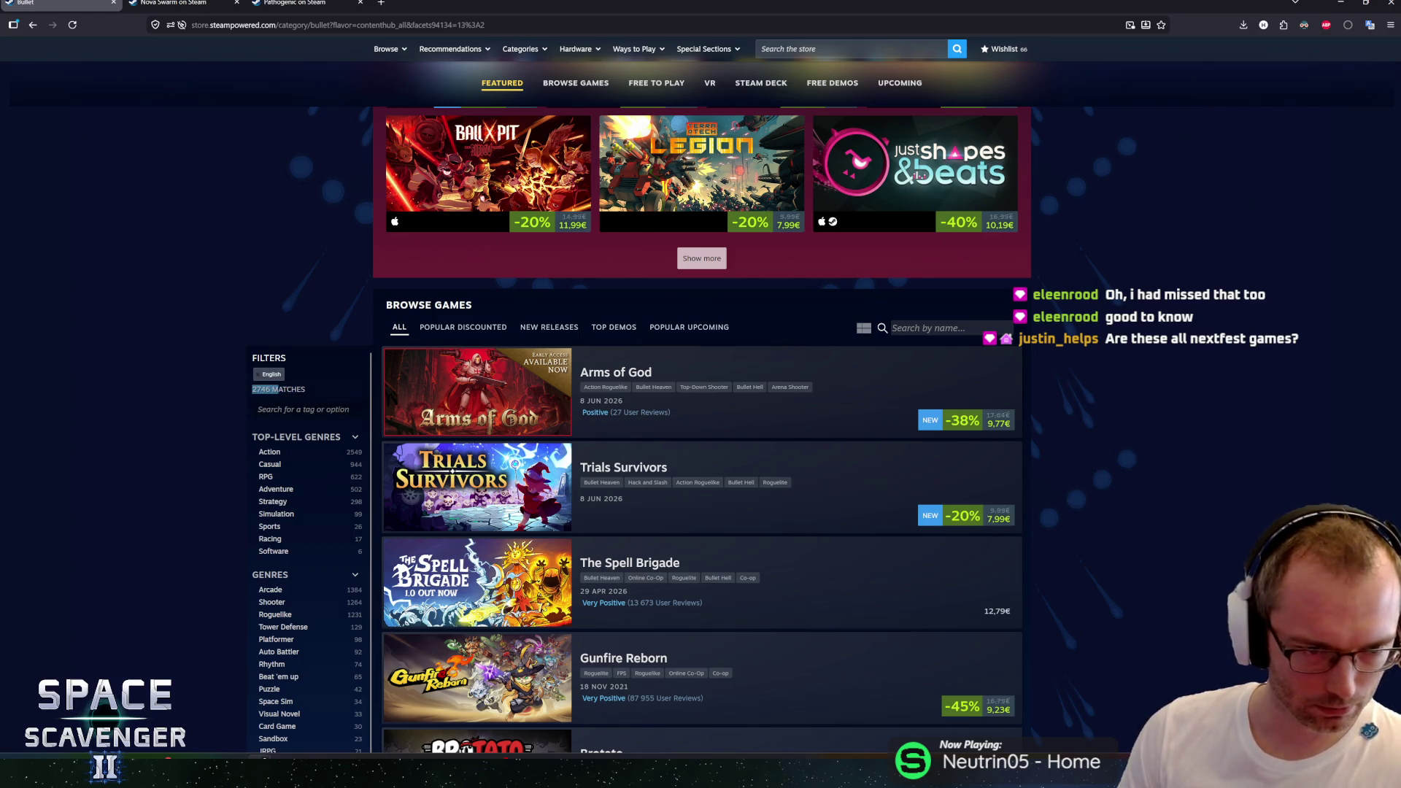
{"action": "left_click", "coordinate": [259, 372]}
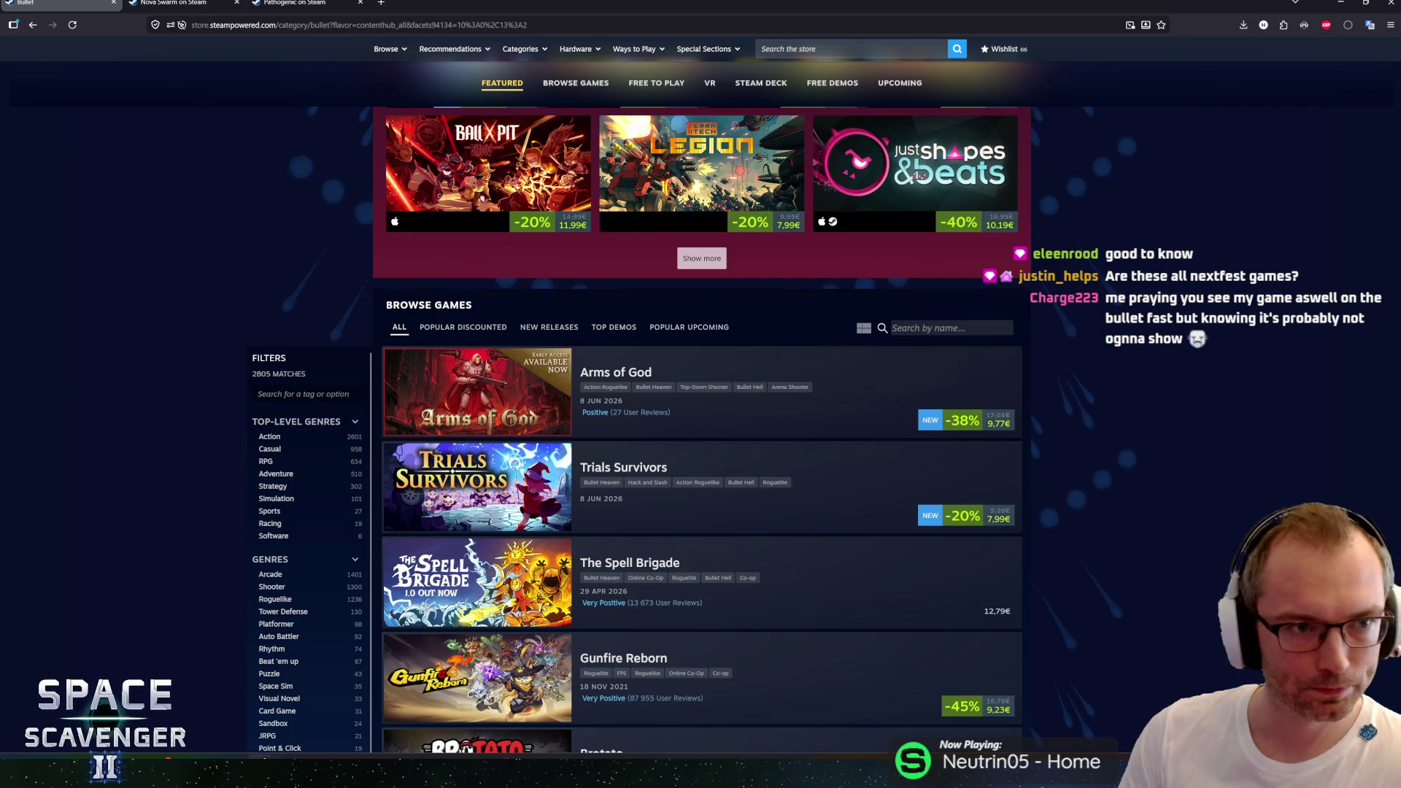
{"action": "key", "text": "ctrl+w"}
Step: Briefly play the Nova Swarm video, glance at the extensions list, then reload the store page
{"action": "left_click", "coordinate": [587, 410]}
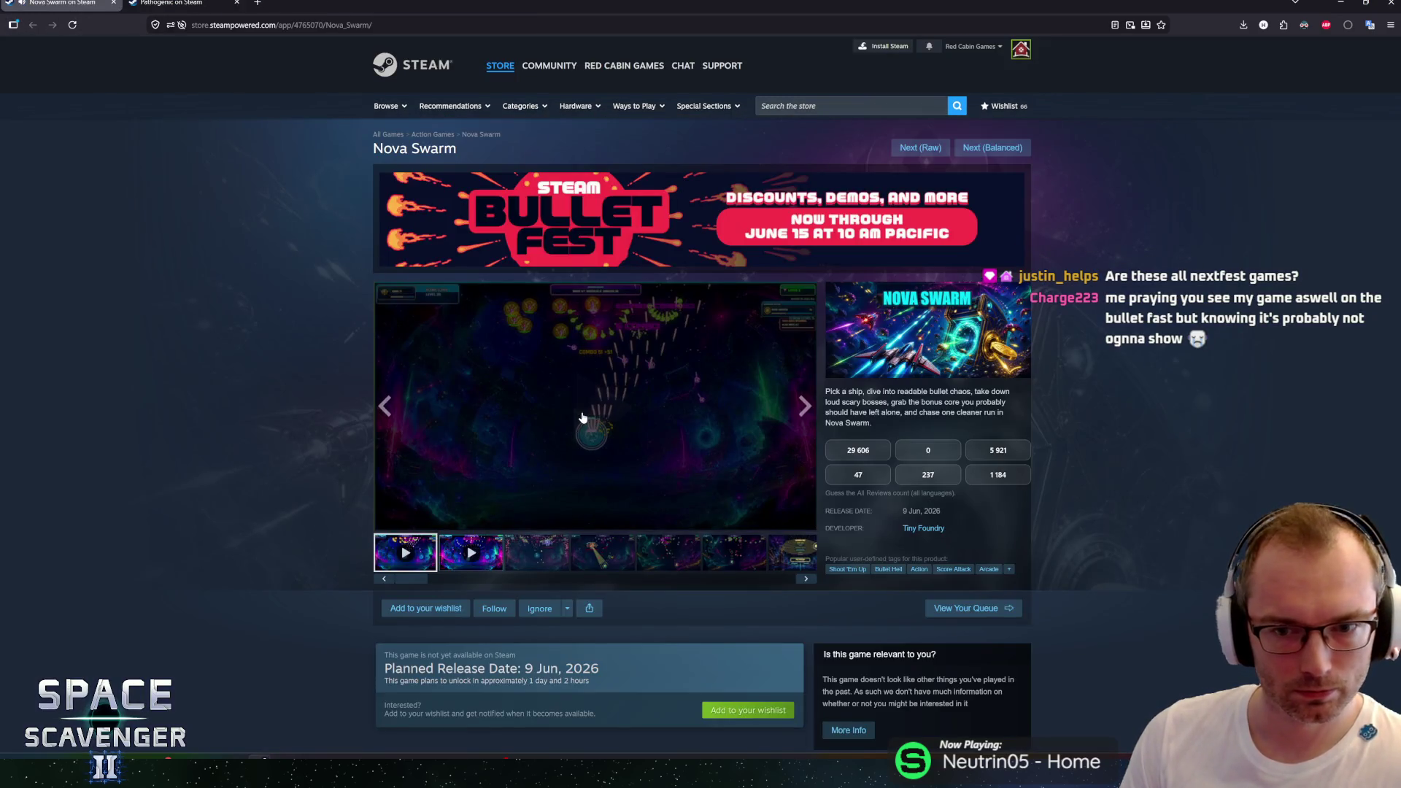
{"action": "left_click", "coordinate": [693, 399]}
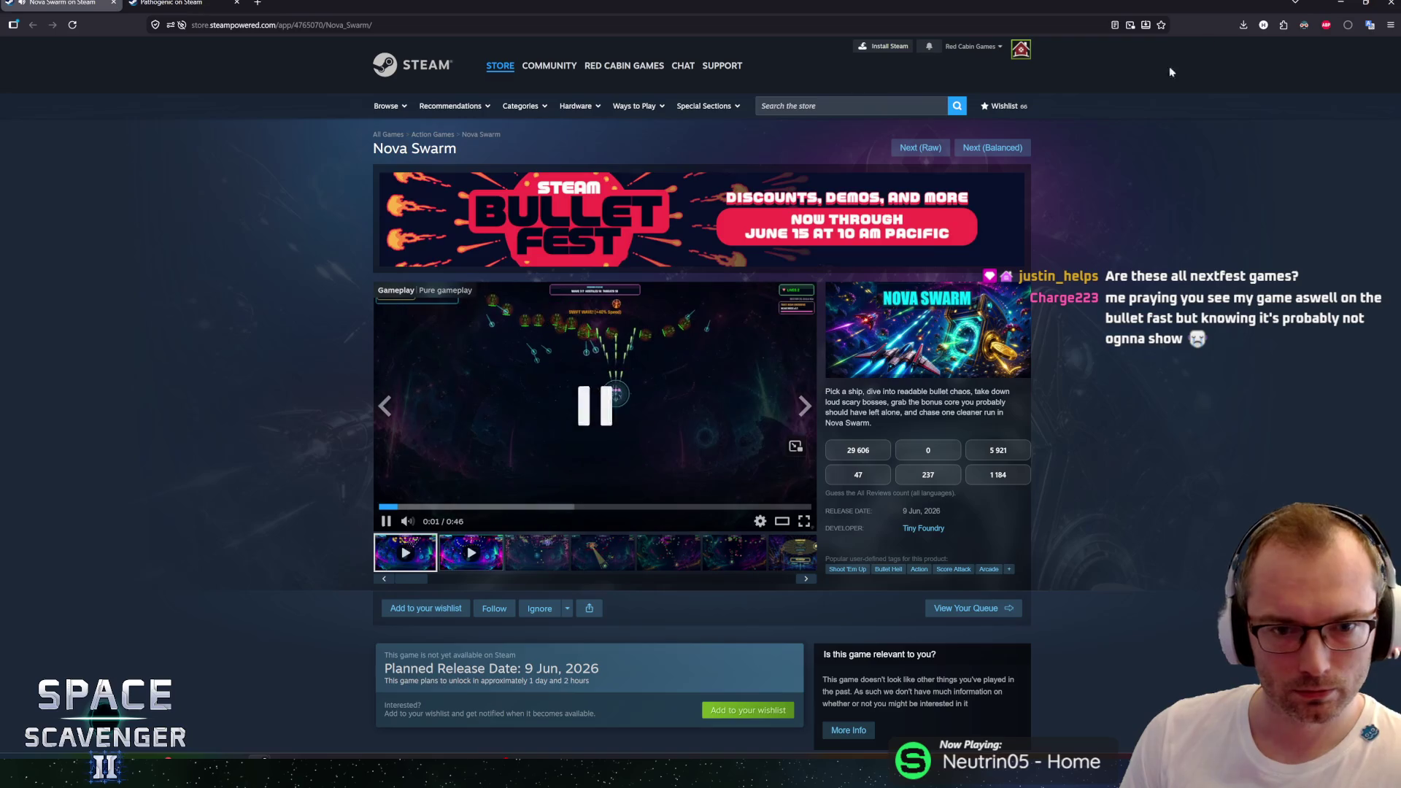
{"action": "left_click", "coordinate": [1283, 25]}
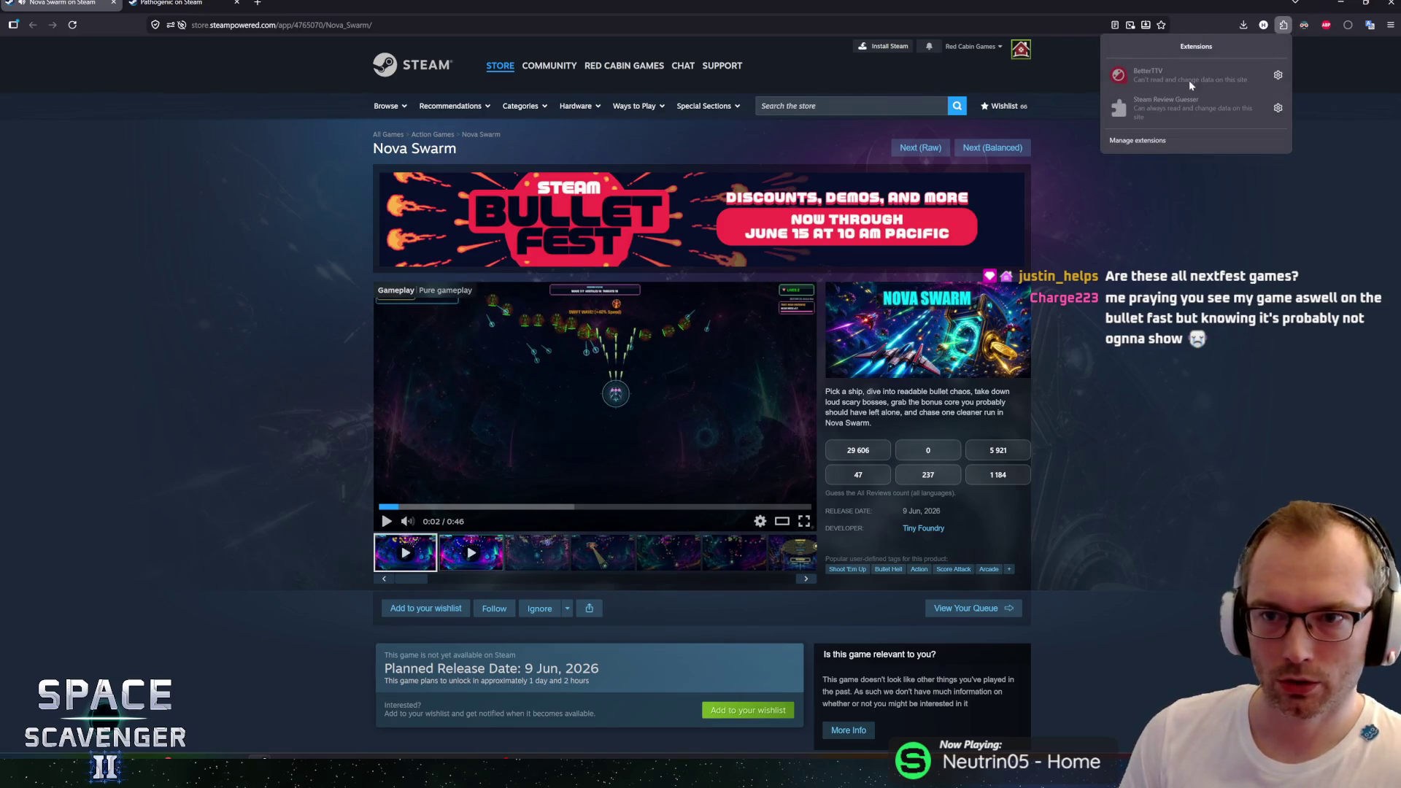
{"action": "left_click", "coordinate": [1135, 155]}
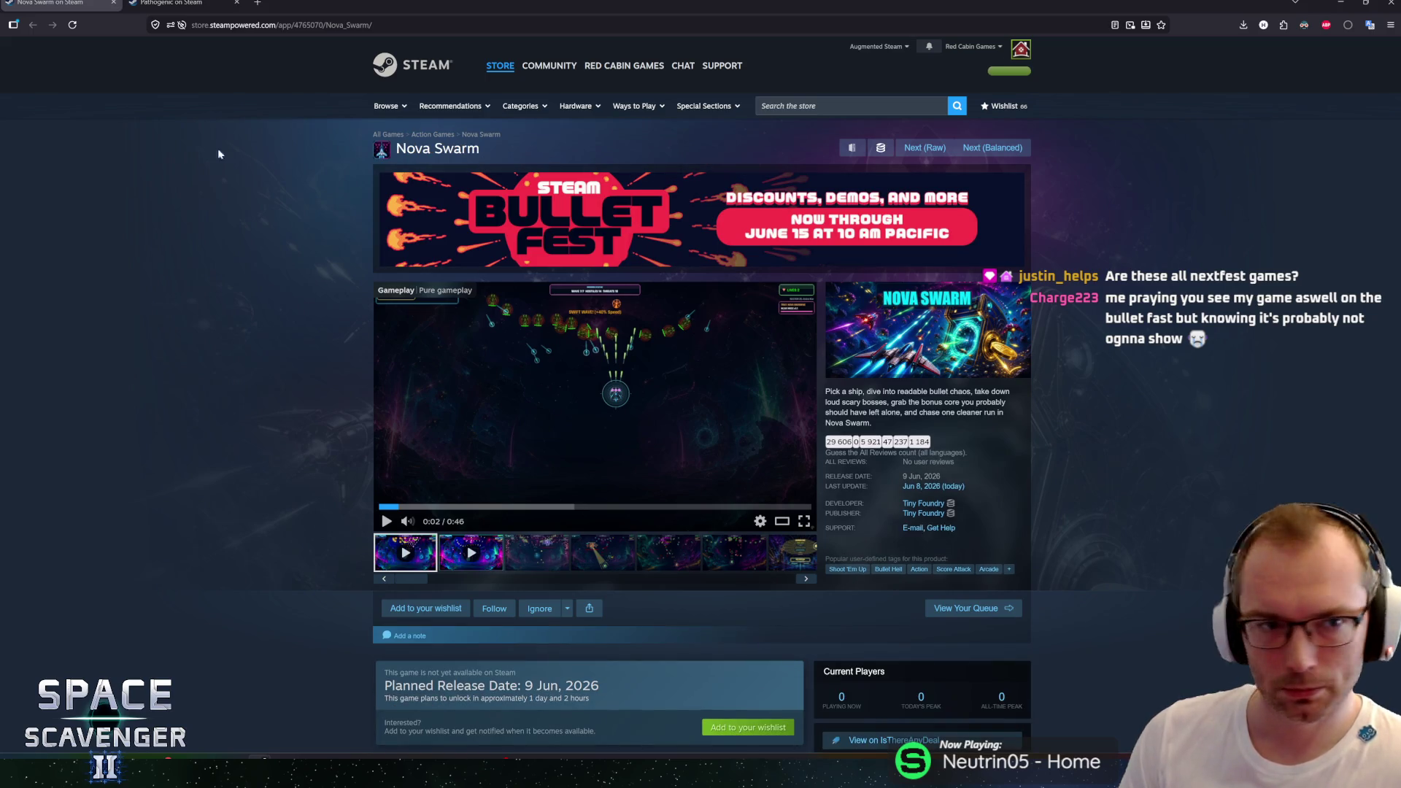
{"action": "left_click", "coordinate": [67, 28]}
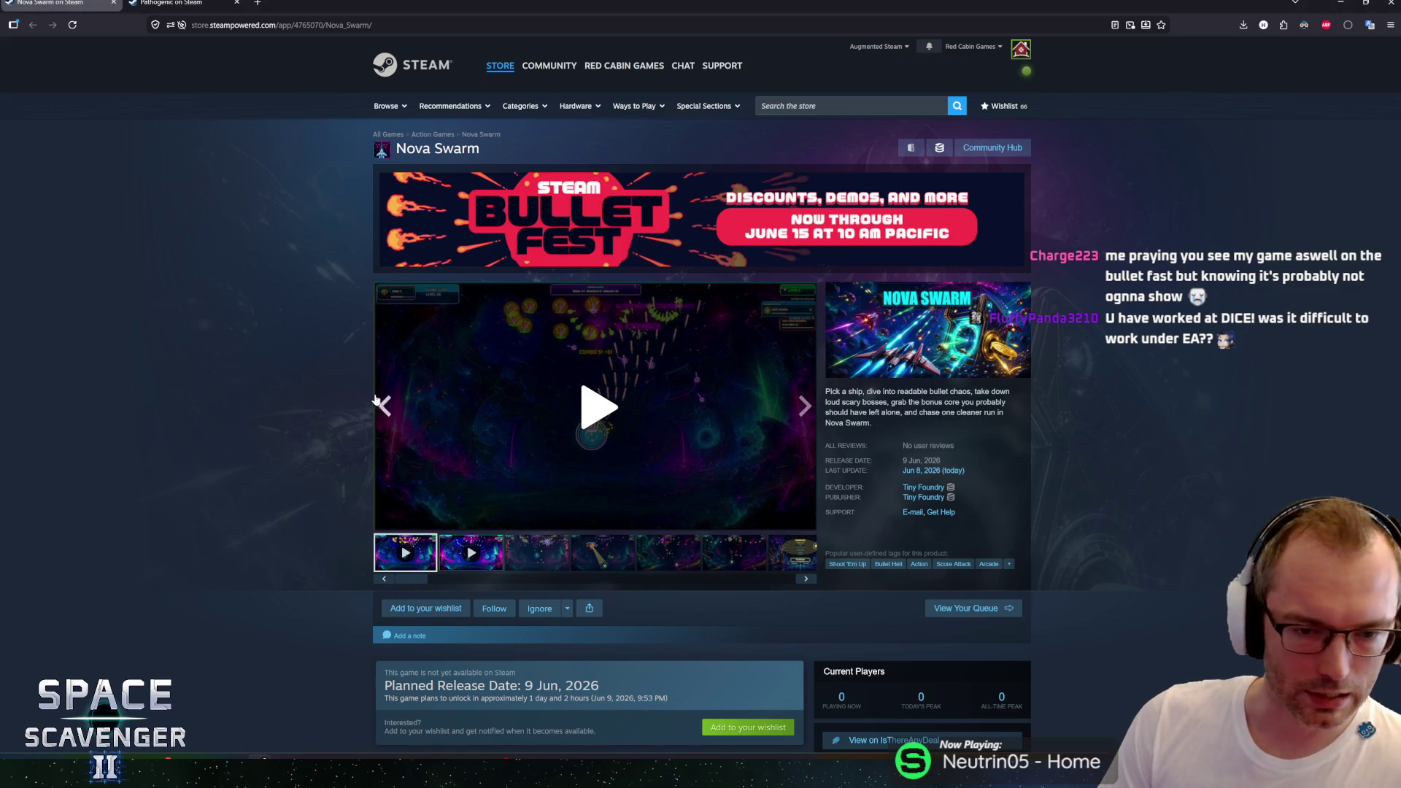
{"action": "scroll", "coordinate": [252, 368], "scroll_direction": "down", "scroll_amount": 2}
Step: Play the Nova Swarm trailer with its sound muted
{"action": "scroll", "coordinate": [255, 364], "scroll_direction": "up", "scroll_amount": 2}
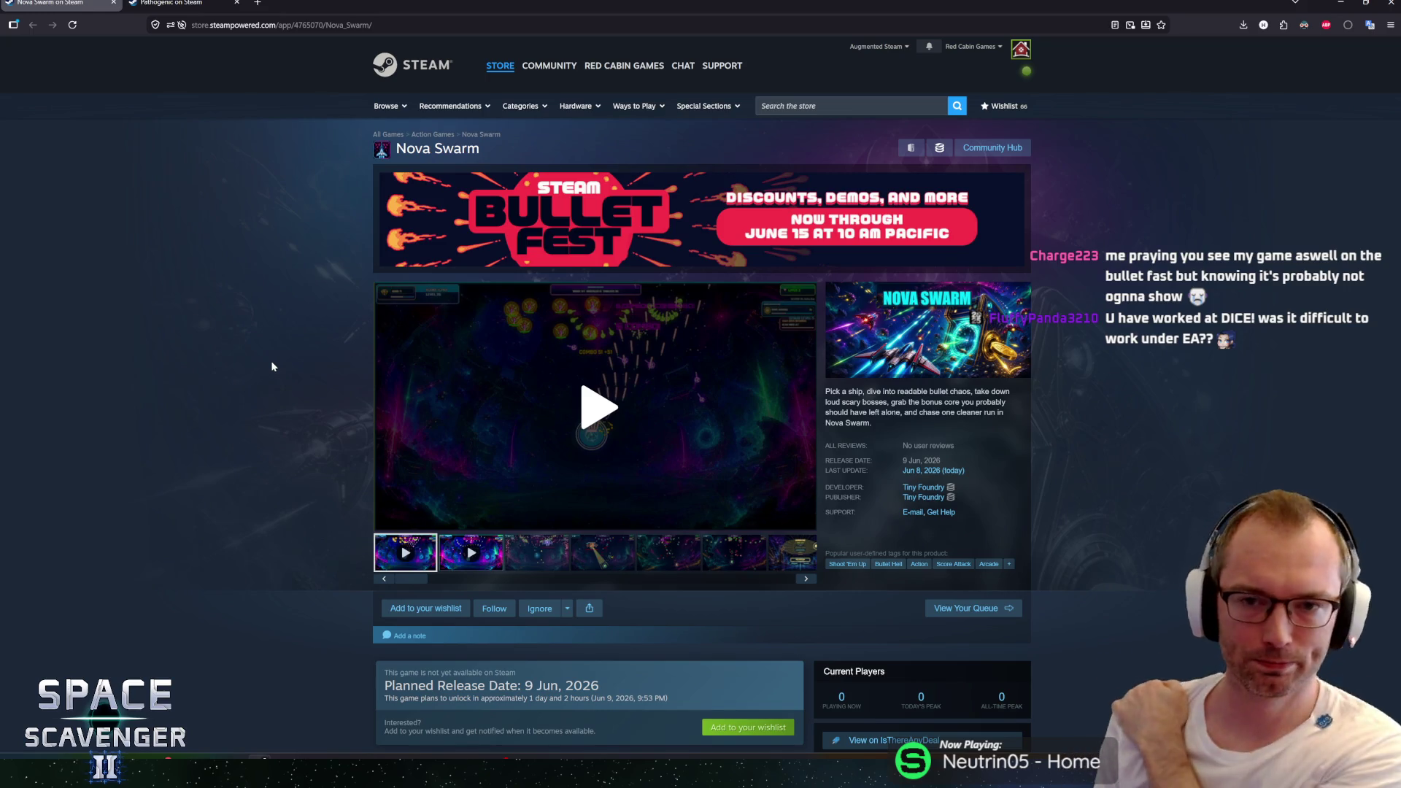
{"action": "left_click", "coordinate": [581, 417]}
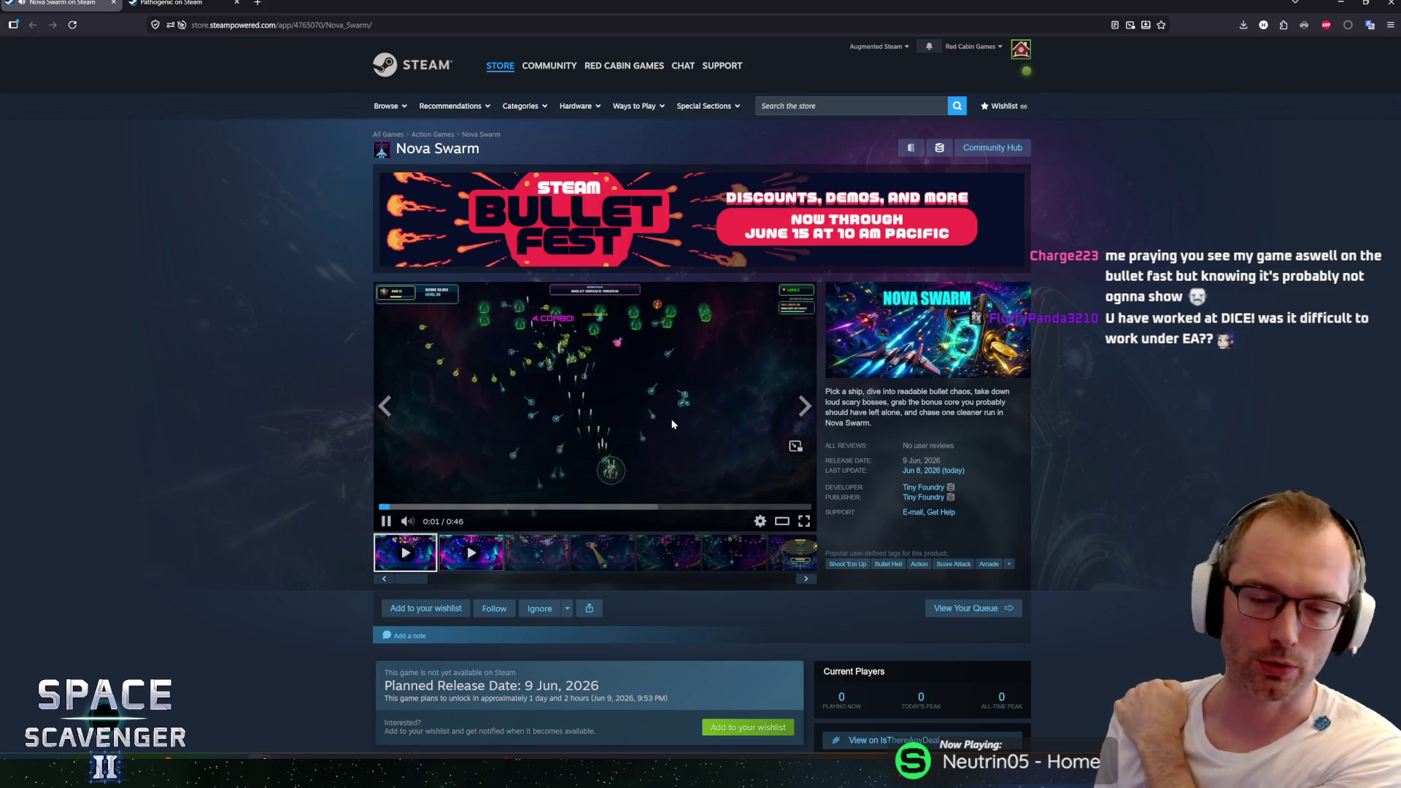
{"action": "left_click", "coordinate": [406, 522]}
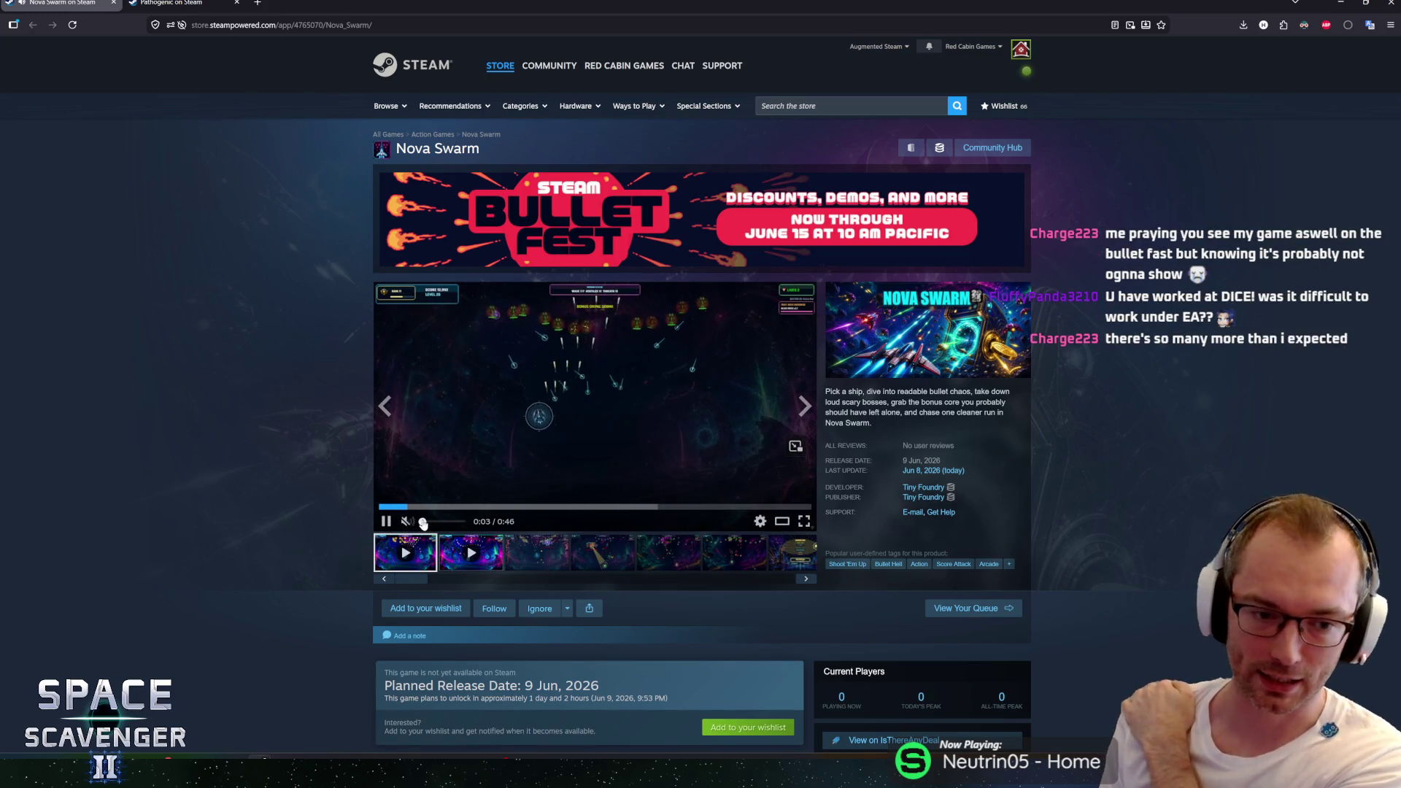
{"action": "left_click_drag", "start_coordinate": [423, 523], "coordinate": [424, 525]}
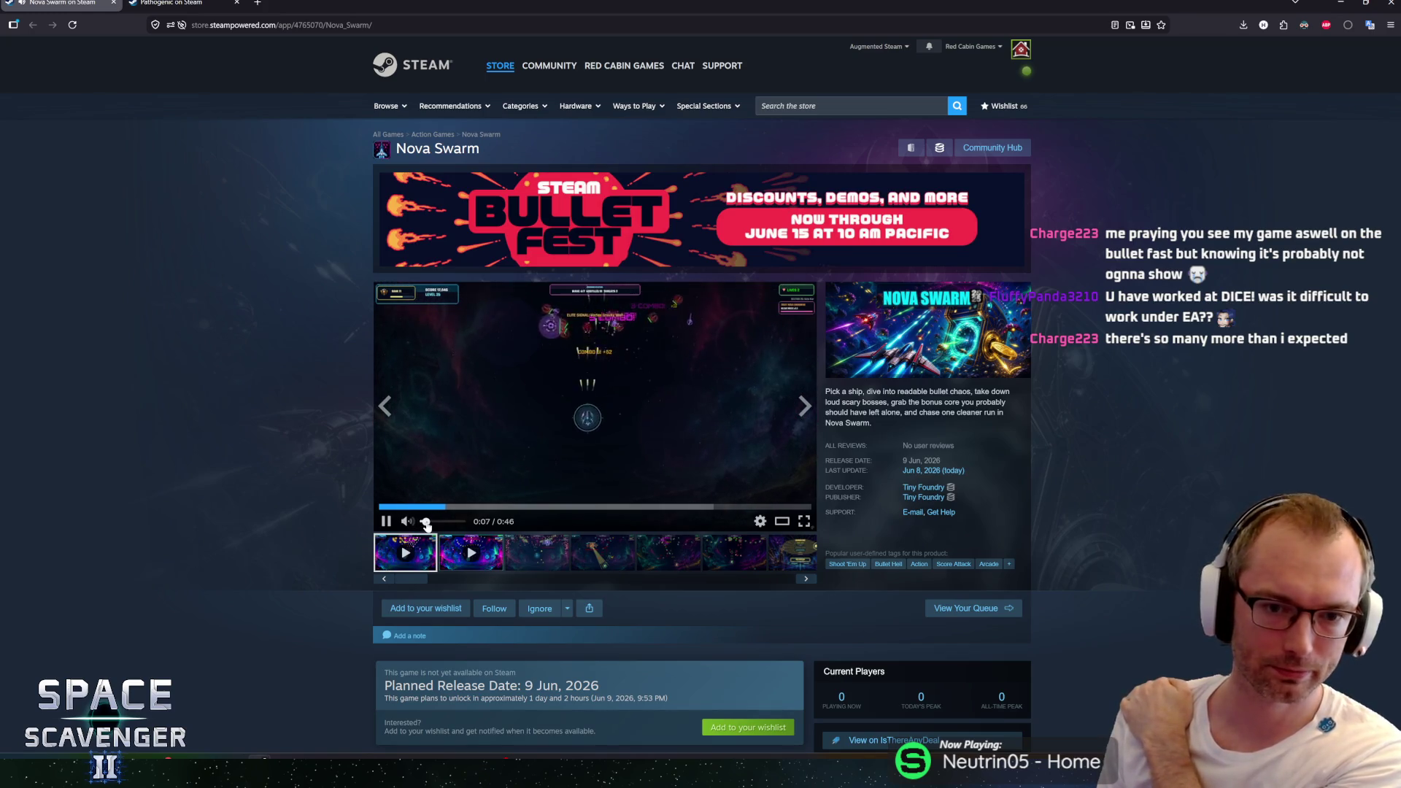
{"action": "left_click", "coordinate": [403, 524]}
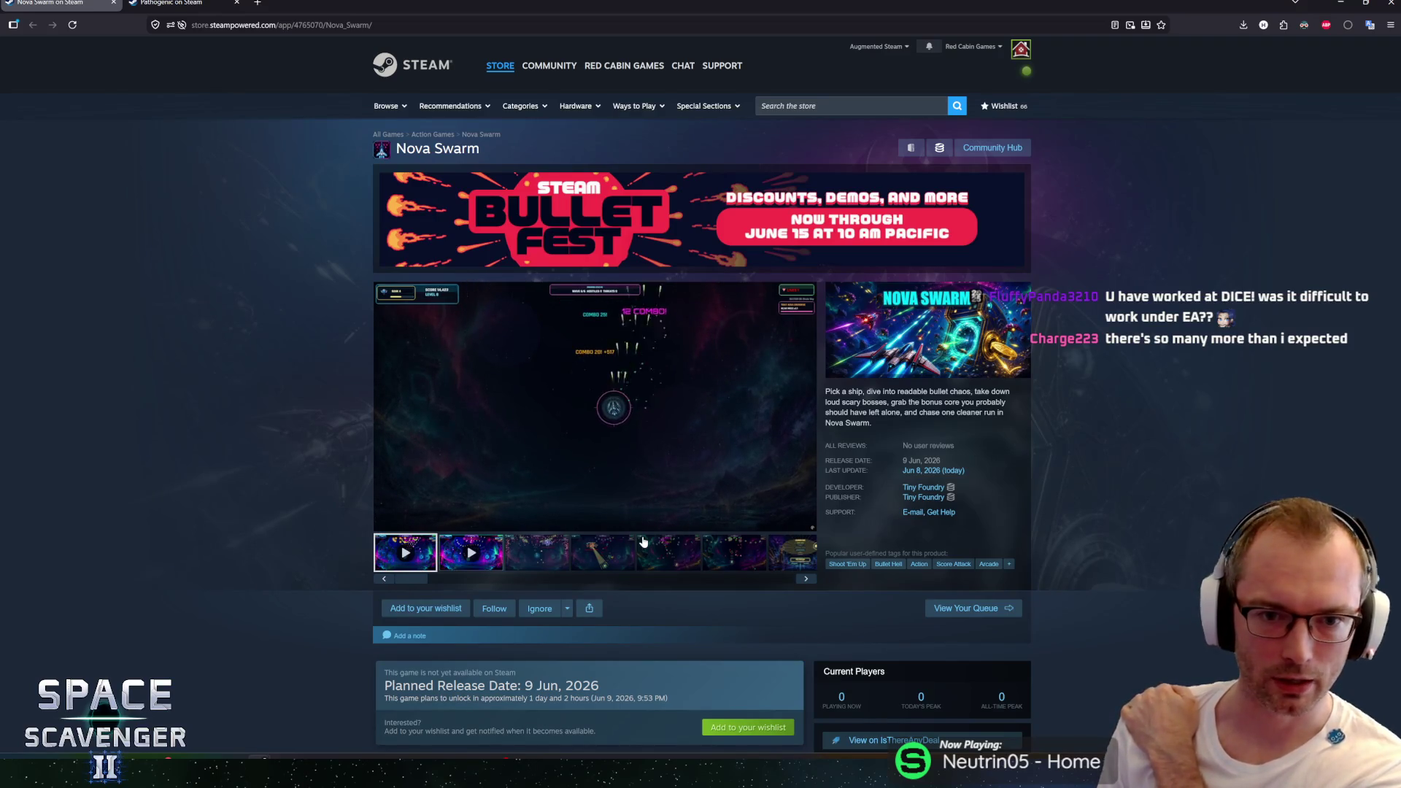
Step: View the third screenshot, then open Nova Swarm's follower charts on SteamDB
{"action": "mouse_move", "coordinate": [655, 406]}
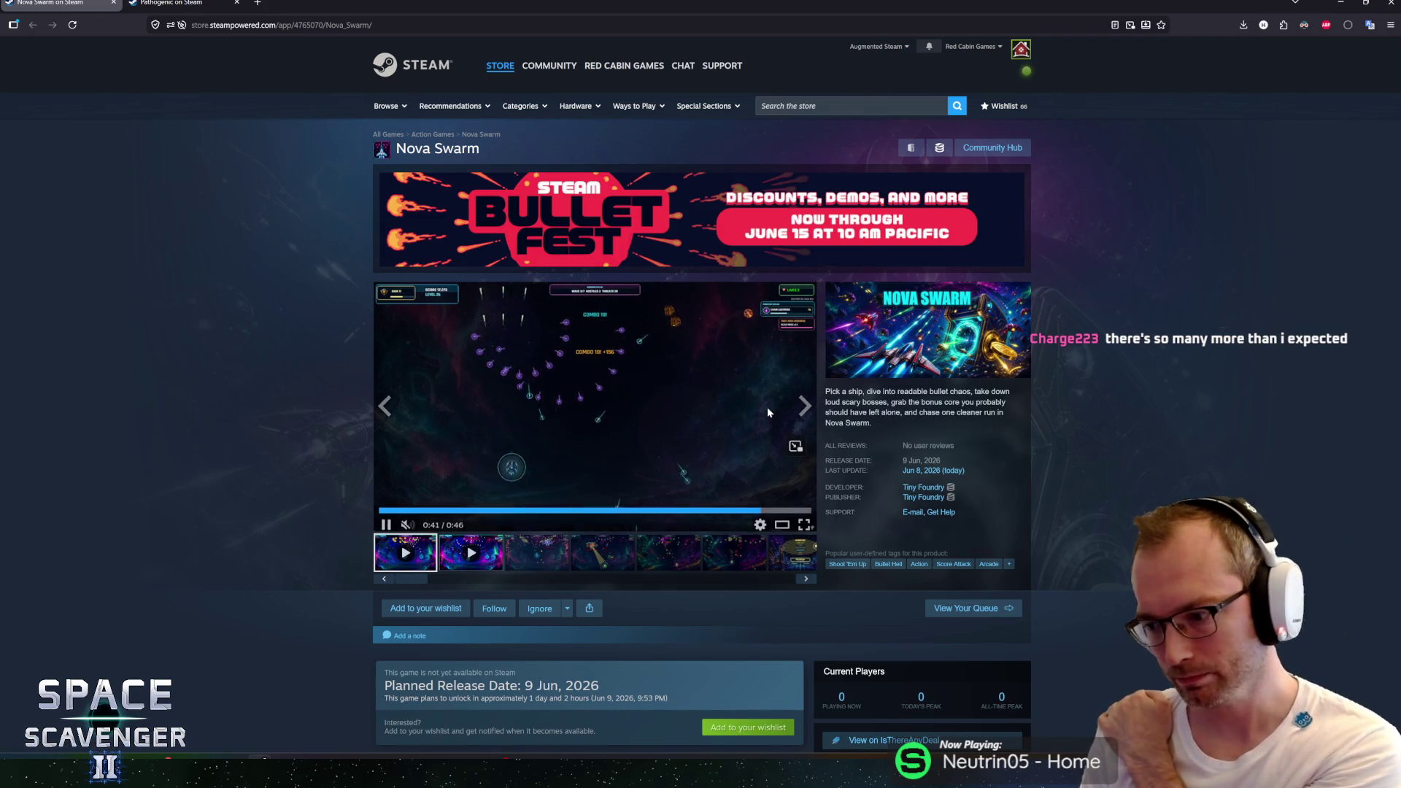
{"action": "left_click", "coordinate": [539, 554]}
{"action": "left_click", "coordinate": [939, 147]}
{"action": "left_click", "coordinate": [383, 362]}
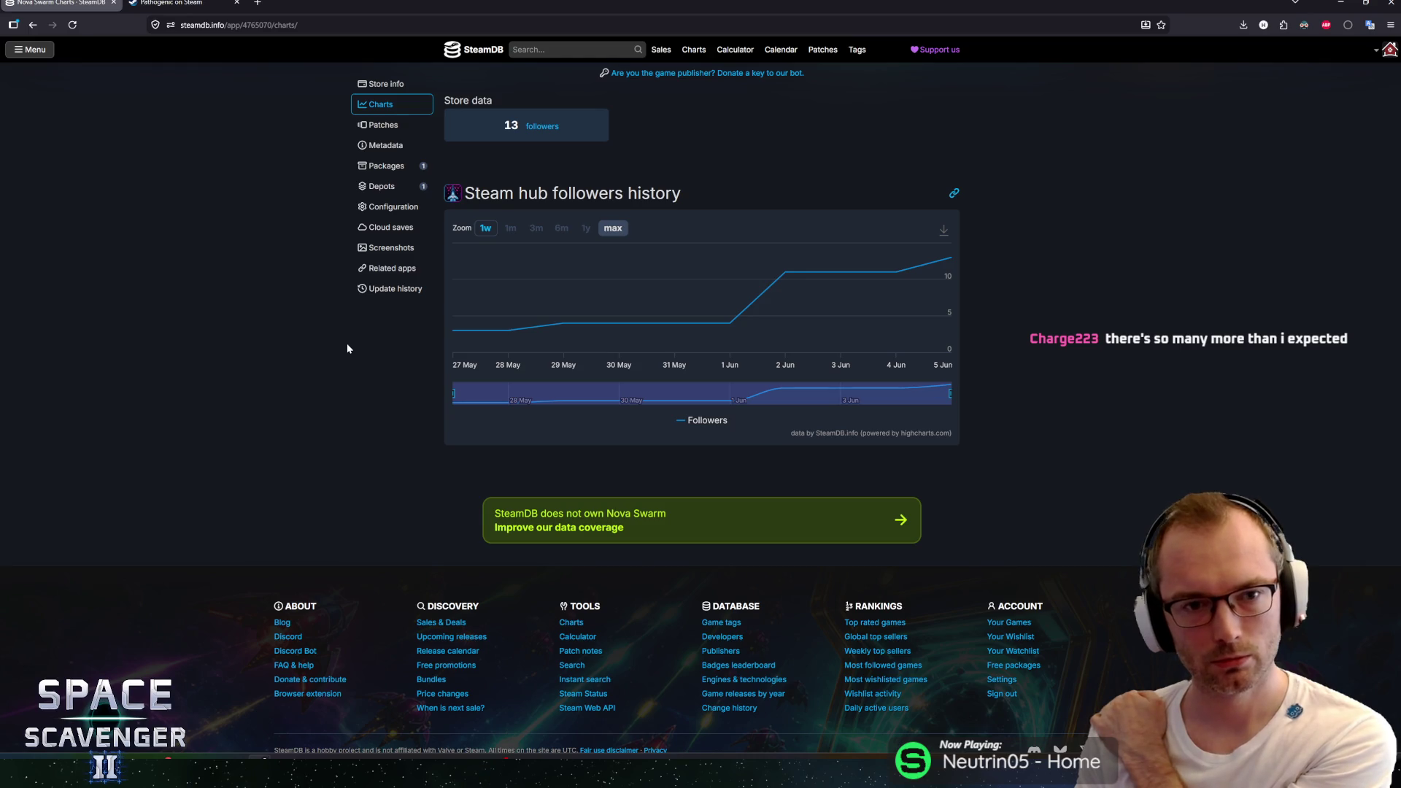
Step: Check Pathogenic's SteamDB follower chart, close it, and go back to Nova Swarm's store page
{"action": "scroll", "coordinate": [303, 315], "scroll_direction": "up", "scroll_amount": 4}
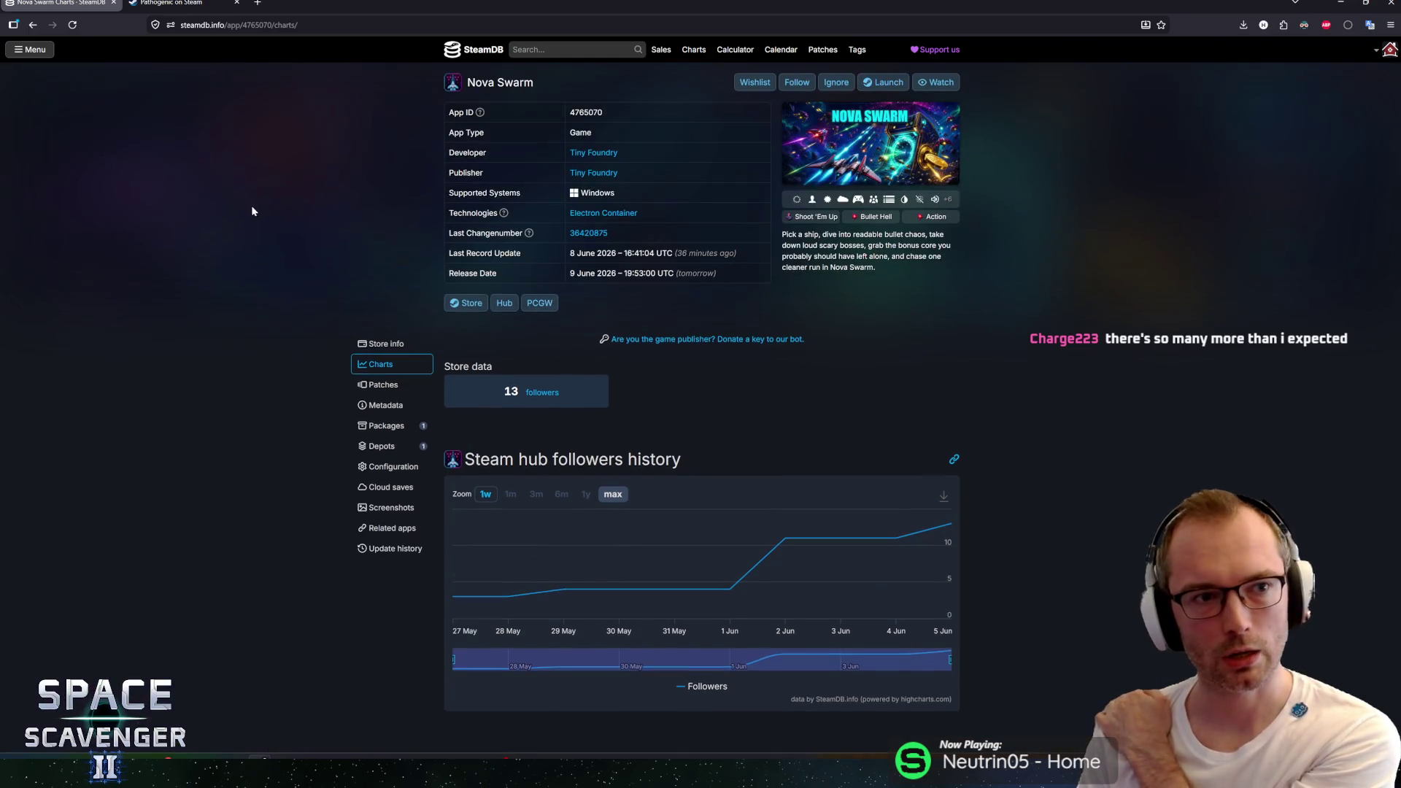
{"action": "key", "text": "ctrl+Tab"}
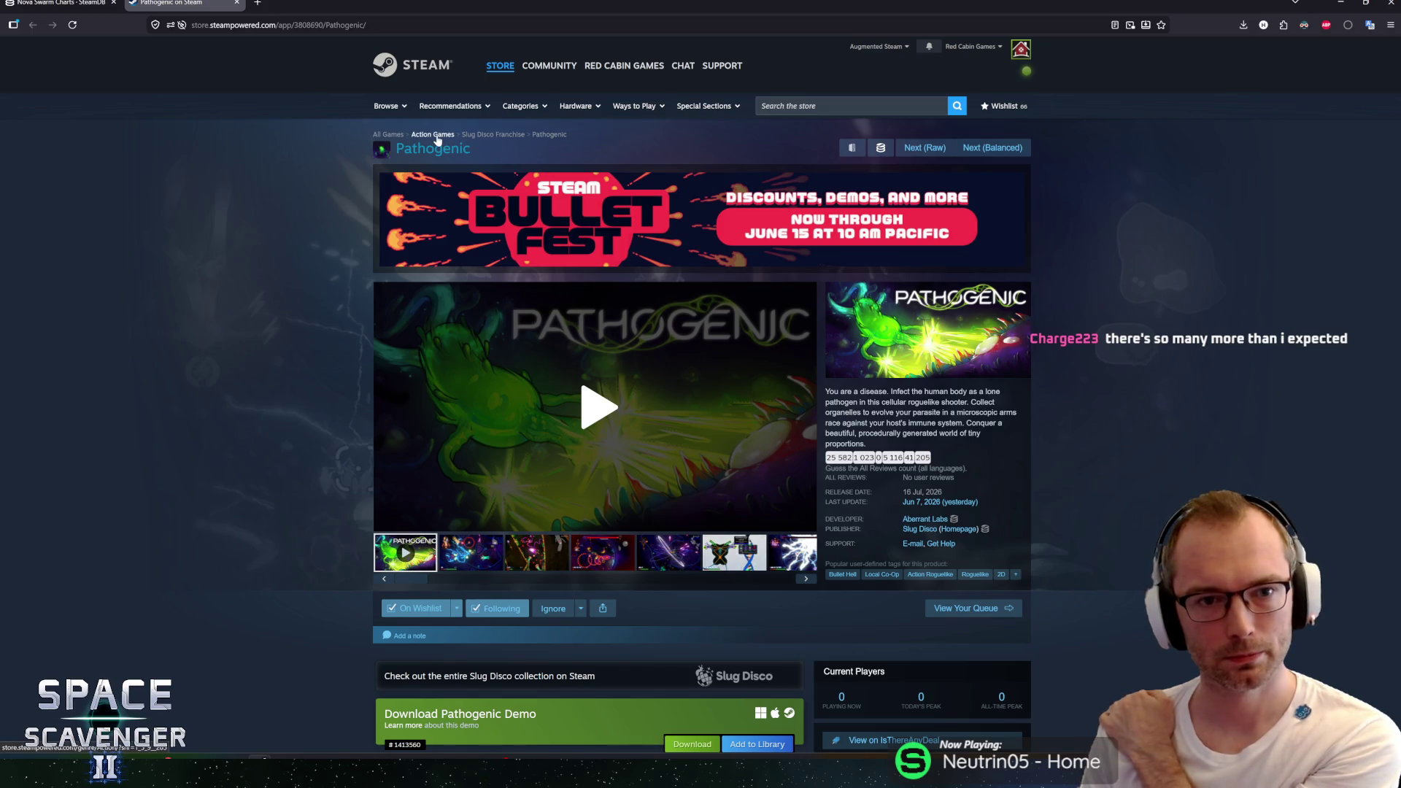
{"action": "left_click", "coordinate": [880, 147]}
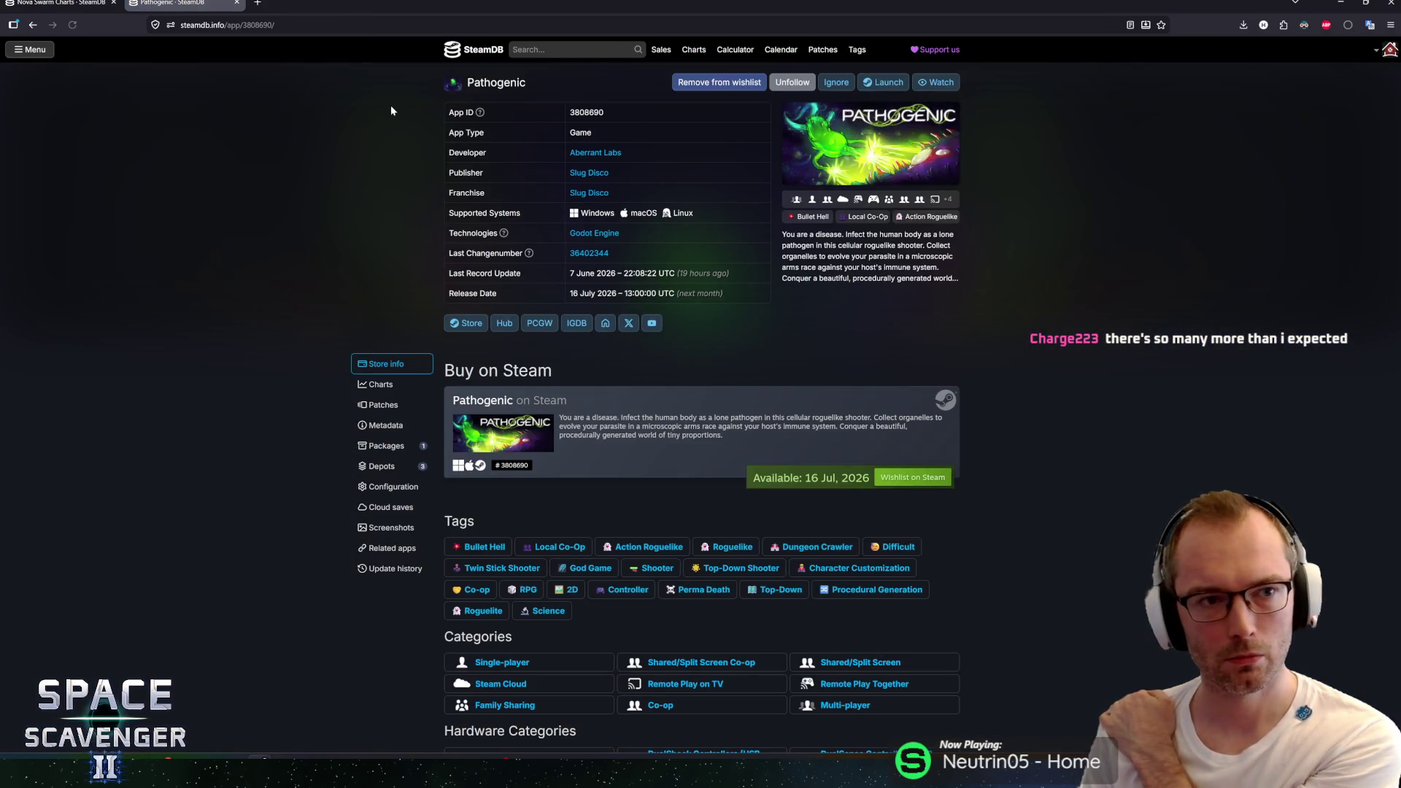
{"action": "left_click", "coordinate": [375, 387]}
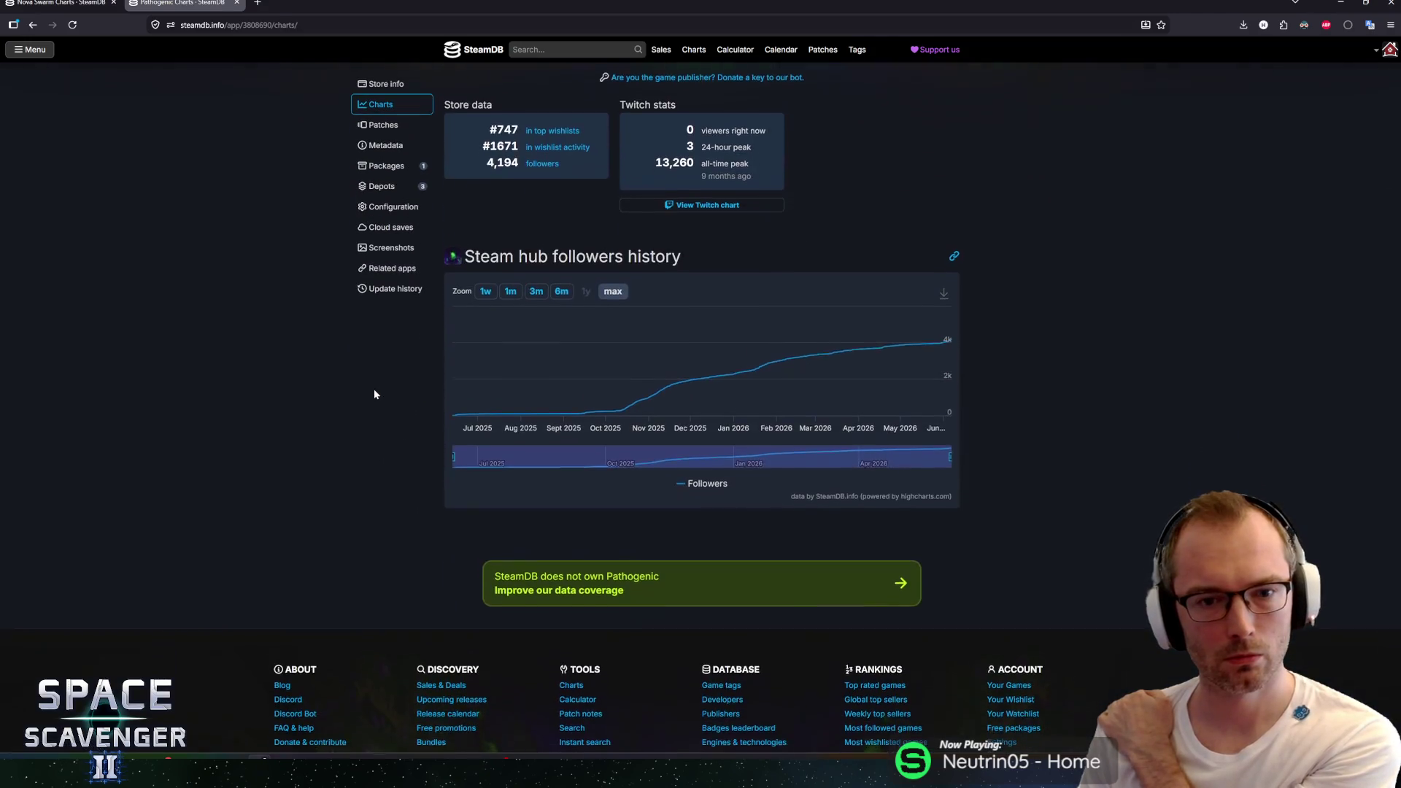
{"action": "middle_click", "coordinate": [340, 396]}
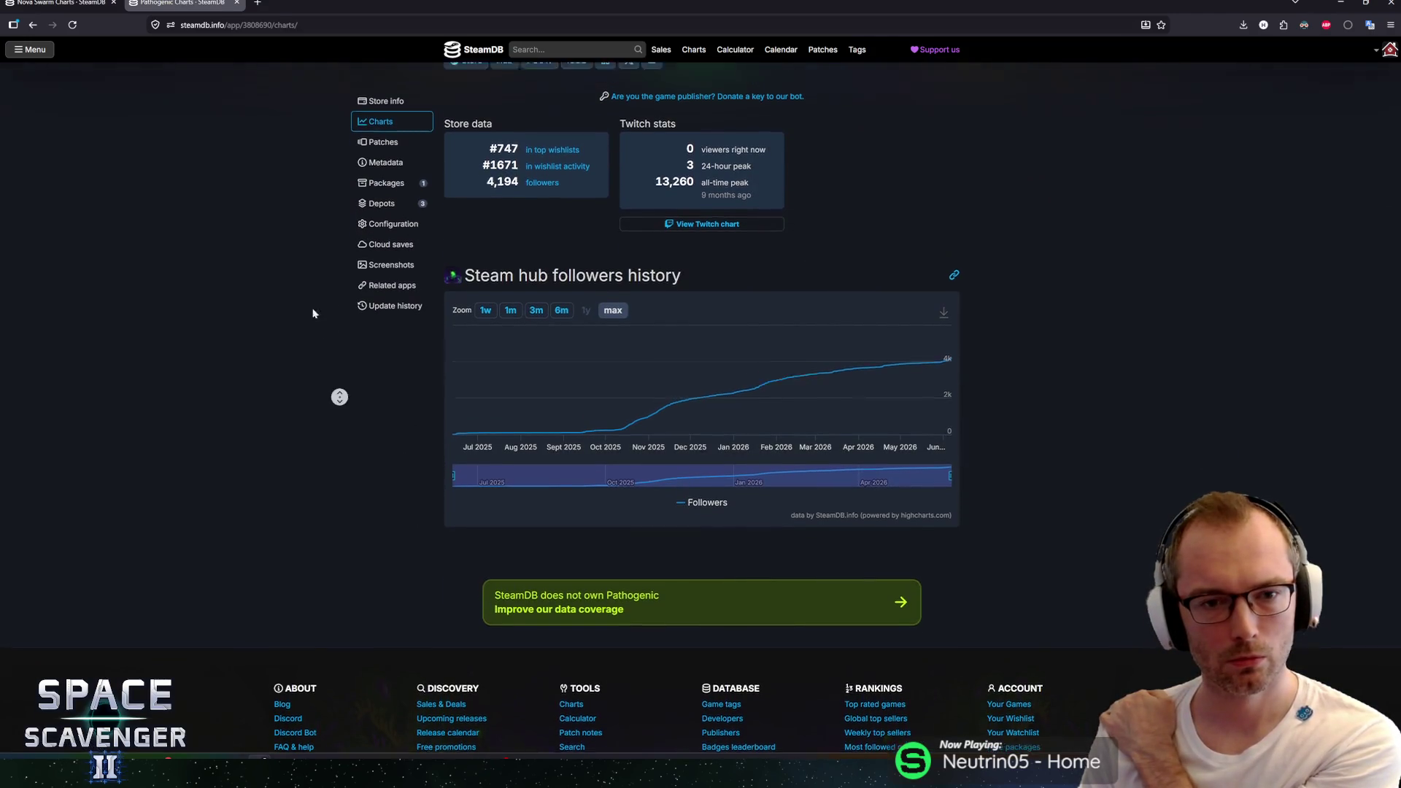
{"action": "key", "text": "ctrl+w"}
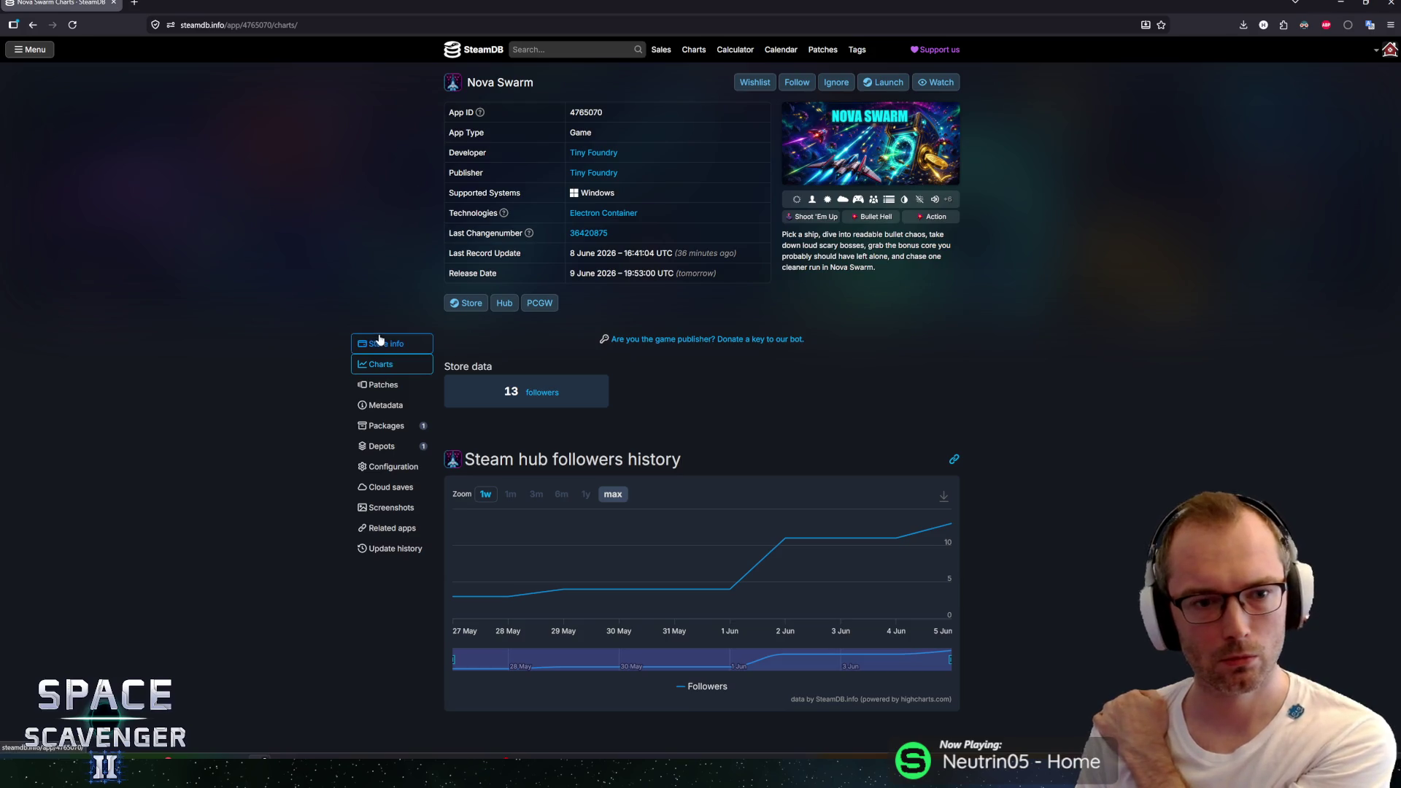
{"action": "left_click", "coordinate": [465, 303]}
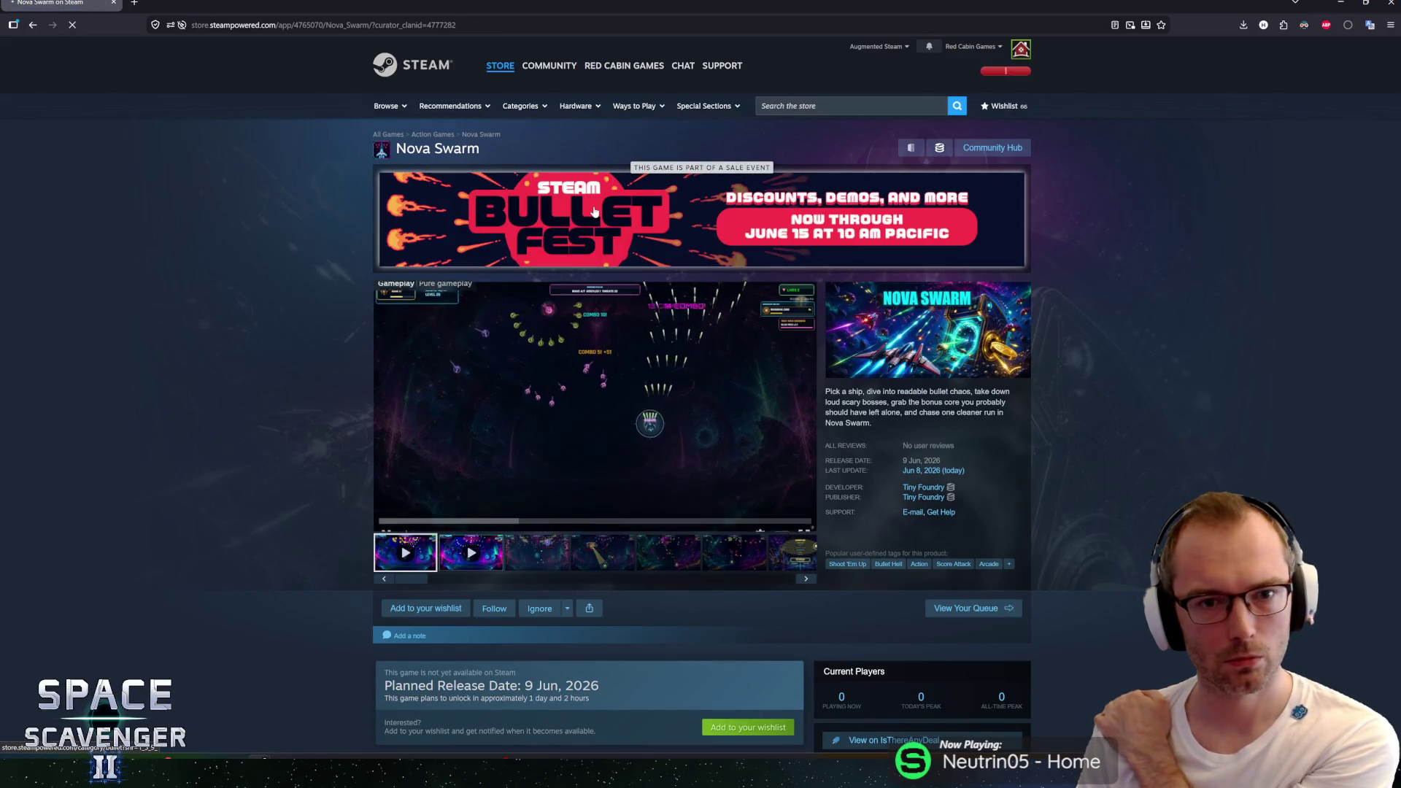
Step: Open the Bullet Fest sale page, page through the Recommended carousel to its end, then return to Rider
{"action": "left_click", "coordinate": [595, 211]}
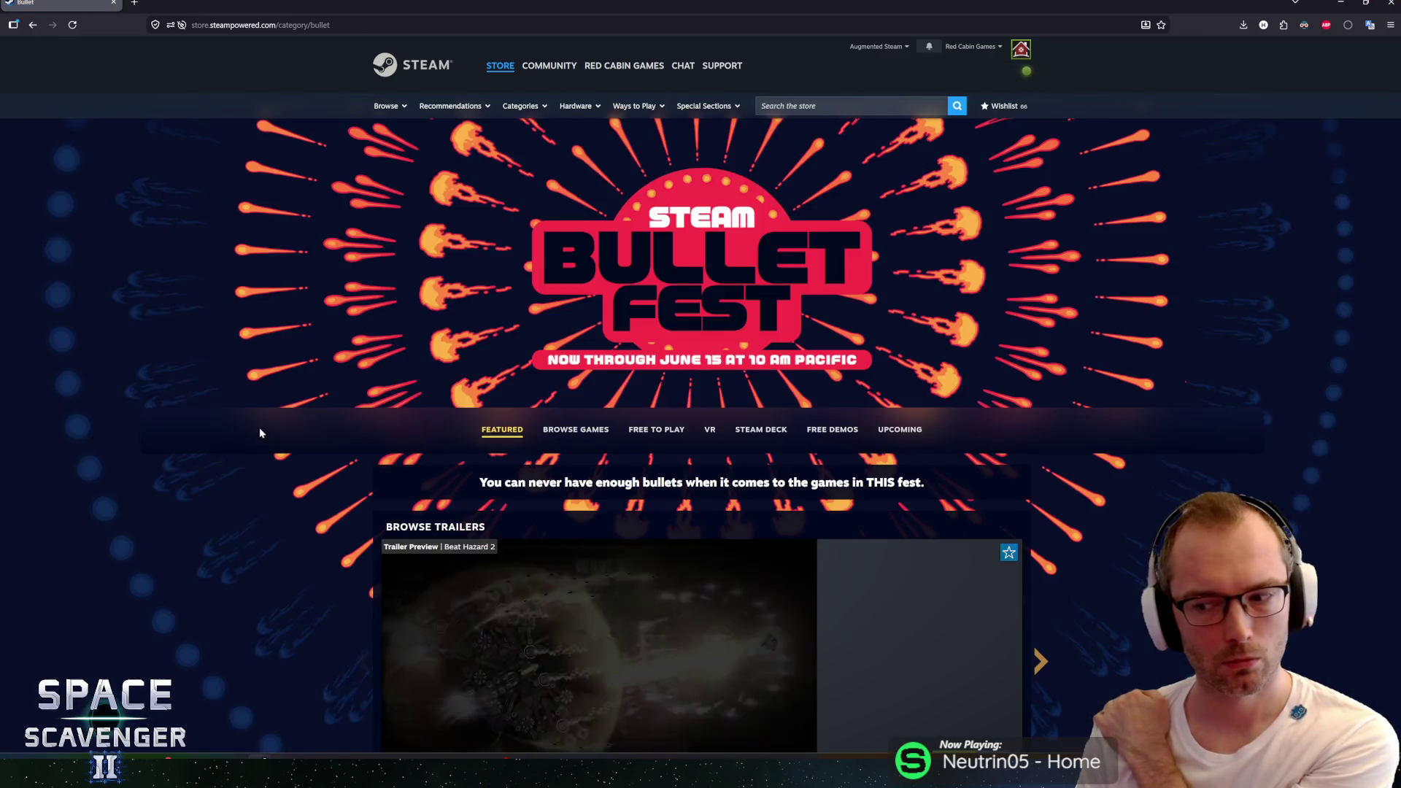
{"action": "scroll", "coordinate": [261, 419], "scroll_direction": "down", "scroll_amount": 5}
{"action": "scroll", "coordinate": [230, 380], "scroll_direction": "down", "scroll_amount": 5}
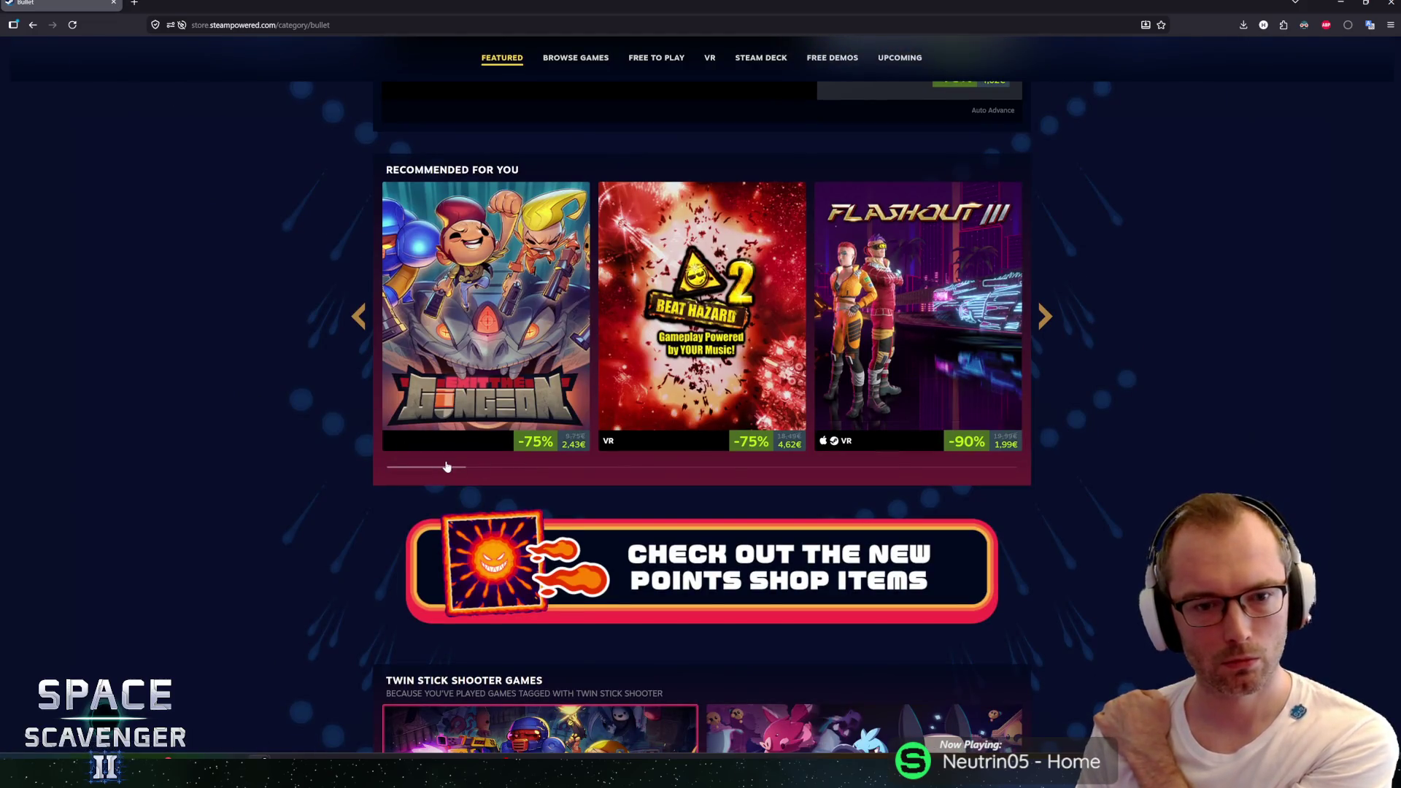
{"action": "left_click", "coordinate": [482, 471]}
{"action": "left_click", "coordinate": [1047, 317]}
{"action": "left_click", "coordinate": [1046, 319]}
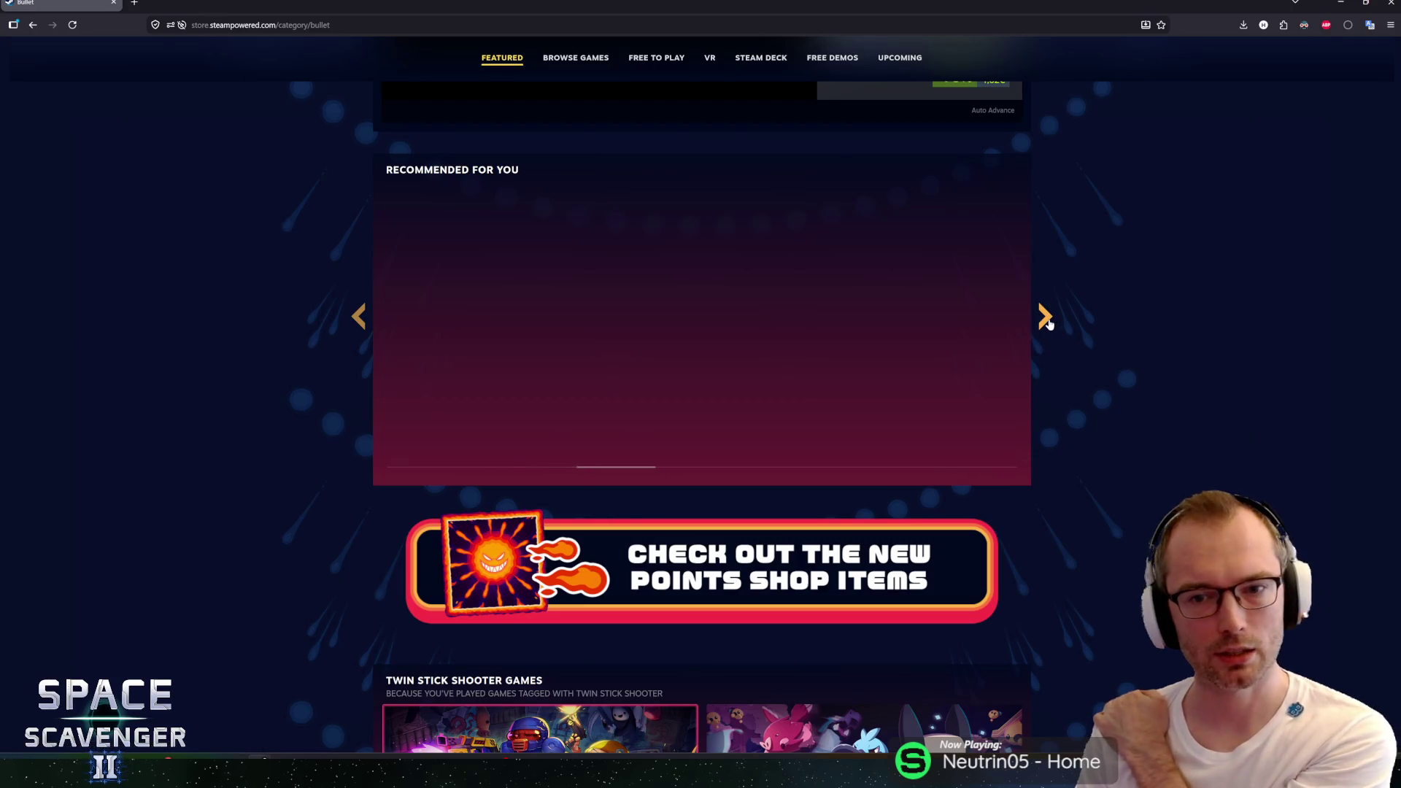
{"action": "left_click", "coordinate": [1046, 319]}
{"action": "left_click", "coordinate": [1047, 321]}
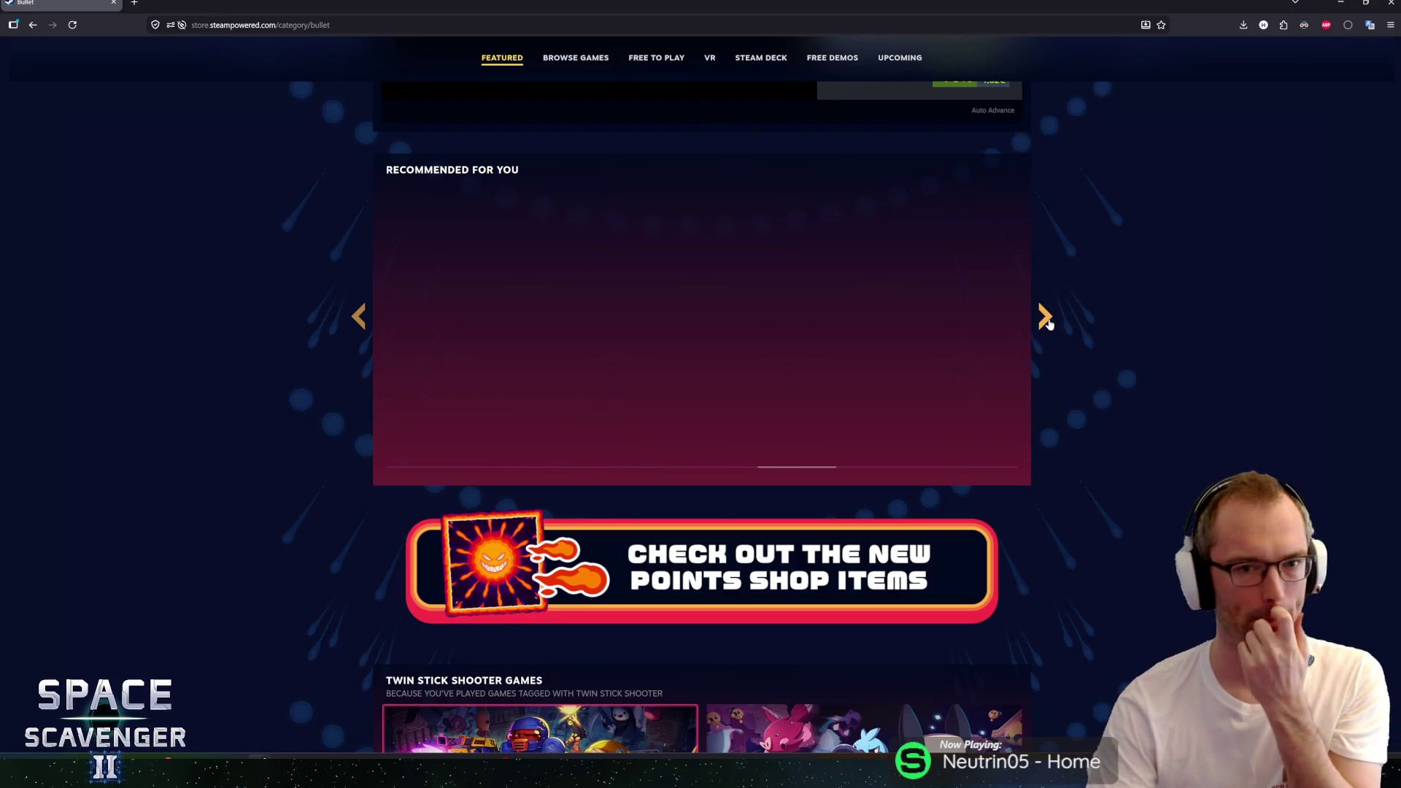
{"action": "left_click", "coordinate": [1047, 327]}
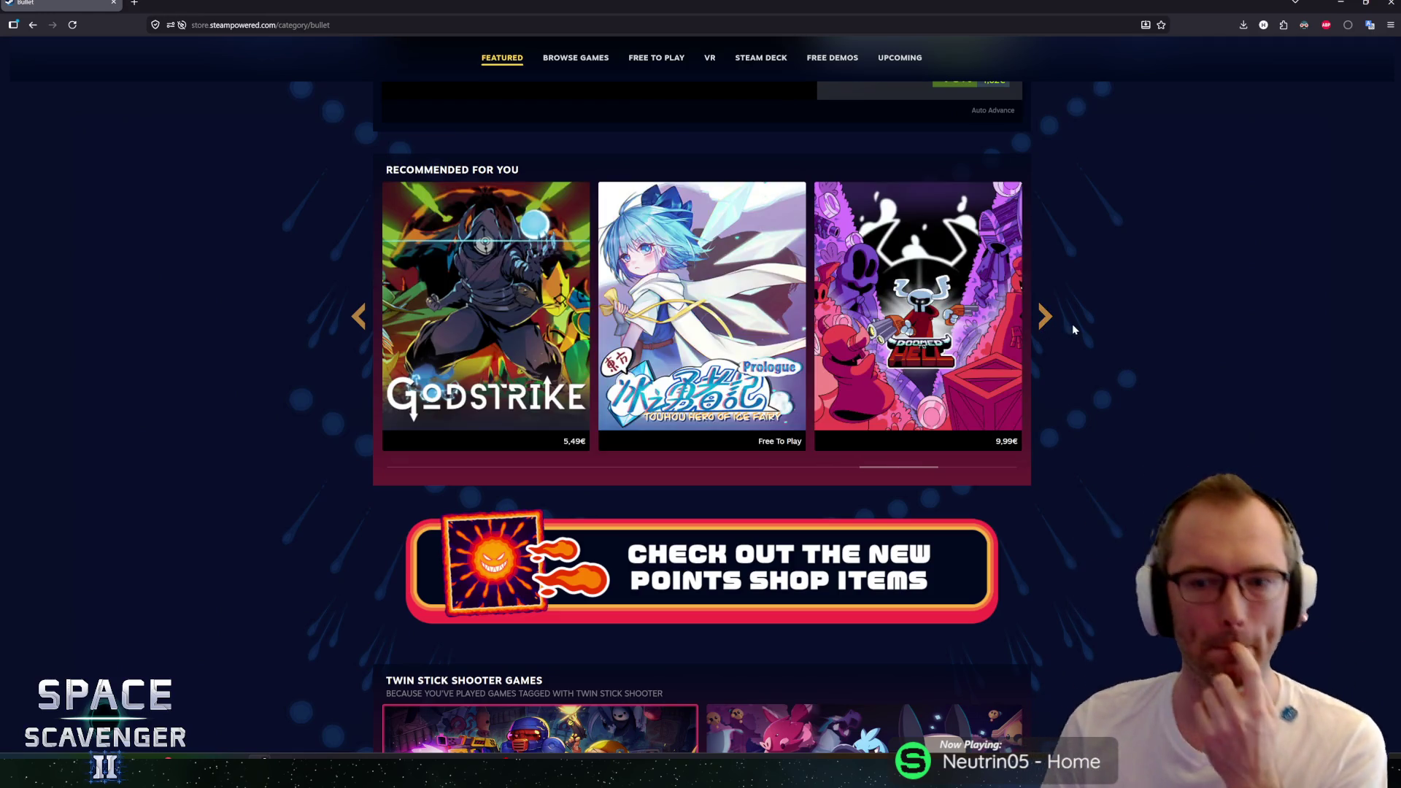
{"action": "left_click", "coordinate": [1045, 321]}
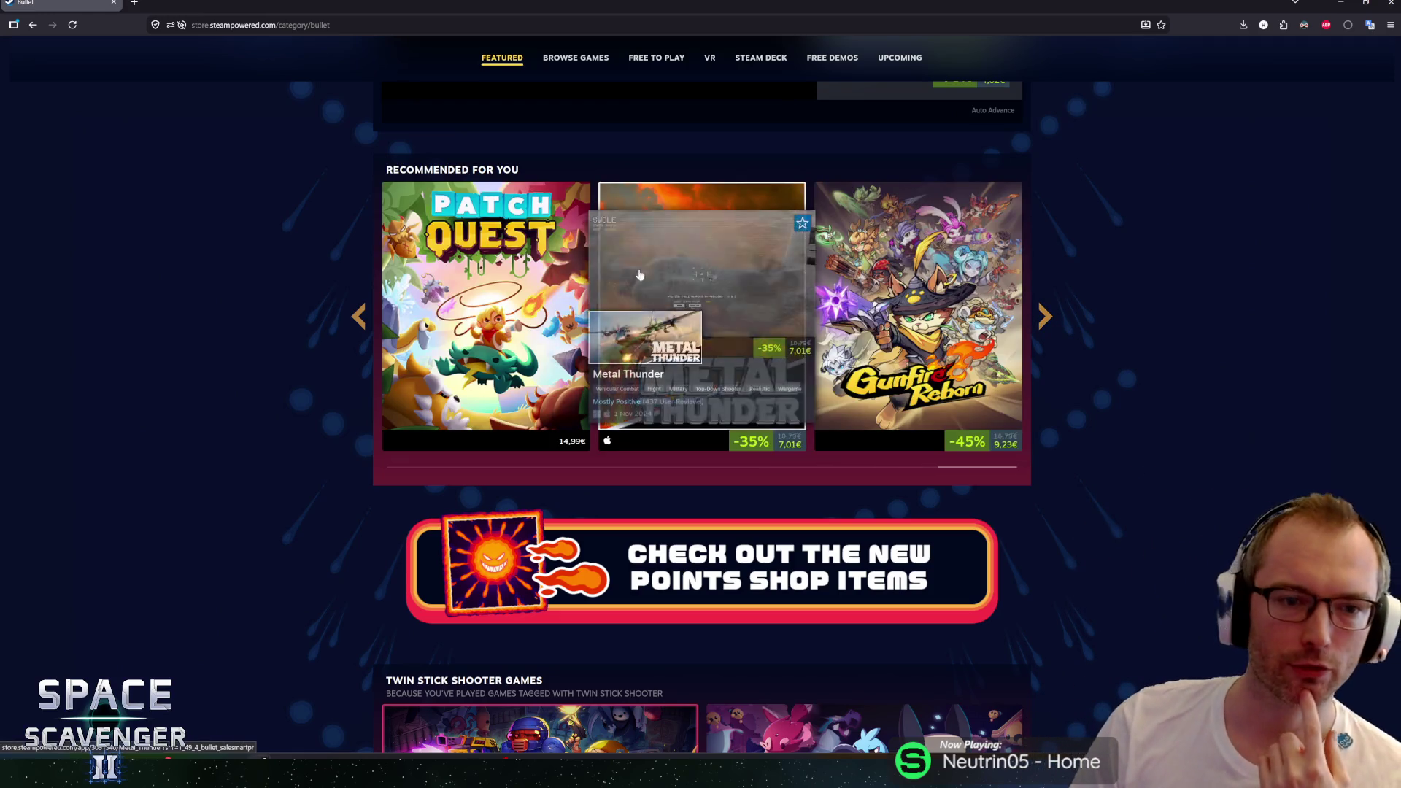
{"action": "key", "text": "alt+Tab"}
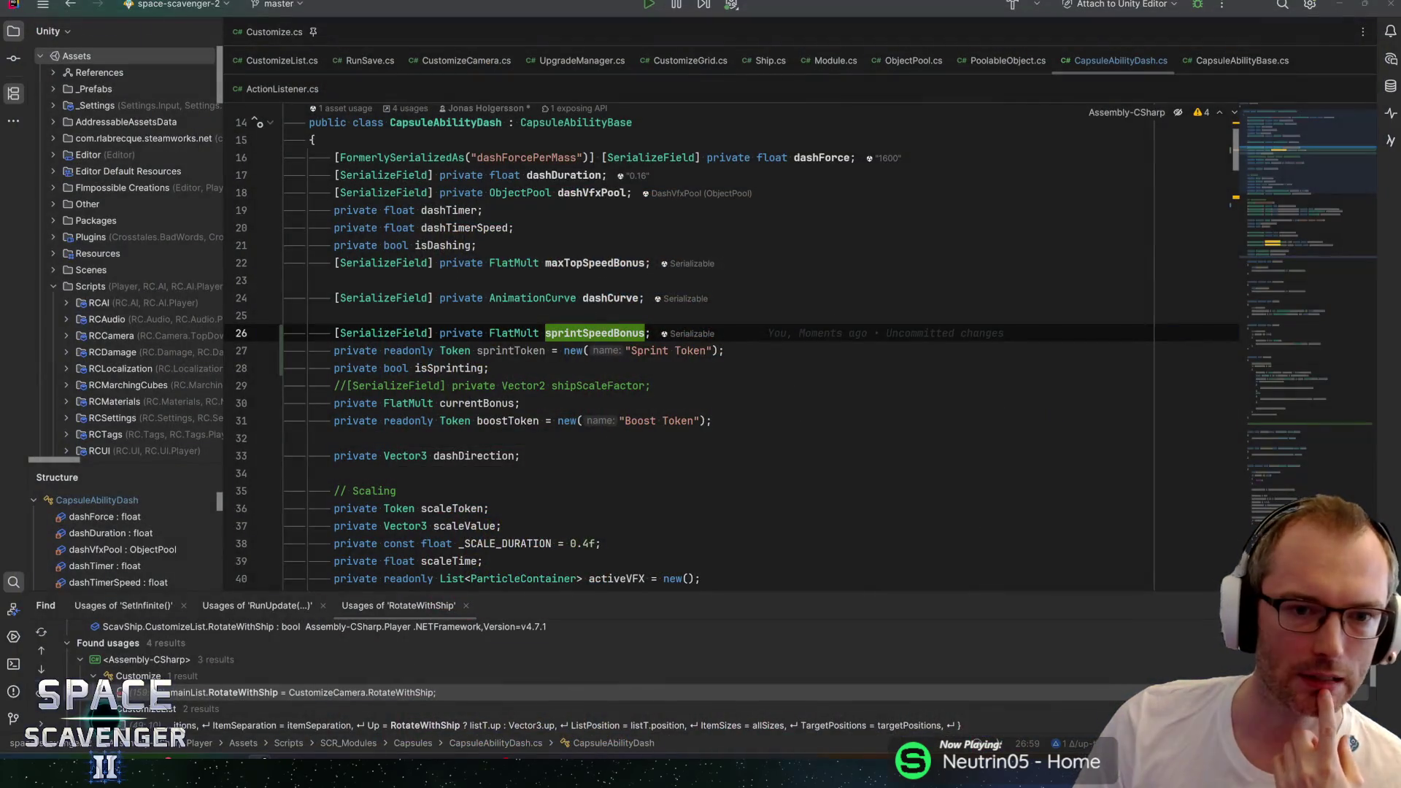
Step: Search CapsuleAbilityDash.cs for the other uses of maxTopSpeedBonus
{"action": "left_click", "coordinate": [632, 332]}
{"action": "left_click", "coordinate": [645, 332]}
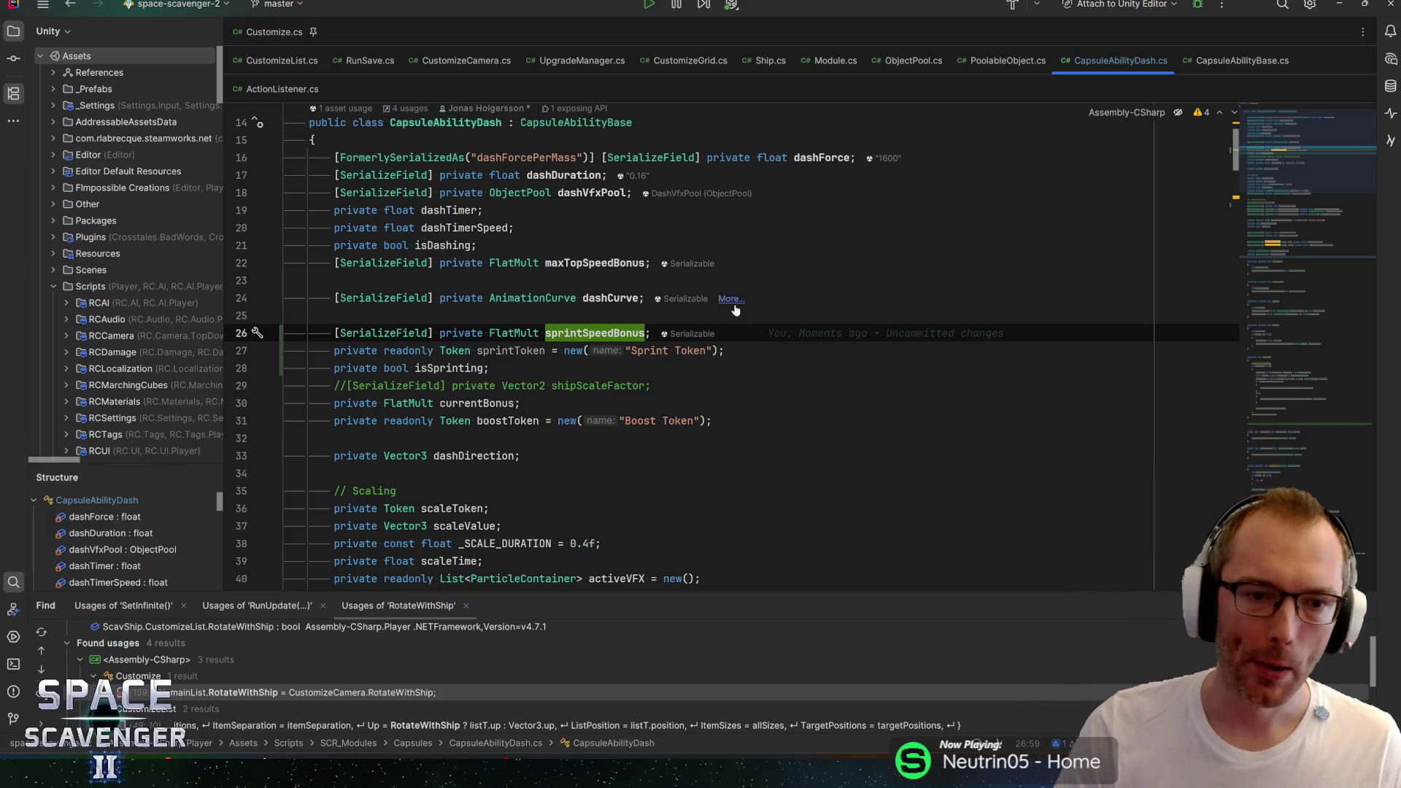
{"action": "key", "text": "alt+Down"}
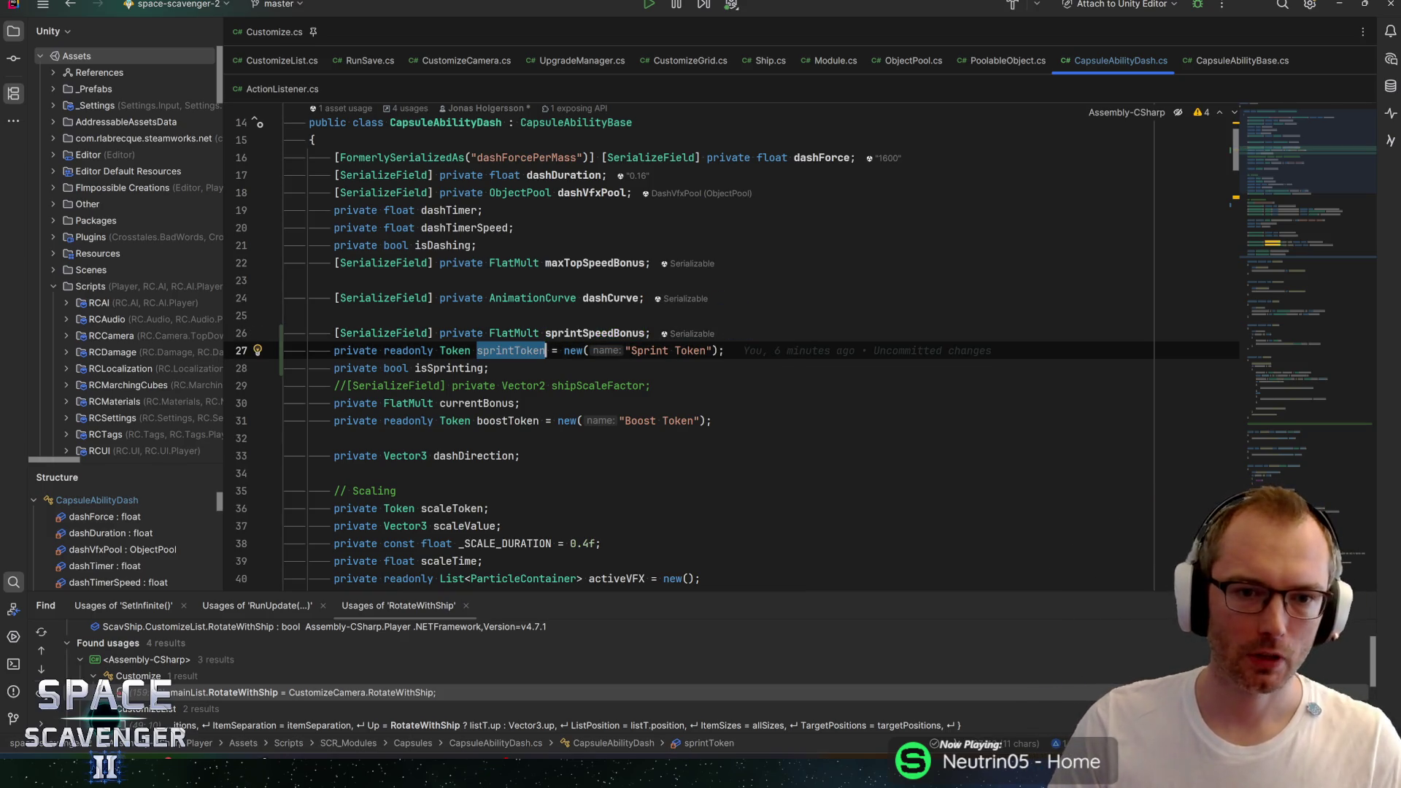
{"action": "double_click", "coordinate": [598, 262]}
{"action": "key", "text": "ctrl+f"}
{"action": "key", "text": "Return"}
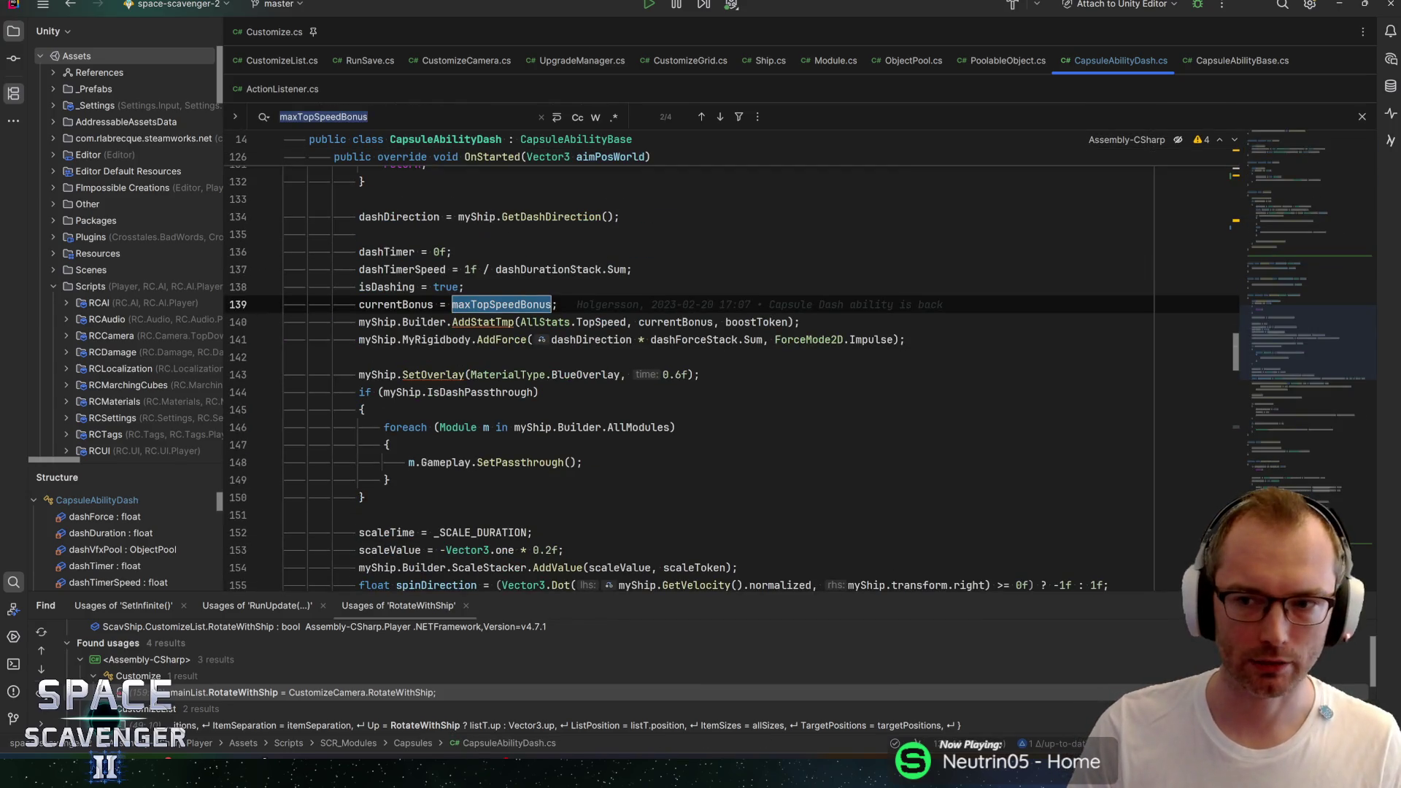
{"action": "scroll", "coordinate": [730, 358], "scroll_direction": "up", "scroll_amount": 2}
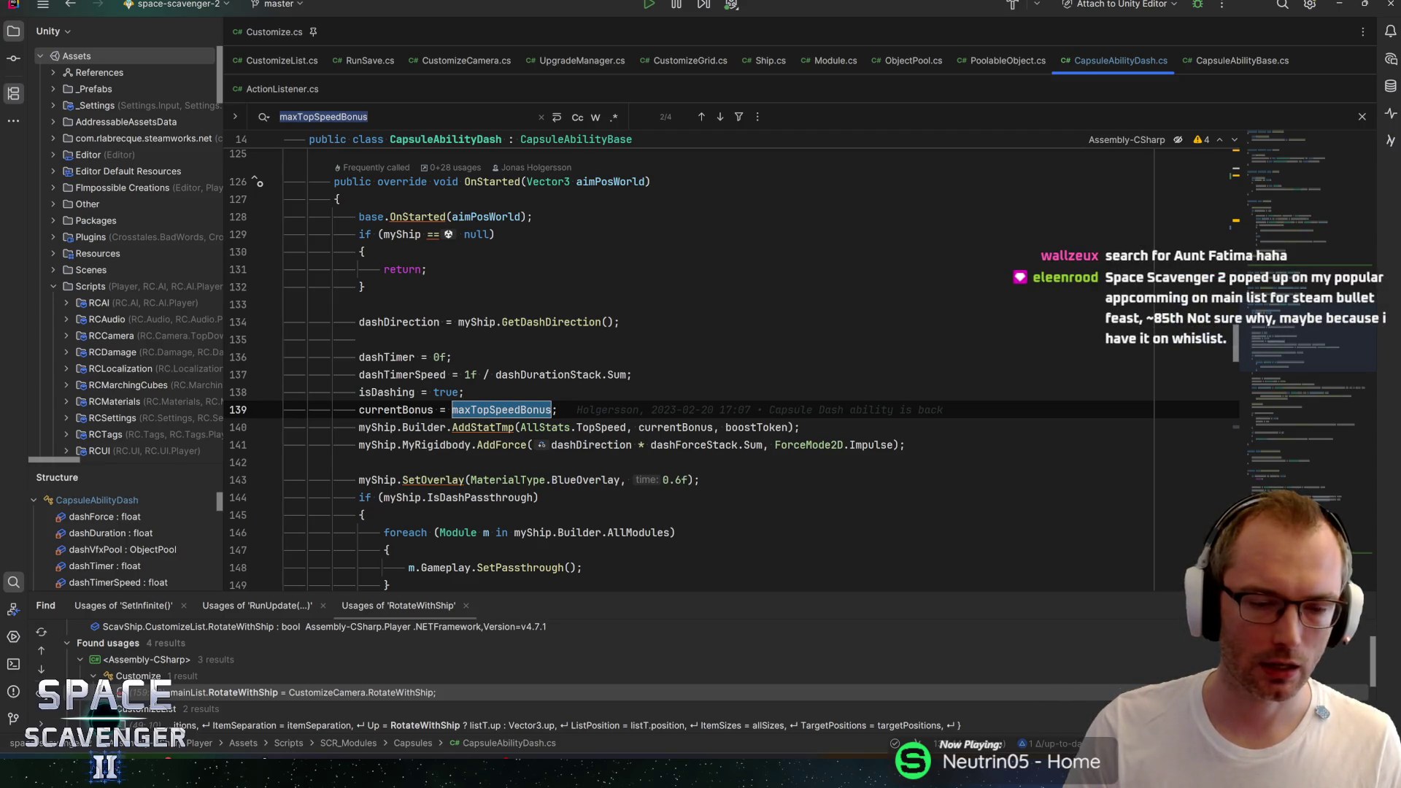
Step: Follow boostToken to UpdateActiveDash, where RemoveStat drops the TopSpeed bonus
{"action": "left_click", "coordinate": [447, 427]}
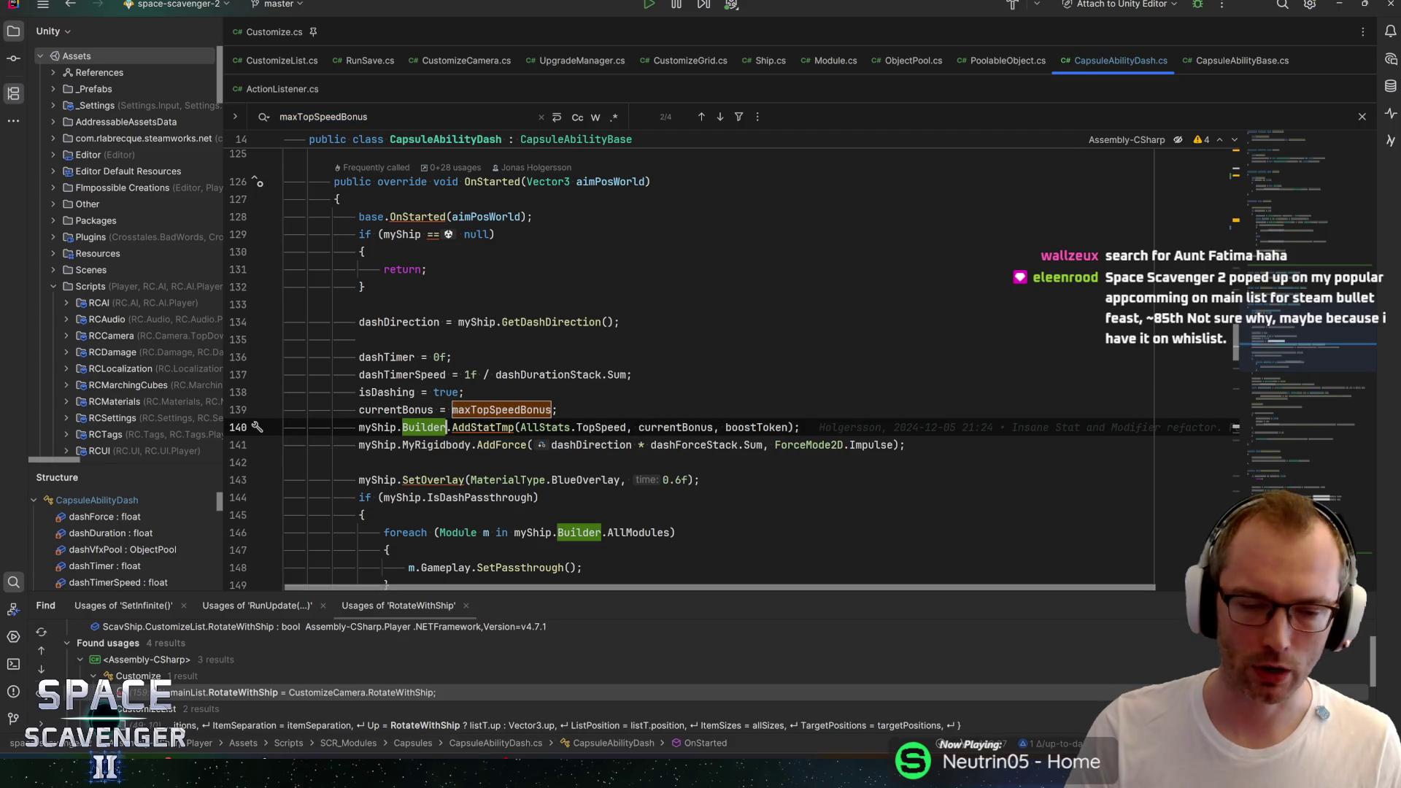
{"action": "scroll", "coordinate": [485, 257], "scroll_direction": "down", "scroll_amount": 3}
{"action": "double_click", "coordinate": [486, 251]}
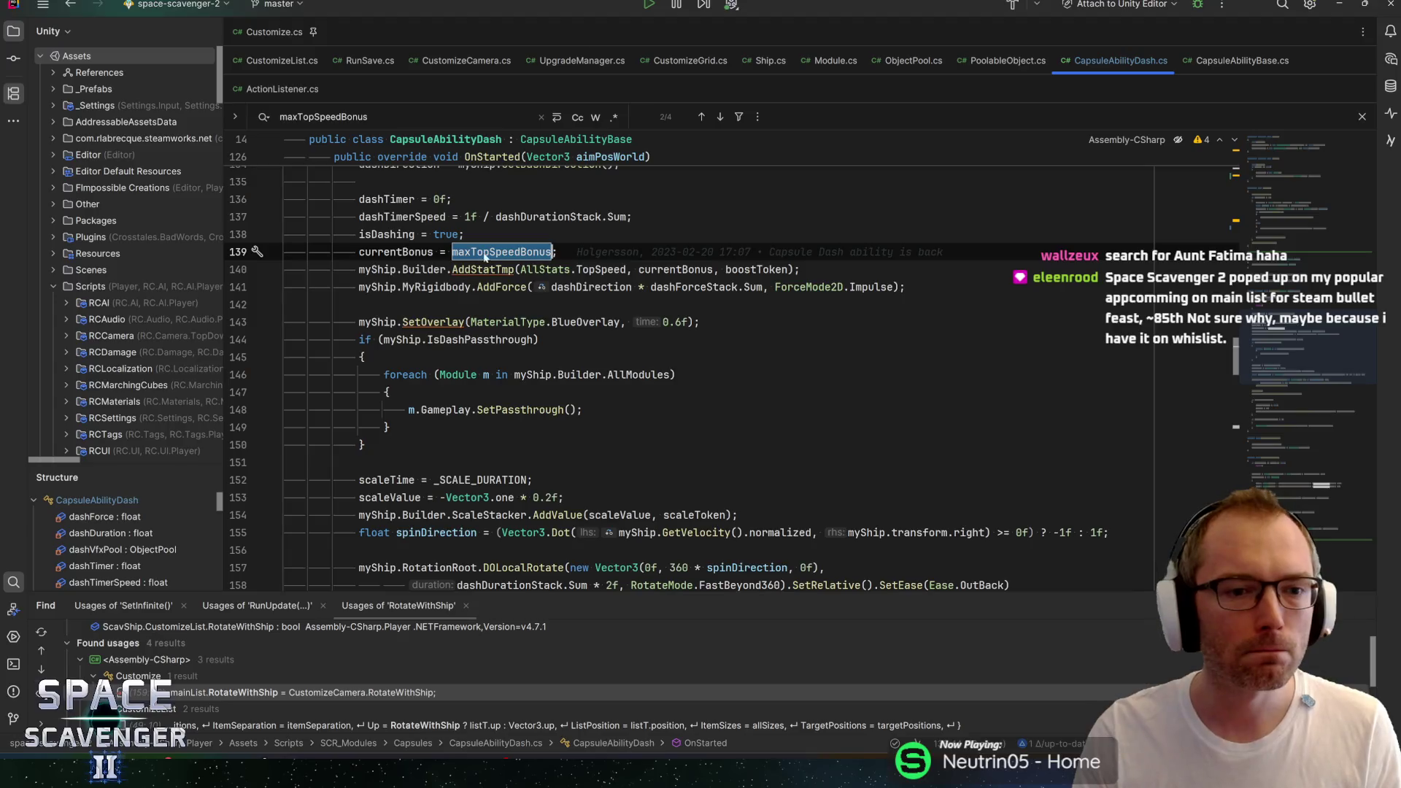
{"action": "double_click", "coordinate": [773, 269]}
{"action": "key", "text": "ctrl+F3"}
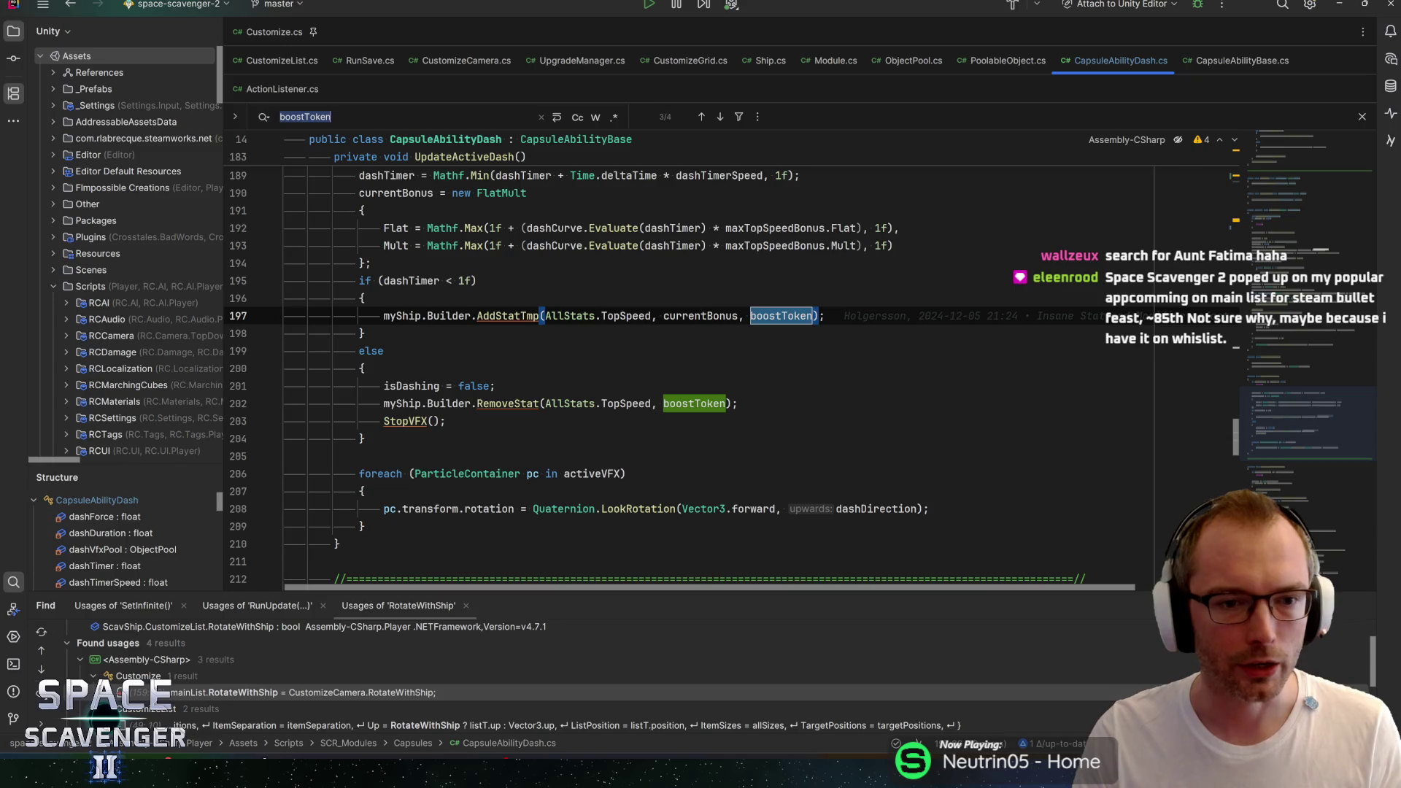
{"action": "scroll", "coordinate": [657, 365], "scroll_direction": "up", "scroll_amount": 3}
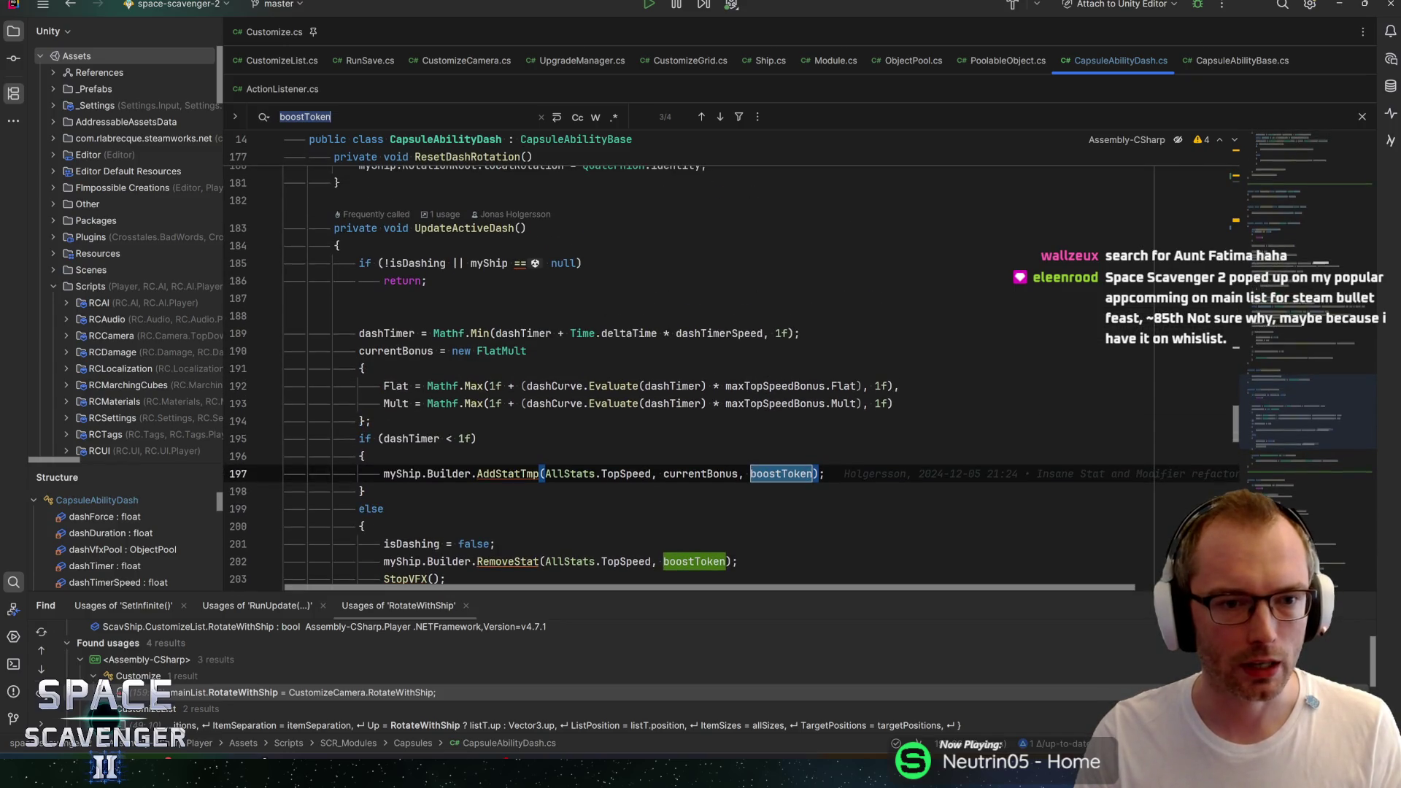
{"action": "scroll", "coordinate": [730, 365], "scroll_direction": "down", "scroll_amount": 2}
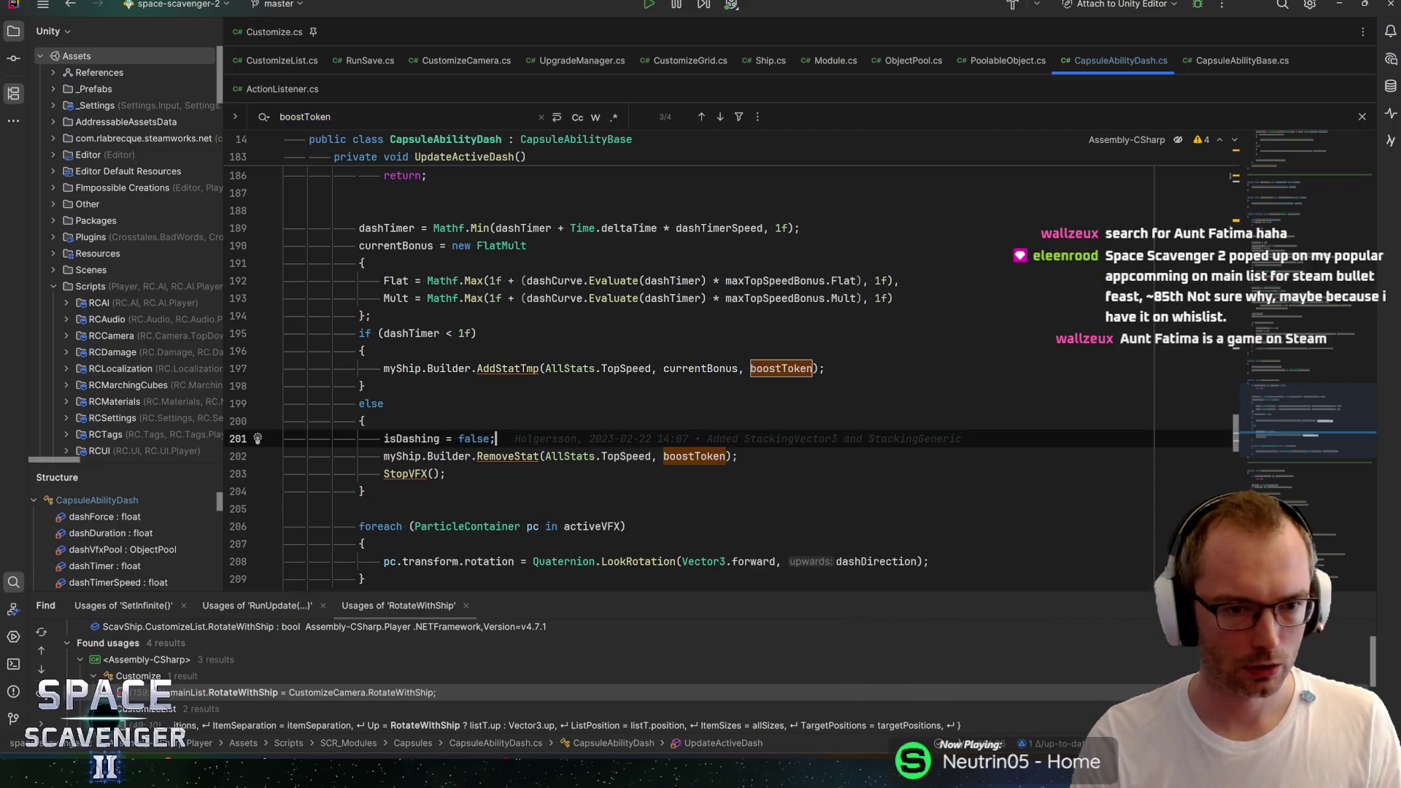
Step: Insert a line below boostToken's RemoveStat call, trying conditions isg, state and actionst before clearing to if ()
{"action": "left_click", "coordinate": [508, 456]}
{"action": "key", "text": "shift+Return"}
{"action": "type", "text": "if (isg"}
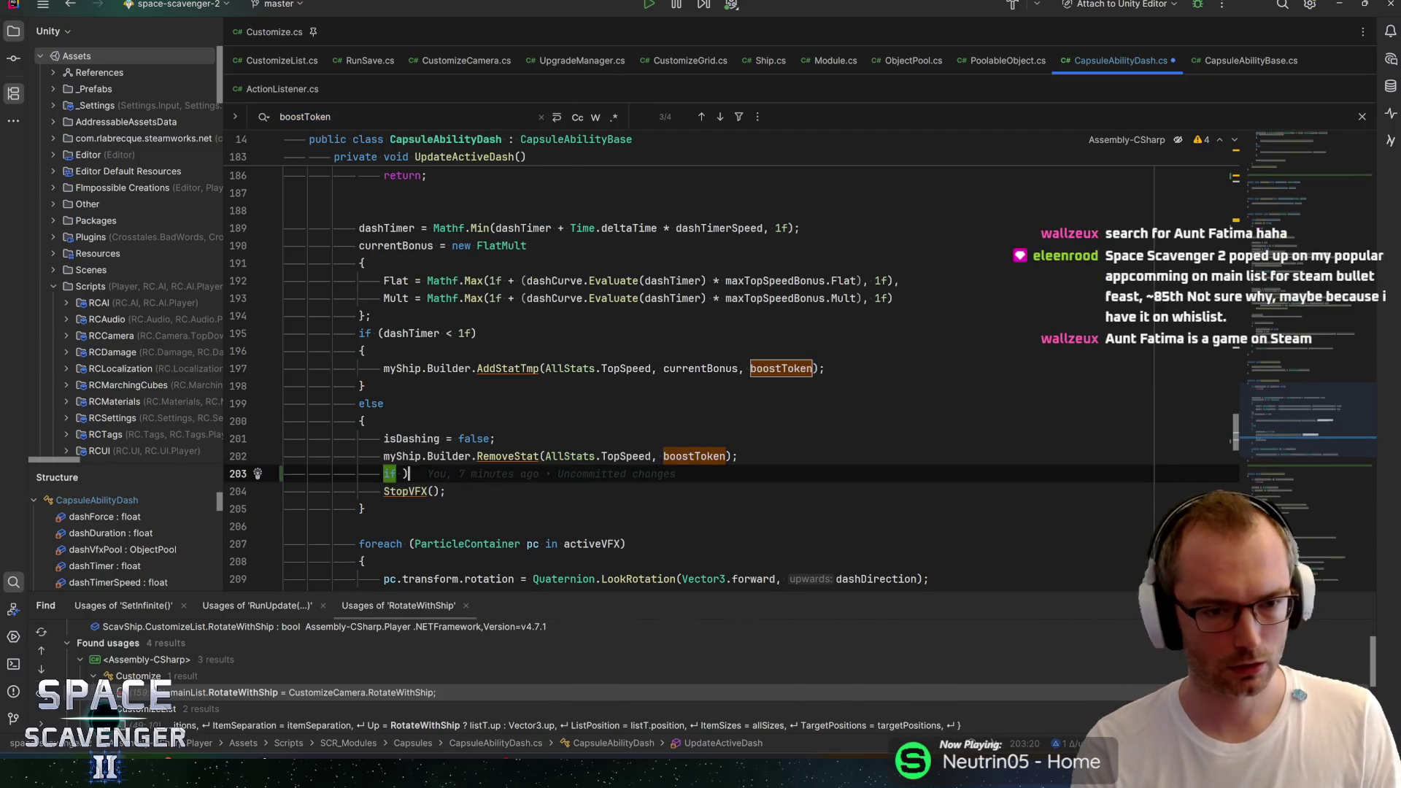
{"action": "key", "text": "BackSpace"}
{"action": "key", "text": "BackSpace"}
{"action": "key", "text": "BackSpace"}
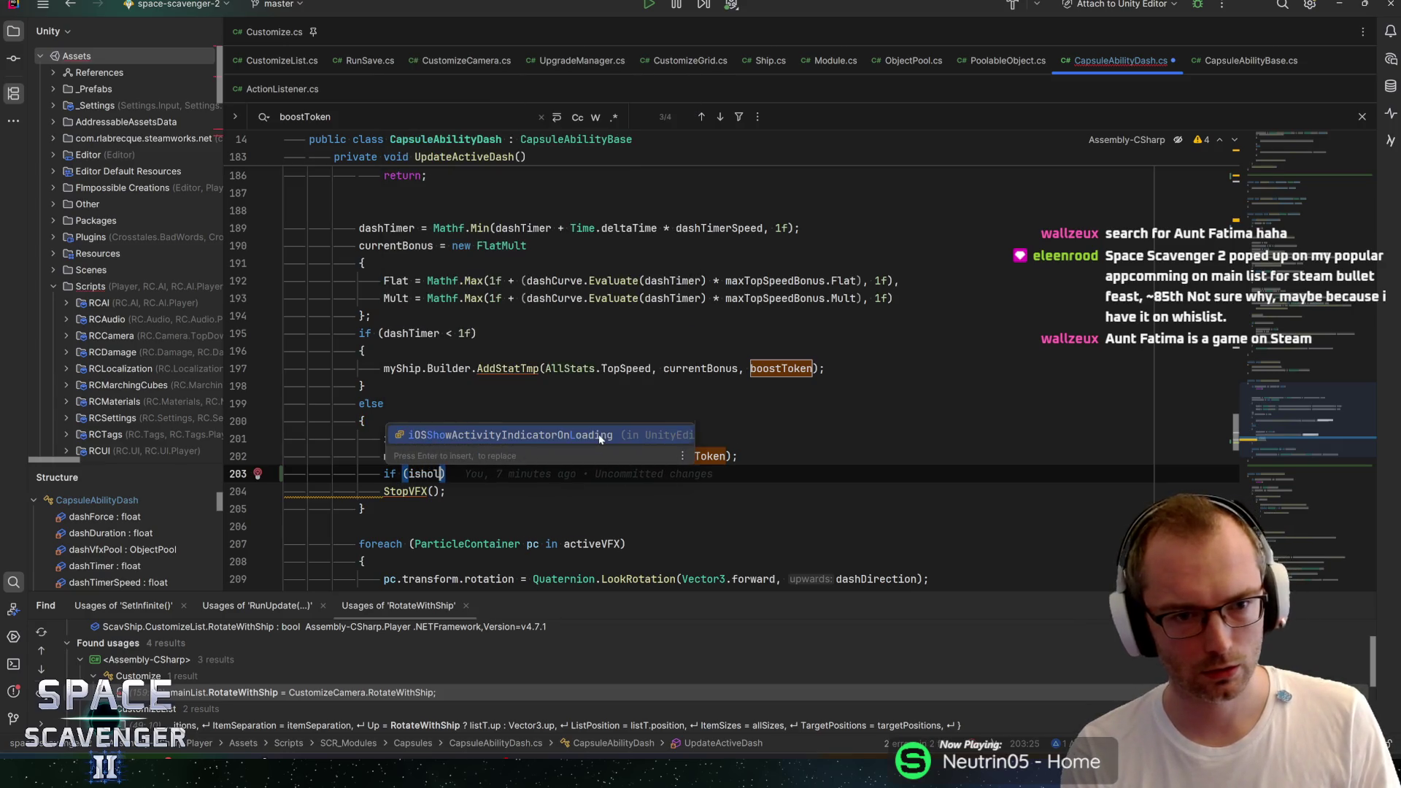
{"action": "type", "text": "stat"}
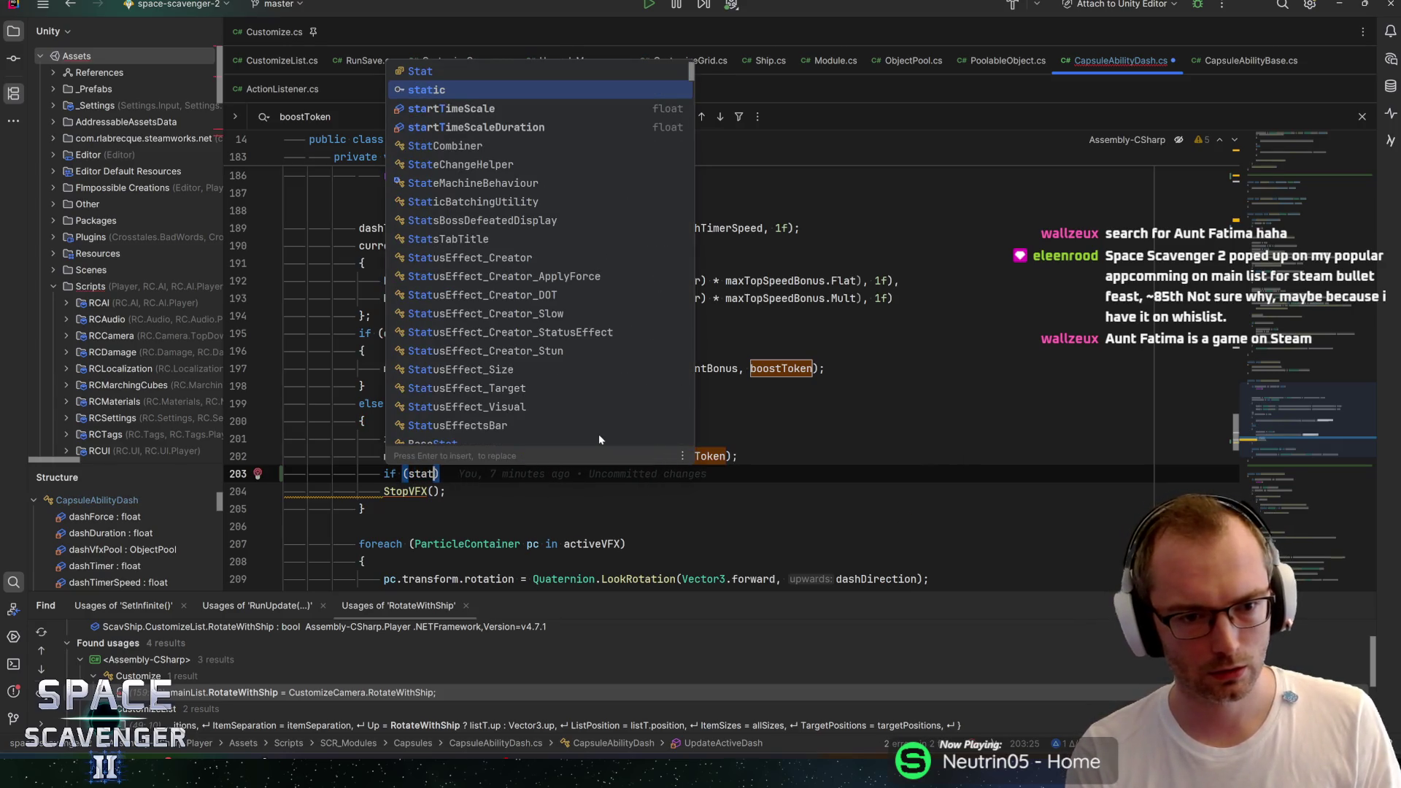
{"action": "type", "text": "e"}
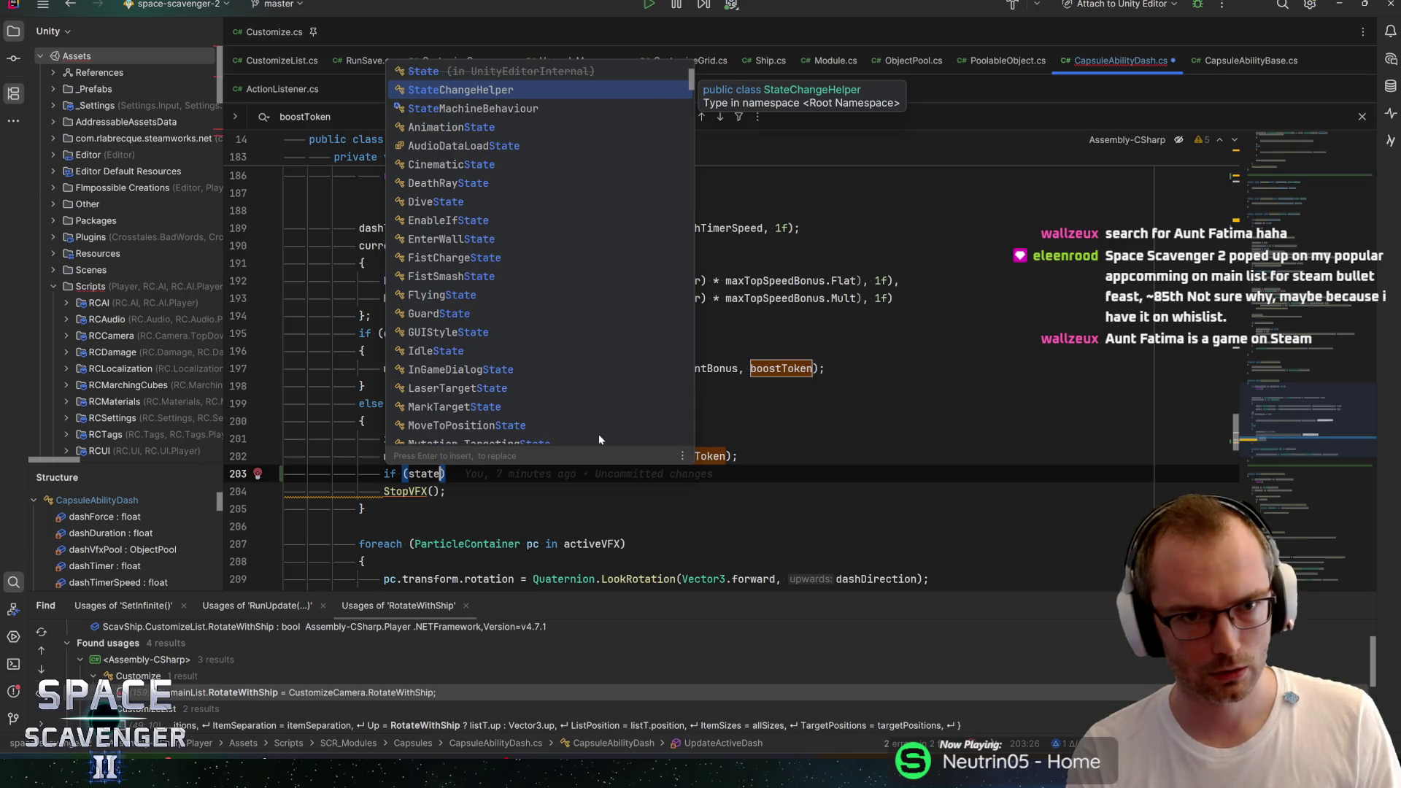
{"action": "key", "text": "ctrl+BackSpace"}
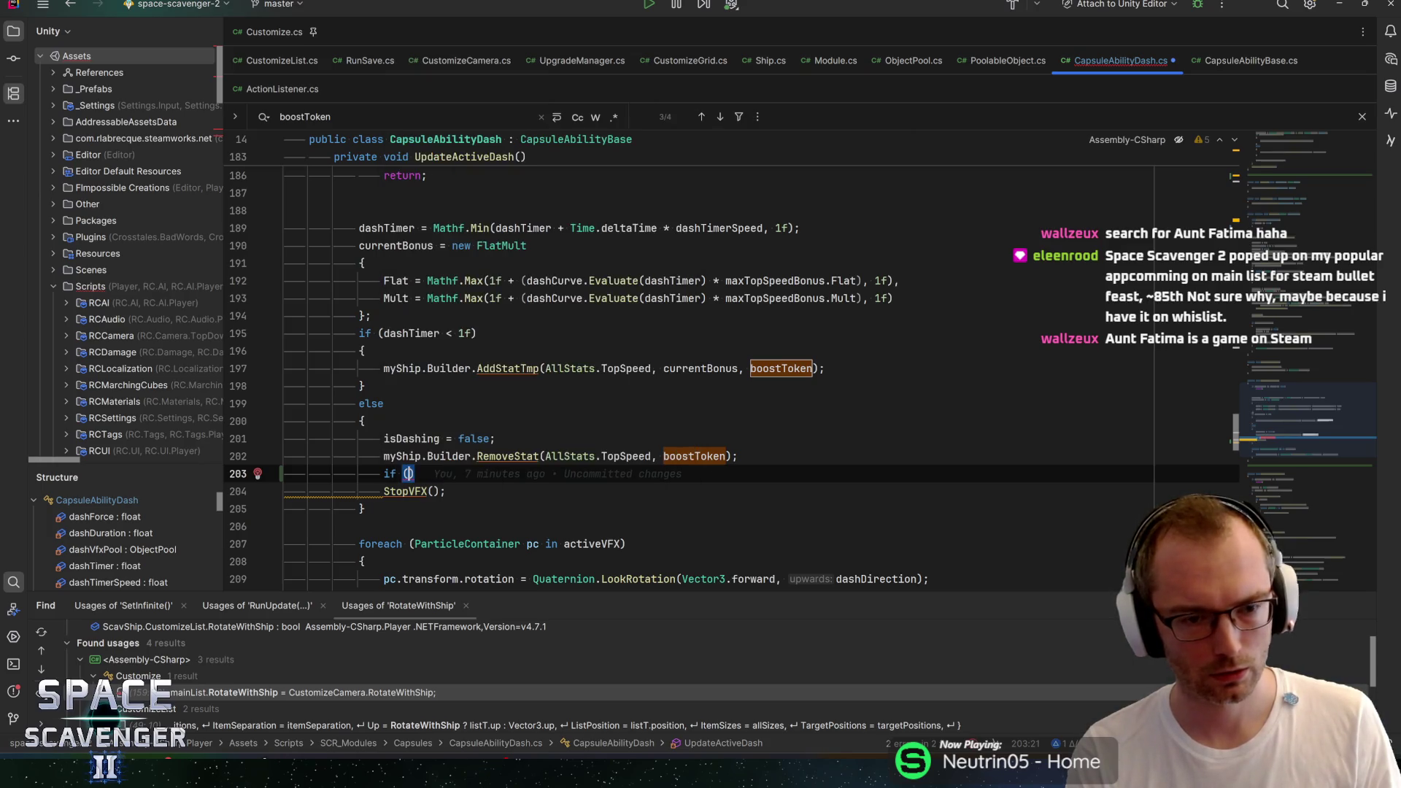
{"action": "type", "text": "actionst"}
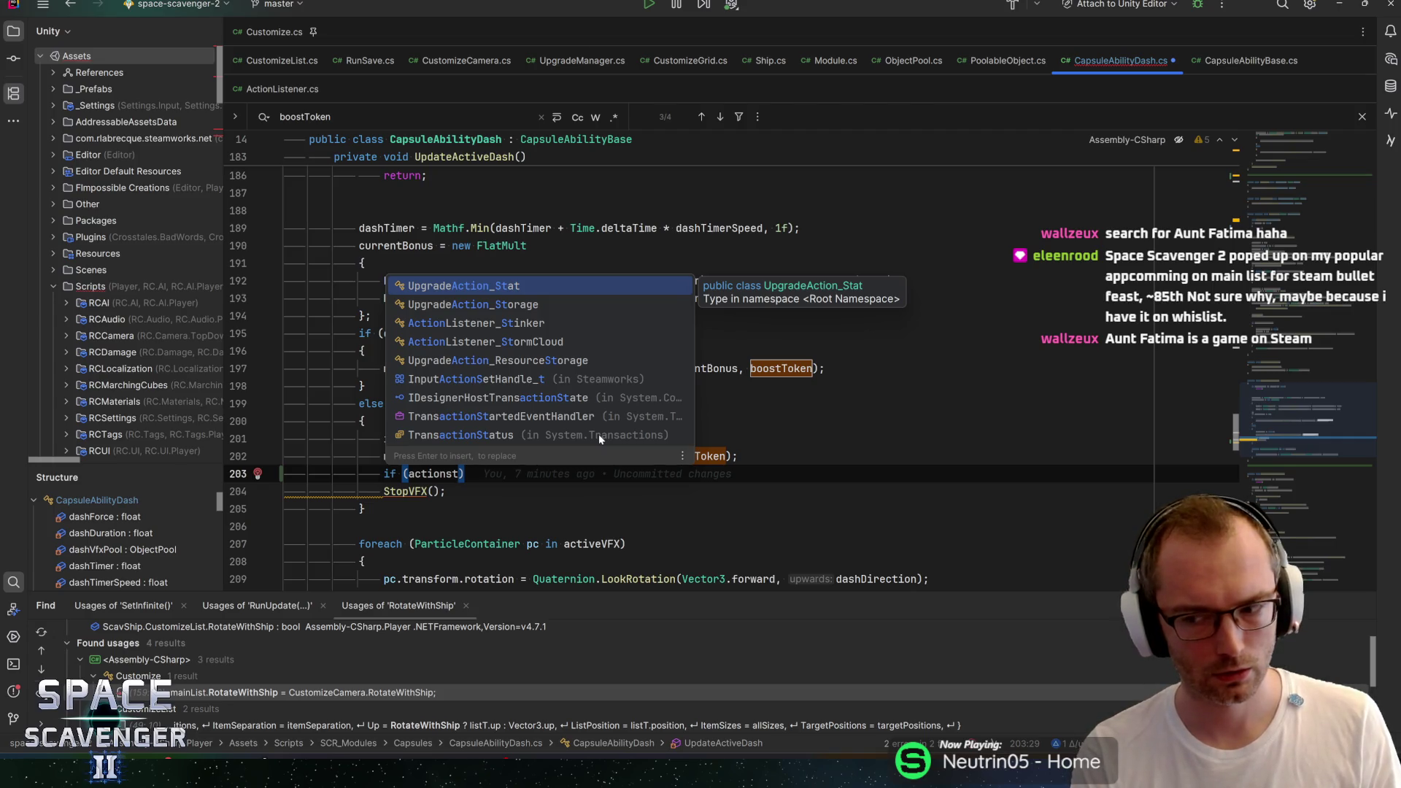
{"action": "key", "text": "ctrl+BackSpace"}
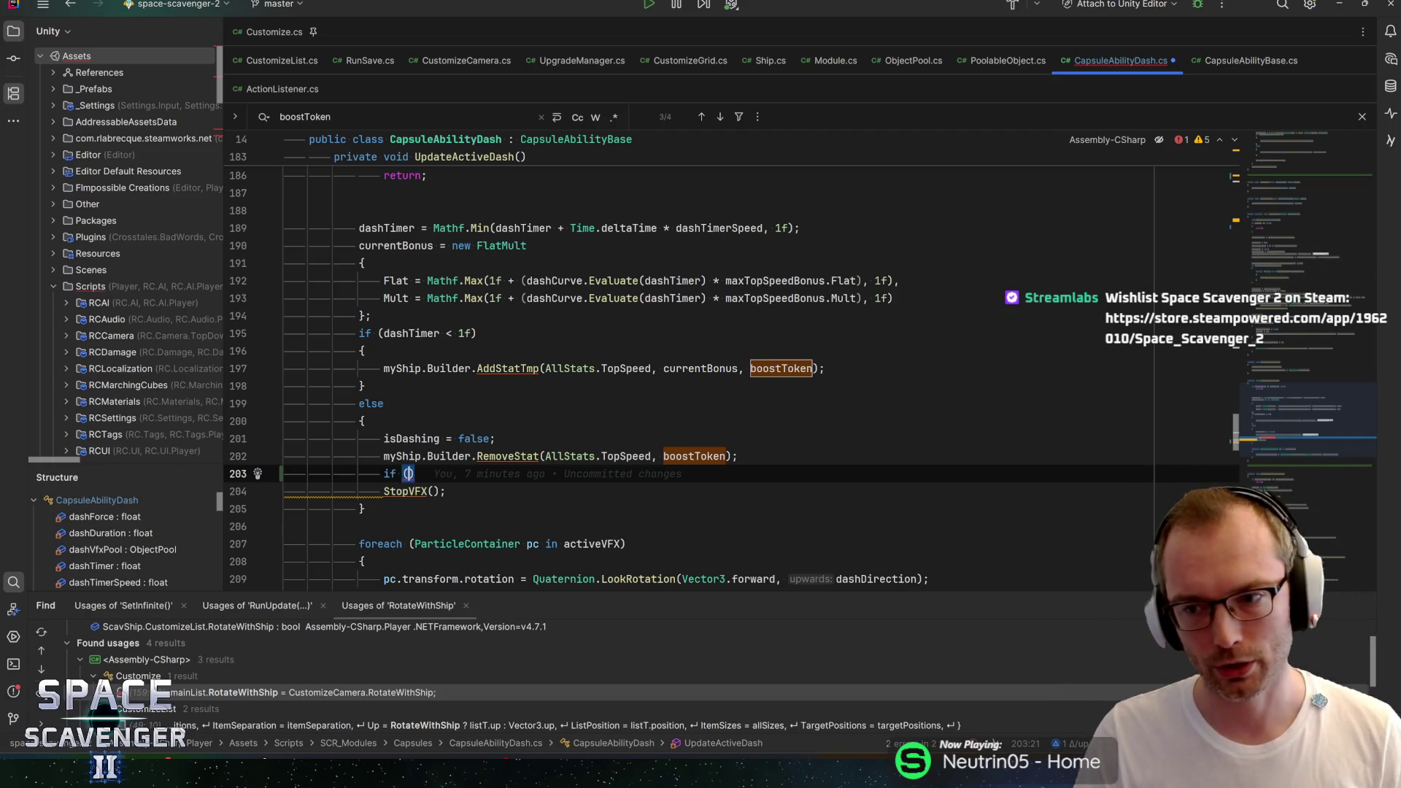
Step: Step past the empty if () parentheses and jump to the CapsuleAbilityDash declaration at line 14
{"action": "key", "text": "Right"}
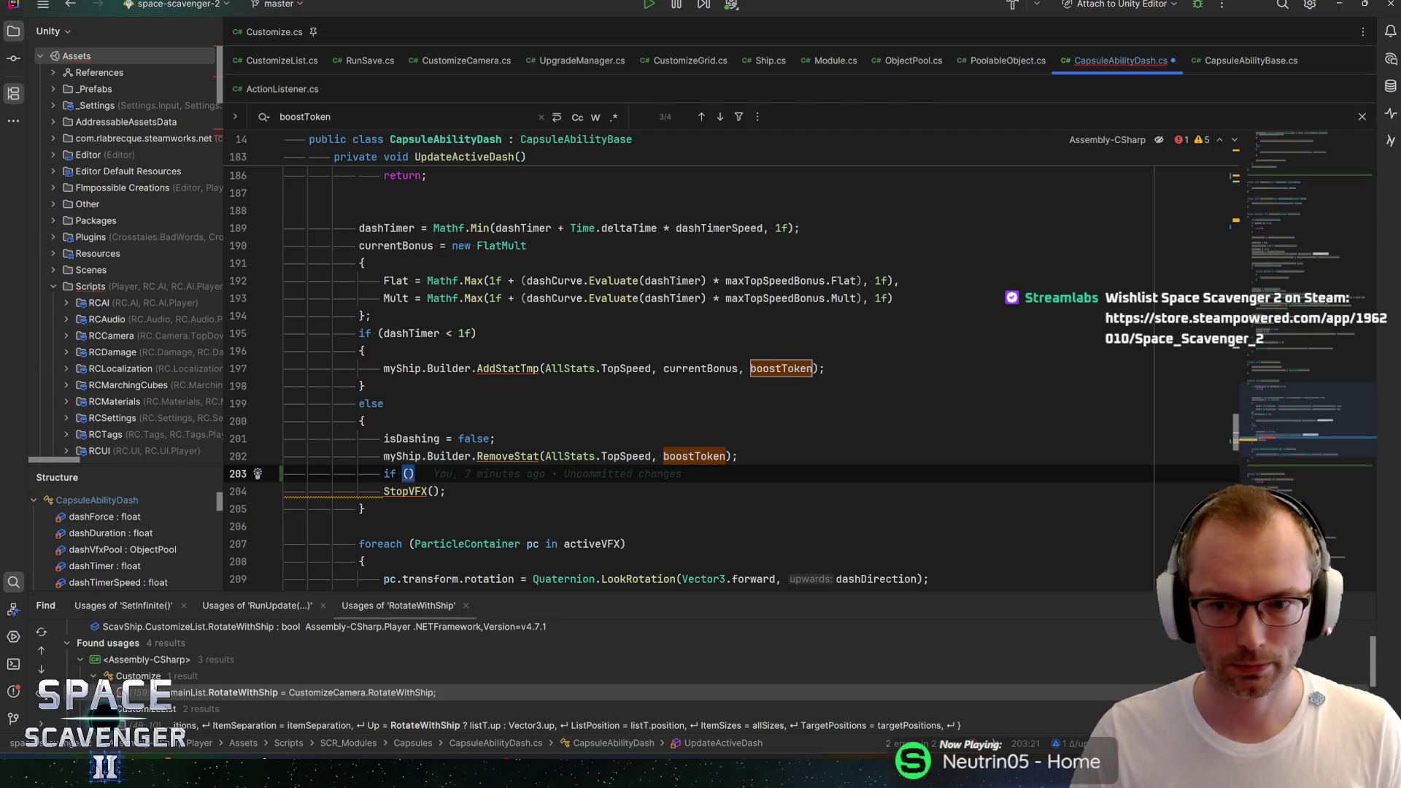
{"action": "key", "text": "Right"}
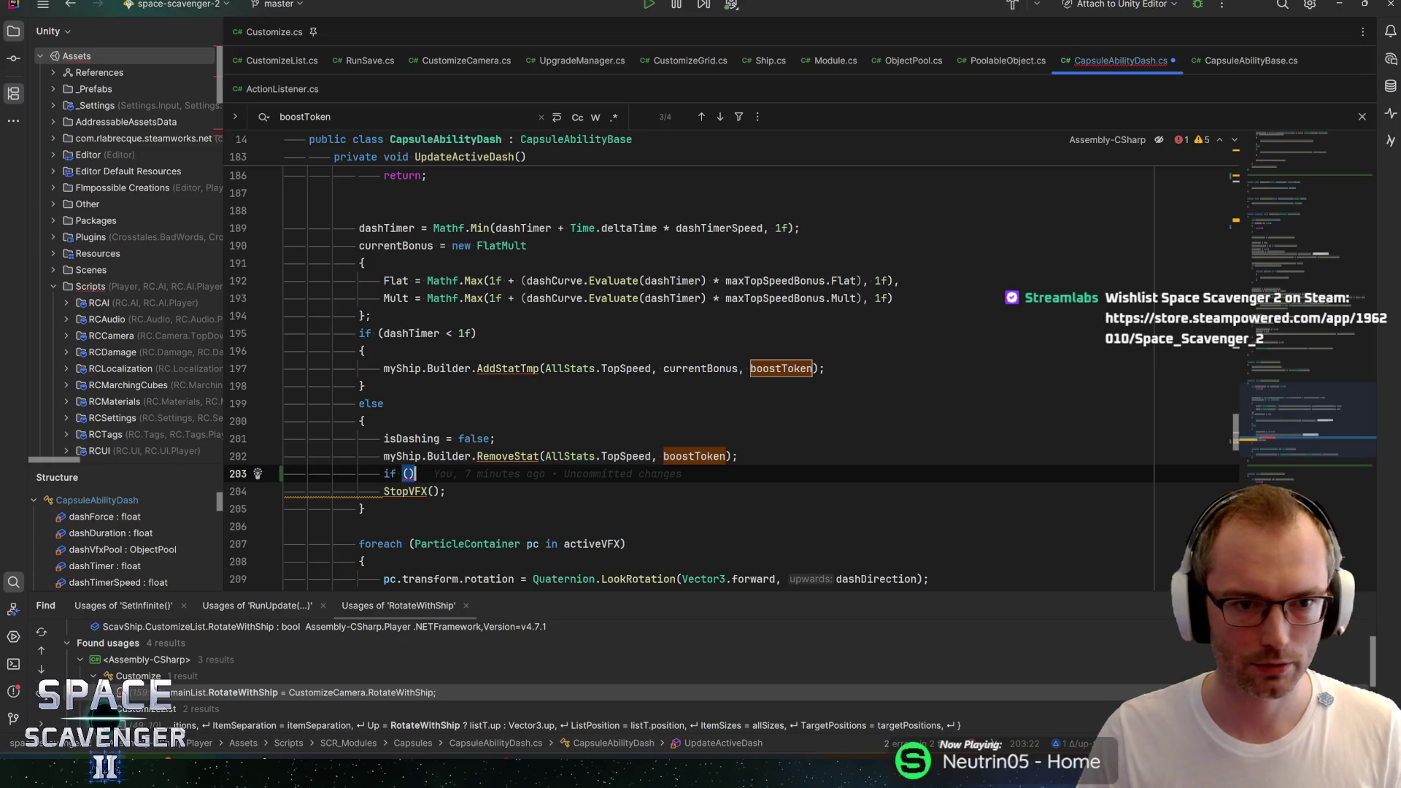
{"action": "left_click", "coordinate": [438, 139]}
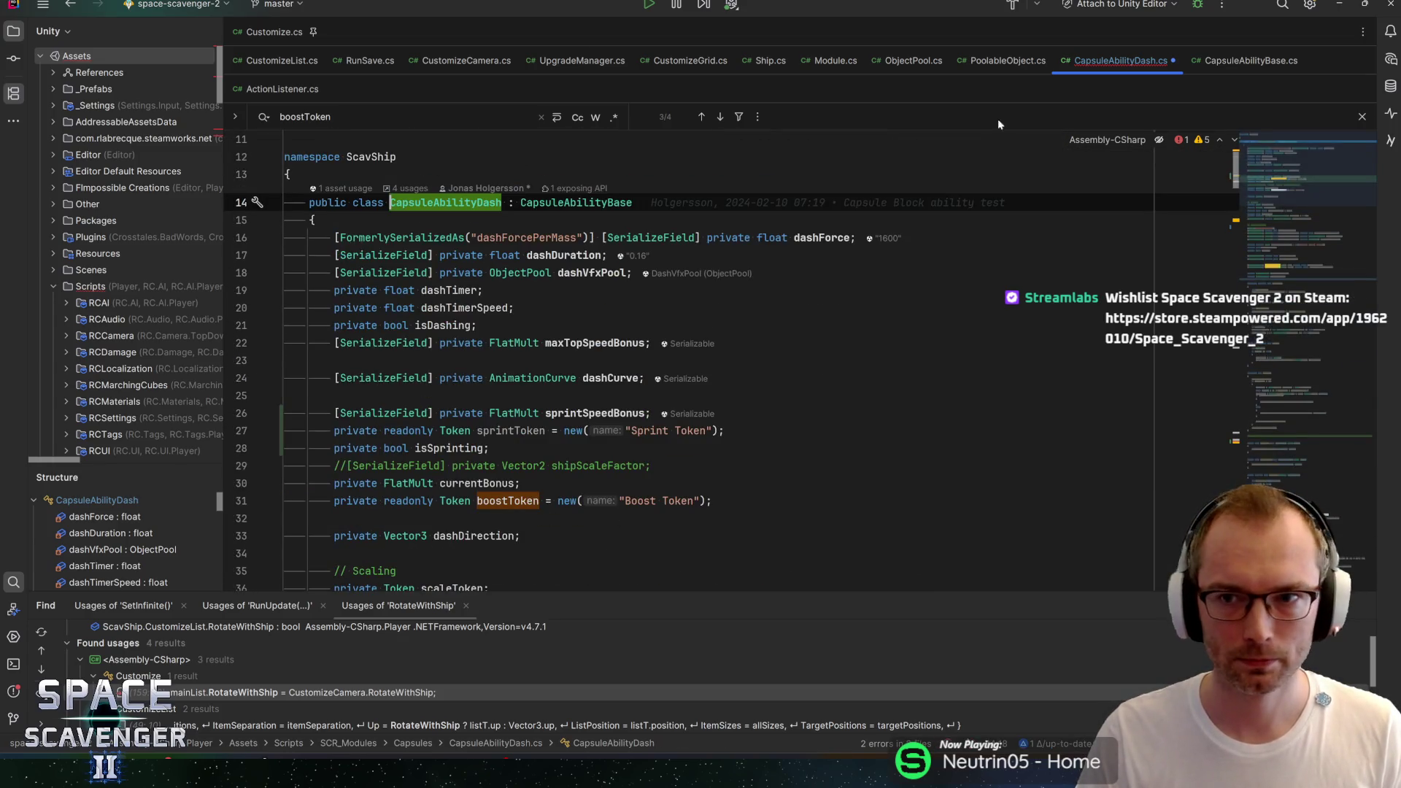
Step: Pin CapsuleAbilityDash.cs and CapsuleAbilityBase.cs and close Customize.cs
{"action": "left_click", "coordinate": [1109, 62]}
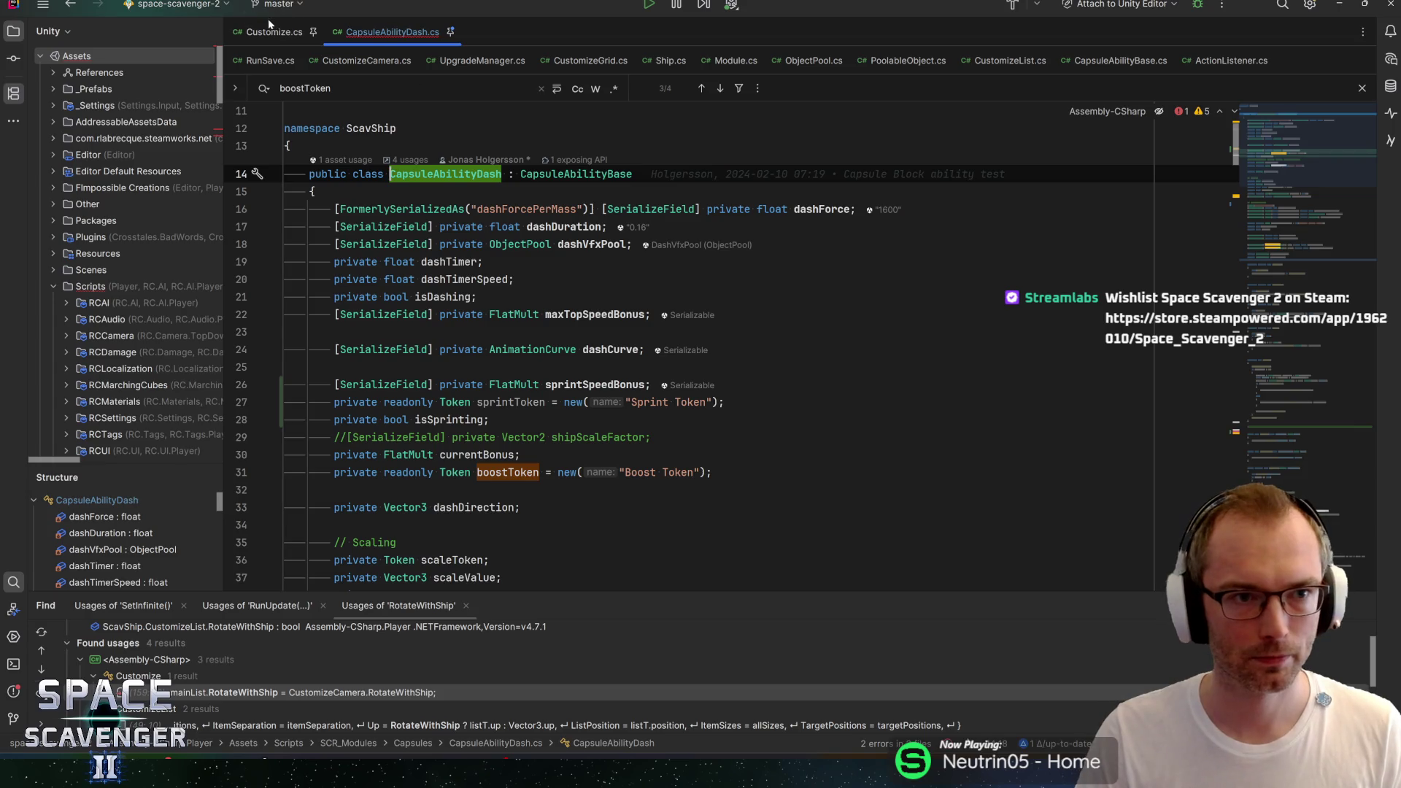
{"action": "middle_click", "coordinate": [268, 30]}
{"action": "left_click", "coordinate": [1117, 61]}
{"action": "key", "text": "ctrl+shift+p"}
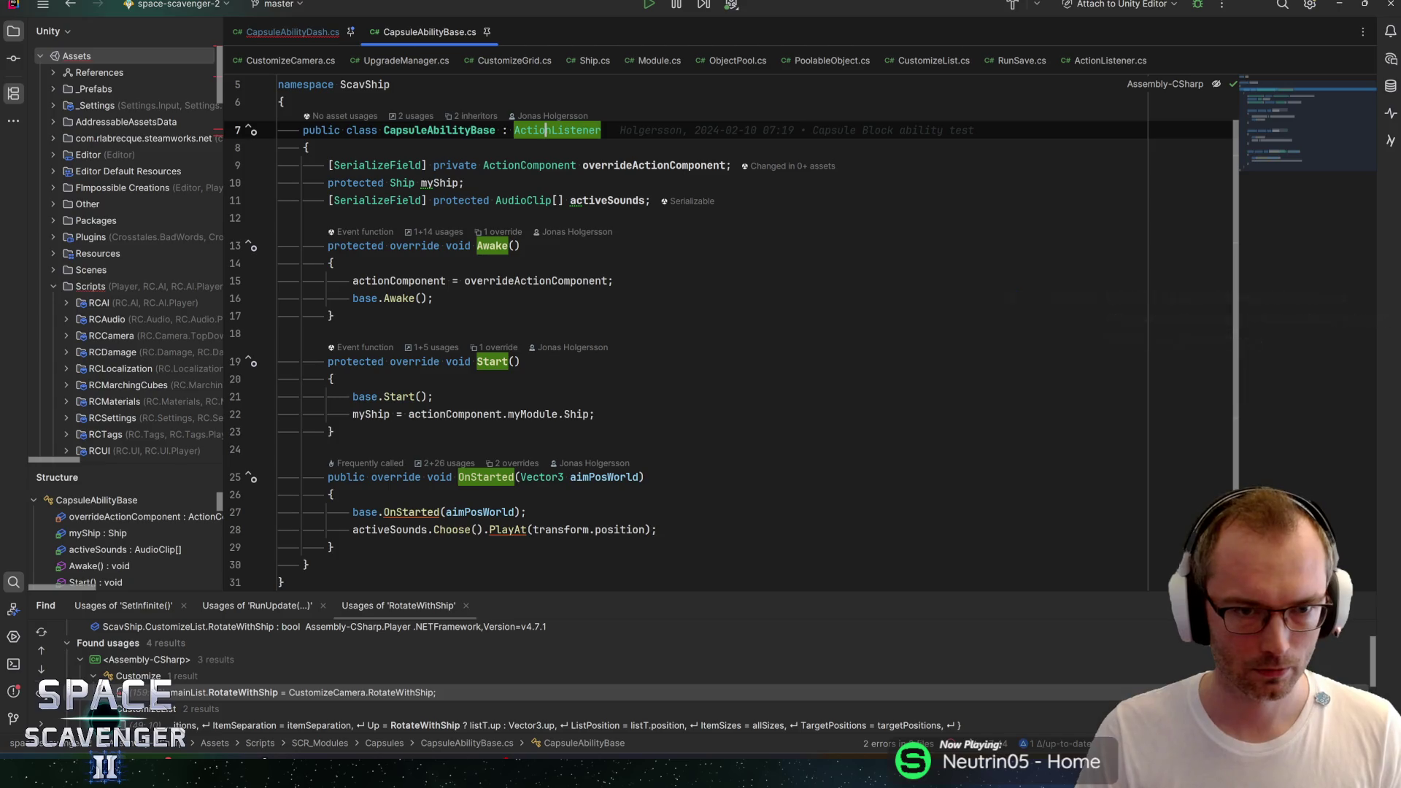
Step: Open ActionComponent, inspect the PressedState values, and find all usages of pressedState
{"action": "left_click", "coordinate": [508, 169], "text": "ctrl"}
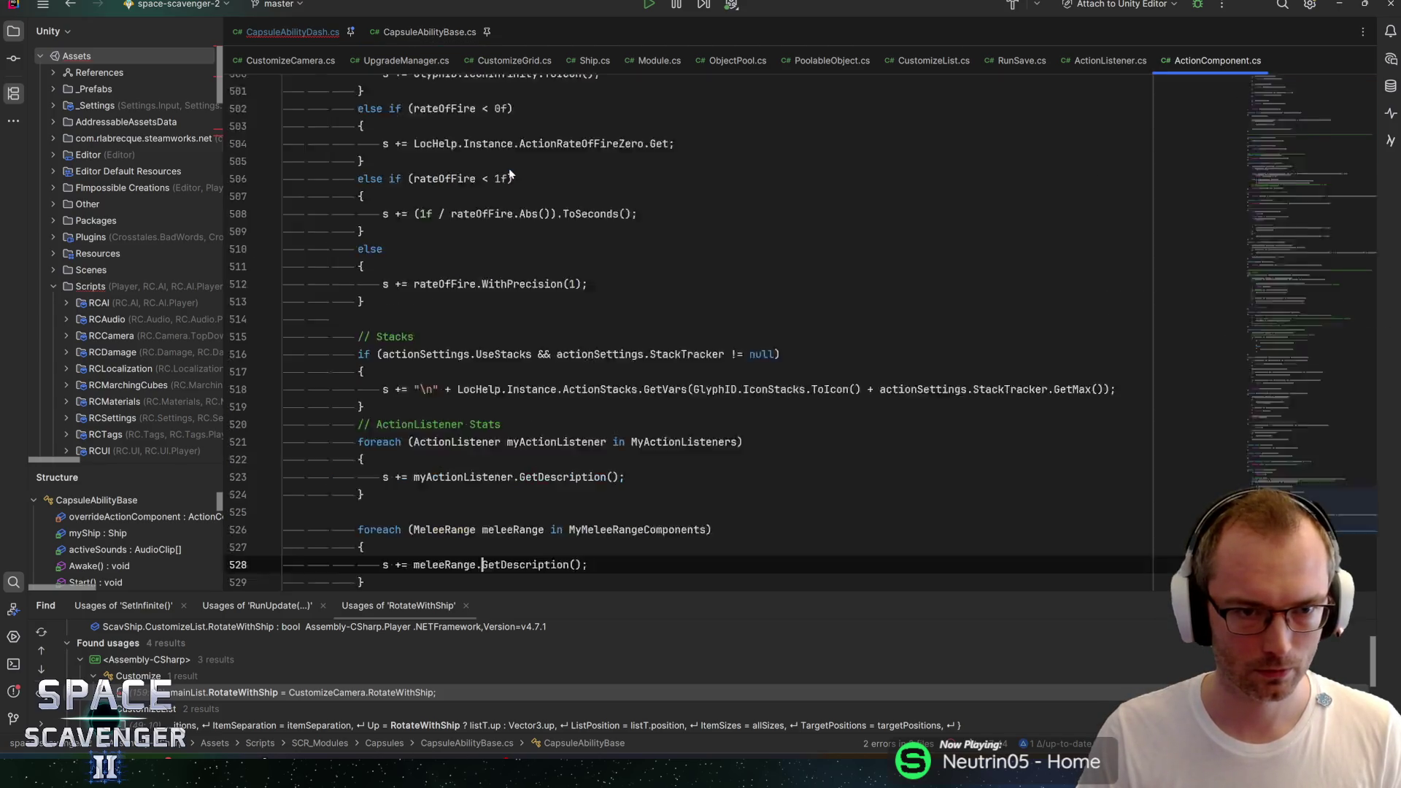
{"action": "left_click", "coordinate": [452, 280]}
{"action": "scroll", "coordinate": [722, 328], "scroll_direction": "down", "scroll_amount": 15}
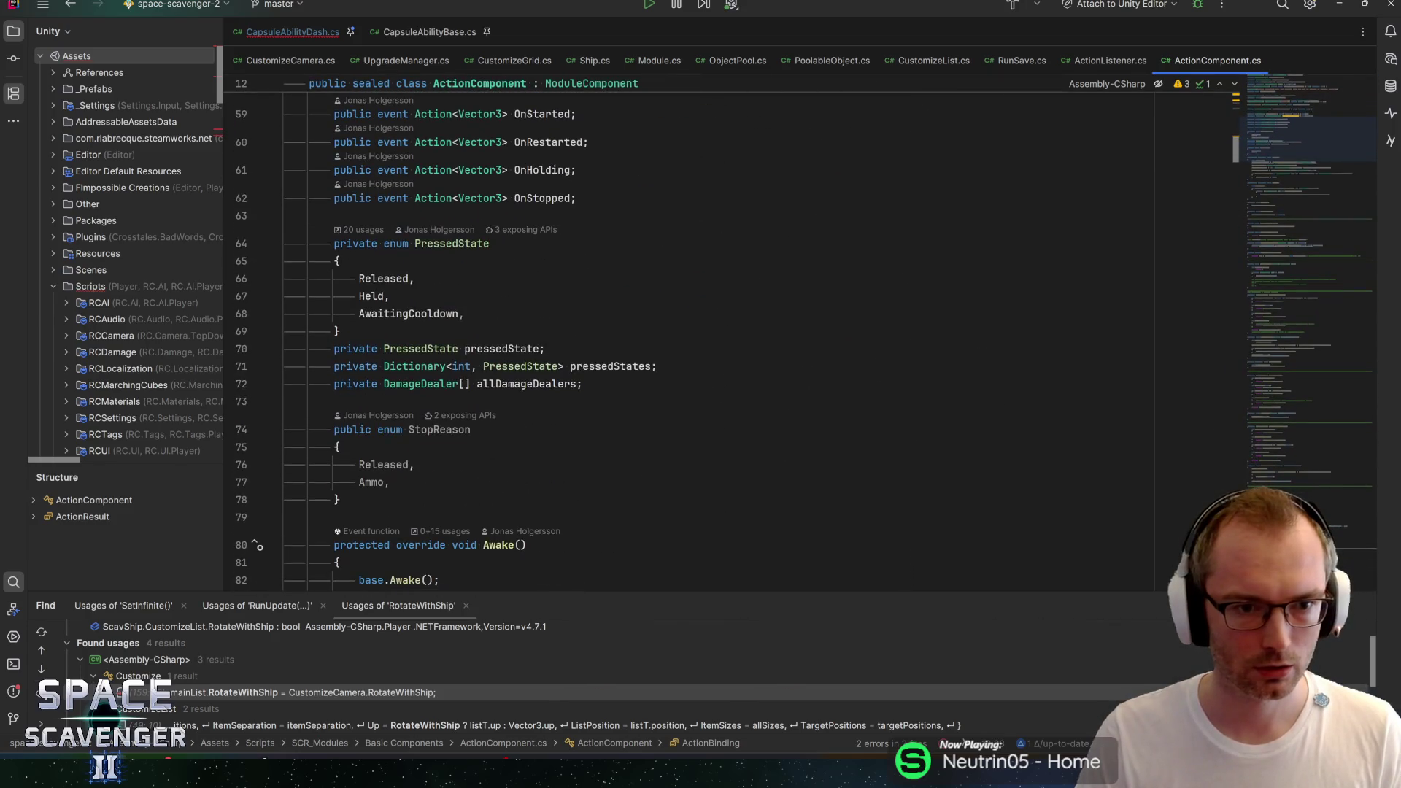
{"action": "left_click", "coordinate": [382, 278]}
{"action": "key", "text": "Down"}
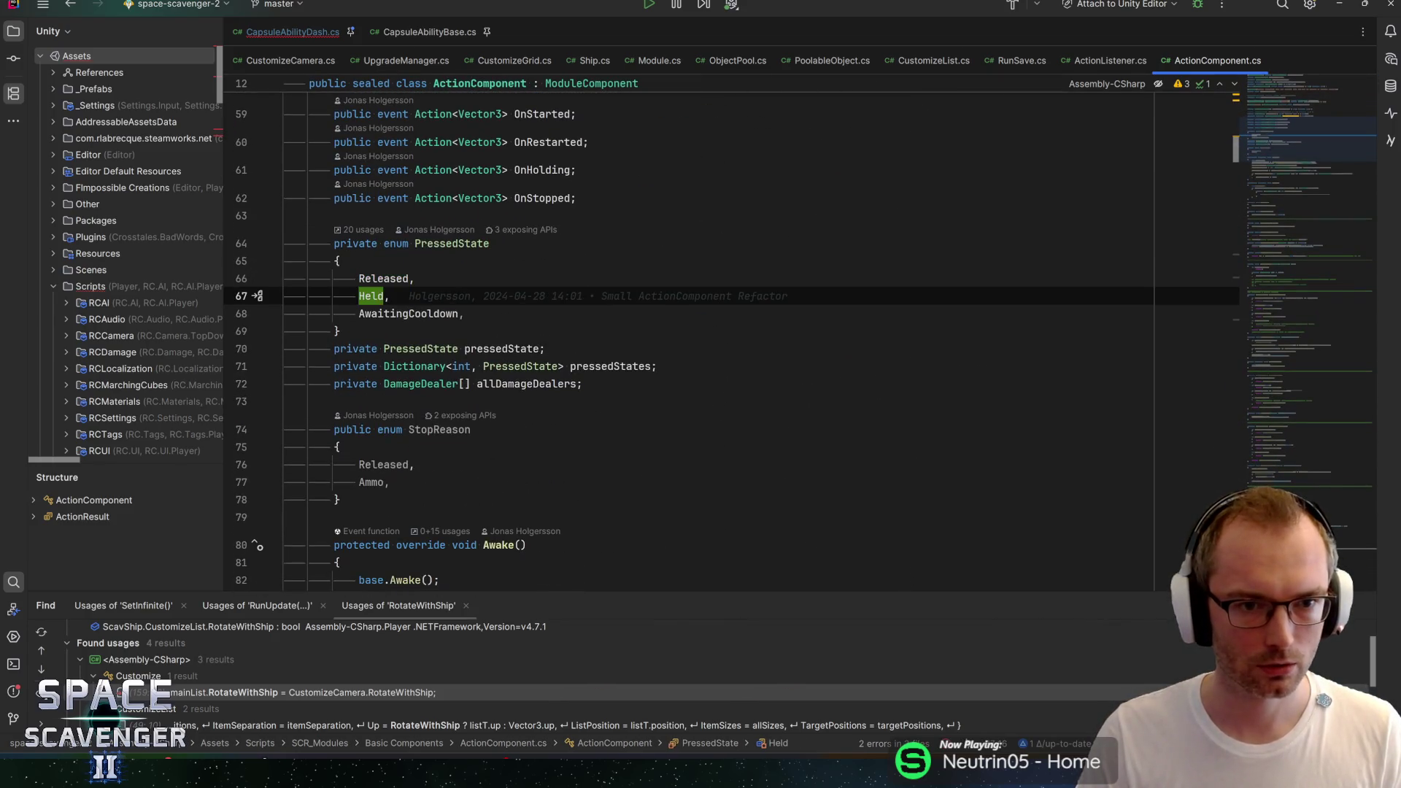
{"action": "left_click", "coordinate": [497, 348]}
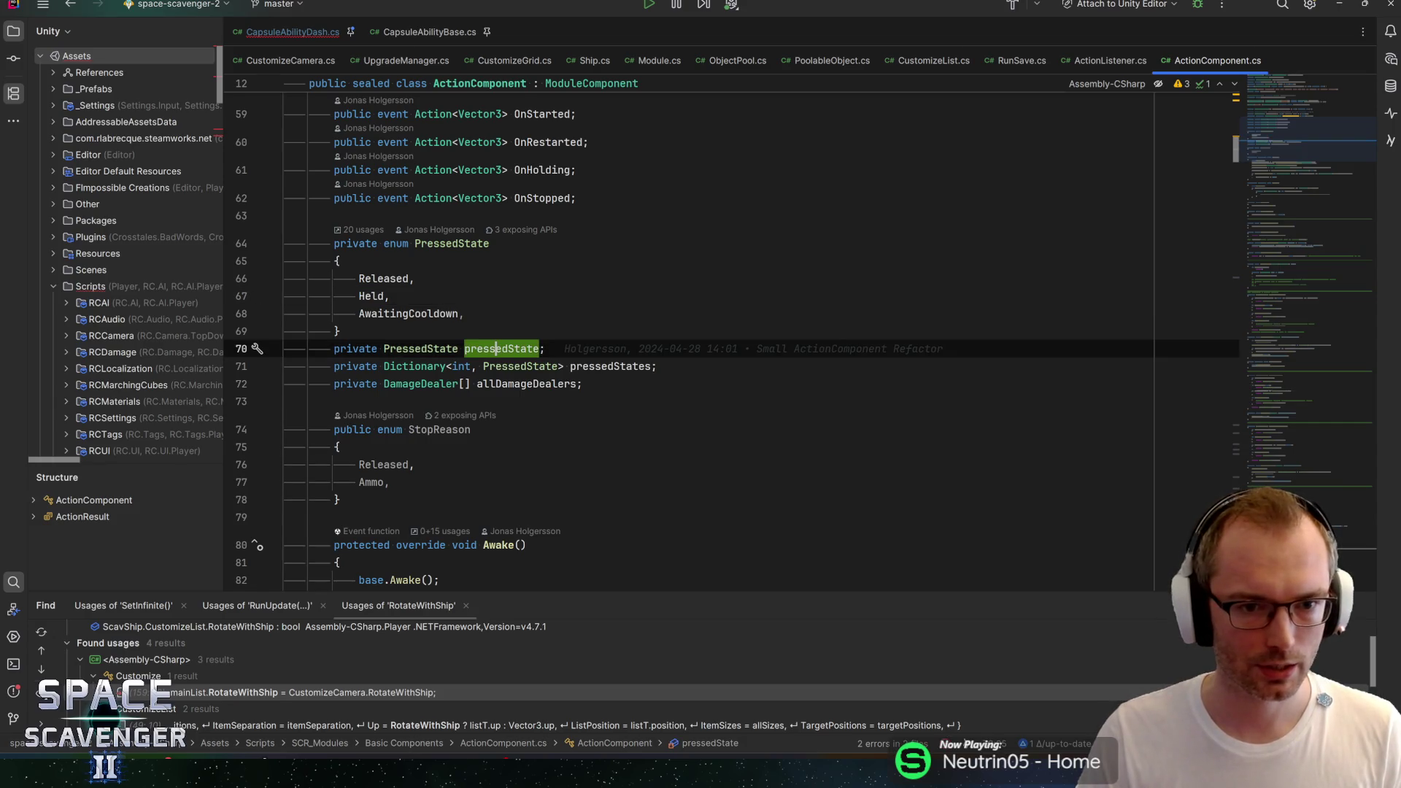
{"action": "key", "text": "alt+F7"}
{"action": "scroll", "coordinate": [395, 706], "scroll_direction": "down", "scroll_amount": 2}
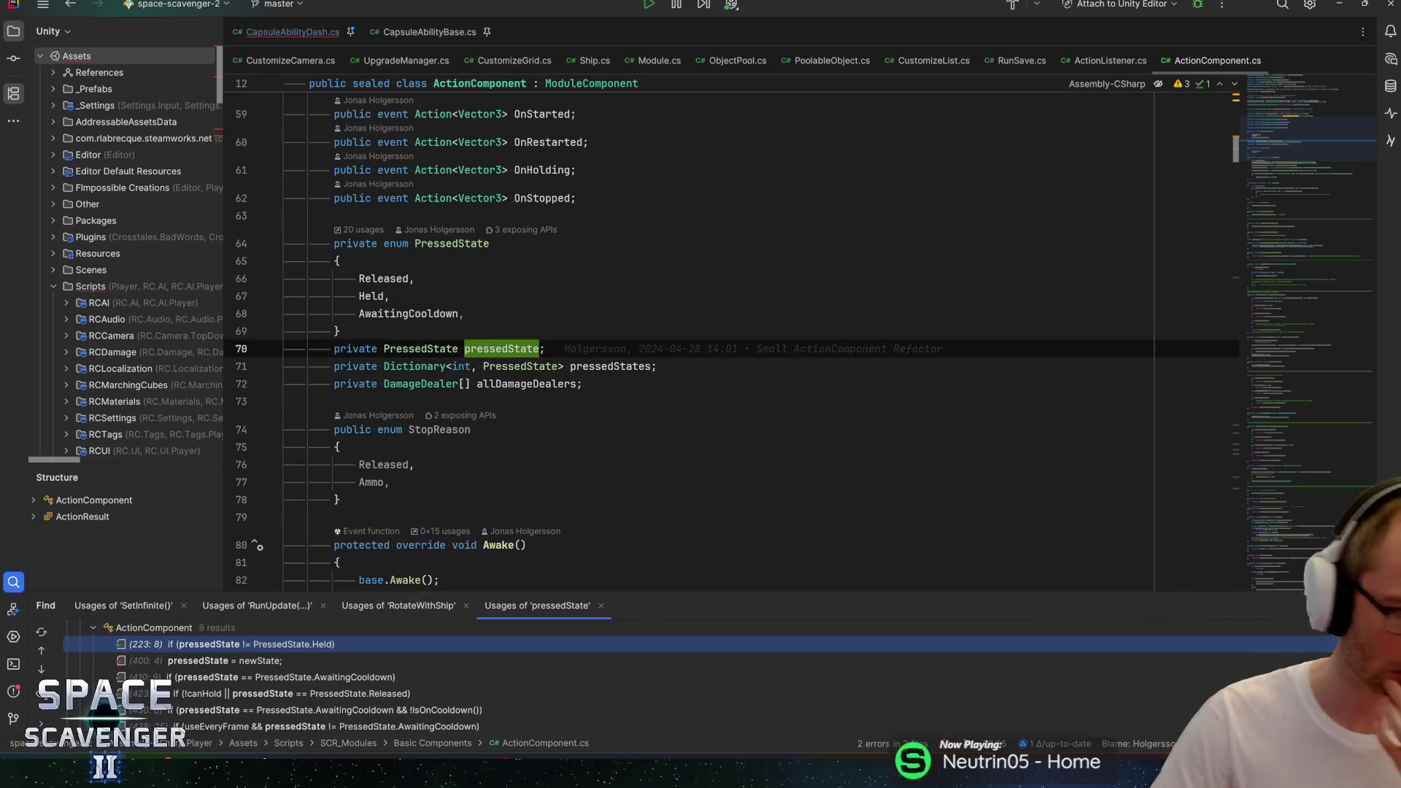
Step: Return to CapsuleAbilityDash.cs and delete the unfinished if () line after RemoveStat
{"action": "left_click", "coordinate": [288, 32]}
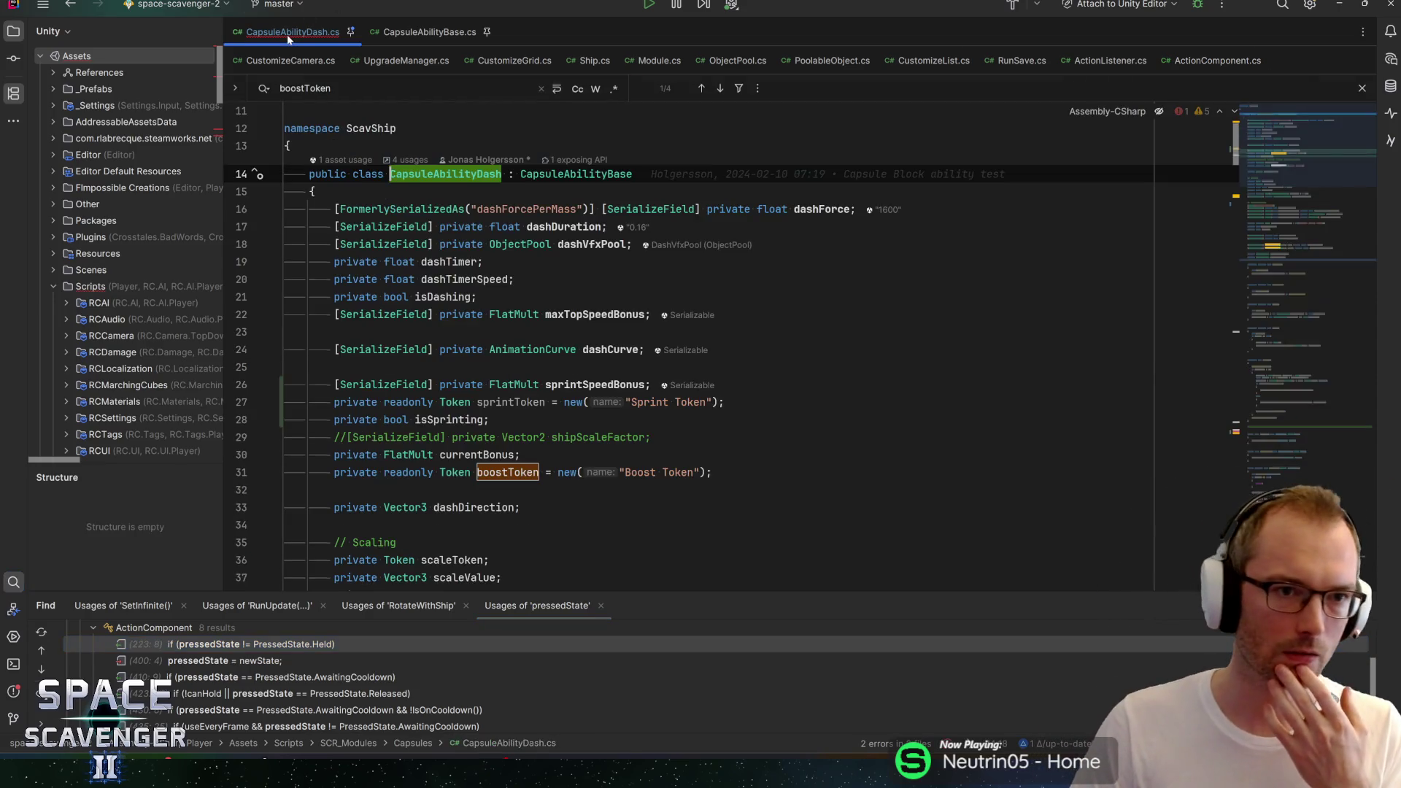
{"action": "left_click", "coordinate": [409, 41]}
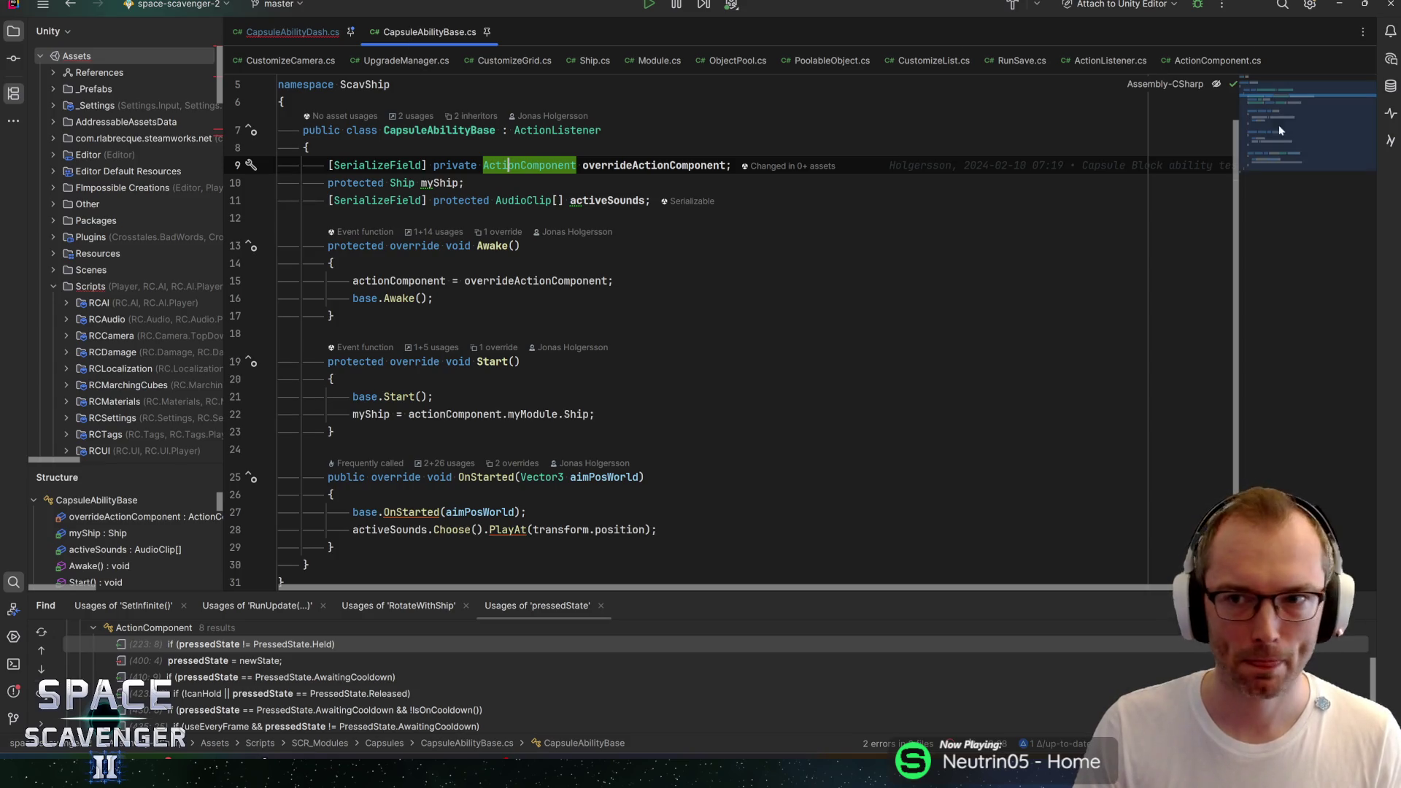
{"action": "left_click", "coordinate": [292, 32]}
{"action": "scroll", "coordinate": [754, 315], "scroll_direction": "down", "scroll_amount": 20}
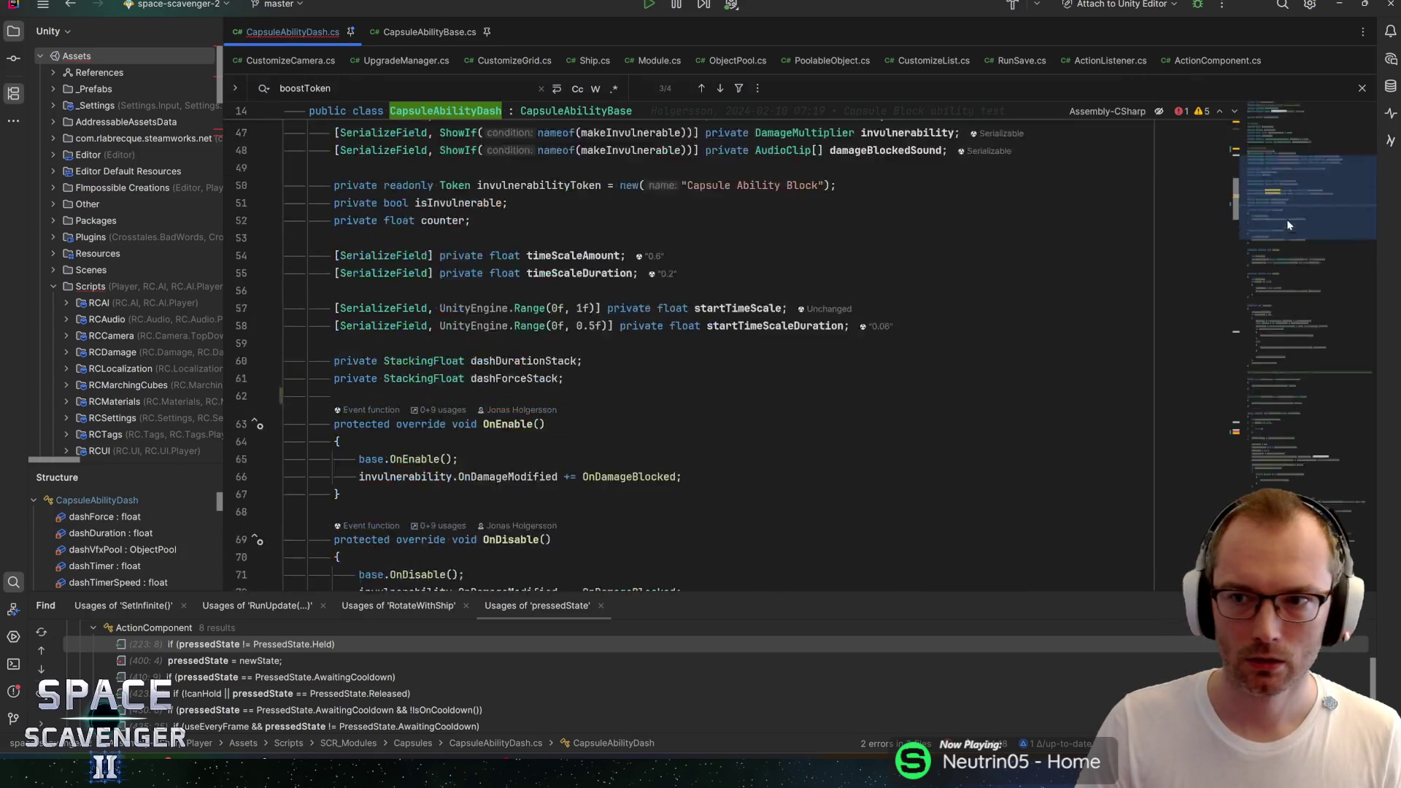
{"action": "scroll", "coordinate": [730, 328], "scroll_direction": "up", "scroll_amount": 5}
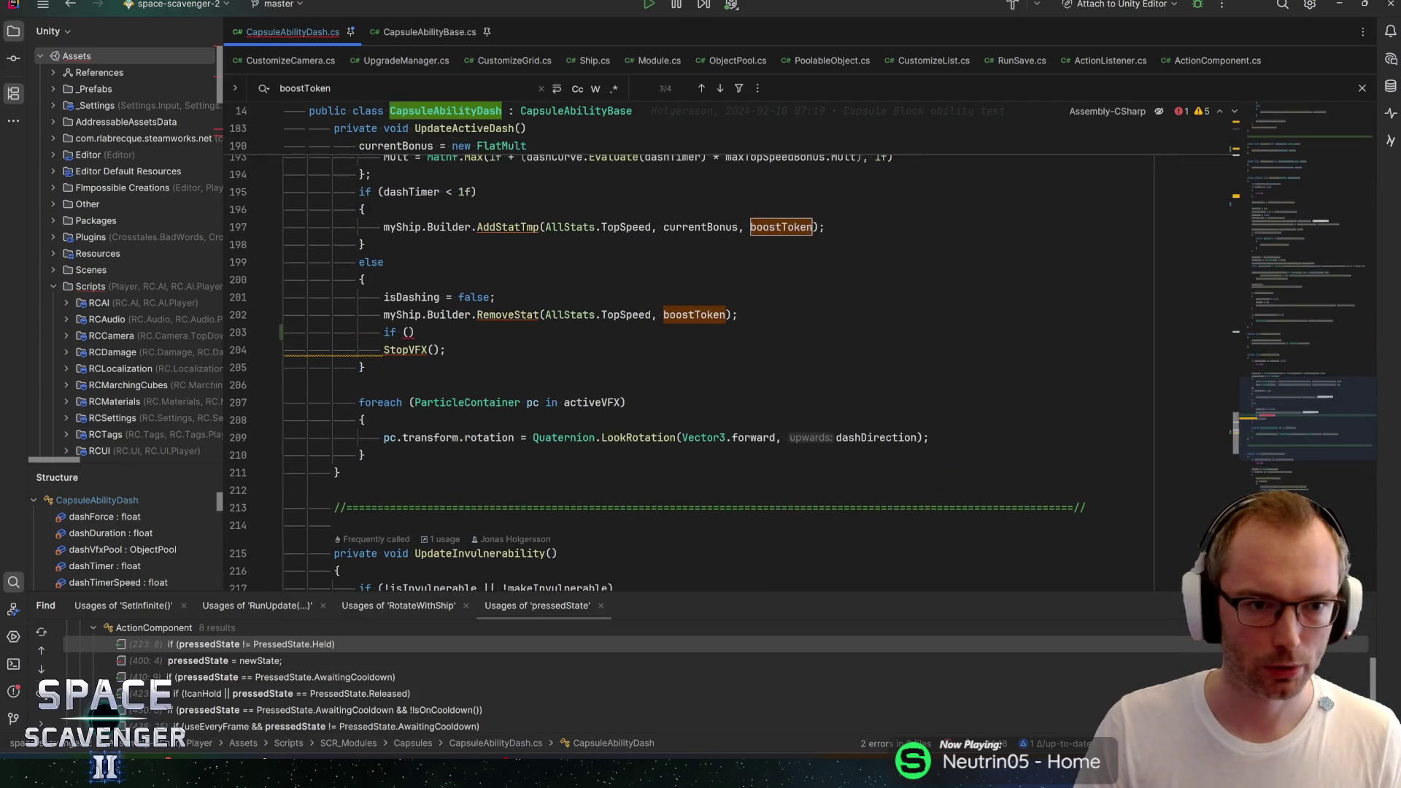
{"action": "key", "text": "BackSpace"}
{"action": "key", "text": "BackSpace"}
{"action": "key", "text": "BackSpace"}
Step: Generate an OnHolding override after UpdateActiveDash, then delete it again
{"action": "left_click", "coordinate": [337, 454]}
{"action": "key", "text": "Return"}
{"action": "key", "text": "Return"}
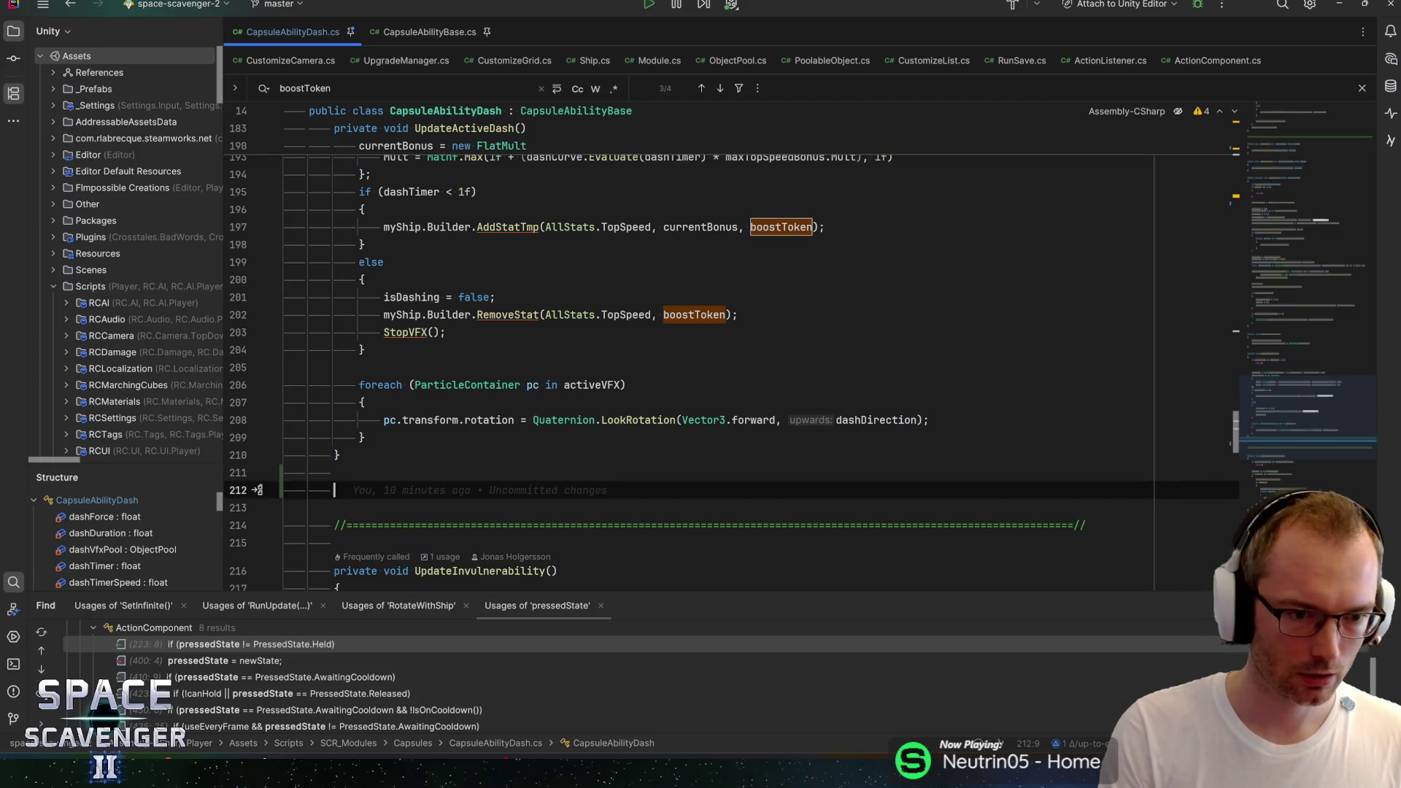
{"action": "type", "text": "override onhol"}
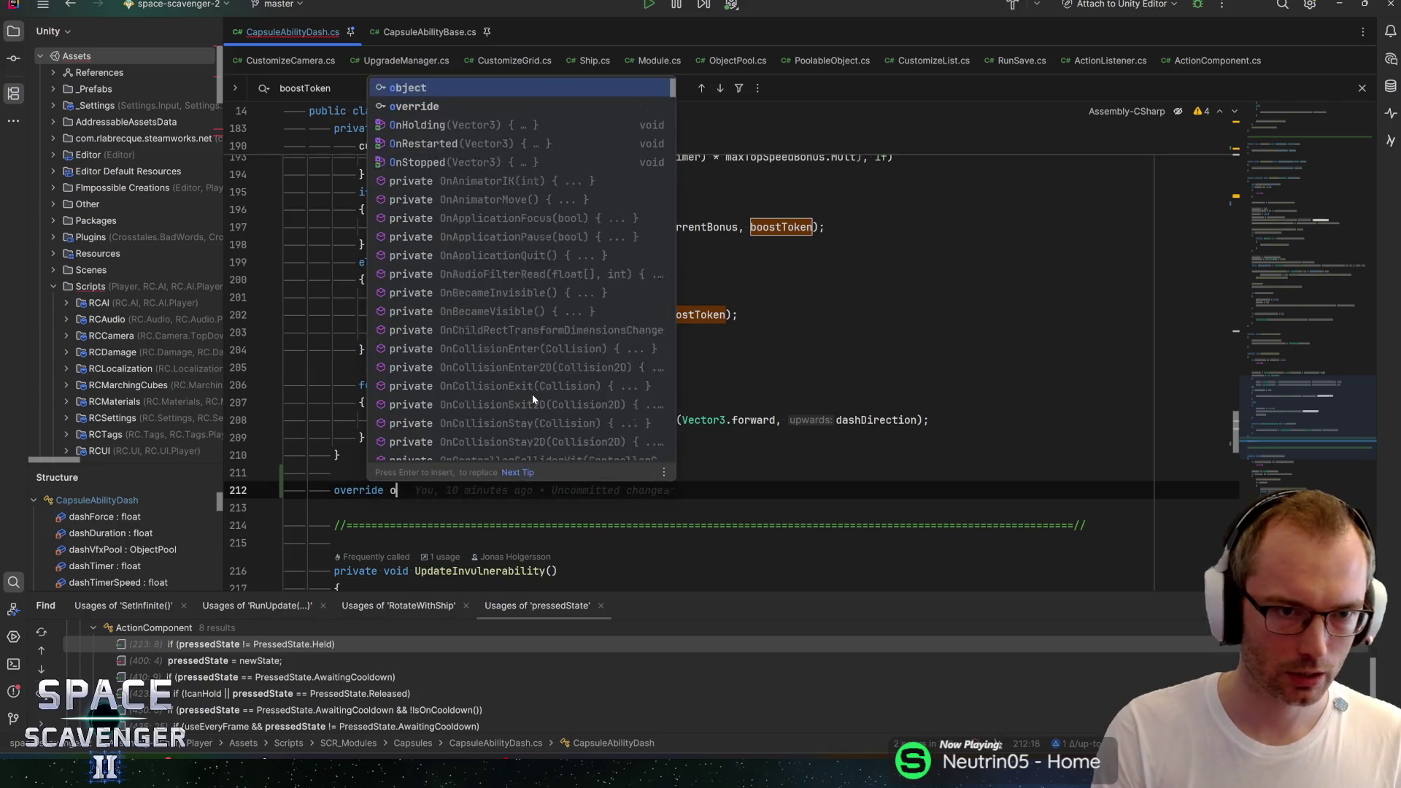
{"action": "key", "text": "Return"}
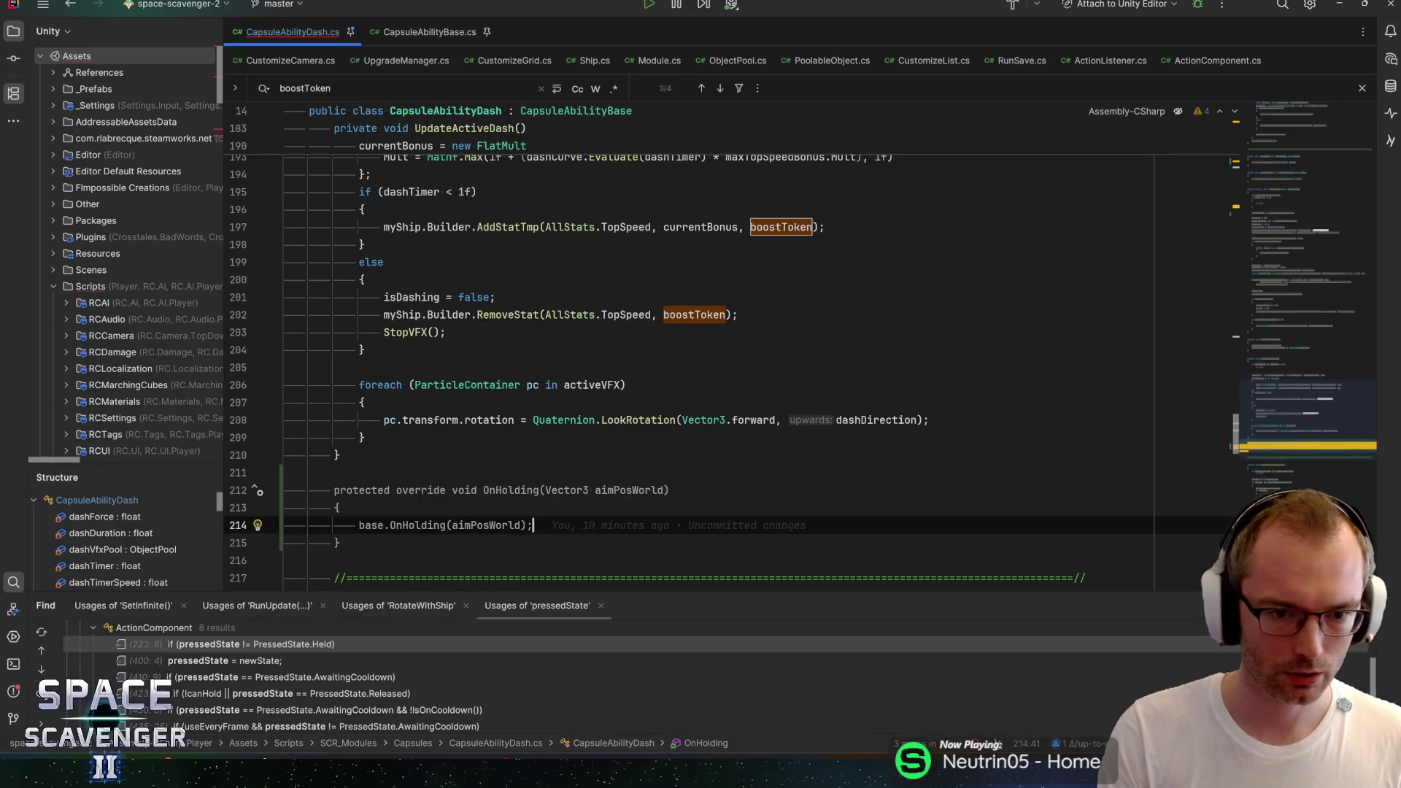
{"action": "scroll", "coordinate": [693, 350], "scroll_direction": "up", "scroll_amount": 3}
{"action": "scroll", "coordinate": [693, 350], "scroll_direction": "up", "scroll_amount": 3}
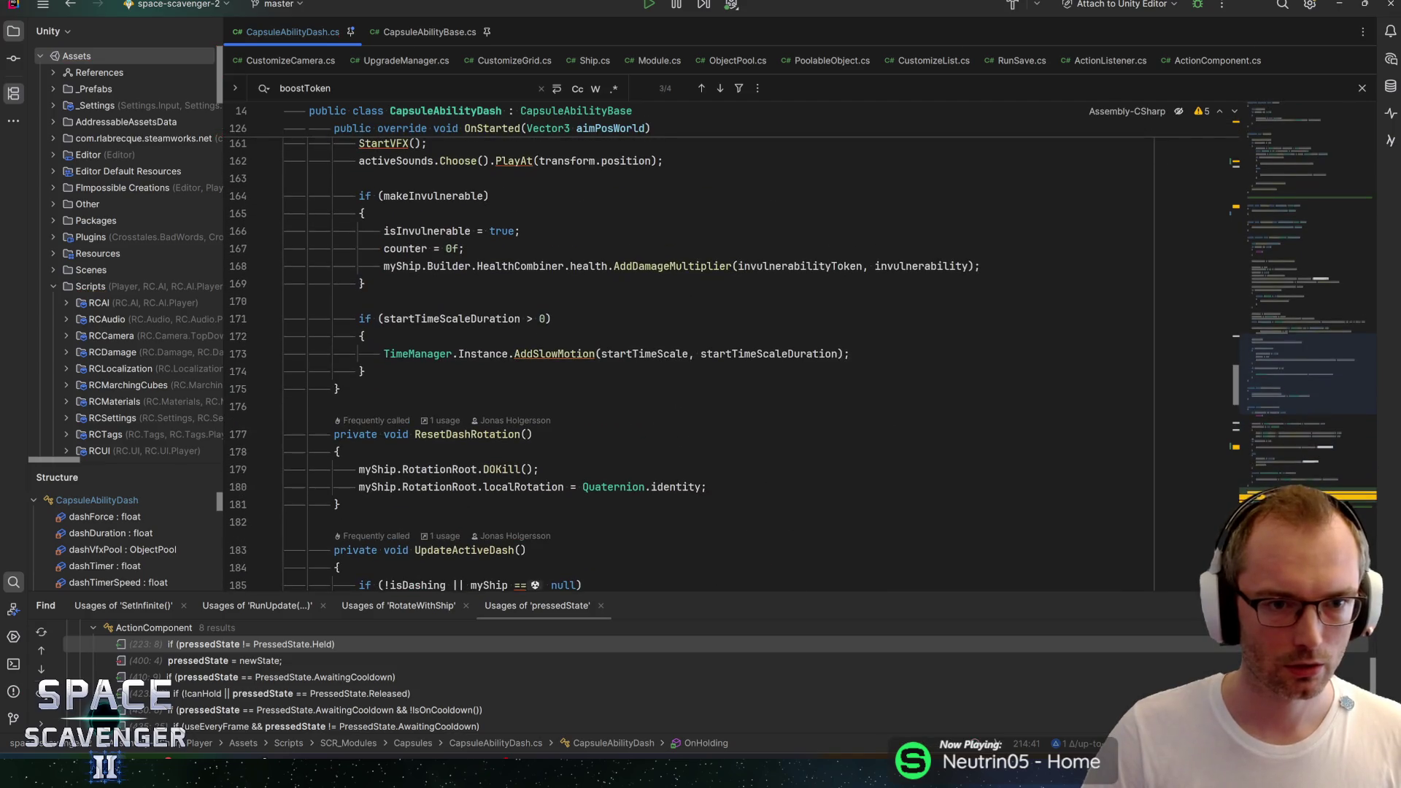
{"action": "scroll", "coordinate": [693, 351], "scroll_direction": "down", "scroll_amount": 10}
{"action": "scroll", "coordinate": [693, 350], "scroll_direction": "down", "scroll_amount": 3}
{"action": "key", "text": "ctrl+w"}
{"action": "key", "text": "ctrl+w"}
{"action": "key", "text": "ctrl+w"}
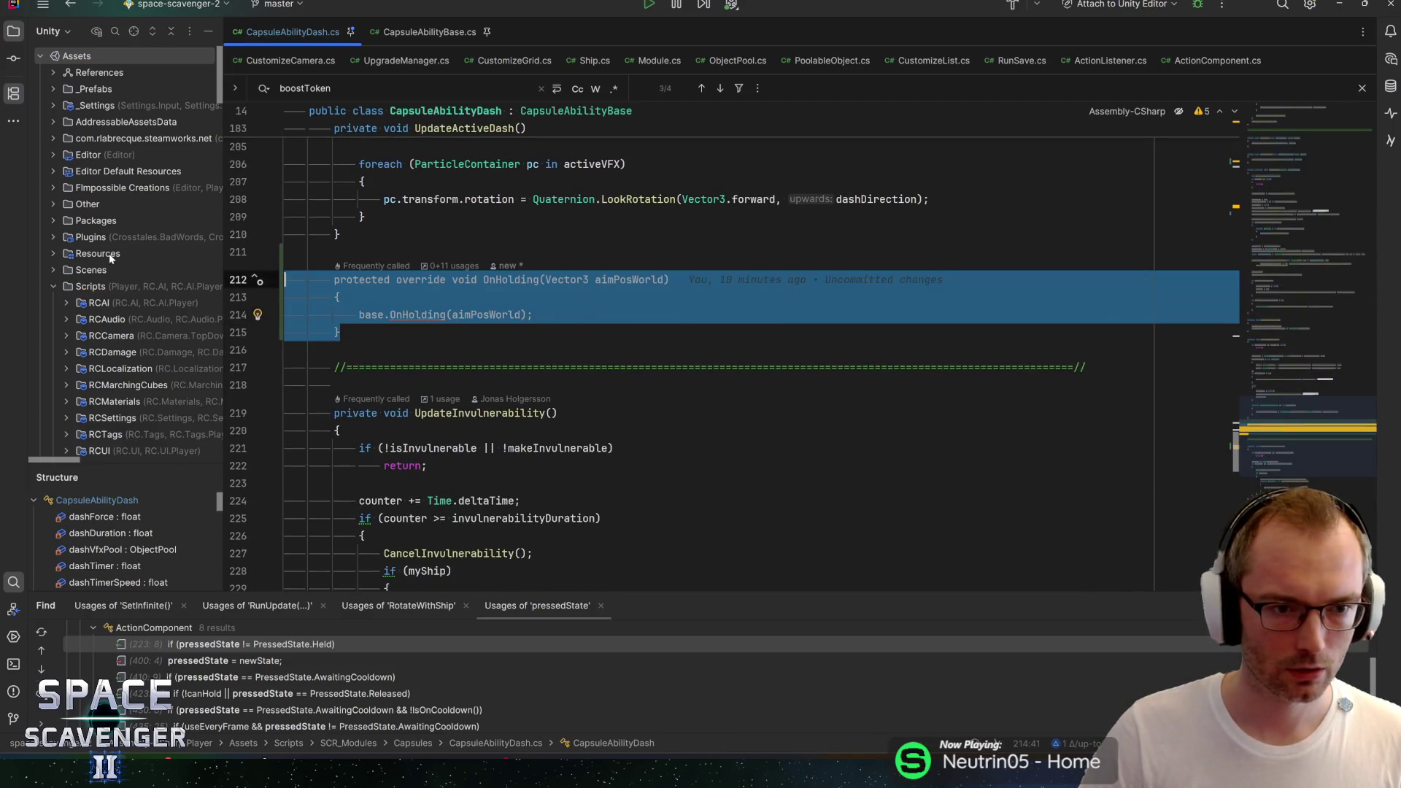
{"action": "key", "text": "Delete"}
{"action": "scroll", "coordinate": [693, 351], "scroll_direction": "up", "scroll_amount": 15}
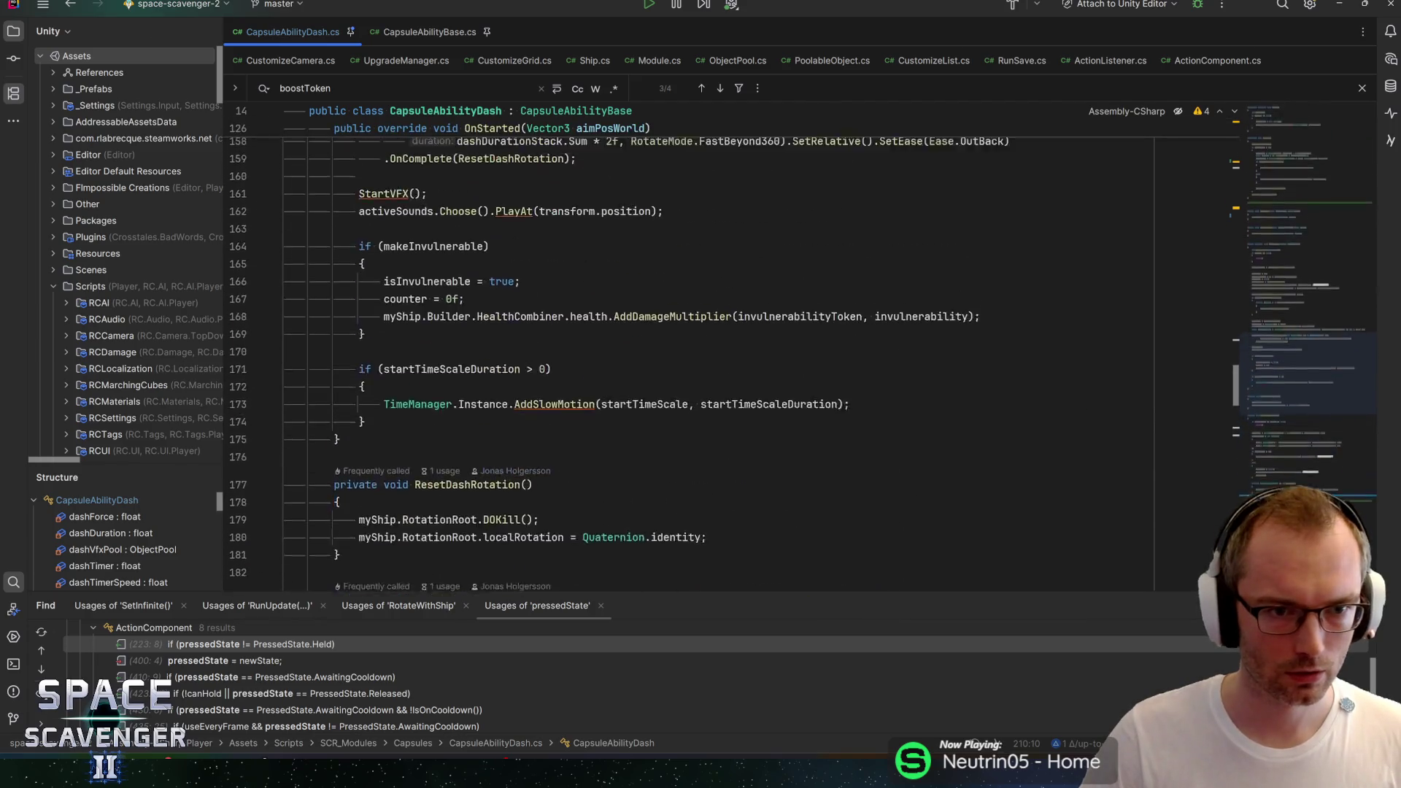
{"action": "scroll", "coordinate": [693, 351], "scroll_direction": "up", "scroll_amount": 5}
{"action": "scroll", "coordinate": [693, 350], "scroll_direction": "down", "scroll_amount": 15}
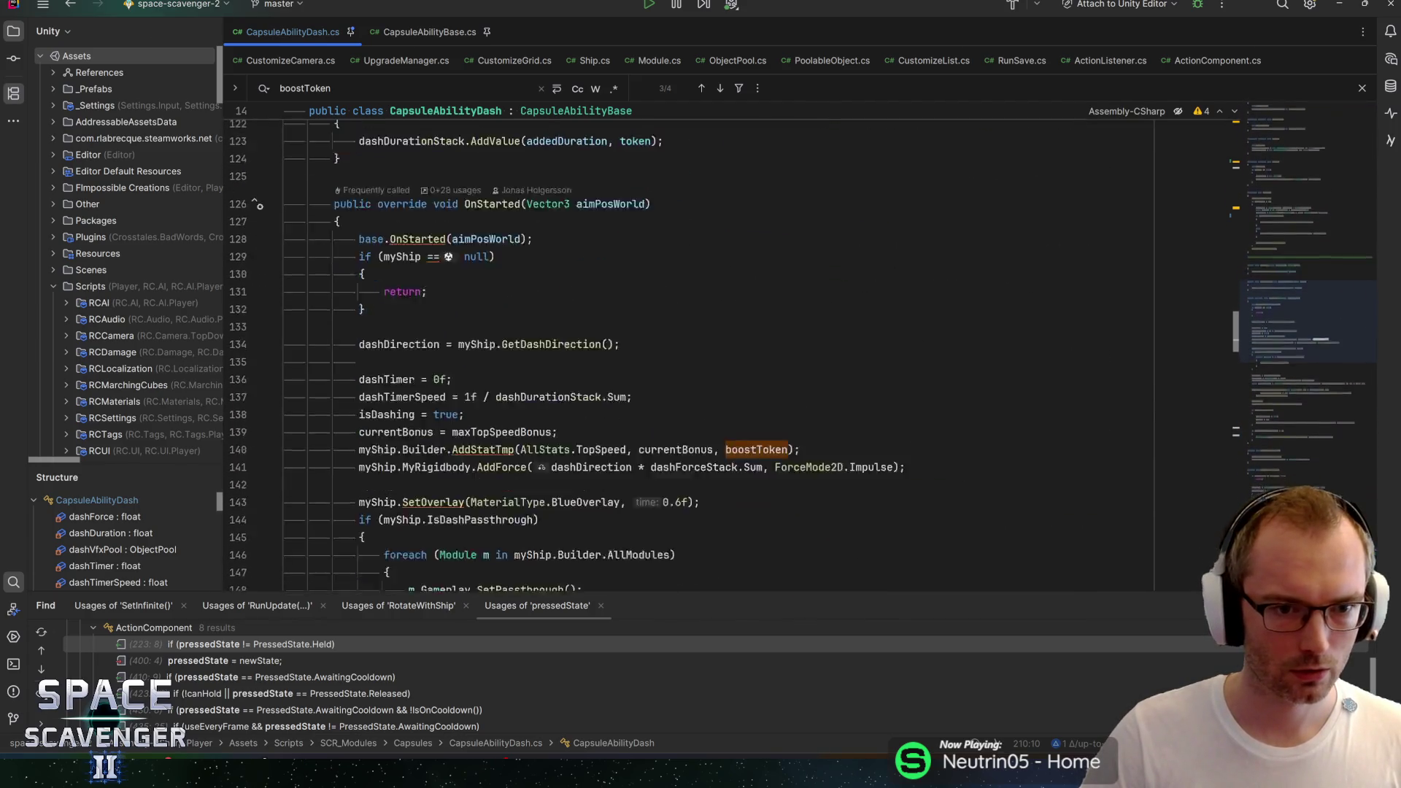
Step: Paste the OnHolding override into the dash class and add a 'div' divider comment below it
{"action": "left_click", "coordinate": [338, 407]}
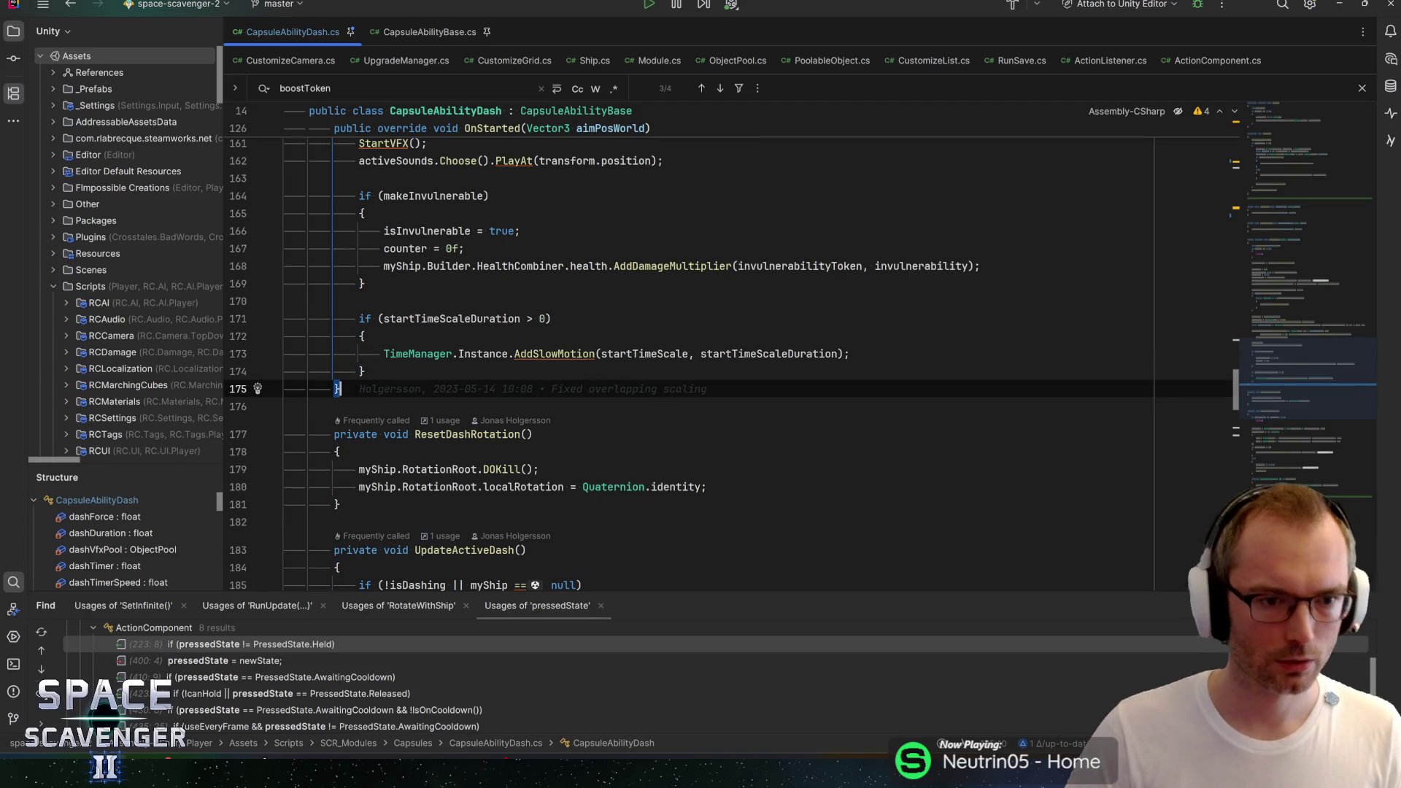
{"action": "key", "text": "ctrl+v"}
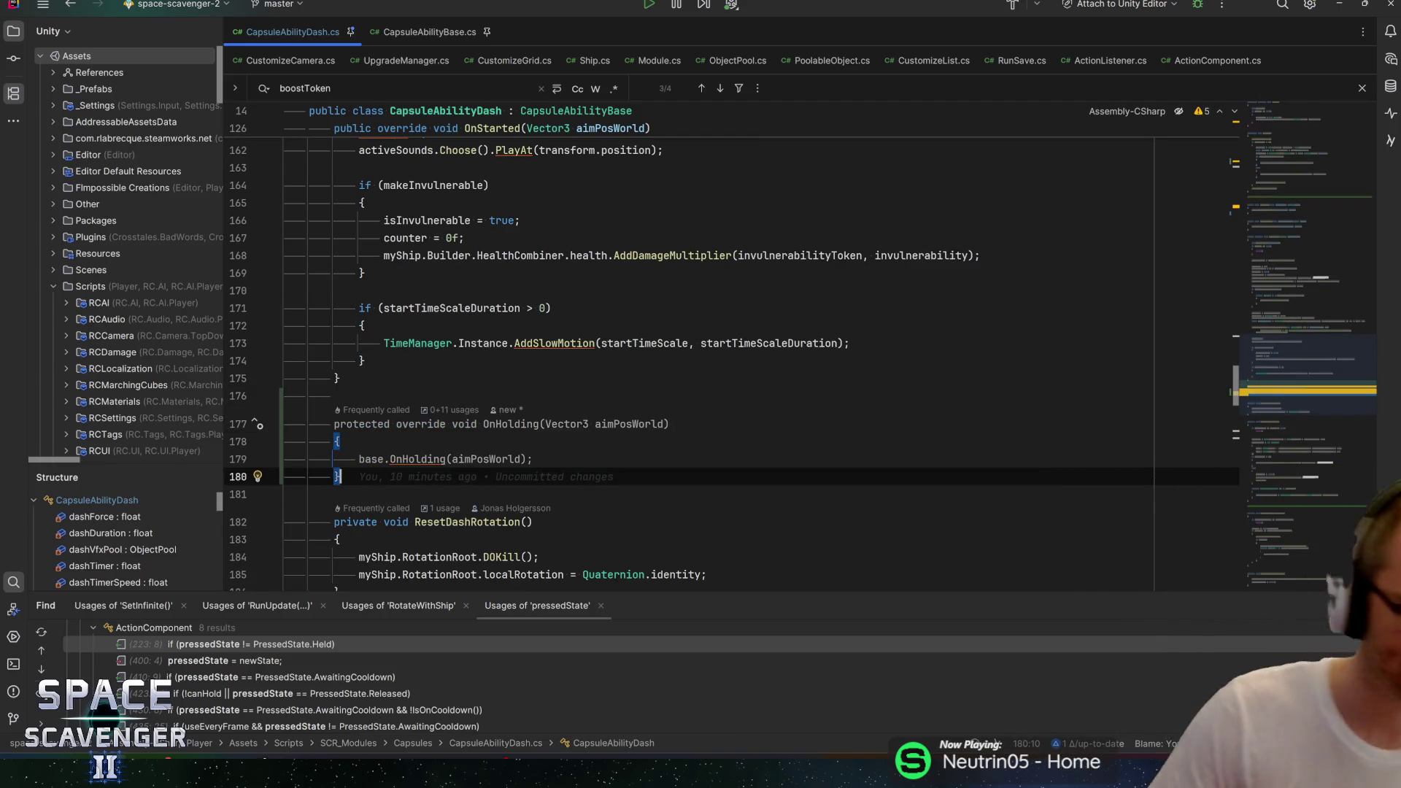
{"action": "key", "text": "Return"}
{"action": "key", "text": "Return"}
{"action": "type", "text": "div"}
{"action": "key", "text": "Return"}
Step: Insert a Debug.Log line inside OnHolding coloured Col.Orange
{"action": "key", "text": "Up"}
{"action": "key", "text": "Up"}
{"action": "key", "text": "Up"}
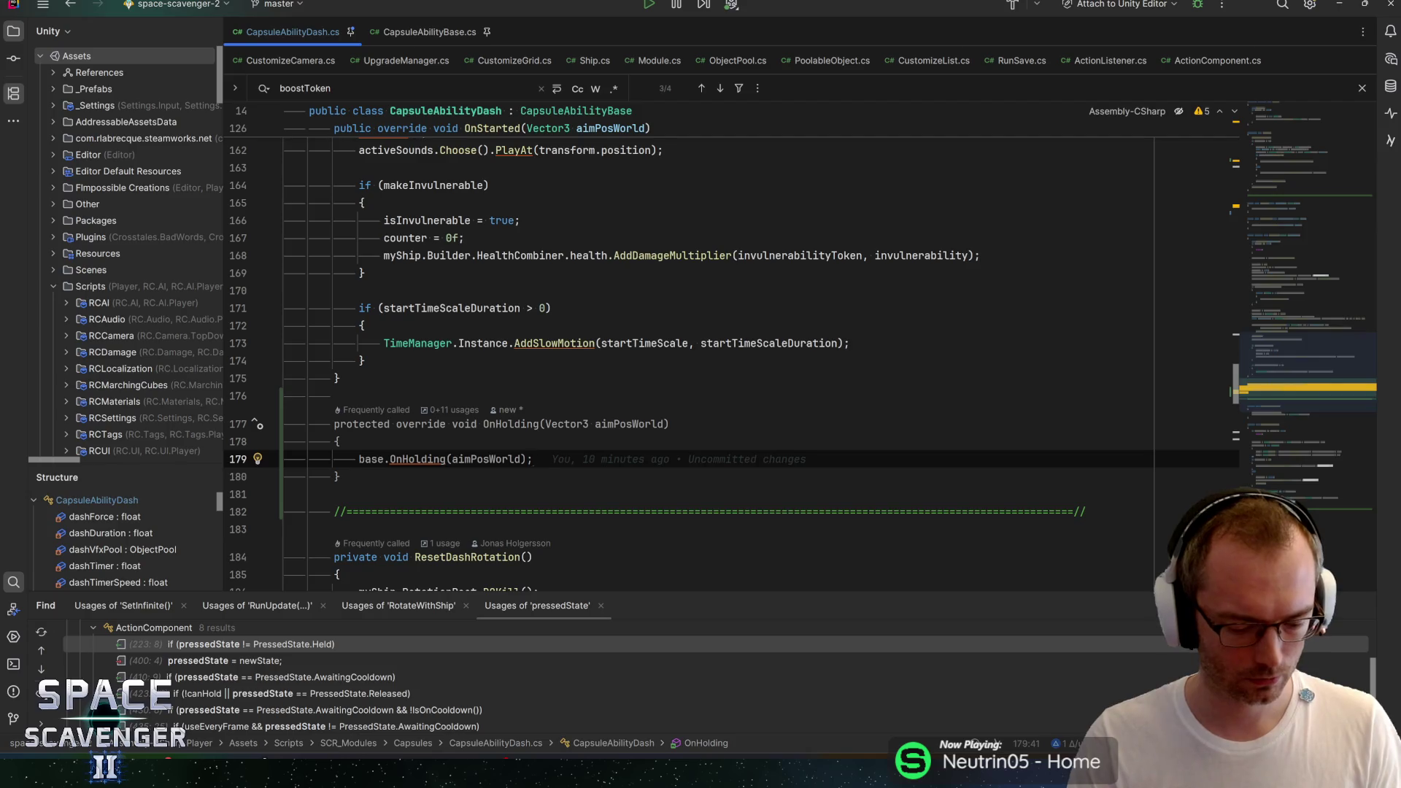
{"action": "key", "text": "Return"}
{"action": "key", "text": "Return"}
{"action": "type", "text": "log"}
{"action": "key", "text": "Tab"}
{"action": "type", "text": "Col."}
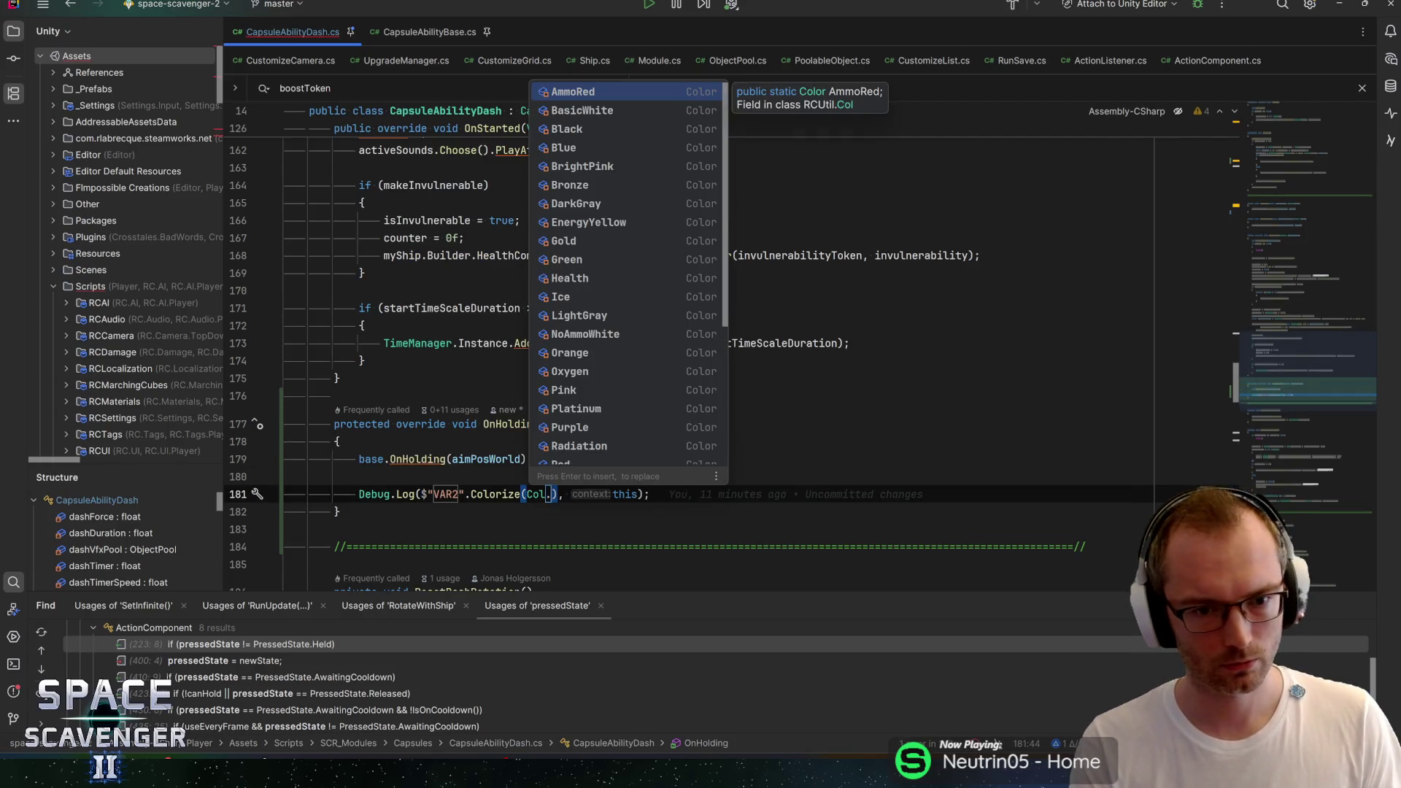
{"action": "type", "text": "Or"}
{"action": "key", "text": "Return"}
Step: Change the log colour to isDashing ? Col.Red : Col.Orange, replace the placeholder message, and return to Unity
{"action": "left_click", "coordinate": [524, 494]}
{"action": "type", "text": "isda"}
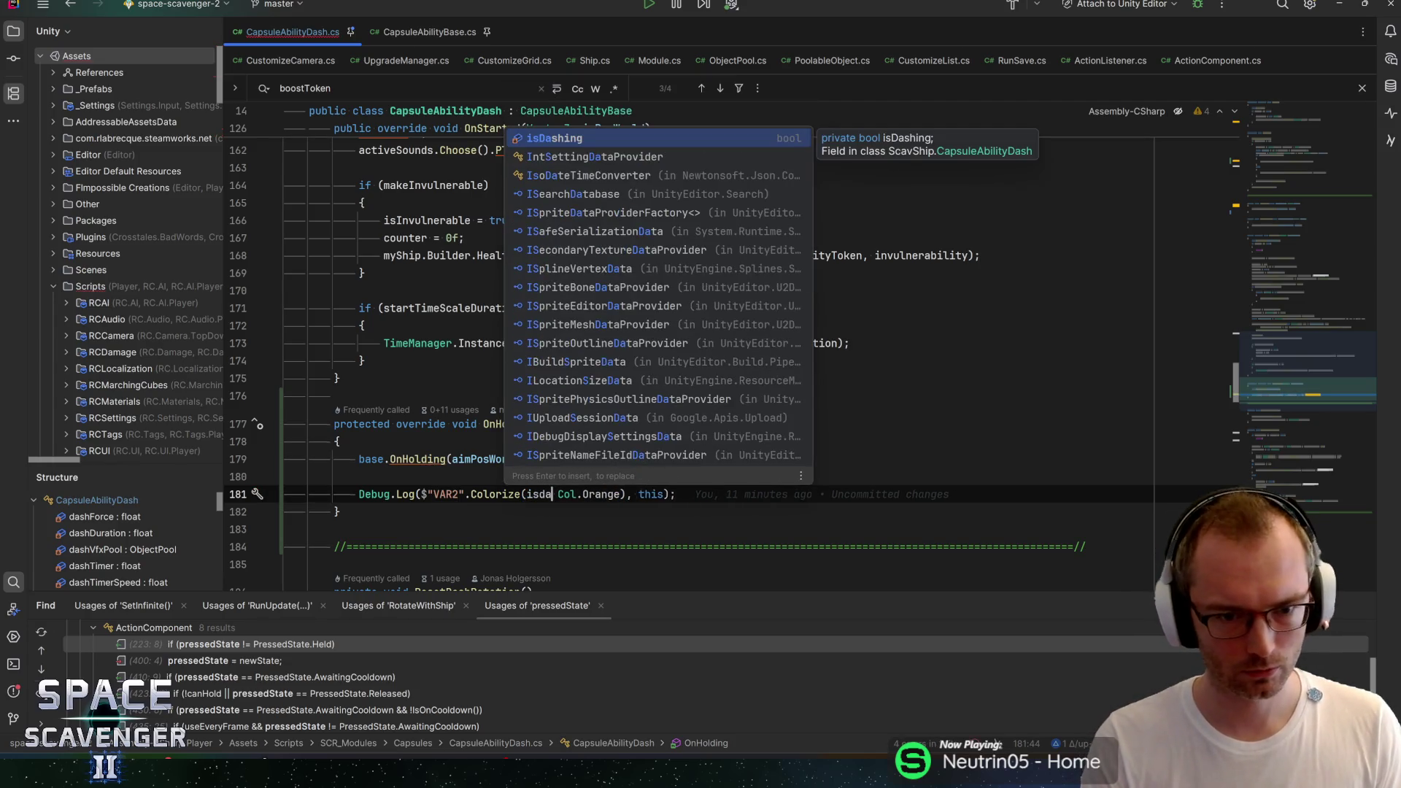
{"action": "key", "text": "Return"}
{"action": "type", "text": "? Col"}
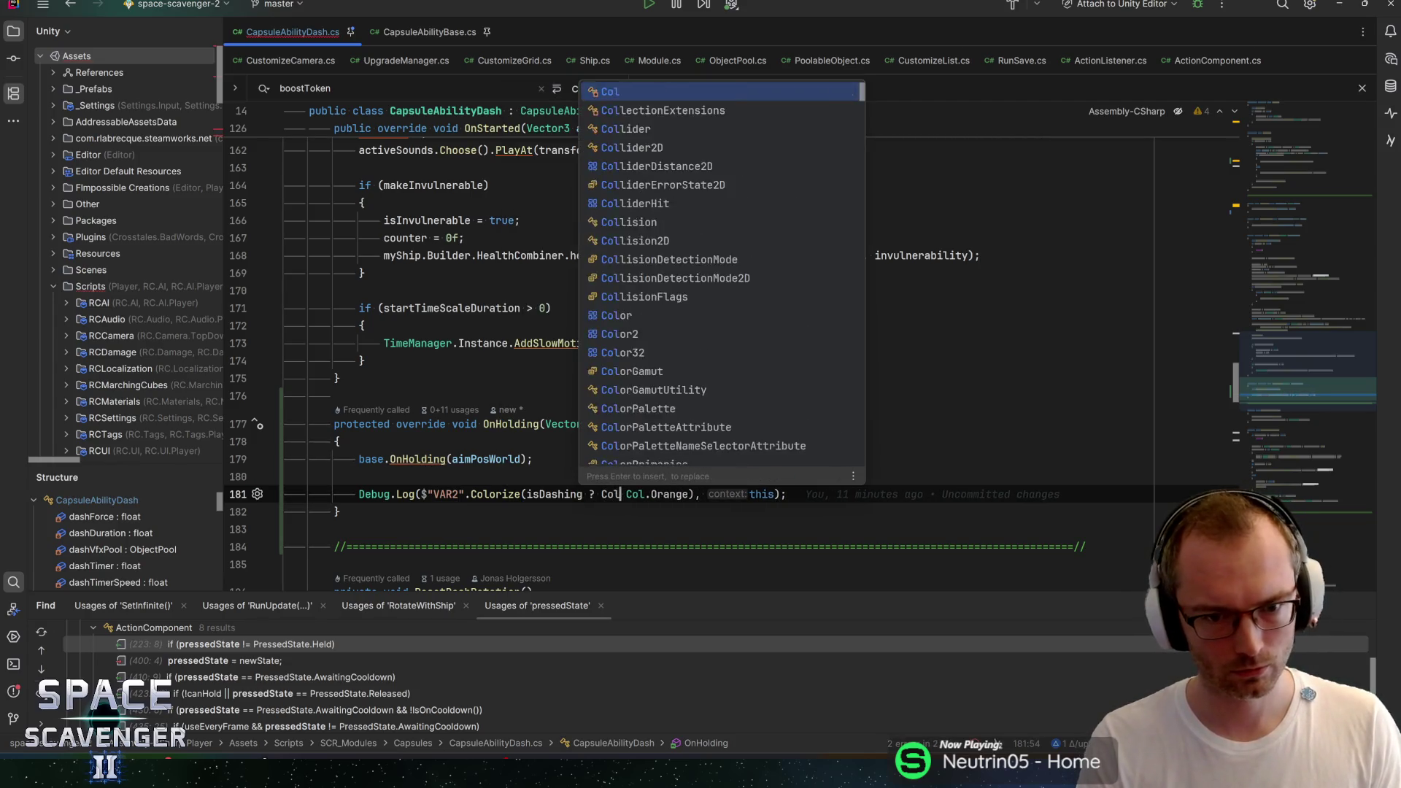
{"action": "type", "text": ".Red :"}
{"action": "left_click", "coordinate": [824, 494]}
{"action": "double_click", "coordinate": [447, 494]}
{"action": "type", "text": "{print"}
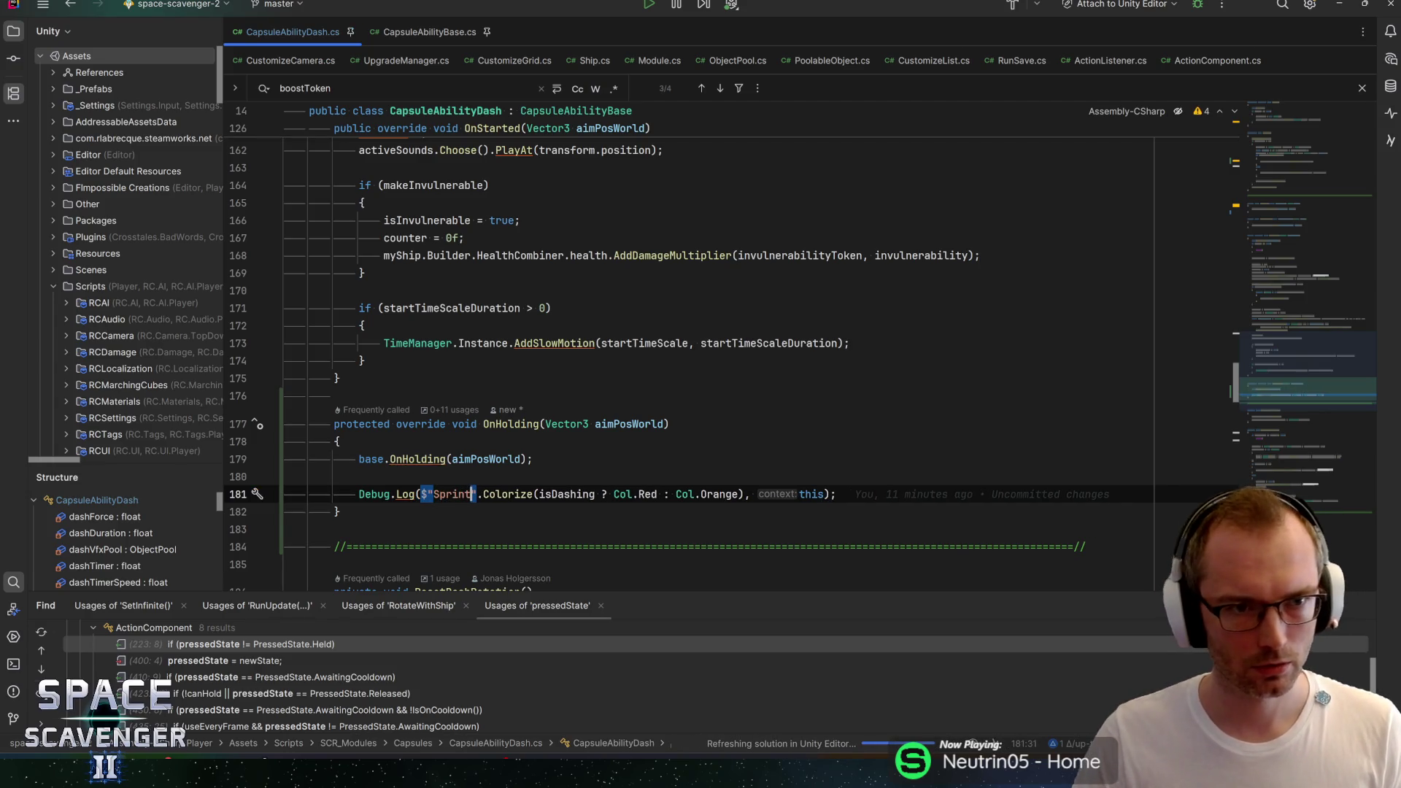
{"action": "key", "text": "alt+Tab"}
{"action": "key", "text": "alt+Tab"}
{"action": "key", "text": "alt+Tab"}
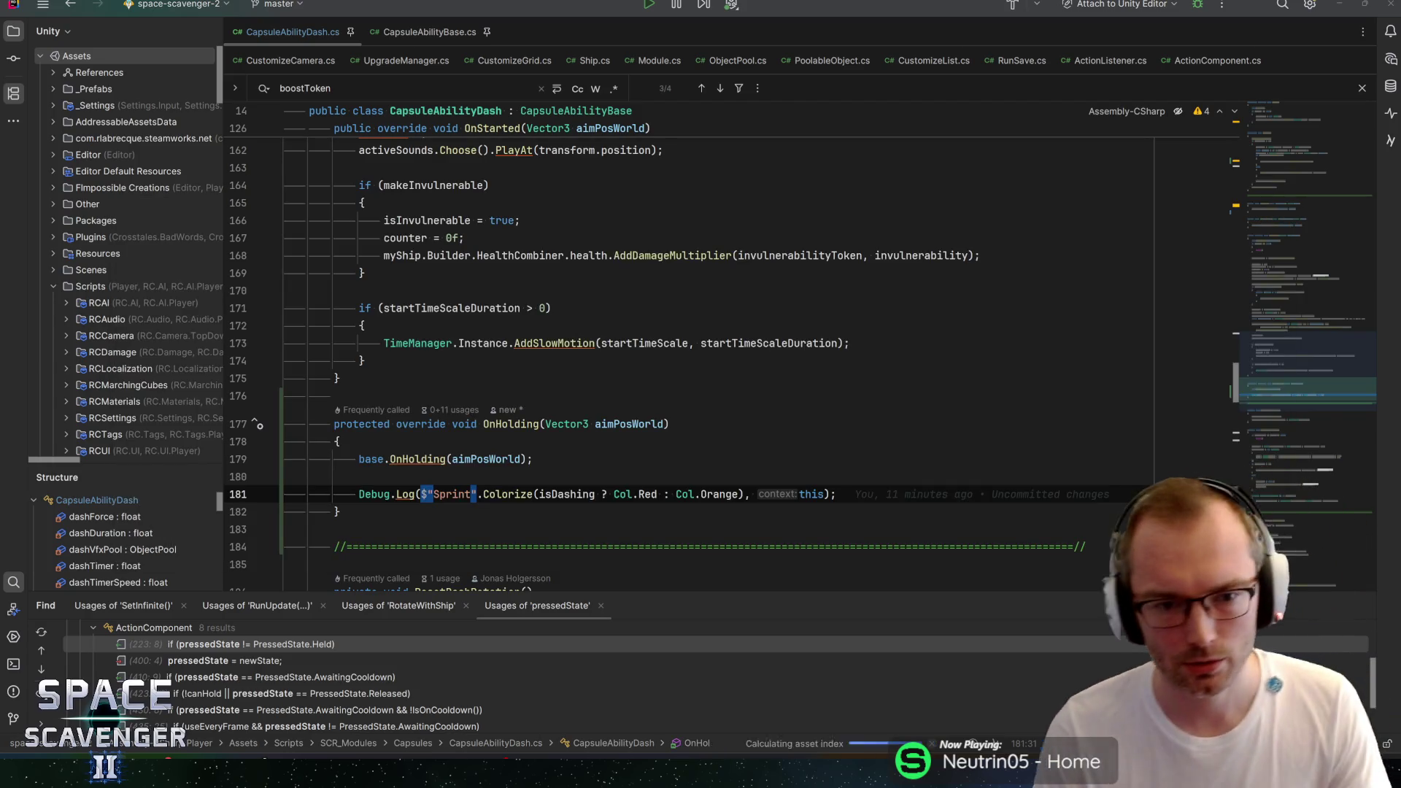
{"action": "key", "text": "alt+Tab"}
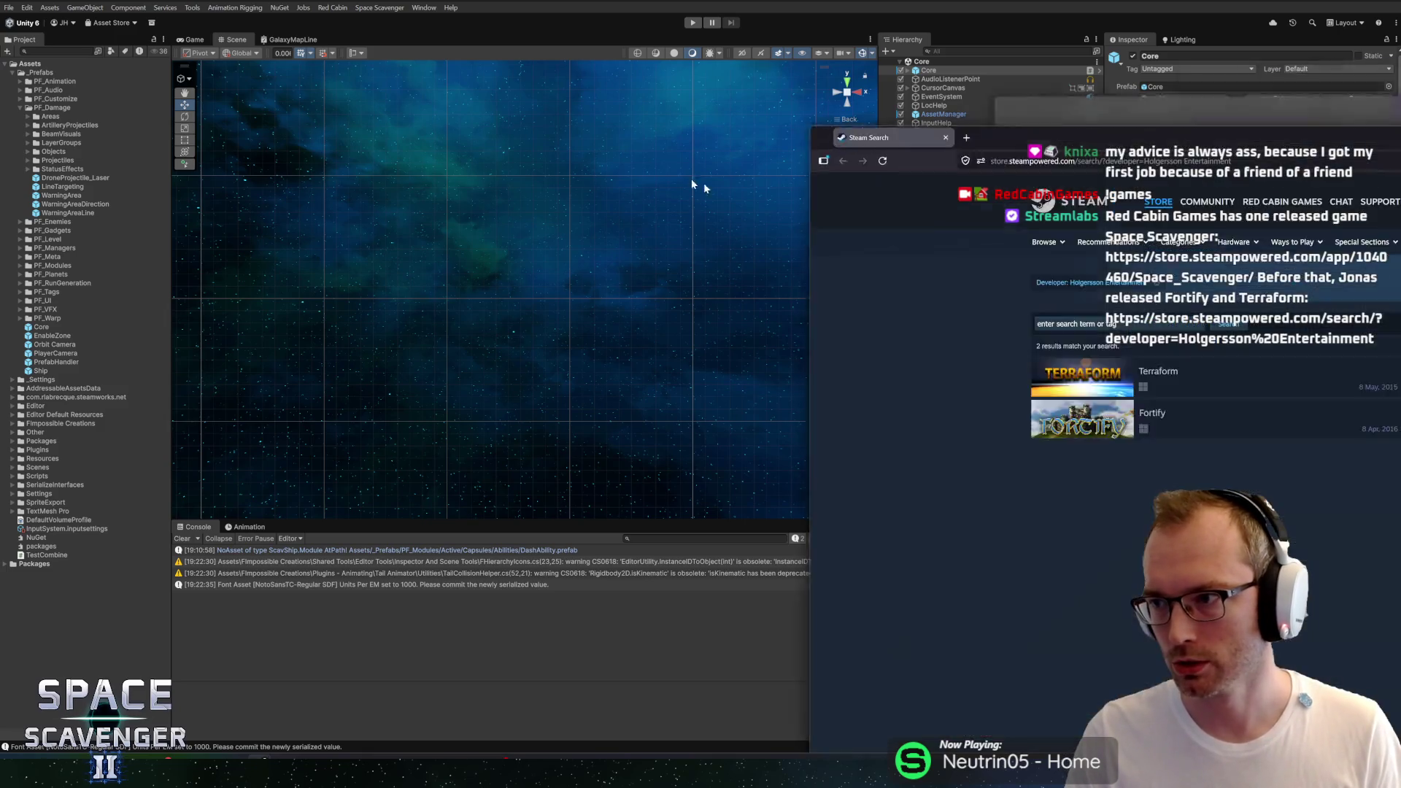
Step: View the Terraform store page's trailer and a gameplay screenshot
{"action": "key", "text": "alt+Tab"}
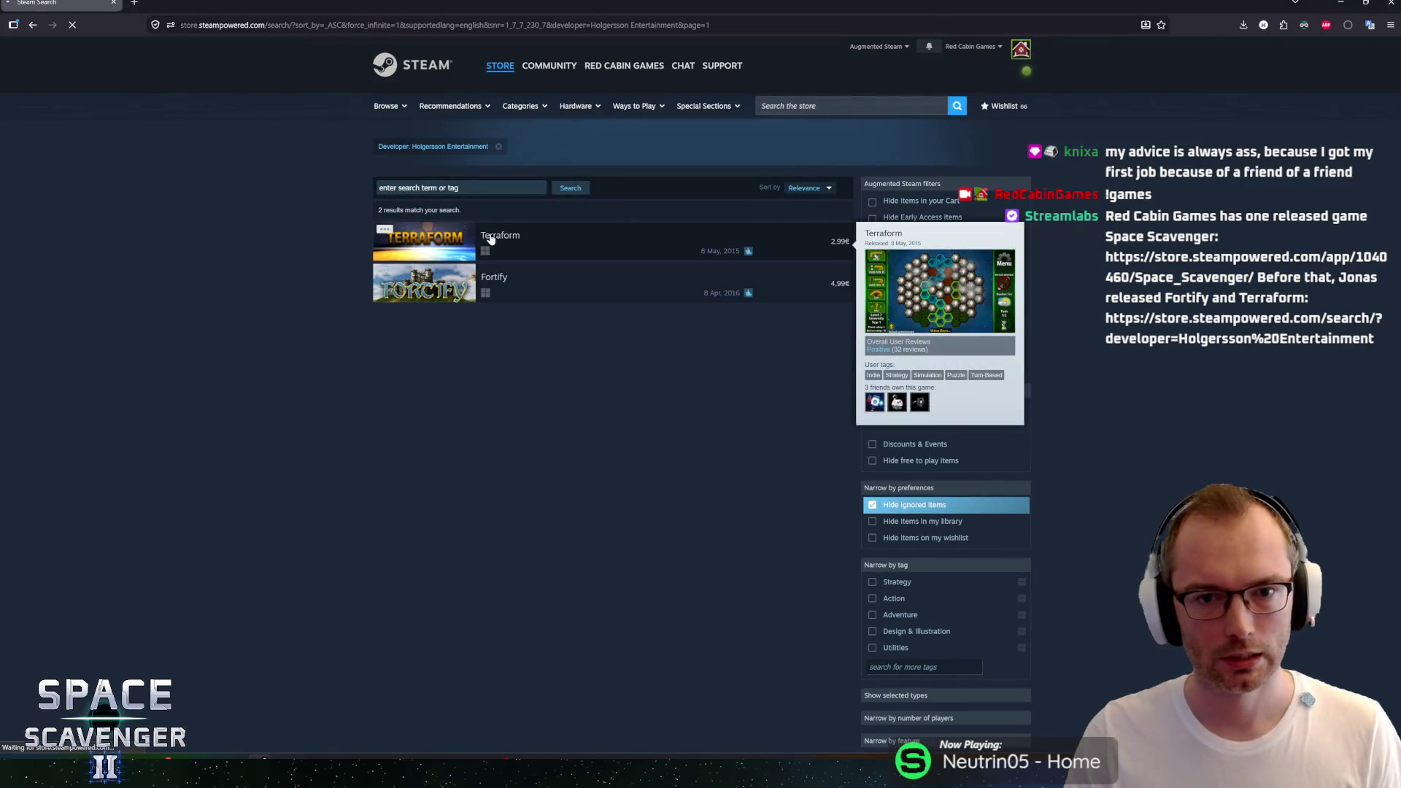
{"action": "left_click", "coordinate": [487, 236]}
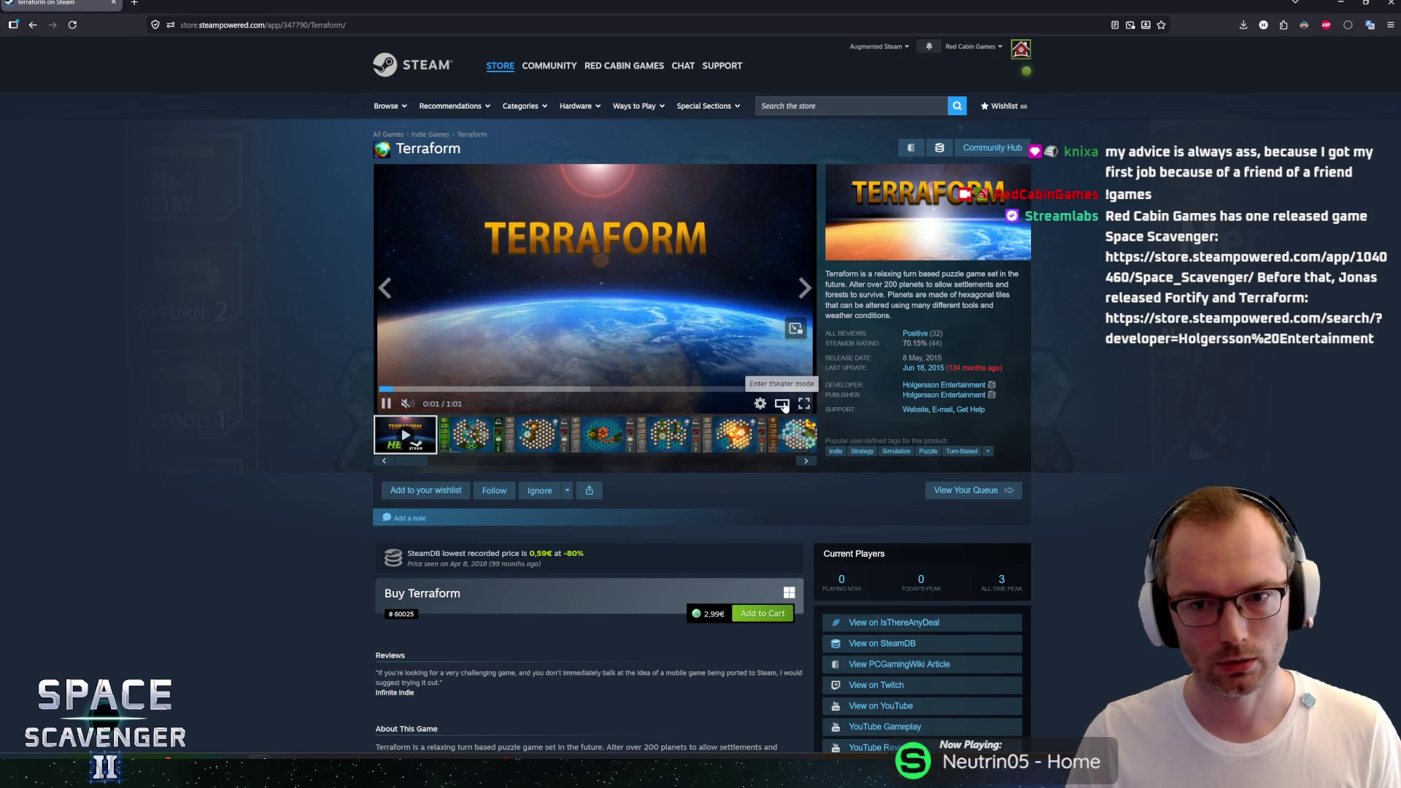
{"action": "left_click", "coordinate": [782, 405]}
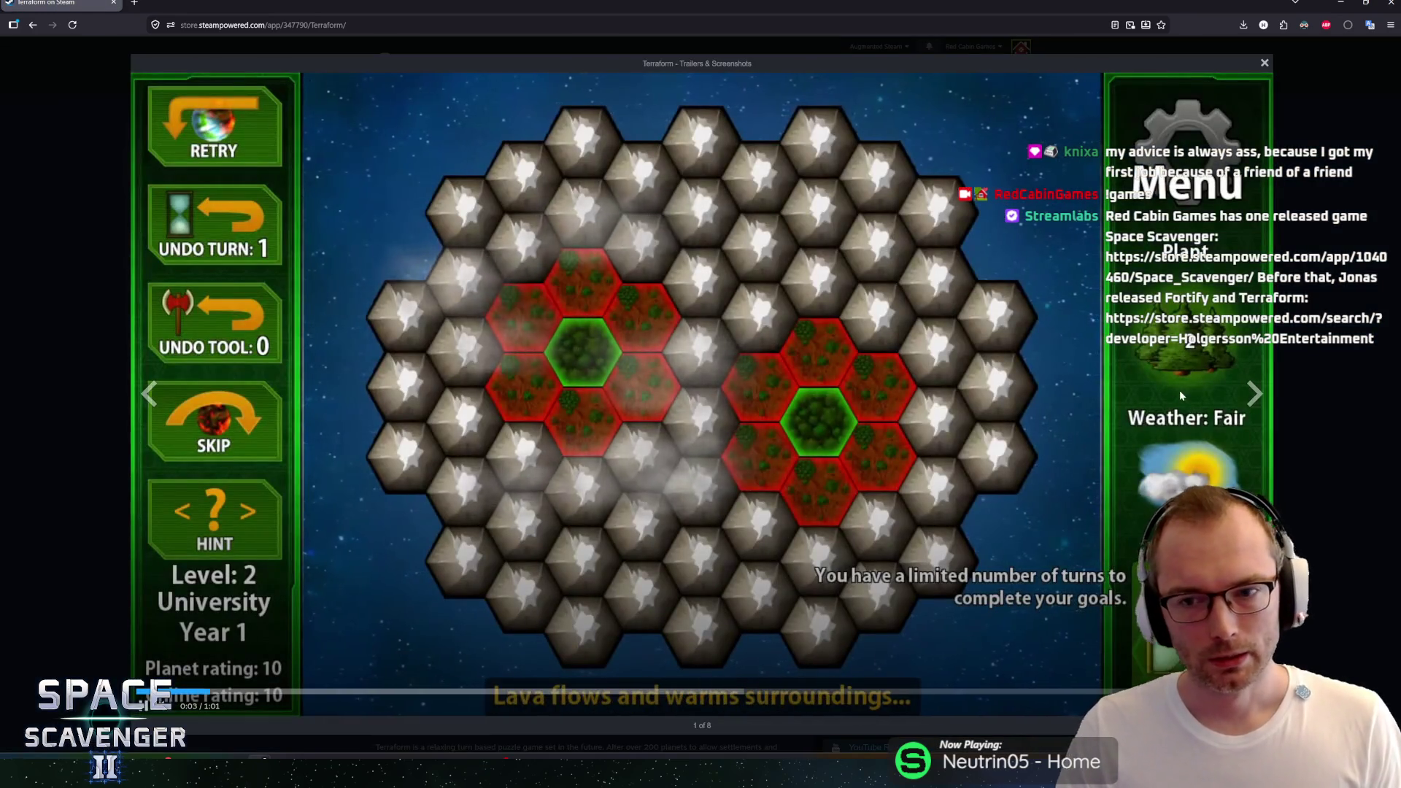
{"action": "left_click", "coordinate": [1343, 358]}
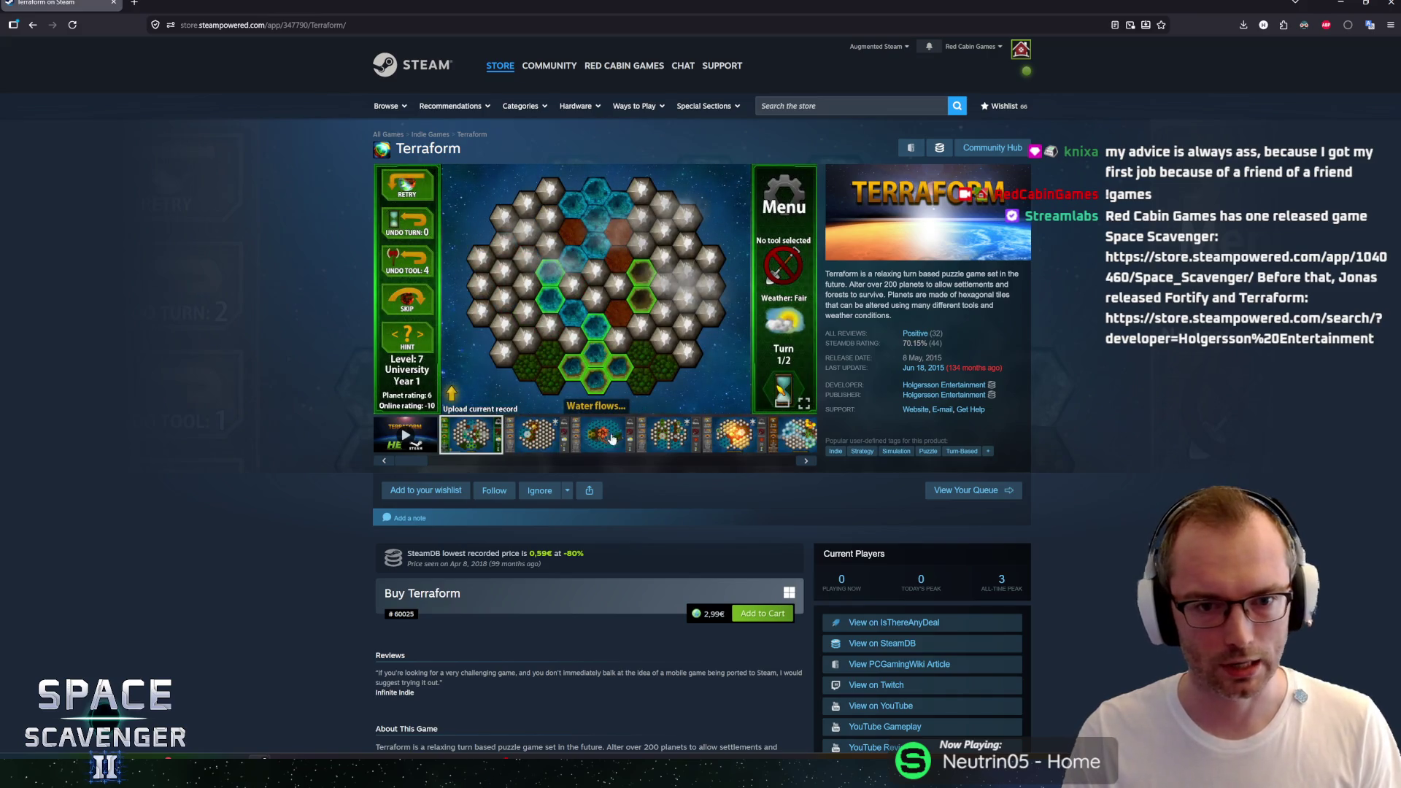
{"action": "left_click", "coordinate": [612, 439]}
{"action": "left_click", "coordinate": [944, 384]}
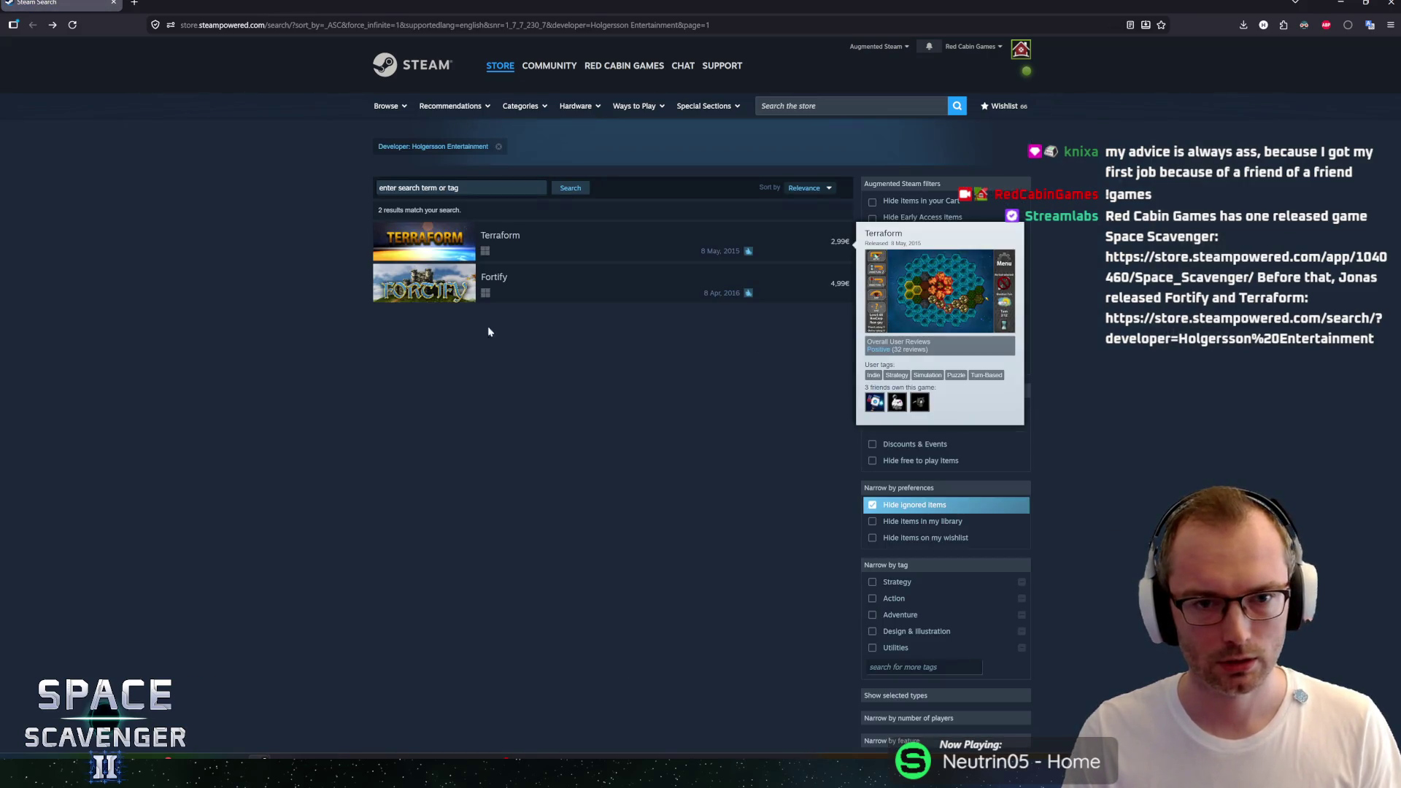
Step: Page through Fortify's enlarged screenshots, then search the store for 'scavenger'
{"action": "left_click", "coordinate": [515, 276]}
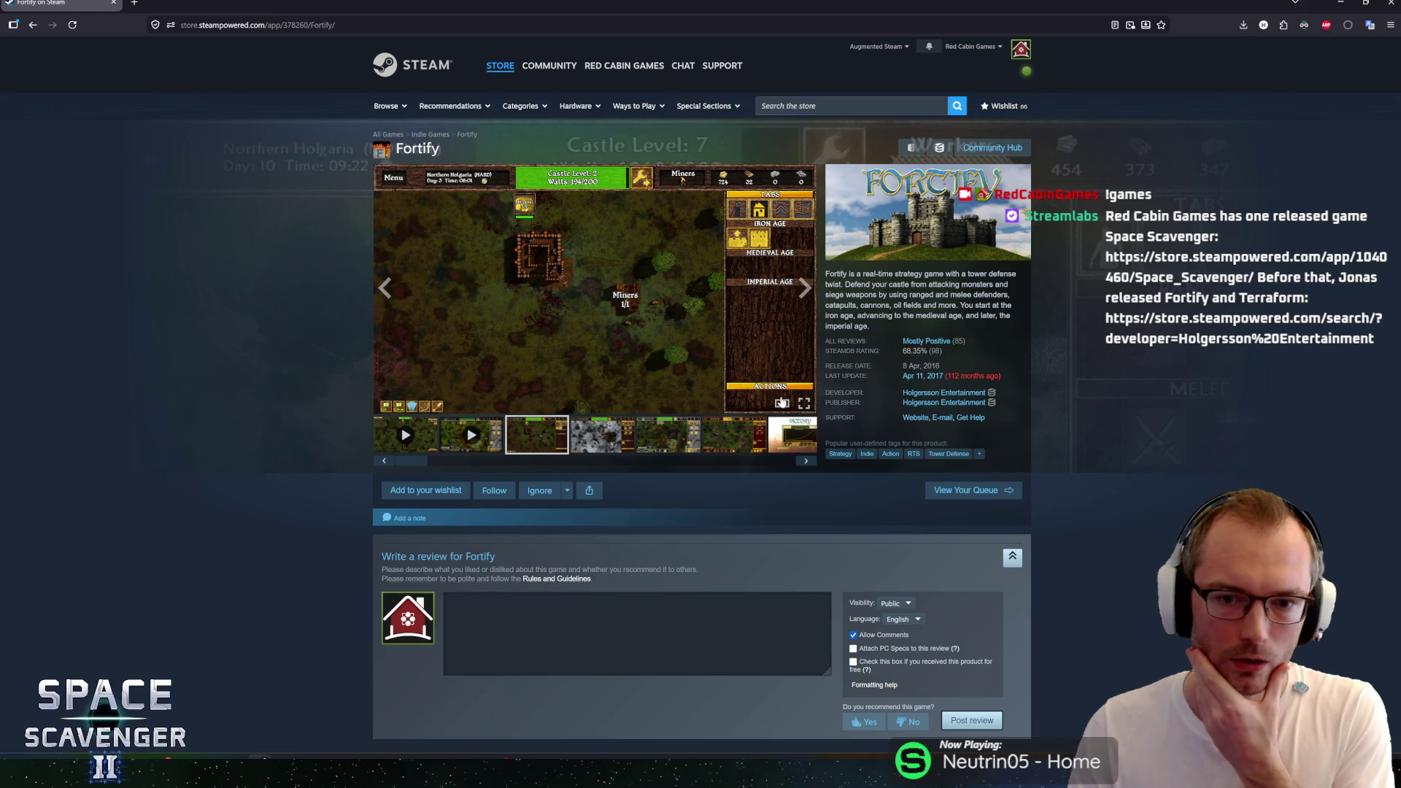
{"action": "left_click", "coordinate": [782, 402]}
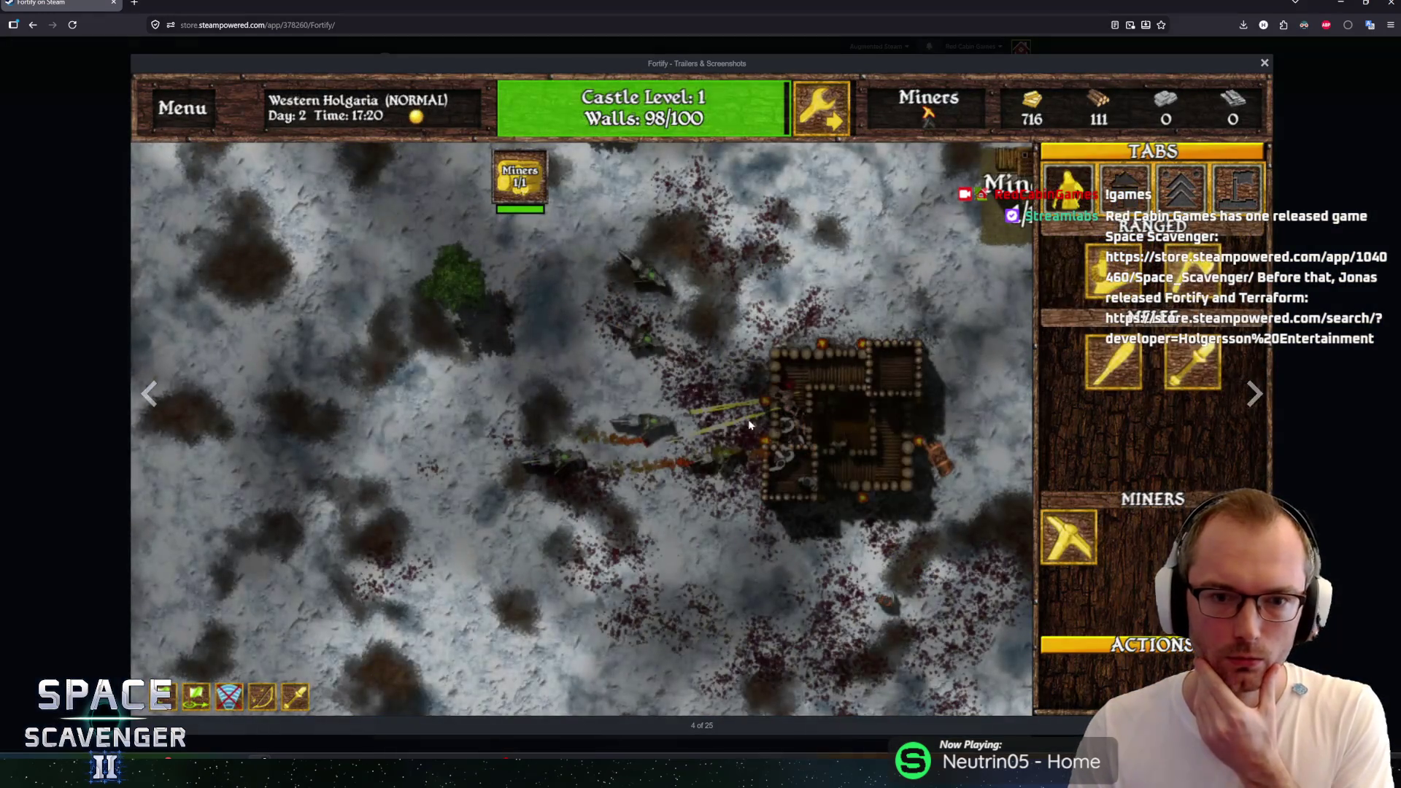
{"action": "left_click", "coordinate": [1253, 409]}
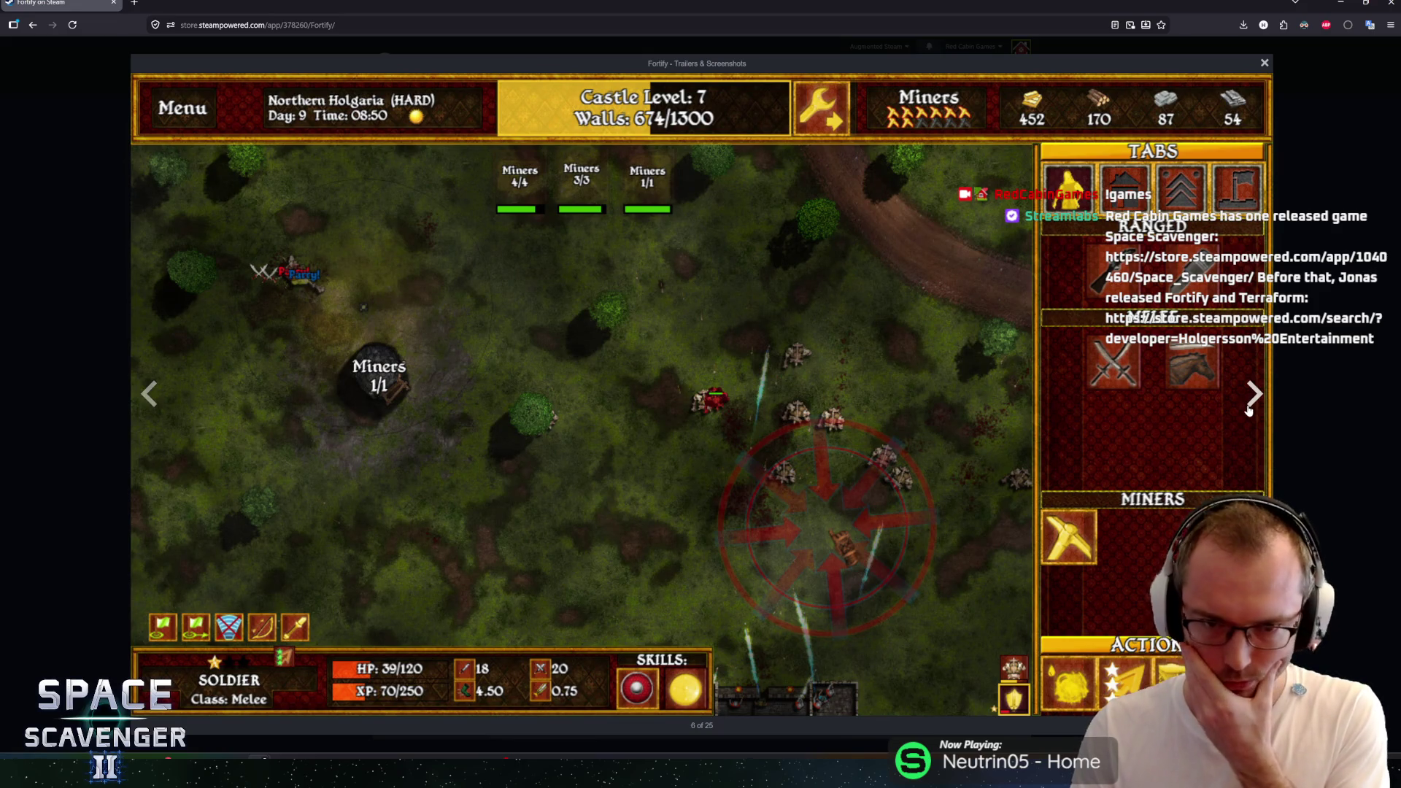
{"action": "left_click", "coordinate": [1252, 398]}
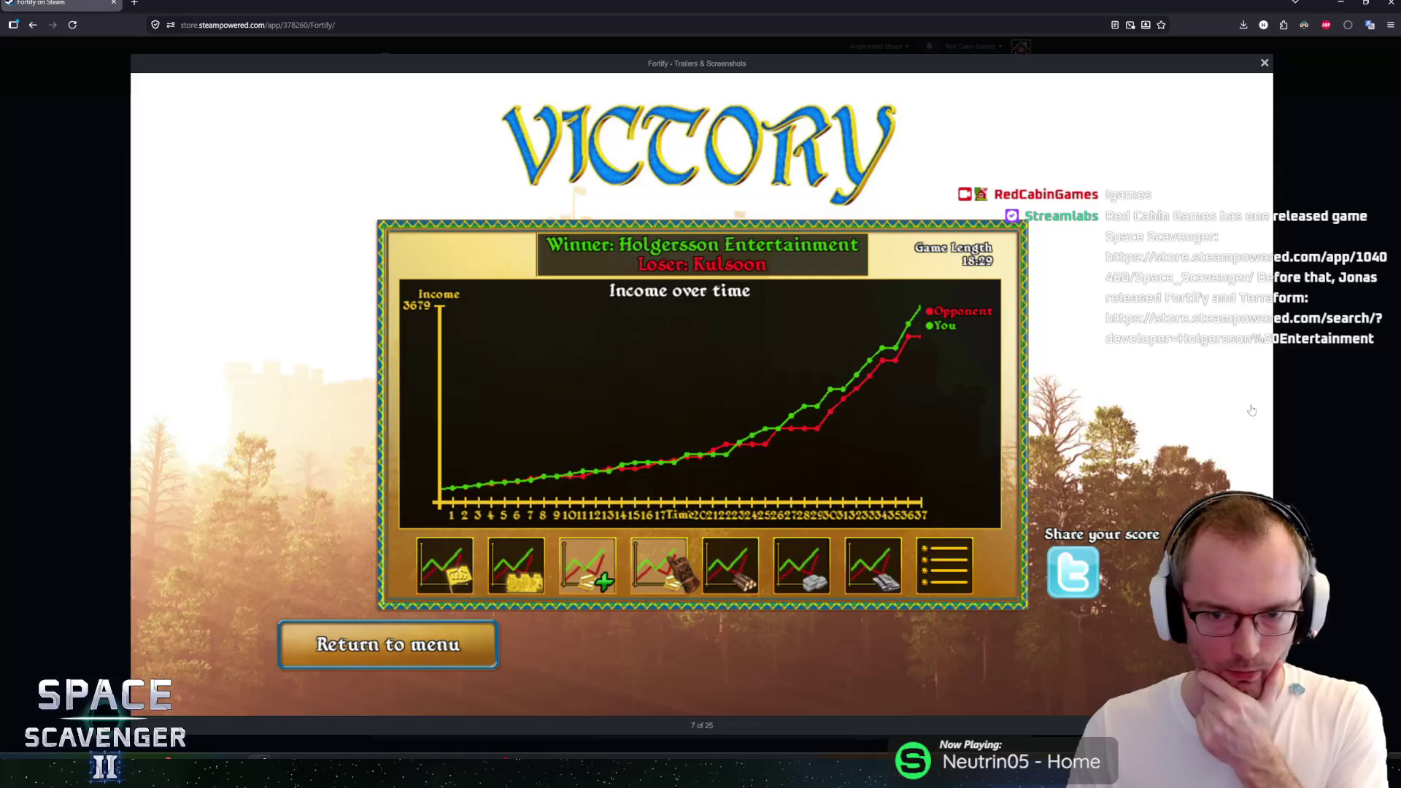
{"action": "left_click", "coordinate": [1264, 391]}
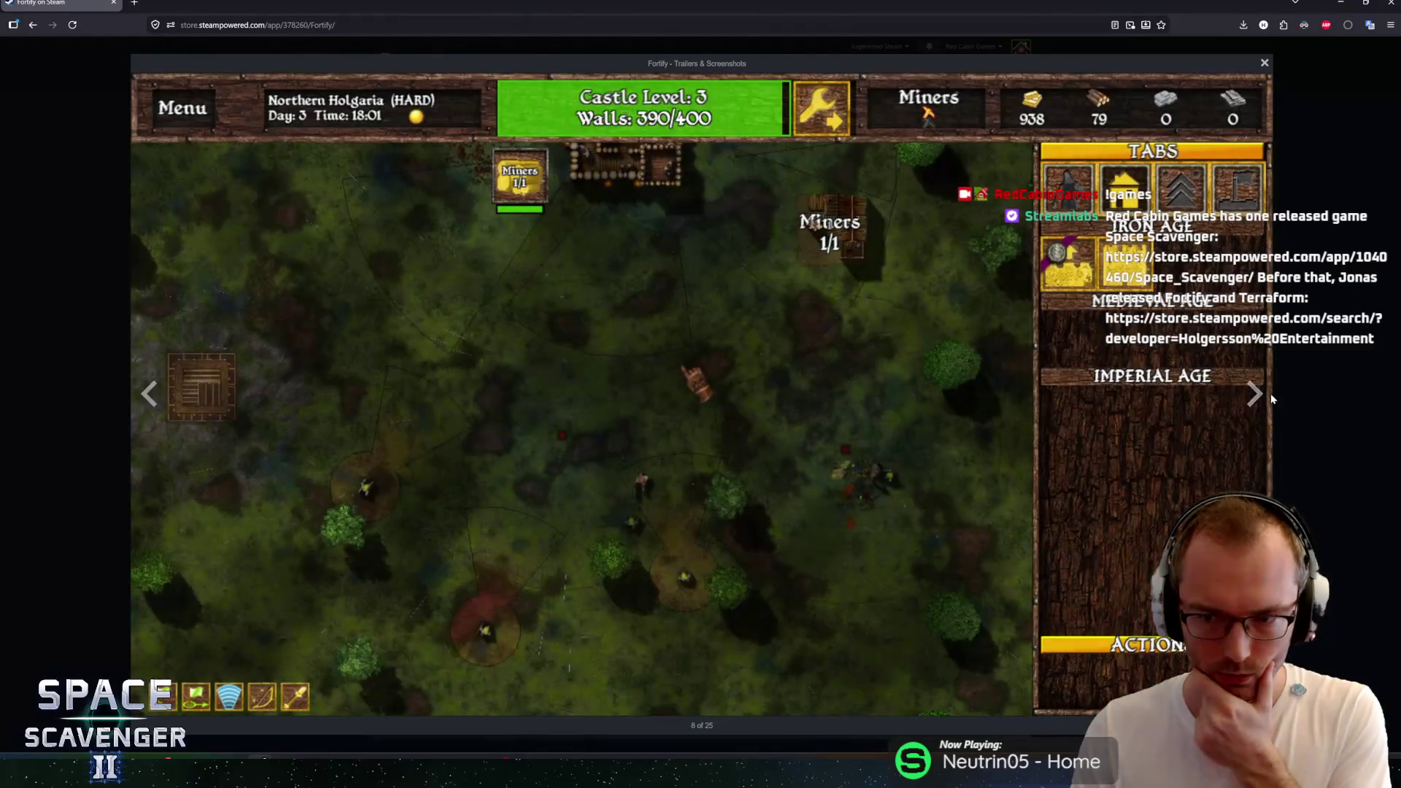
{"action": "left_click", "coordinate": [1255, 394]}
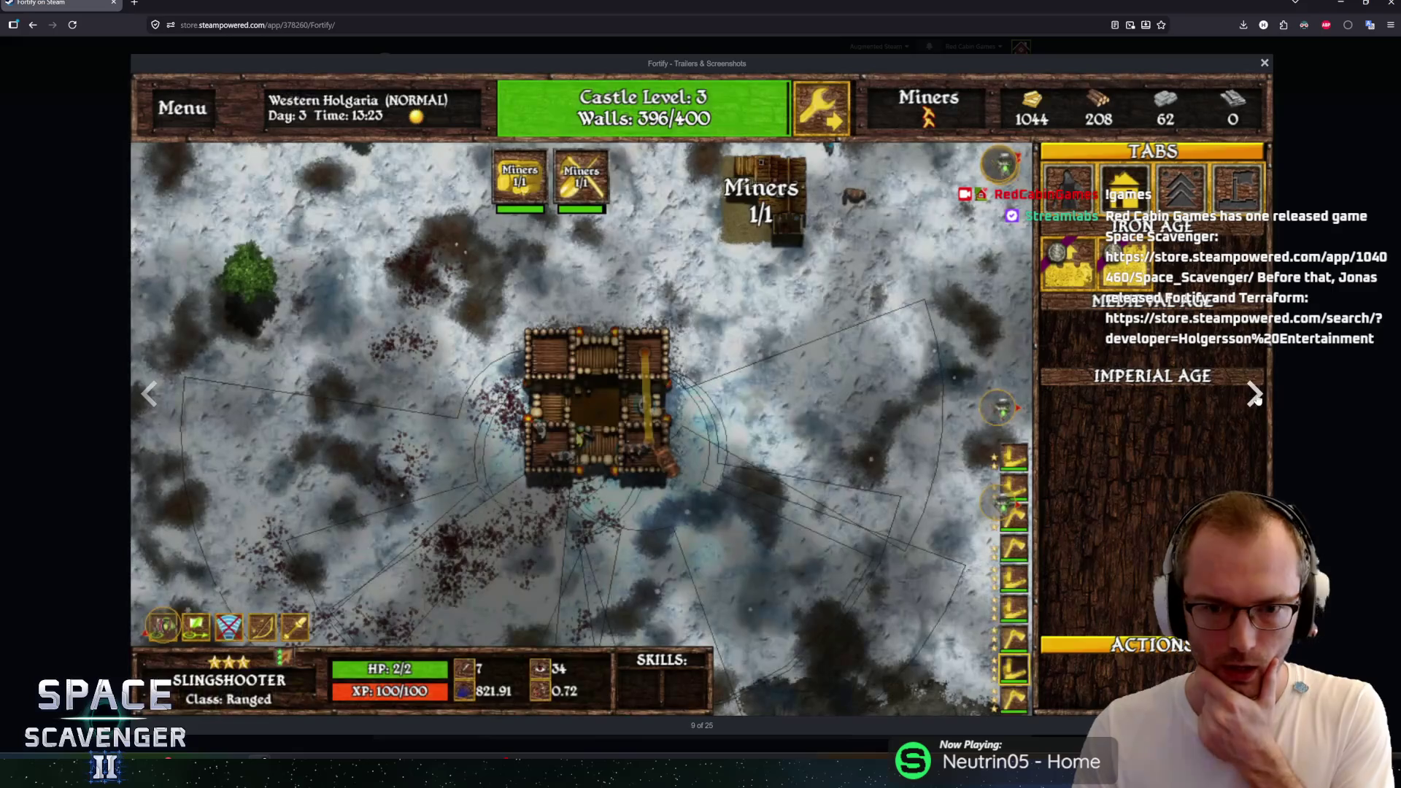
{"action": "left_click", "coordinate": [1284, 395]}
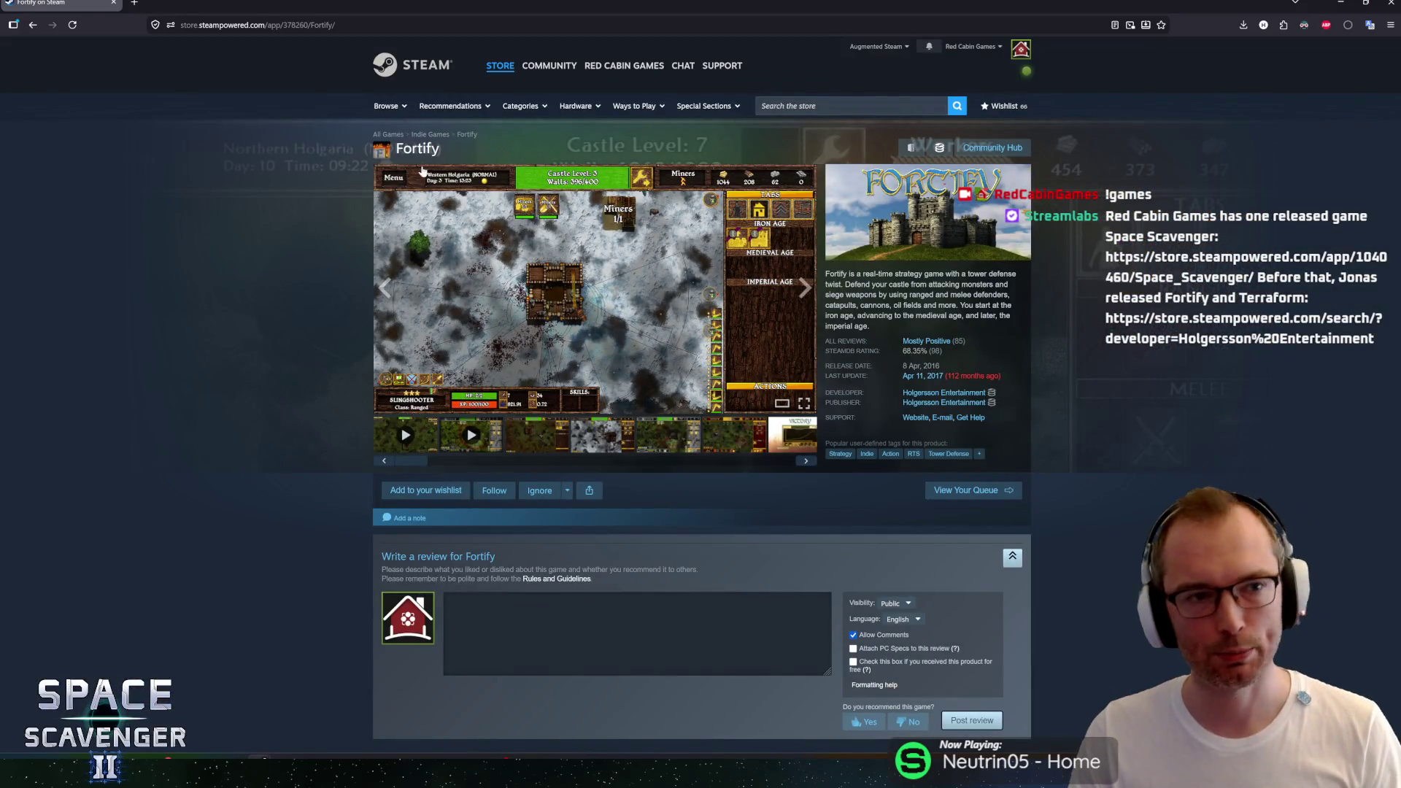
{"action": "left_click", "coordinate": [839, 106]}
{"action": "type", "text": "scavenger"}
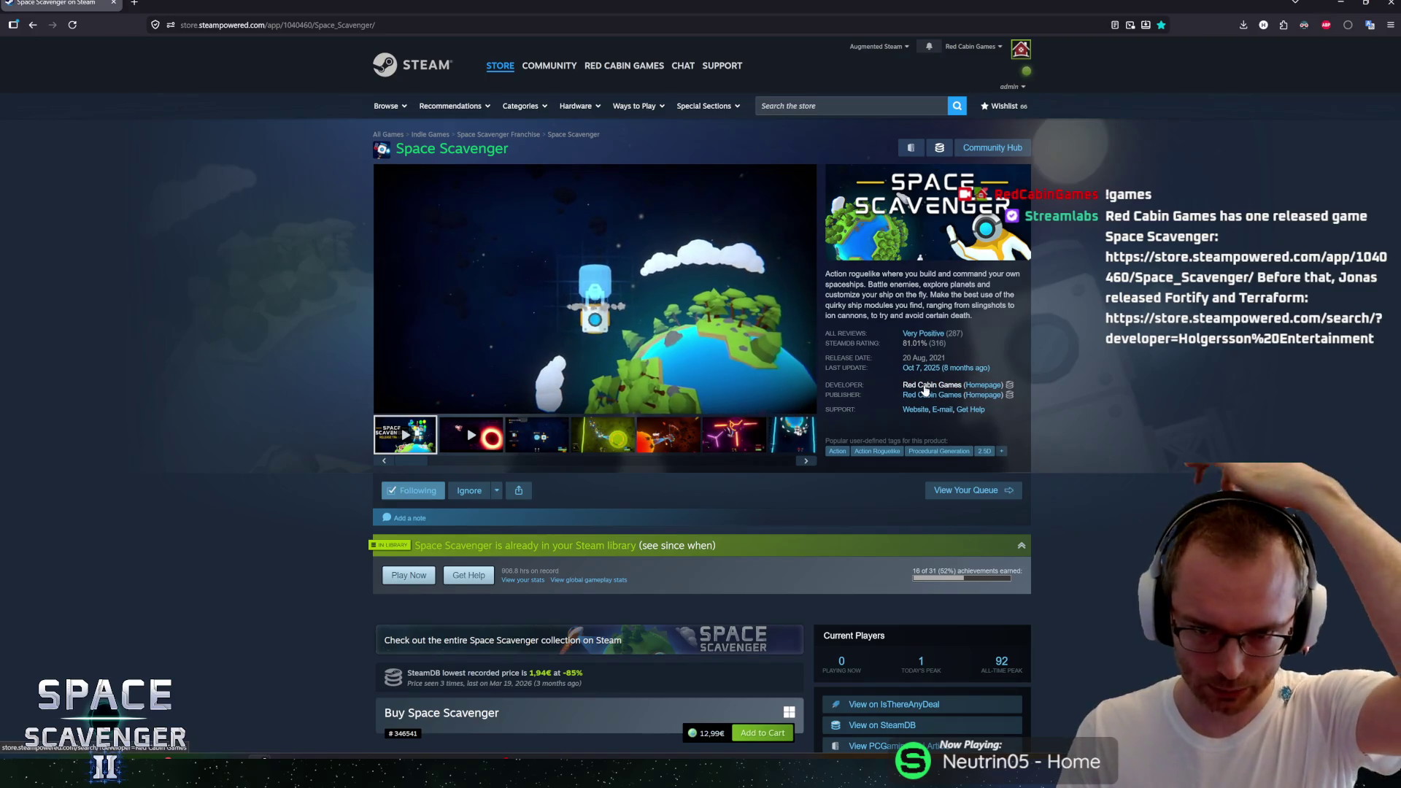
Step: Enlarge and close the Space Scavenger trailer, pause and resume it, then return to Unity
{"action": "mouse_move", "coordinate": [774, 409]}
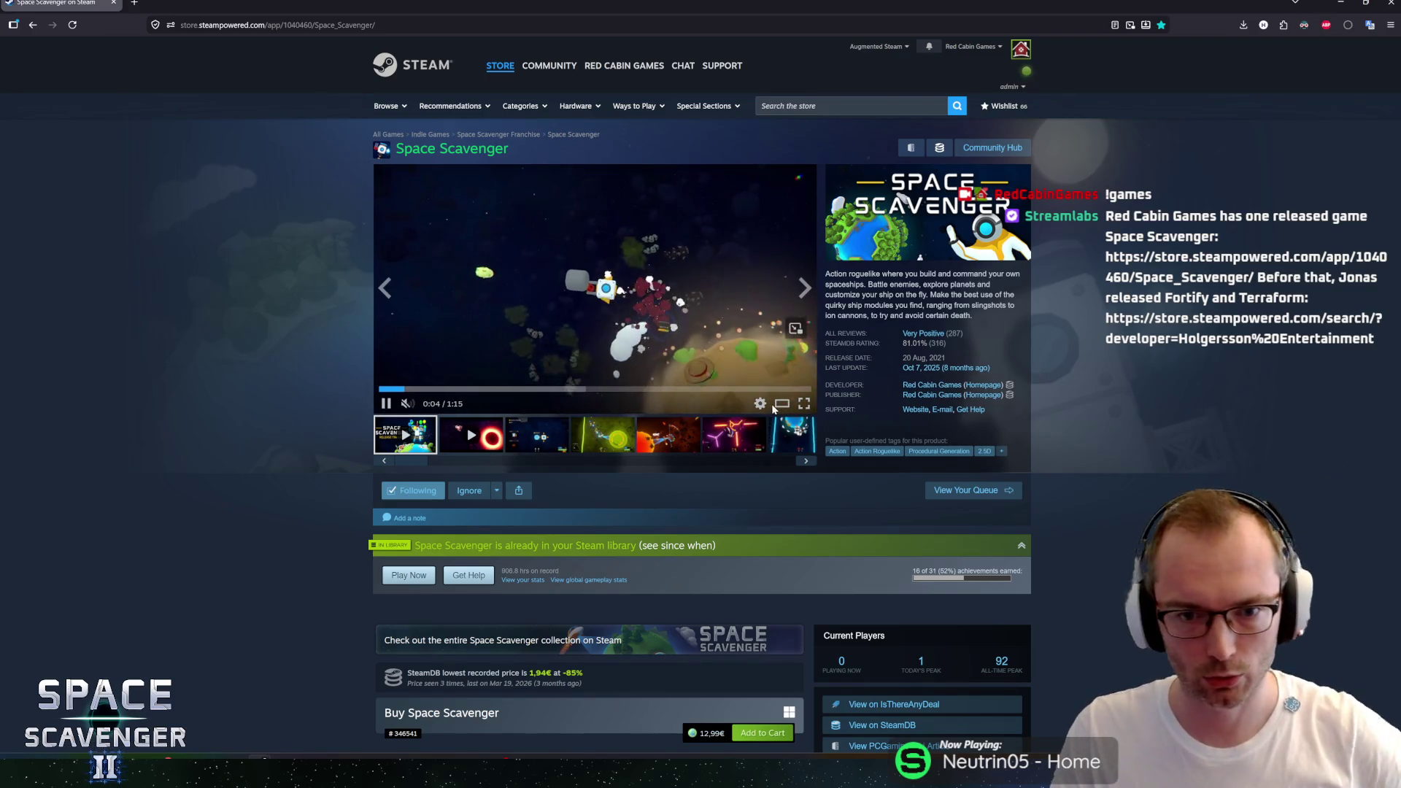
{"action": "left_click", "coordinate": [777, 406]}
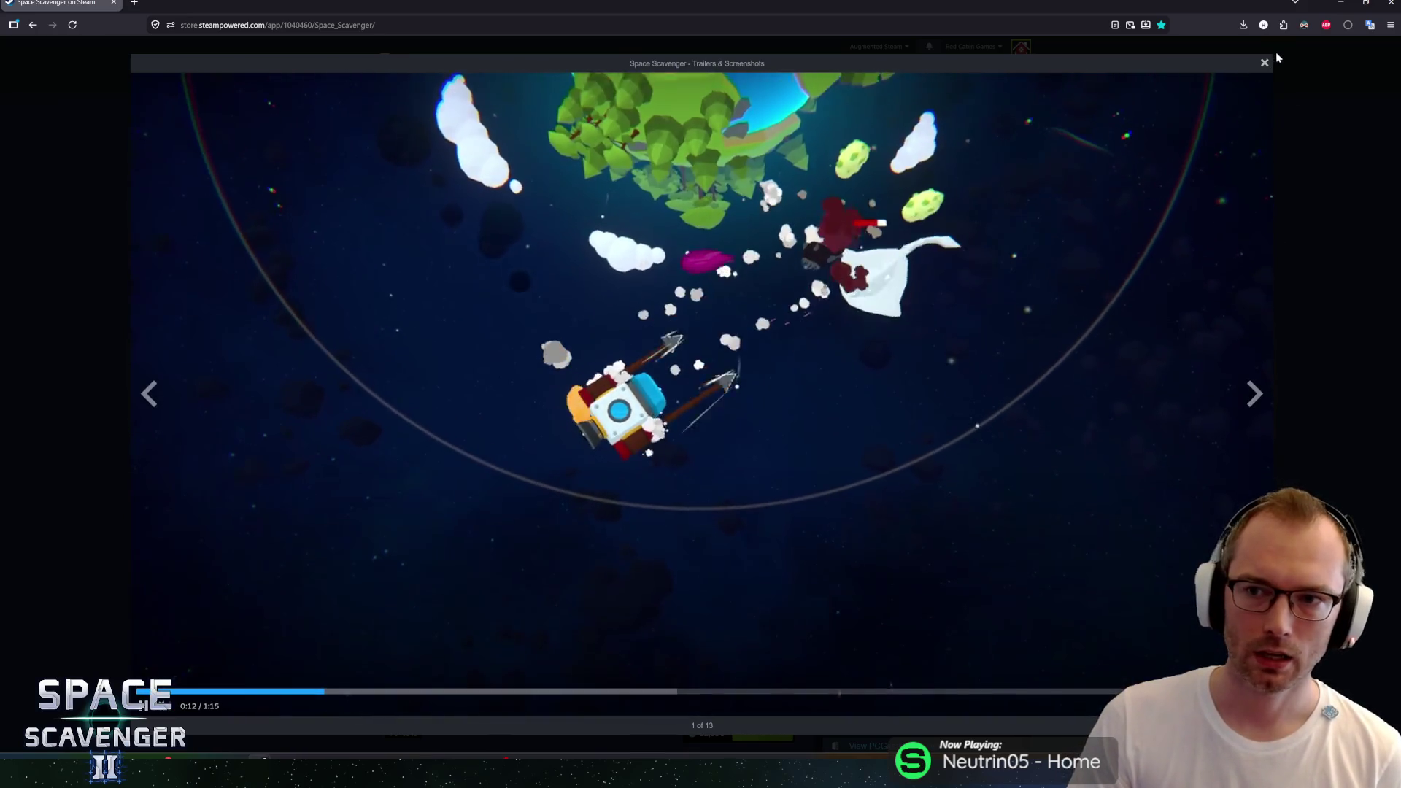
{"action": "left_click", "coordinate": [1265, 63]}
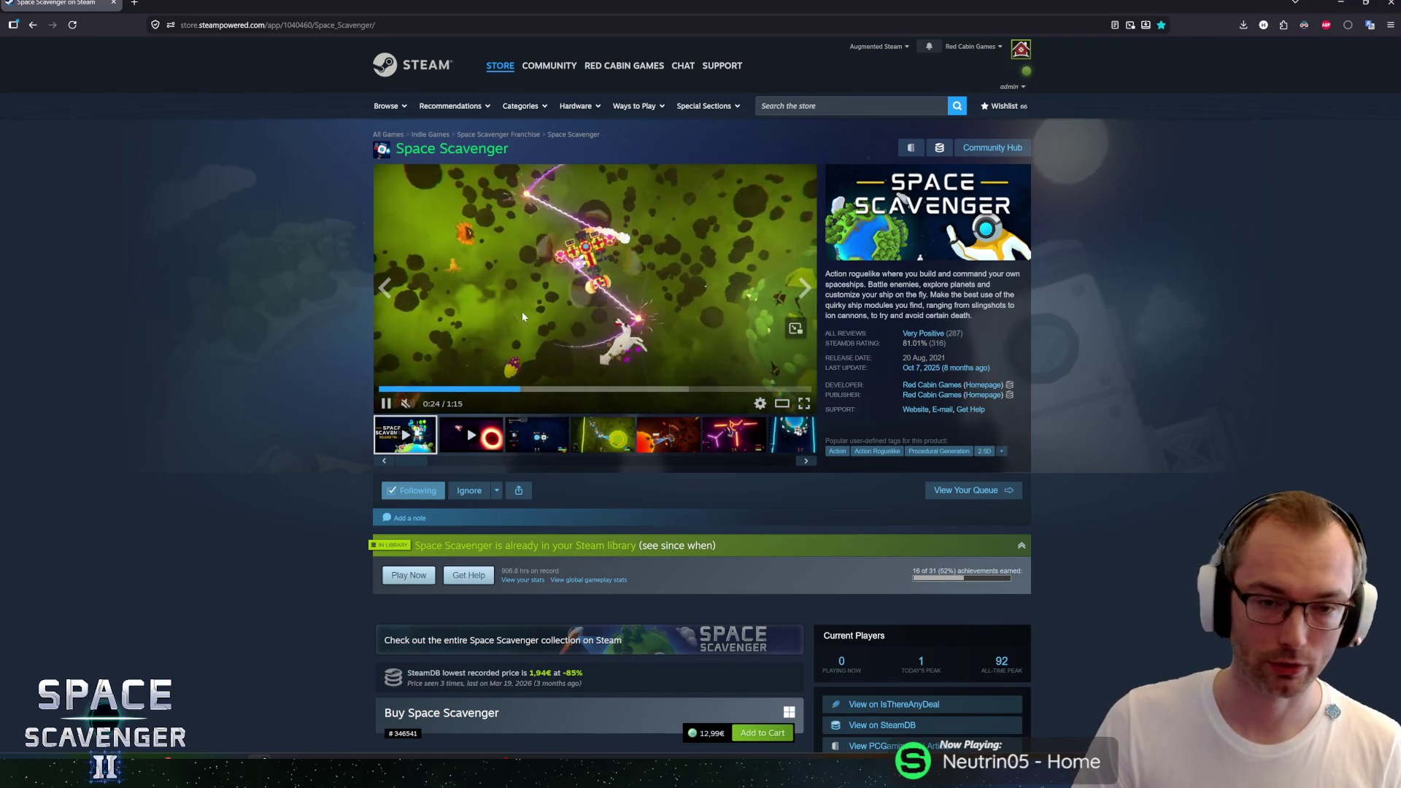
{"action": "left_click", "coordinate": [487, 317]}
{"action": "left_click", "coordinate": [637, 288]}
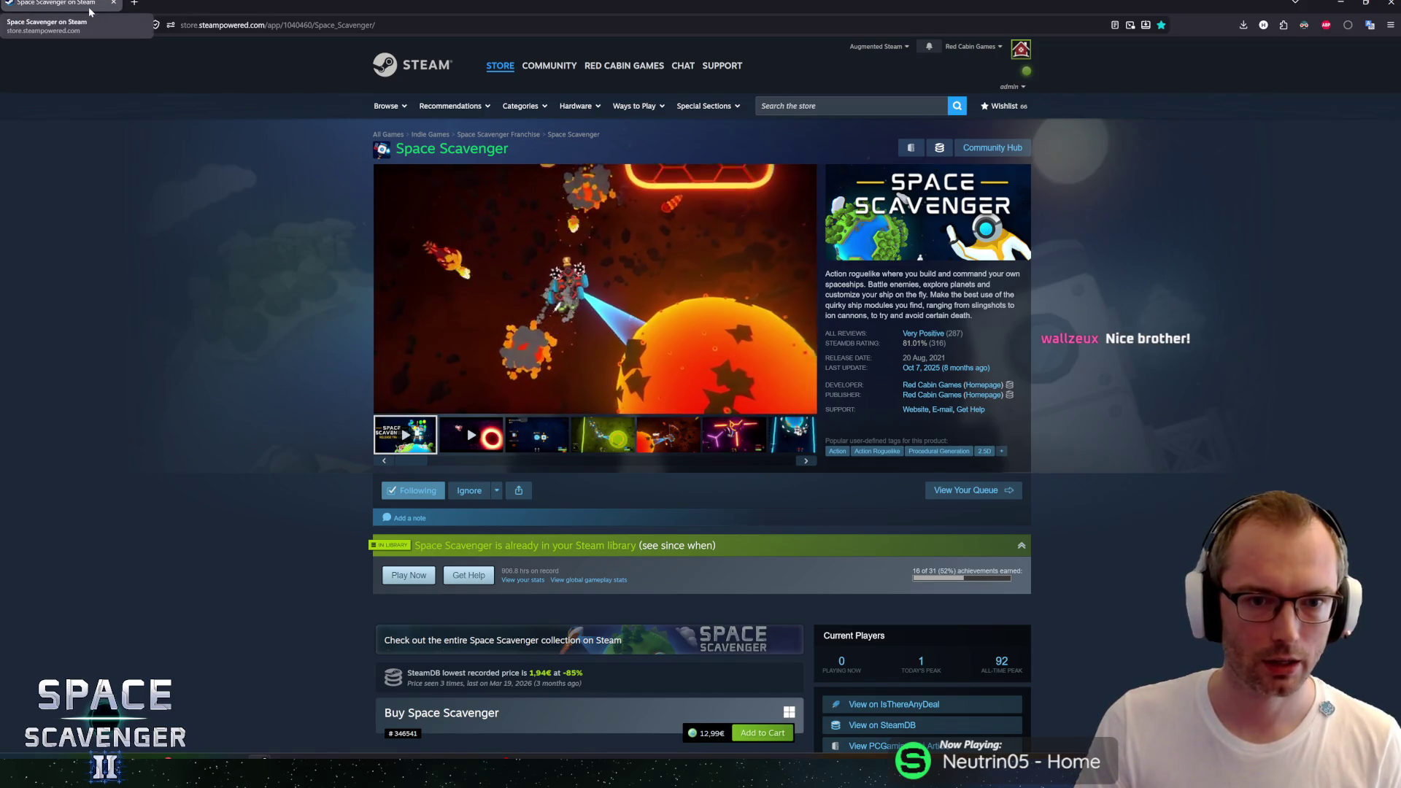
{"action": "key", "text": "alt+Tab"}
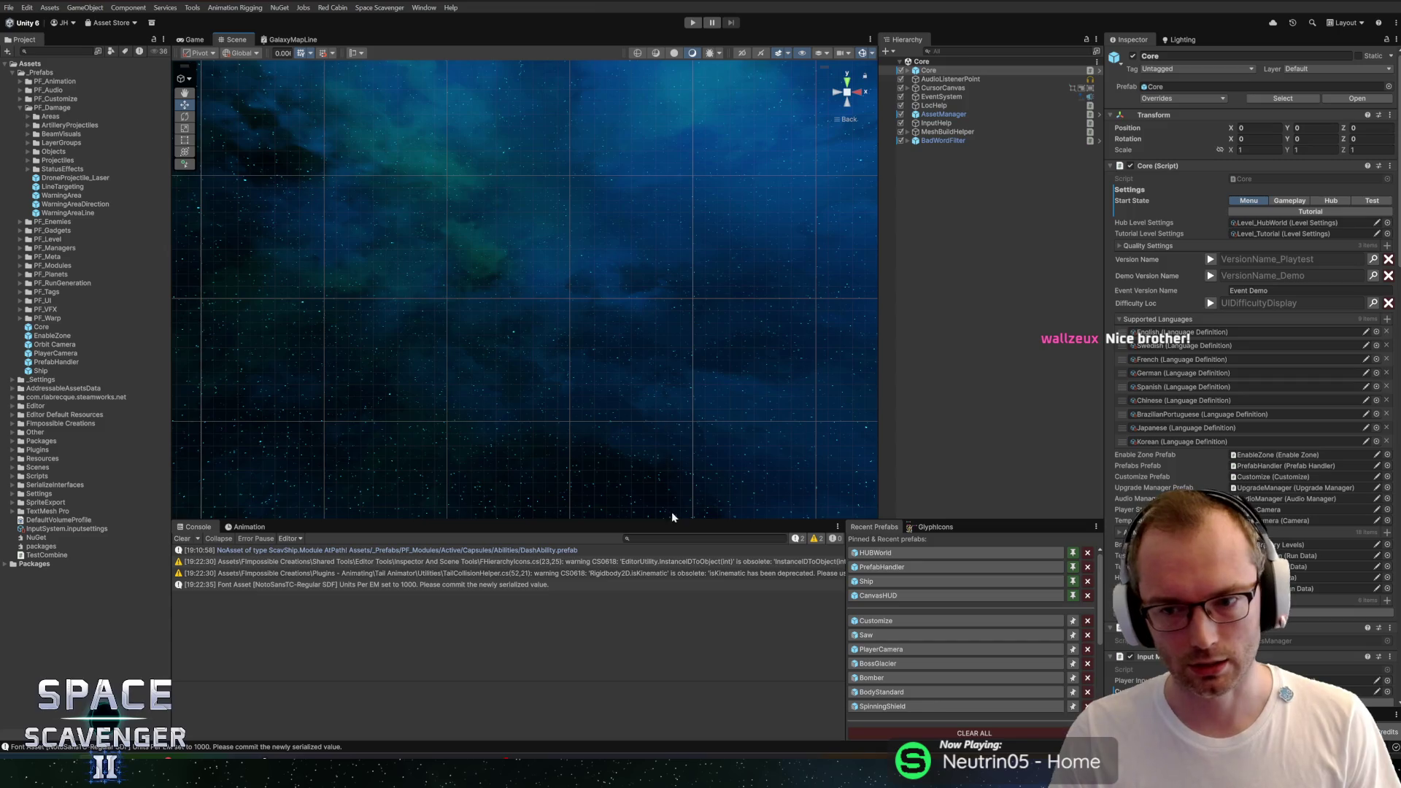
Step: Make the bottom Console panel slightly taller and start the game in Play mode
{"action": "left_click_drag", "start_coordinate": [697, 520], "coordinate": [710, 513]}
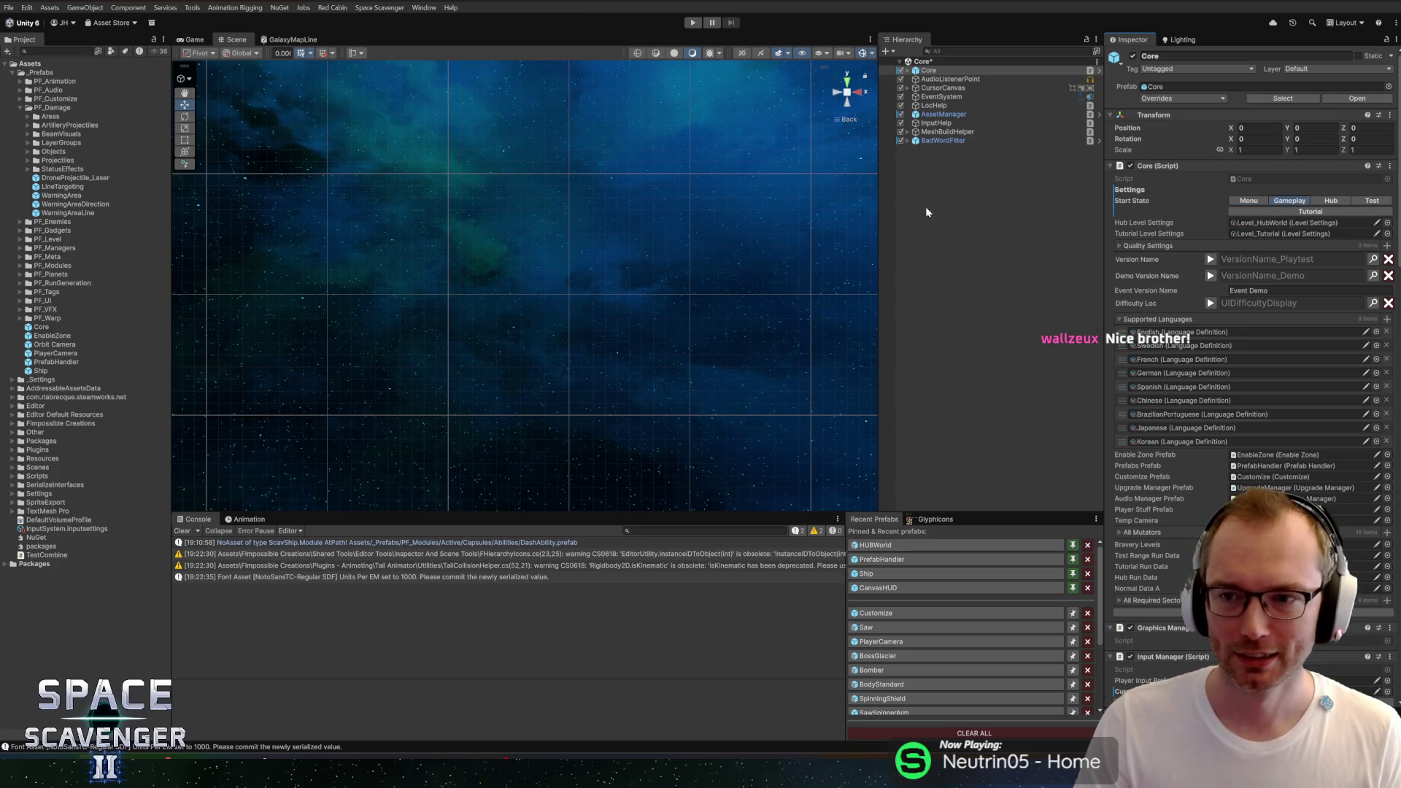
{"action": "left_click", "coordinate": [693, 23]}
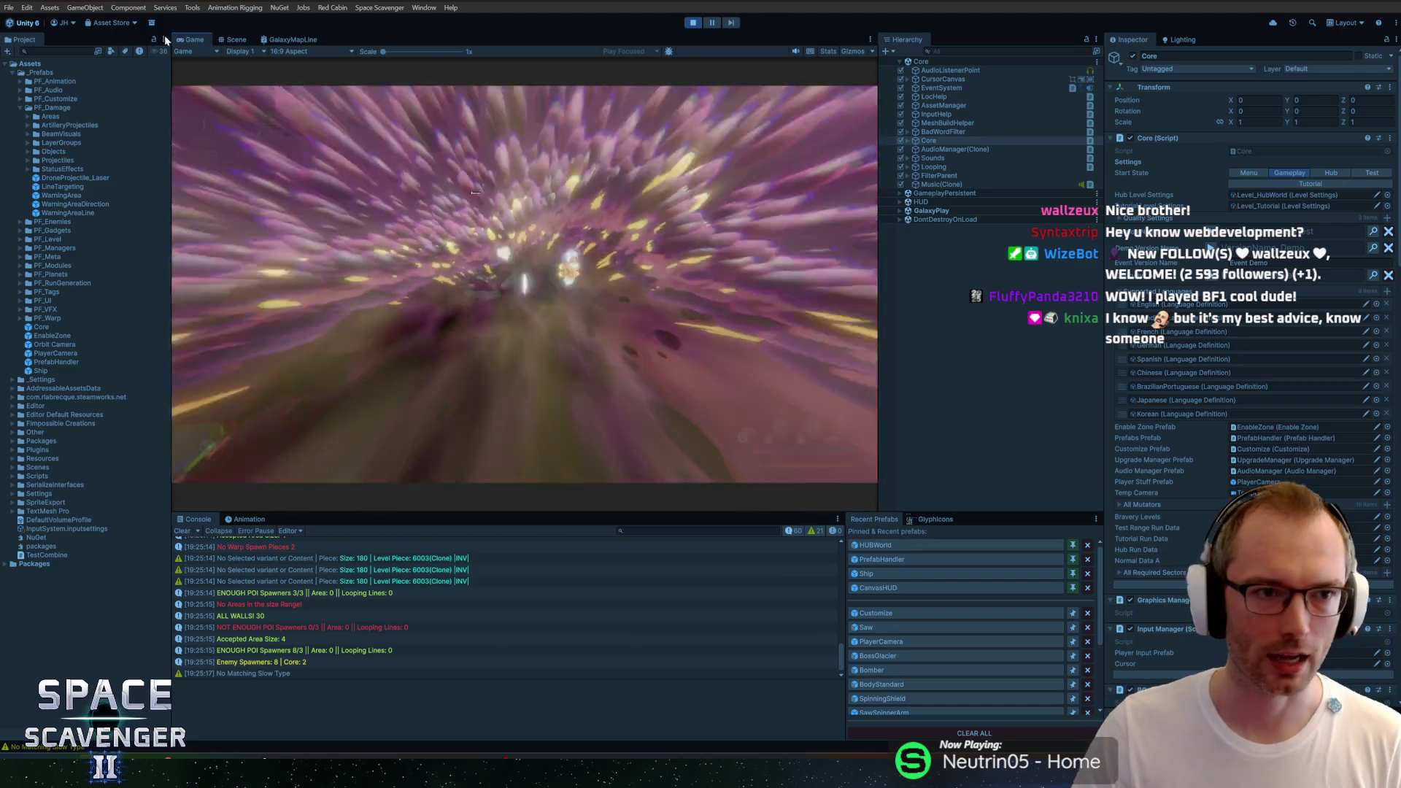
Step: Maximize the game view, attach the saw blade, and buy its Block upgrade at the Refiner
{"action": "double_click", "coordinate": [188, 40]}
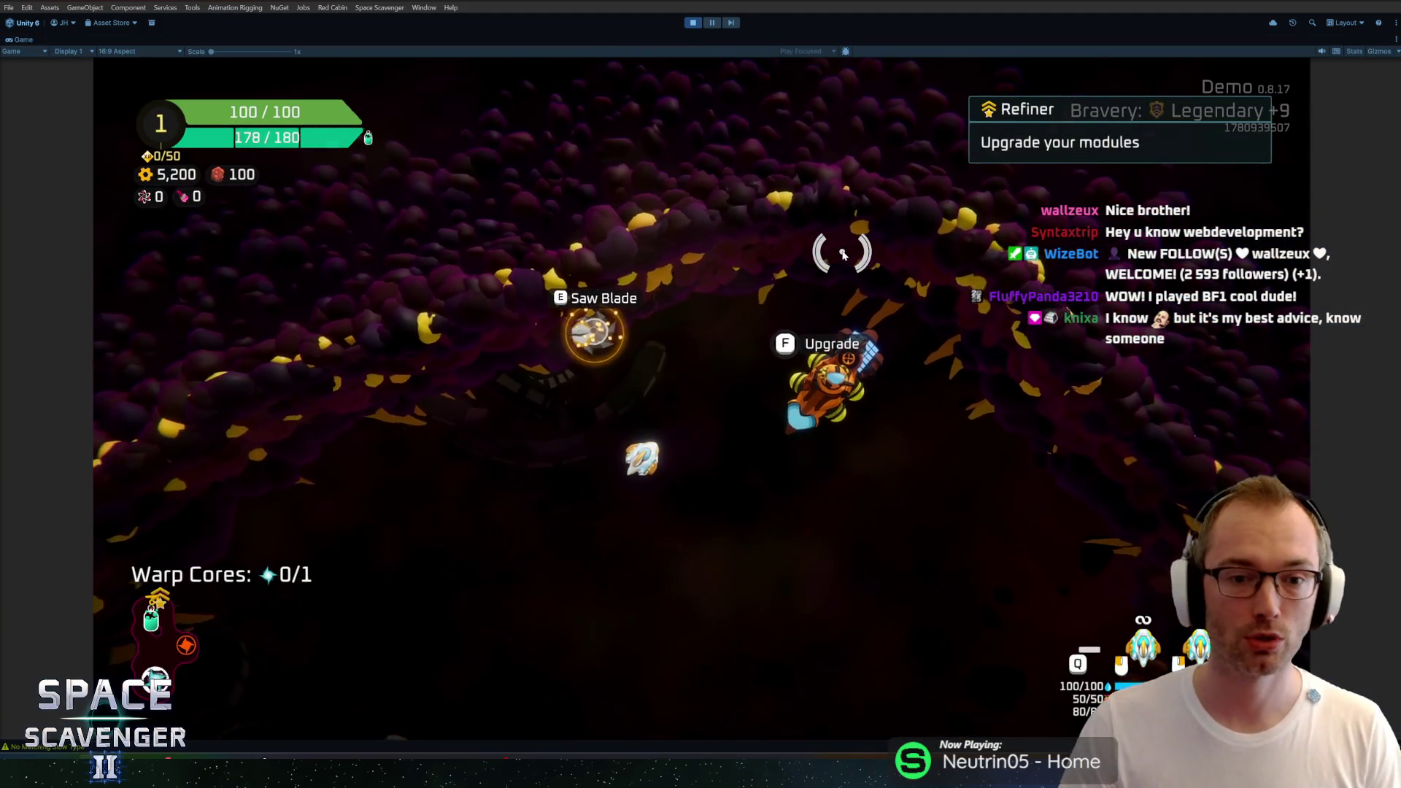
{"action": "key", "text": "f"}
{"action": "mouse_move", "coordinate": [281, 406]}
{"action": "left_mouse_down"}
{"action": "mouse_move", "coordinate": [704, 328]}
{"action": "mouse_move", "coordinate": [702, 342]}
{"action": "left_mouse_up"}
{"action": "key", "text": "f"}
{"action": "key", "text": "w"}
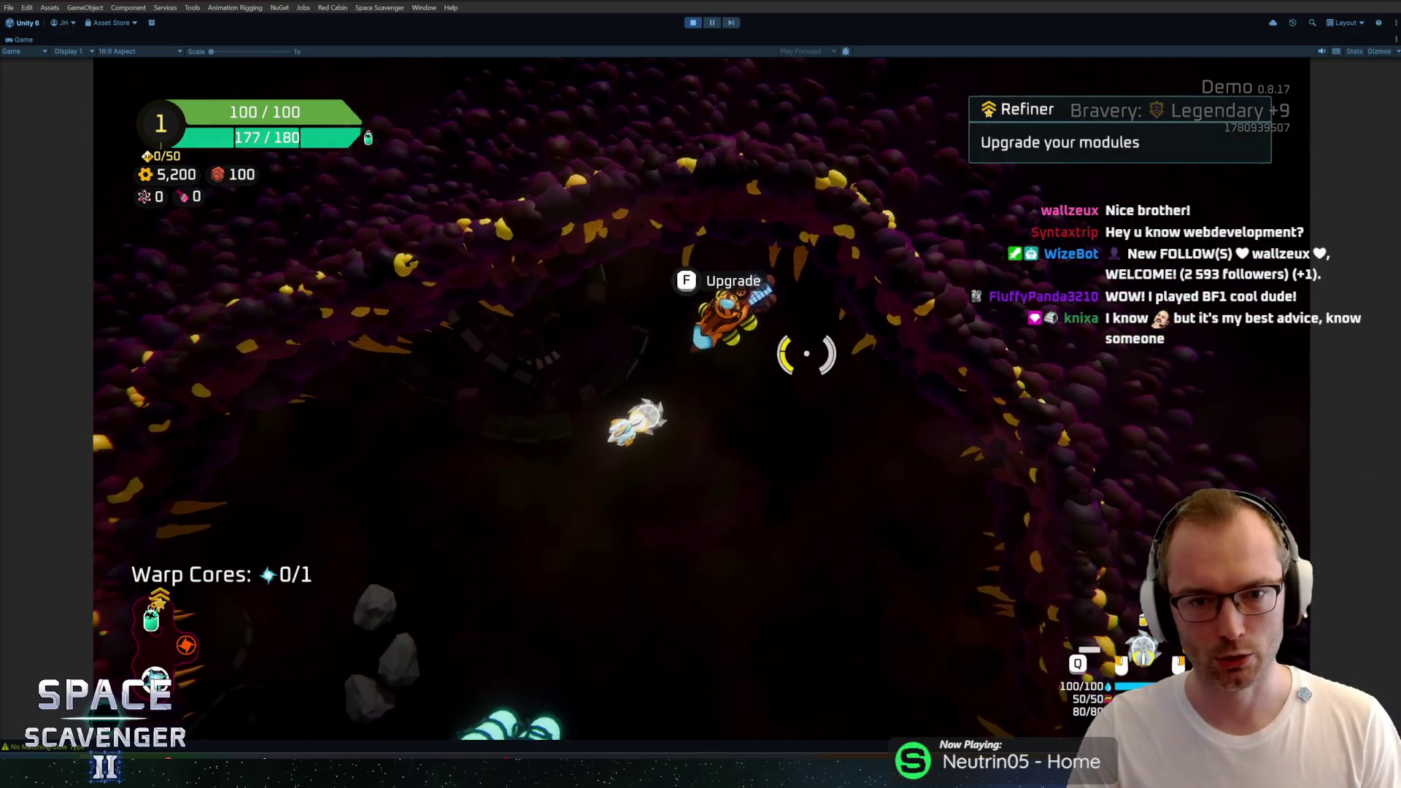
{"action": "key", "text": "f"}
{"action": "mouse_move", "coordinate": [667, 275]}
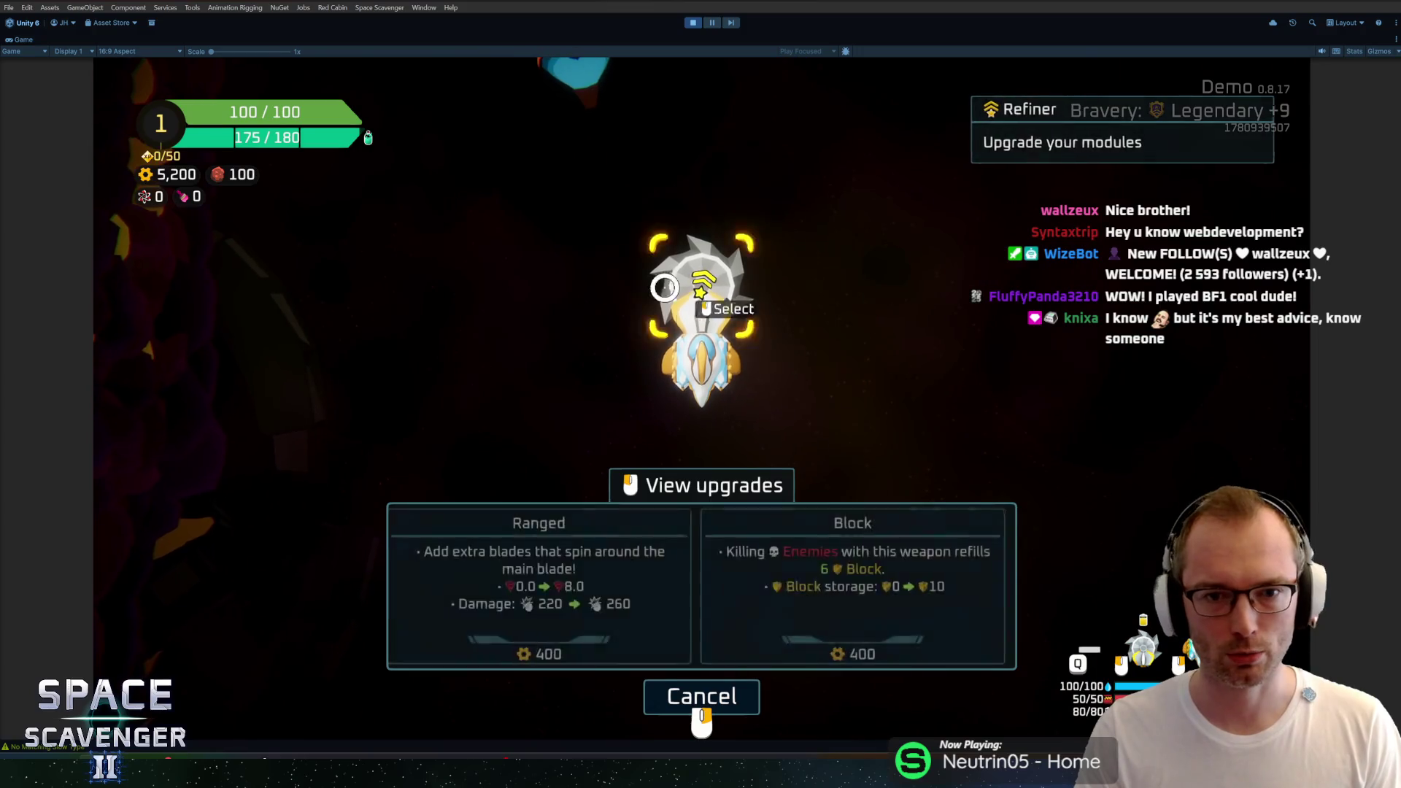
{"action": "mouse_move", "coordinate": [696, 294]}
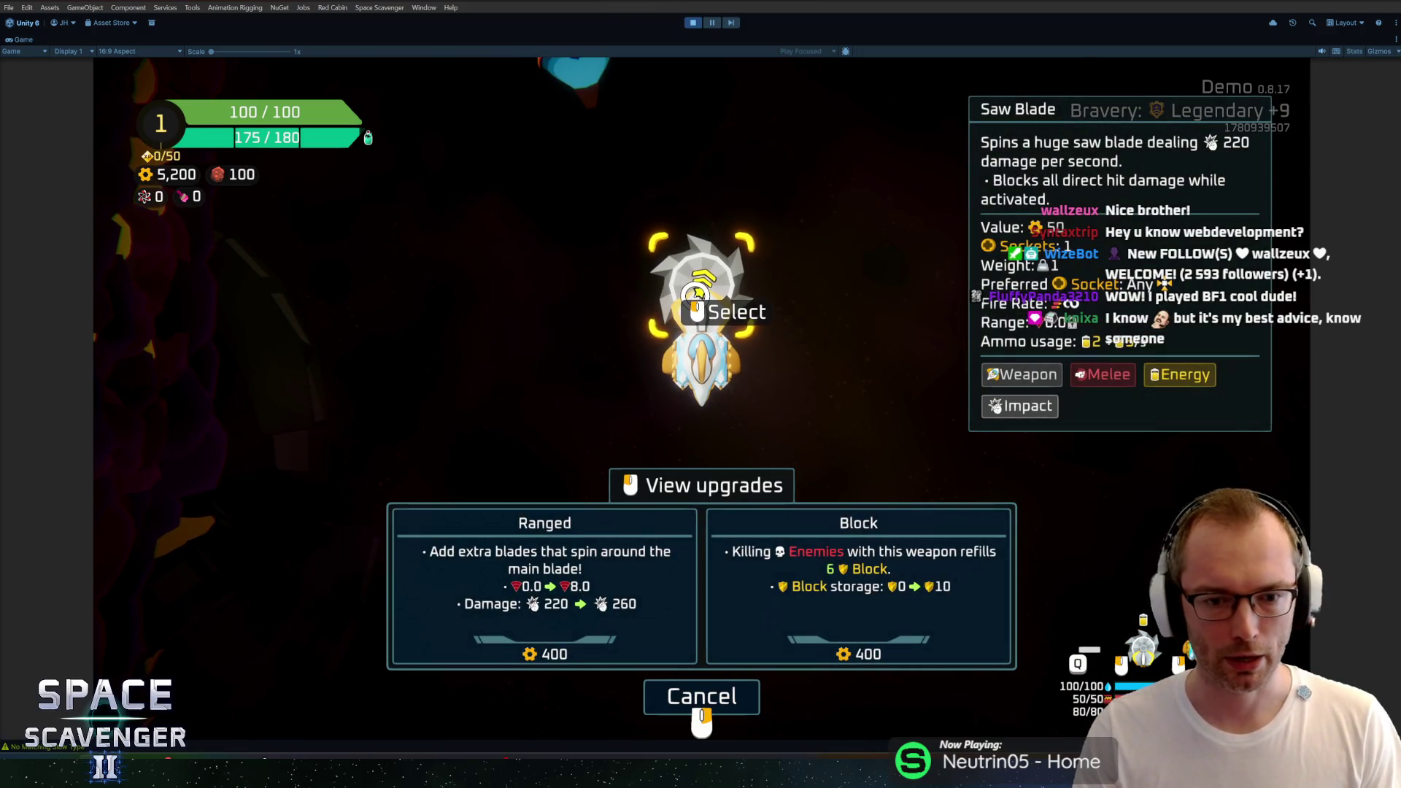
{"action": "left_click", "coordinate": [696, 294]}
{"action": "left_click", "coordinate": [858, 584]}
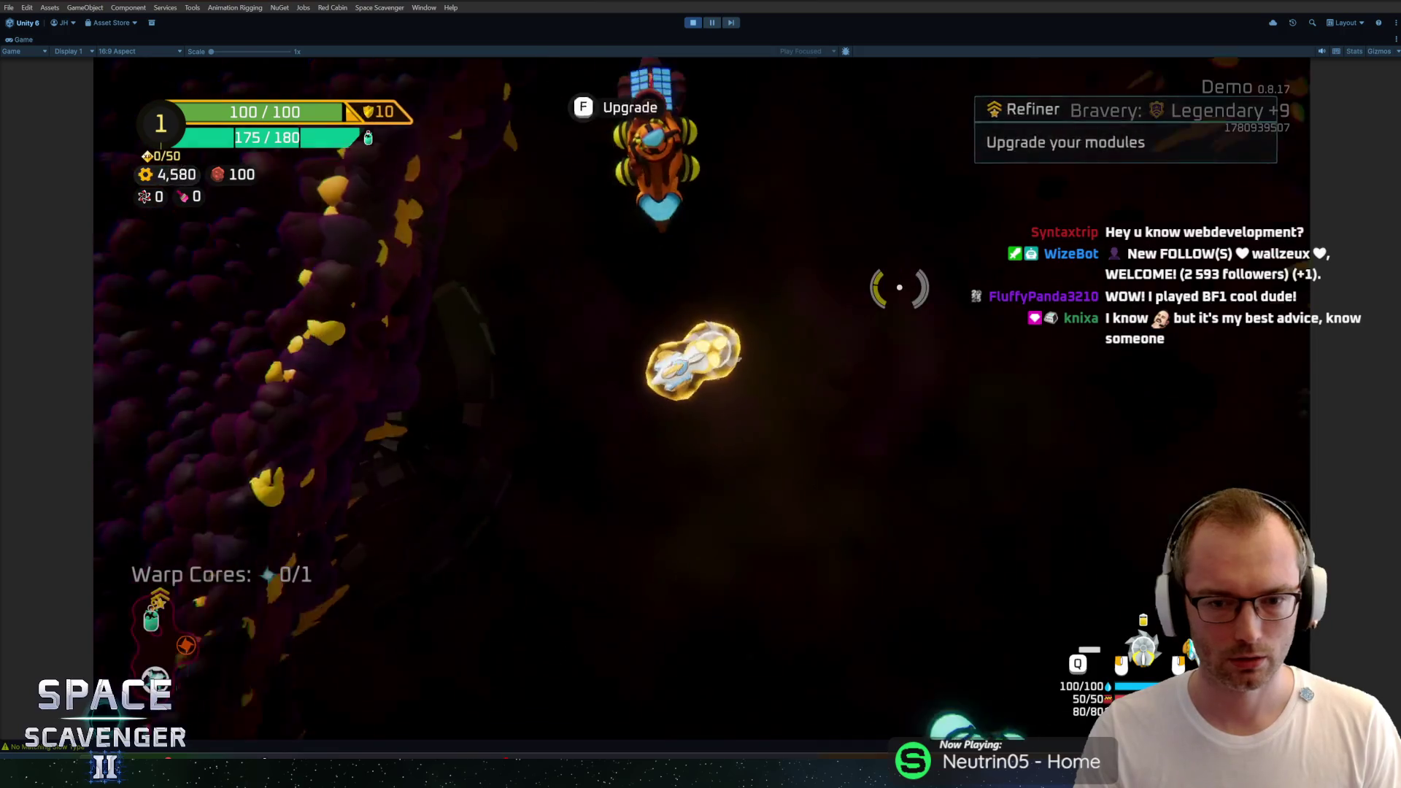
Step: Claim the Oxygen Station coin reward, blast rocks for Spare Parts, and enter the warp sphere
{"action": "key", "text": "s"}
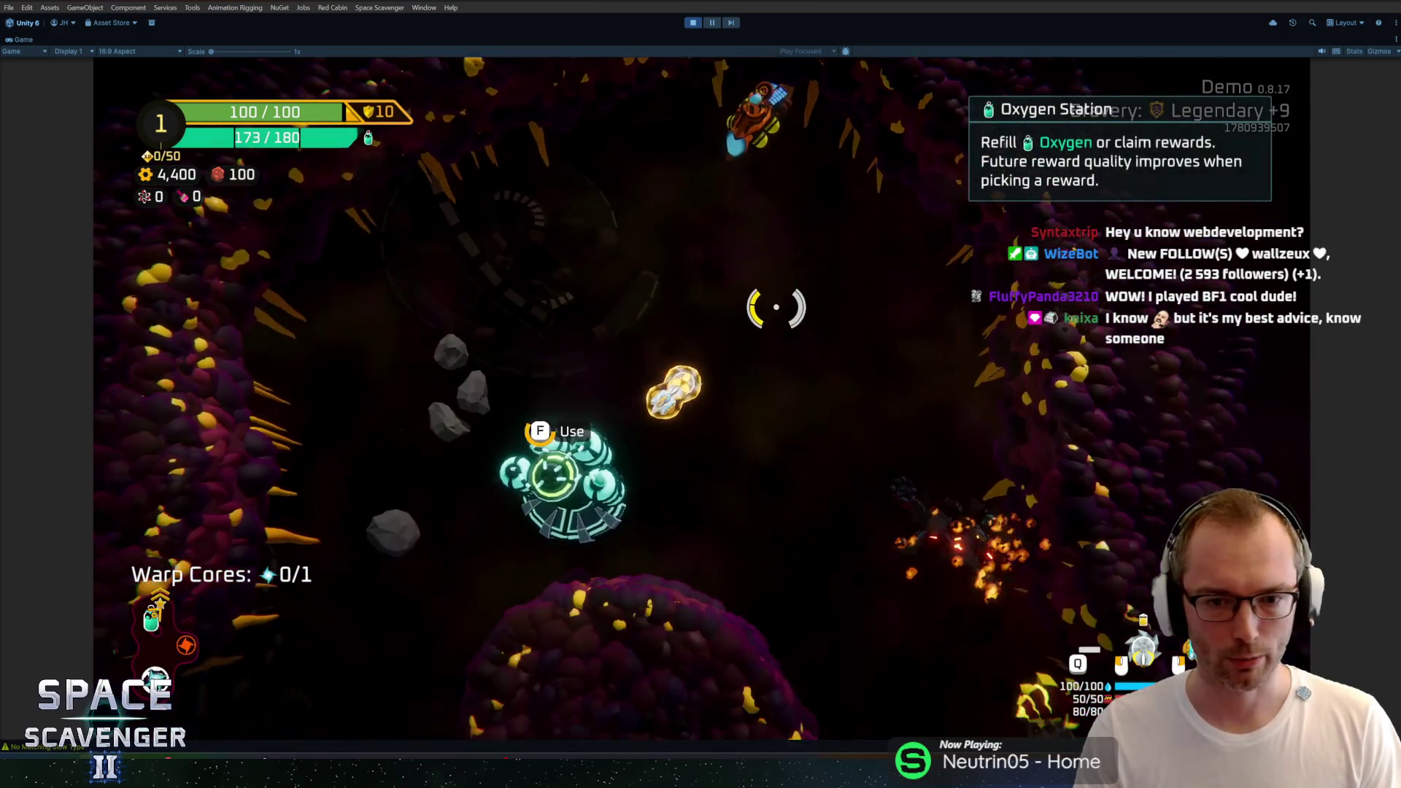
{"action": "key", "text": "f"}
{"action": "left_click", "coordinate": [694, 610]}
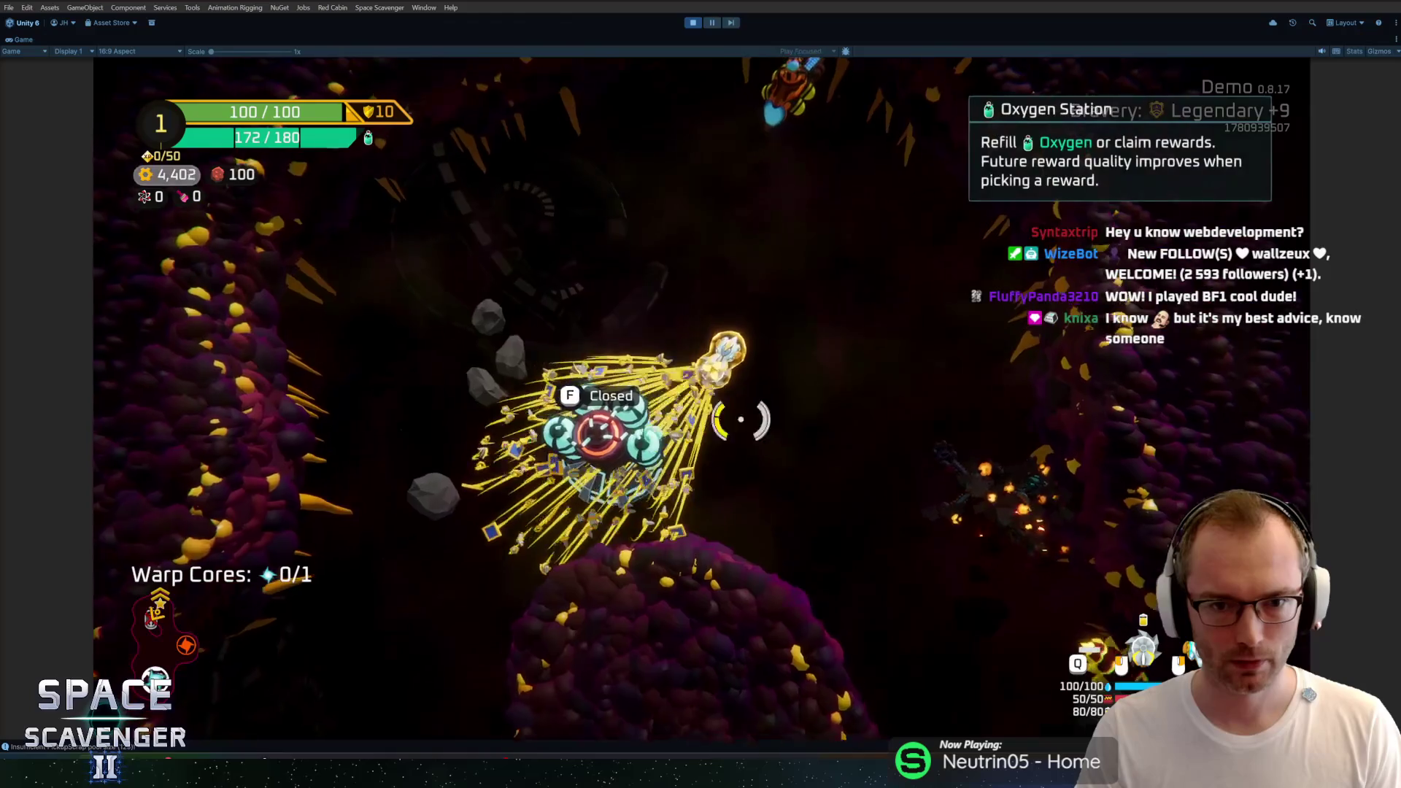
{"action": "key", "text": "d"}
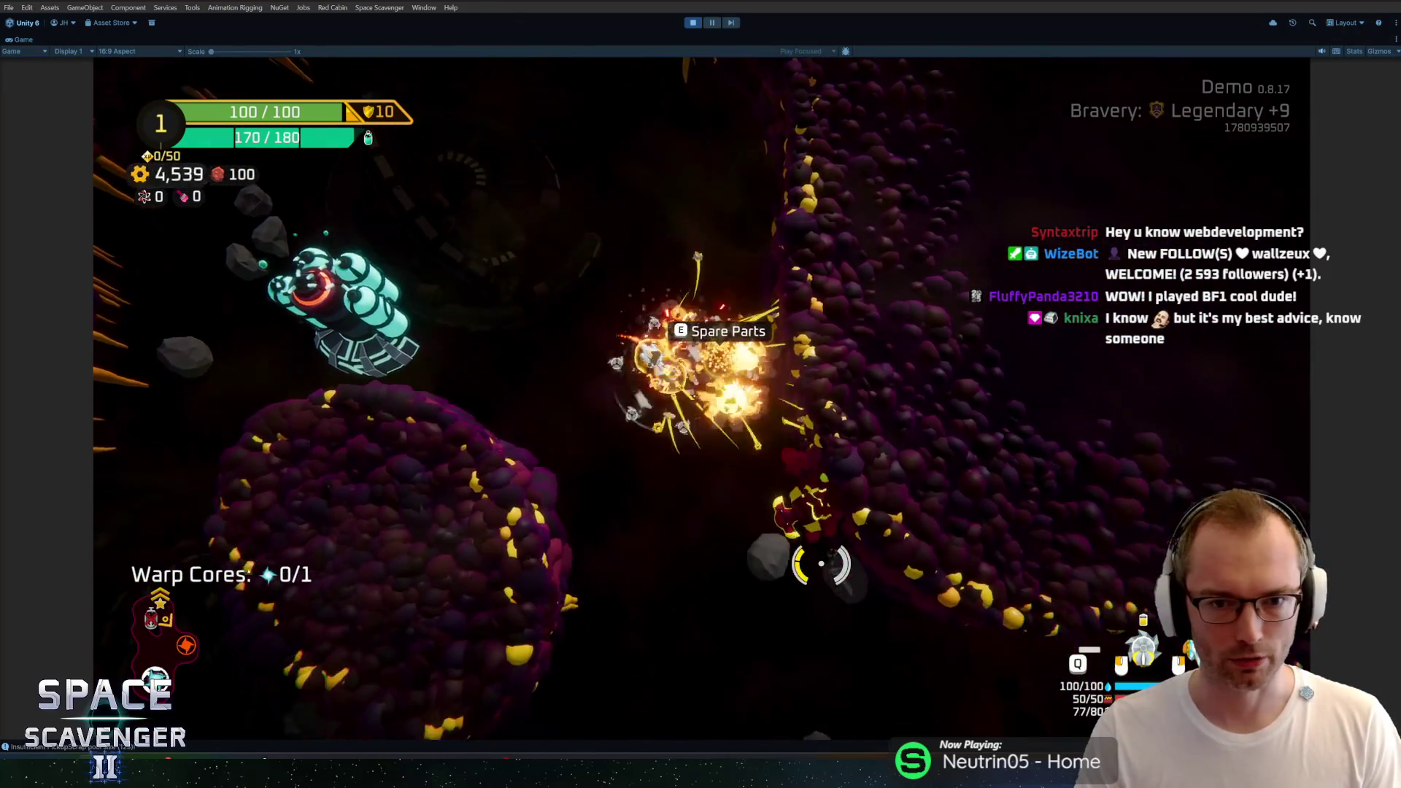
{"action": "key", "text": "s"}
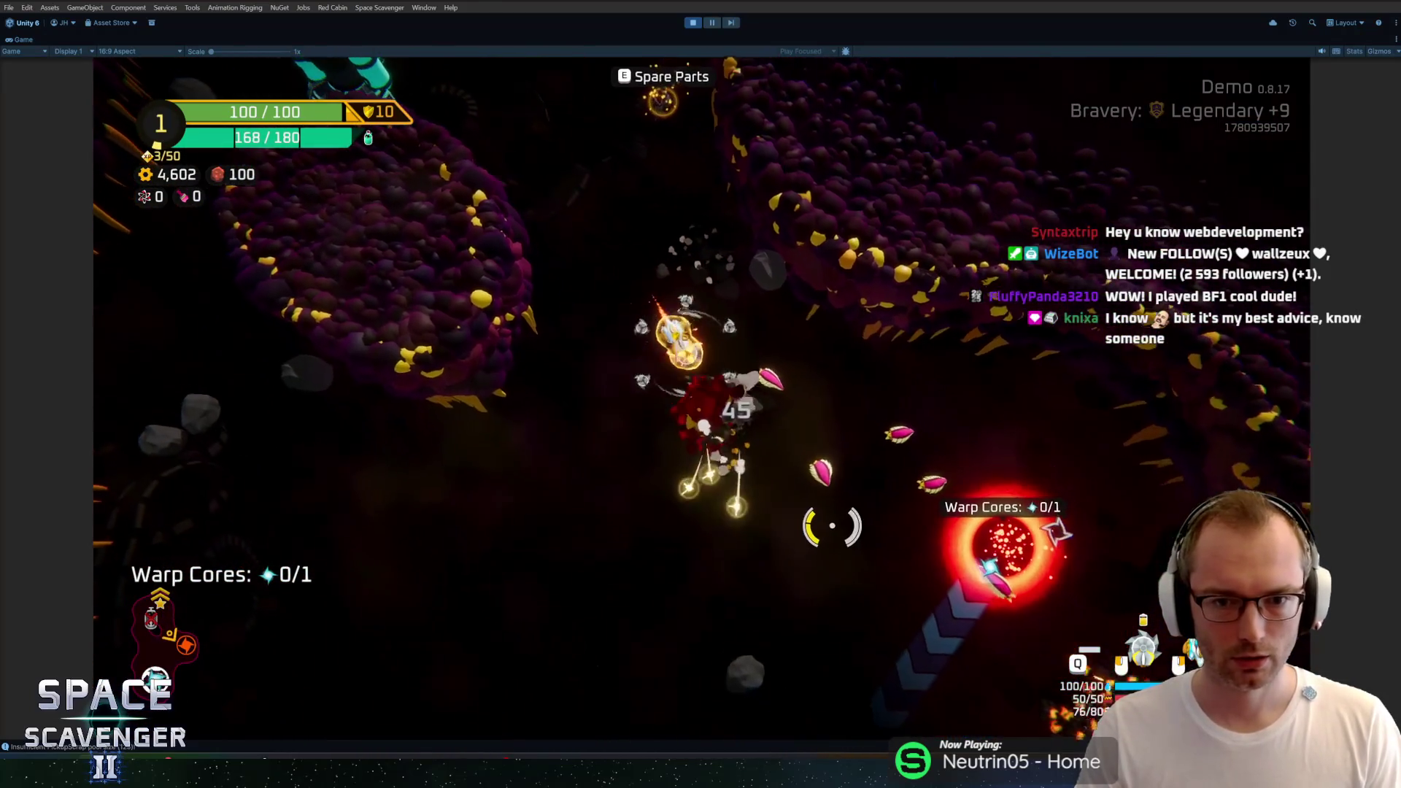
{"action": "key", "text": "d"}
{"action": "key", "text": "s"}
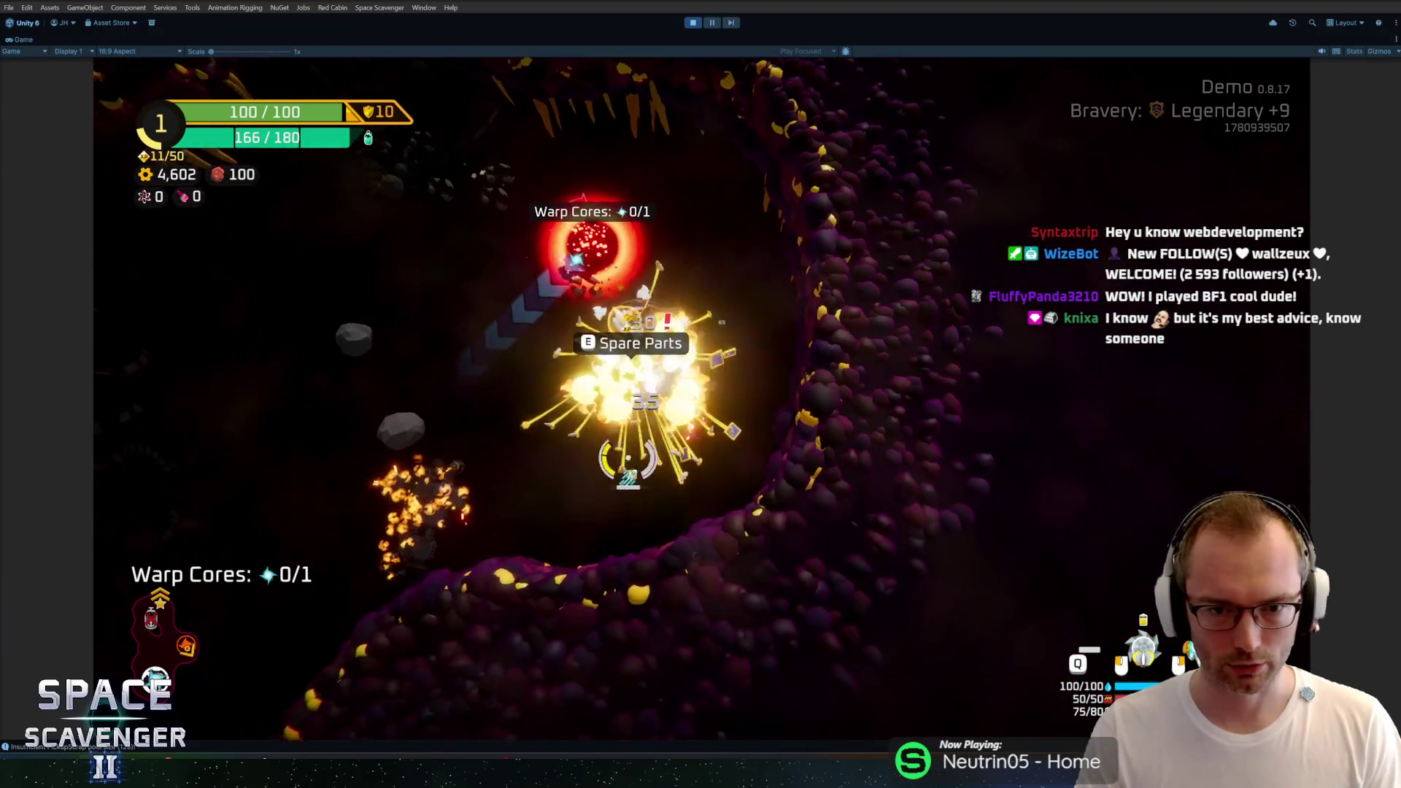
{"action": "key", "text": "a"}
{"action": "key", "text": "s"}
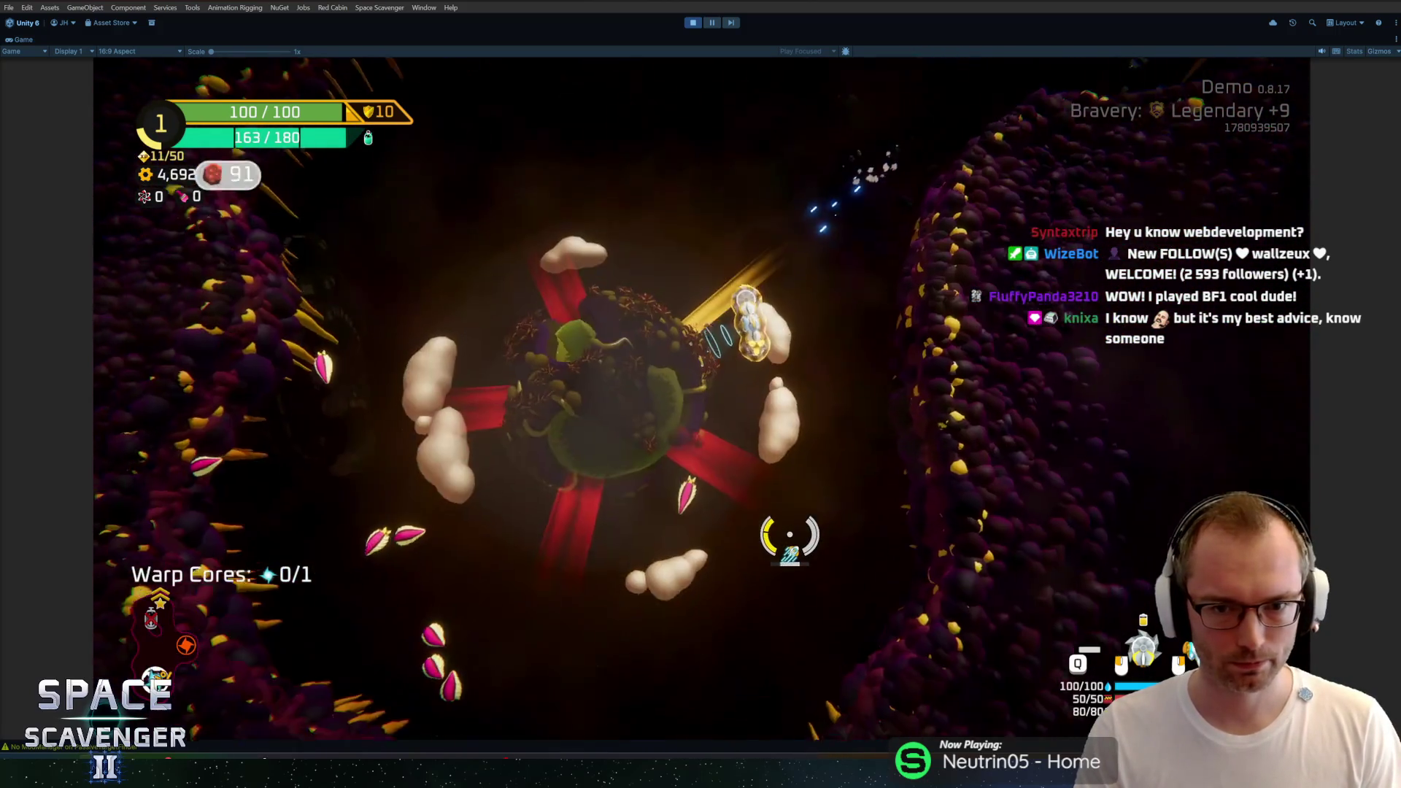
{"action": "mouse_move", "coordinate": [789, 535]}
{"action": "left_mouse_down"}
{"action": "mouse_move", "coordinate": [494, 460]}
{"action": "mouse_move", "coordinate": [516, 501]}
{"action": "mouse_move", "coordinate": [678, 312]}
{"action": "mouse_move", "coordinate": [737, 365]}
{"action": "mouse_move", "coordinate": [538, 416]}
{"action": "mouse_move", "coordinate": [651, 469]}
{"action": "mouse_move", "coordinate": [842, 252]}
{"action": "mouse_move", "coordinate": [844, 275]}
{"action": "mouse_move", "coordinate": [438, 325]}
{"action": "mouse_move", "coordinate": [555, 386]}
{"action": "mouse_move", "coordinate": [669, 275]}
{"action": "mouse_move", "coordinate": [627, 350]}
{"action": "mouse_move", "coordinate": [722, 291]}
{"action": "mouse_move", "coordinate": [721, 129]}
{"action": "mouse_move", "coordinate": [820, 242]}
{"action": "mouse_move", "coordinate": [694, 375]}
{"action": "mouse_move", "coordinate": [634, 328]}
{"action": "mouse_move", "coordinate": [825, 337]}
{"action": "left_mouse_up"}
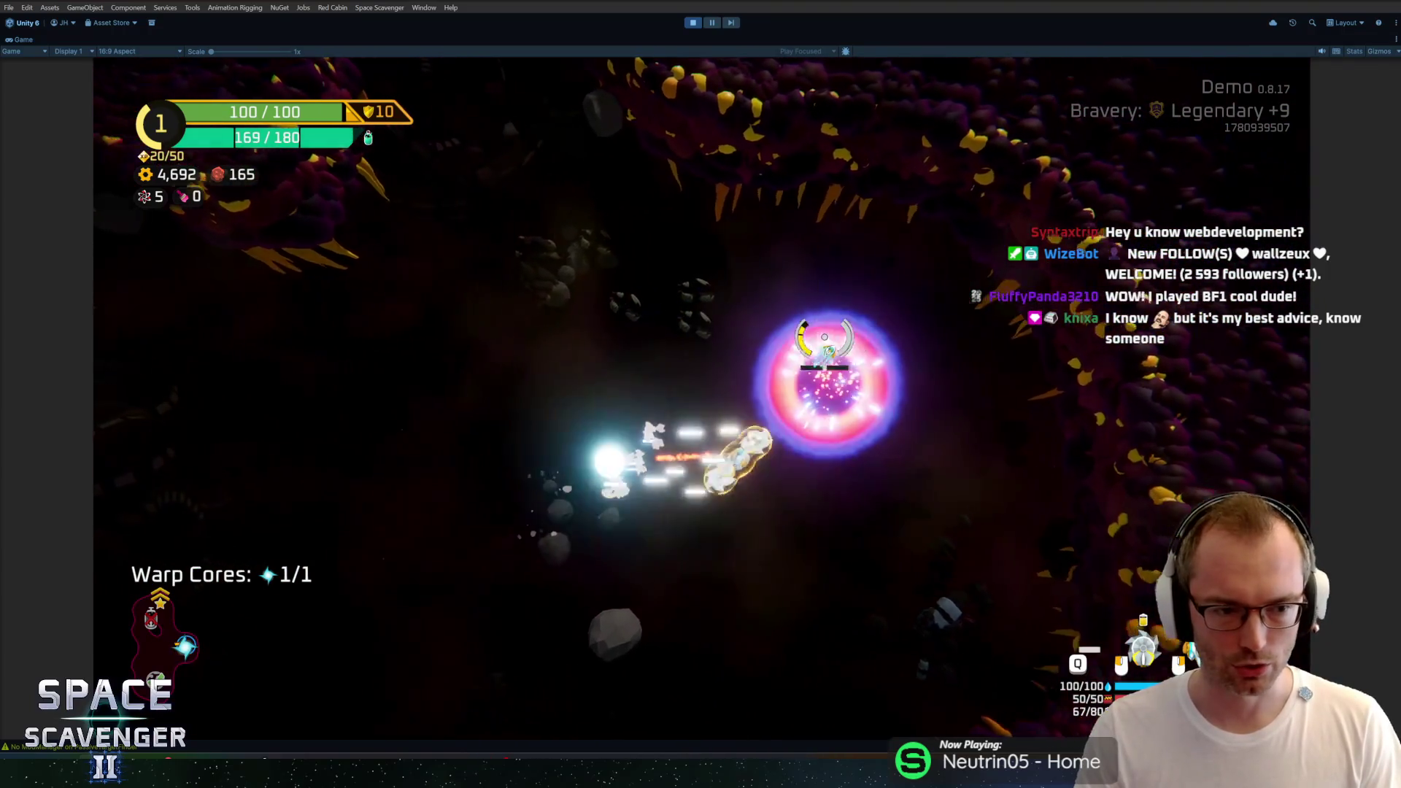
{"action": "key", "text": "e"}
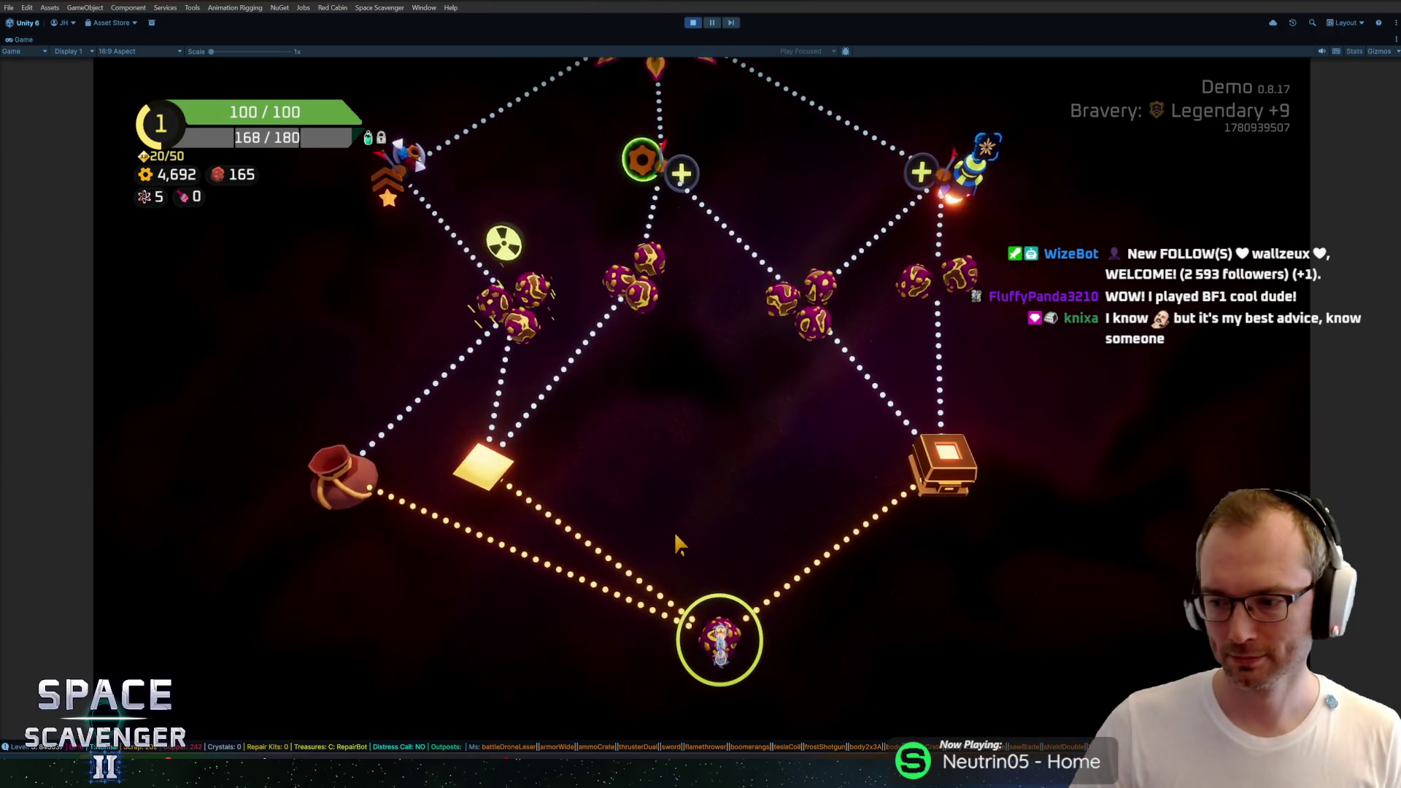
Step: Travel to the Drop point, claim 200 XP, and choose the Serrated Dagger upgrade
{"action": "left_click", "coordinate": [670, 553]}
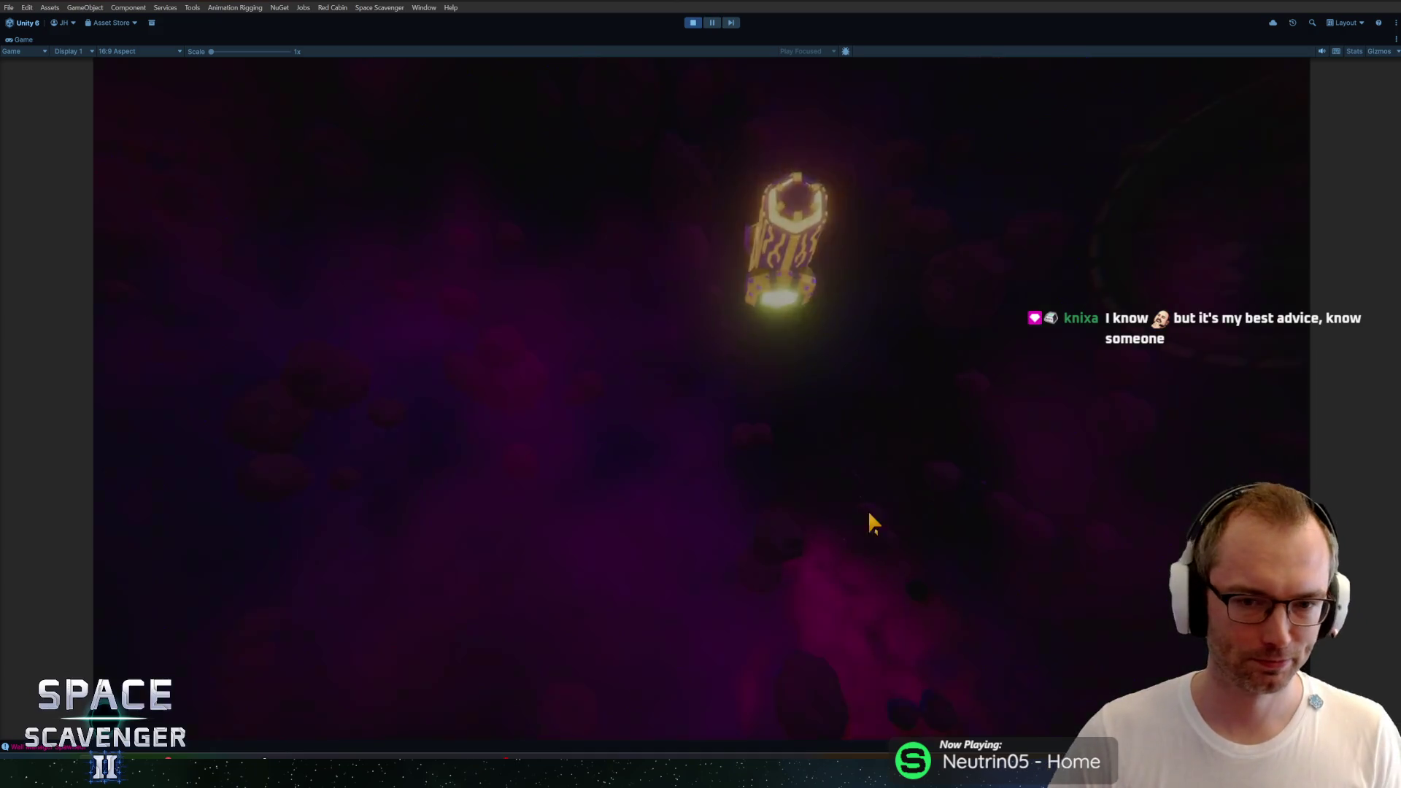
{"action": "key", "text": "f"}
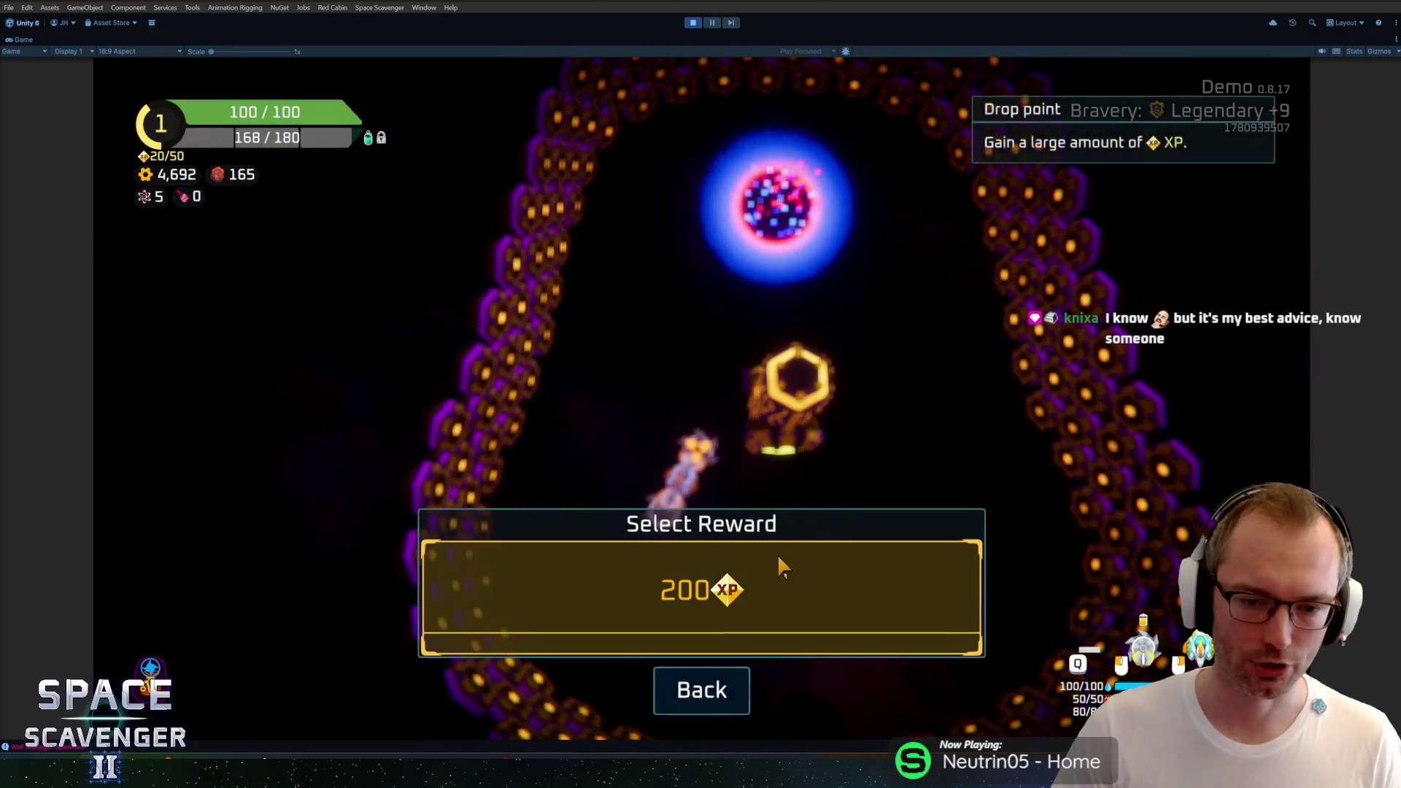
{"action": "left_click", "coordinate": [776, 562]}
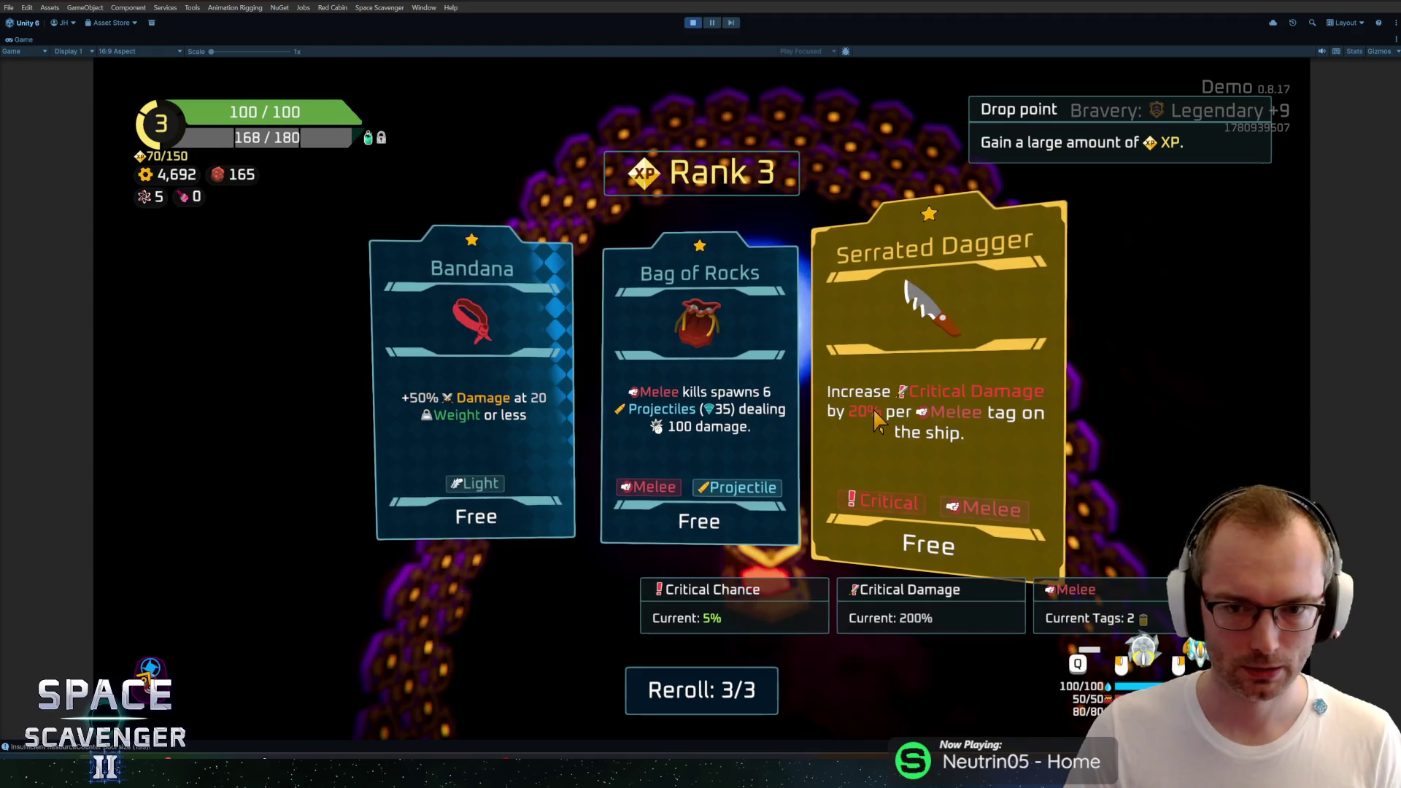
{"action": "left_click", "coordinate": [874, 408]}
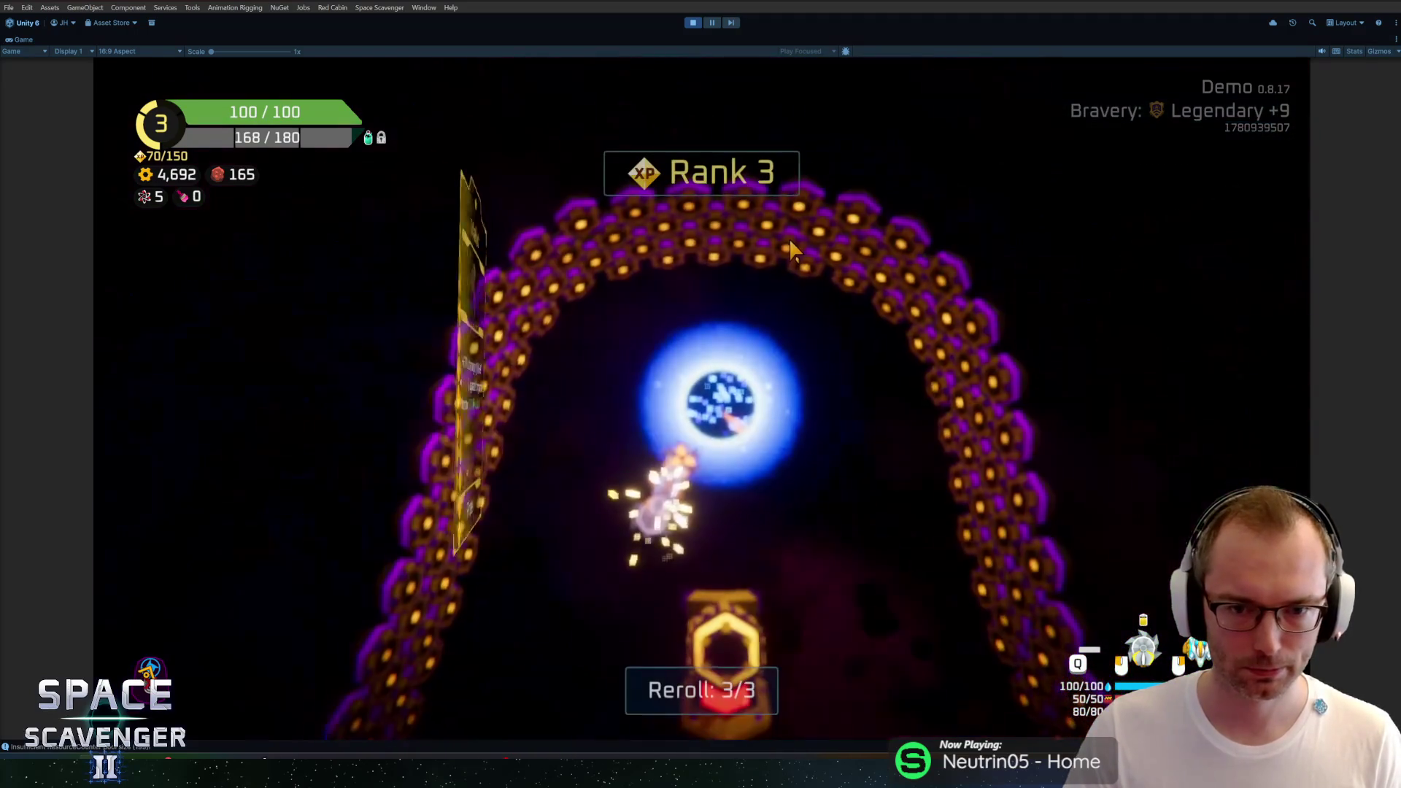
{"action": "left_click", "coordinate": [873, 421]}
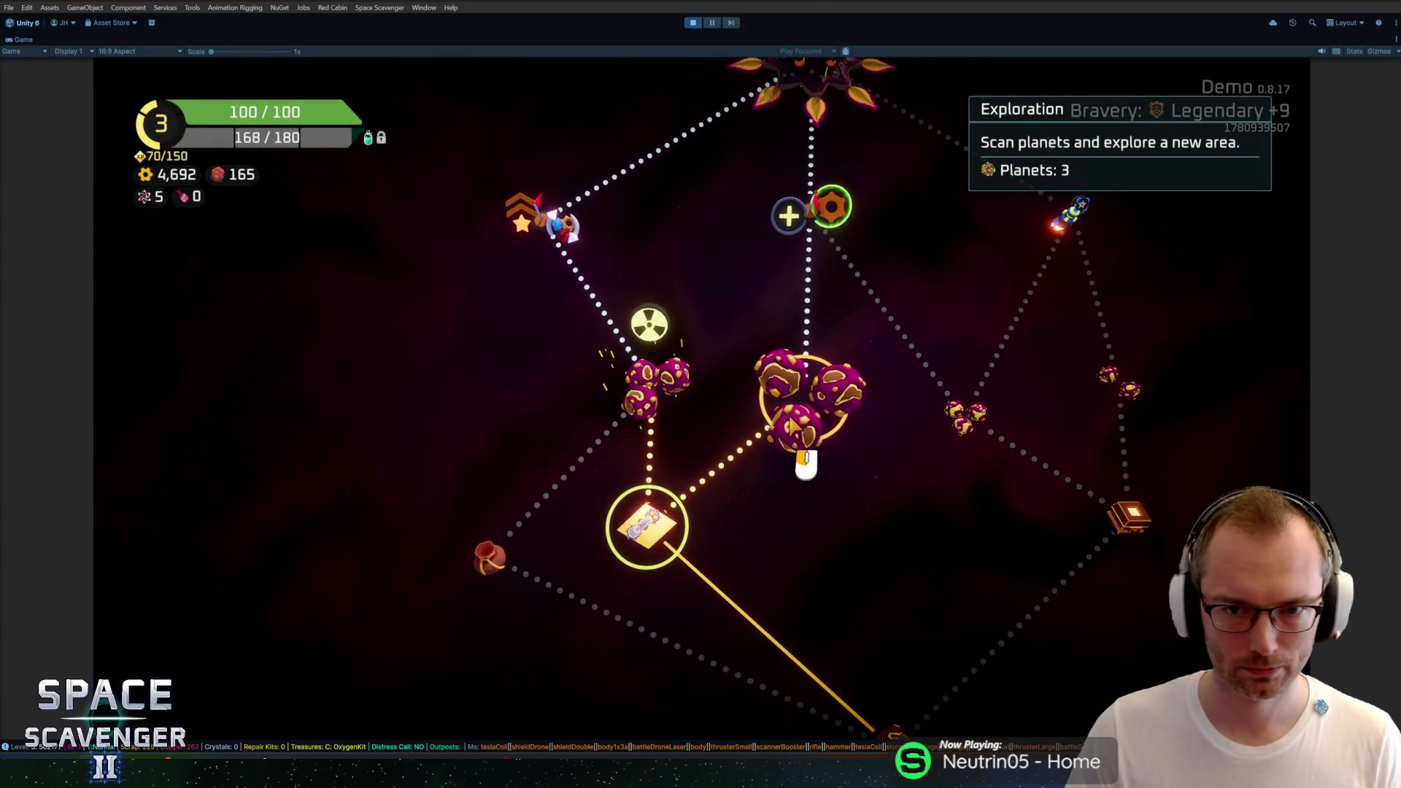
Step: Travel to the radiation node area, shoot asteroids, and claim the 22 XP reward
{"action": "left_click", "coordinate": [644, 410]}
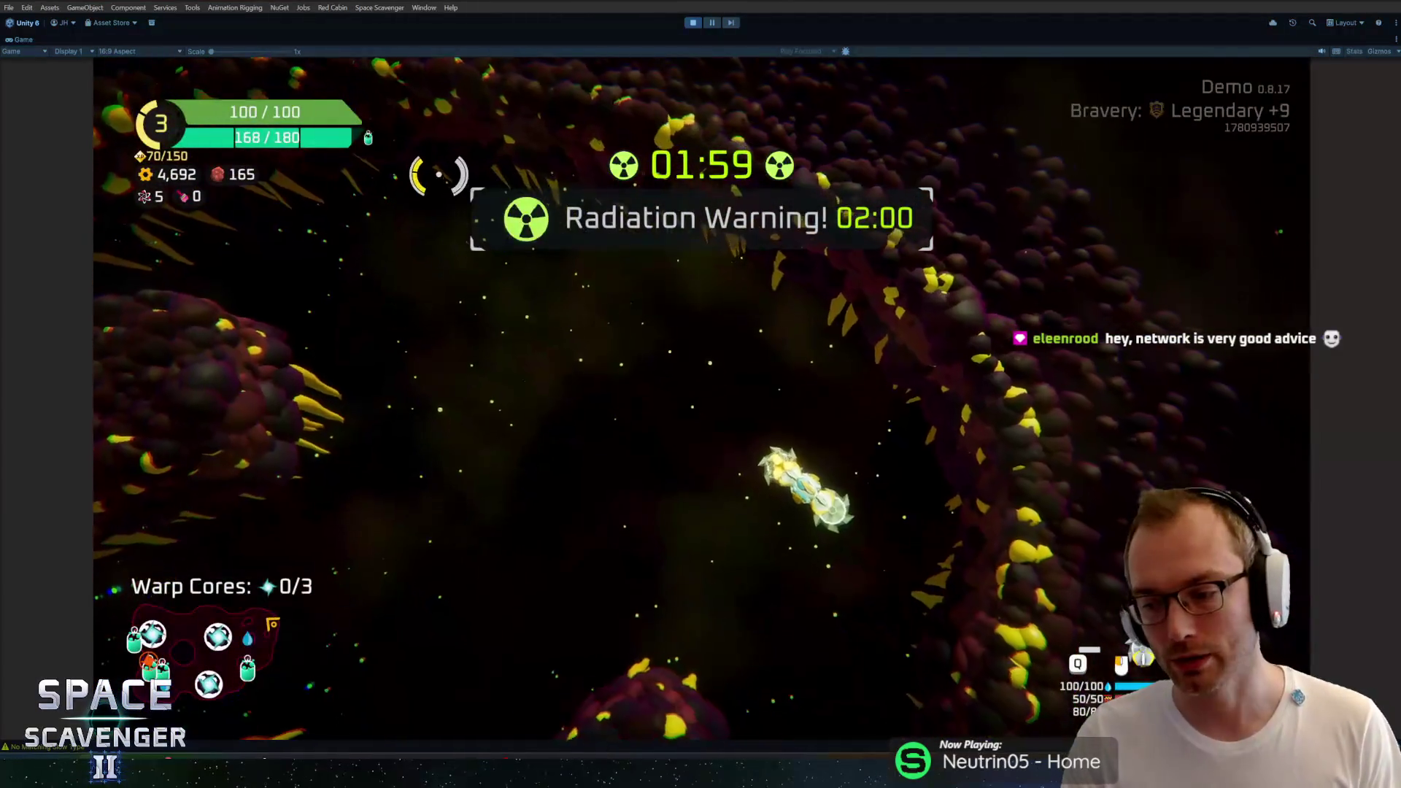
{"action": "mouse_move", "coordinate": [76, 680]}
{"action": "left_mouse_down"}
{"action": "mouse_move", "coordinate": [438, 397]}
{"action": "mouse_move", "coordinate": [600, 641]}
{"action": "mouse_move", "coordinate": [538, 541]}
{"action": "mouse_move", "coordinate": [491, 504]}
{"action": "mouse_move", "coordinate": [447, 603]}
{"action": "mouse_move", "coordinate": [453, 416]}
{"action": "mouse_move", "coordinate": [578, 601]}
{"action": "mouse_move", "coordinate": [391, 485]}
{"action": "mouse_move", "coordinate": [396, 532]}
{"action": "mouse_move", "coordinate": [545, 616]}
{"action": "mouse_move", "coordinate": [713, 629]}
{"action": "mouse_move", "coordinate": [613, 394]}
{"action": "mouse_move", "coordinate": [500, 603]}
{"action": "mouse_move", "coordinate": [453, 535]}
{"action": "mouse_move", "coordinate": [576, 351]}
{"action": "mouse_move", "coordinate": [416, 510]}
{"action": "mouse_move", "coordinate": [419, 531]}
{"action": "mouse_move", "coordinate": [410, 499]}
{"action": "mouse_move", "coordinate": [447, 391]}
{"action": "mouse_move", "coordinate": [491, 475]}
{"action": "mouse_move", "coordinate": [460, 423]}
{"action": "left_mouse_up"}
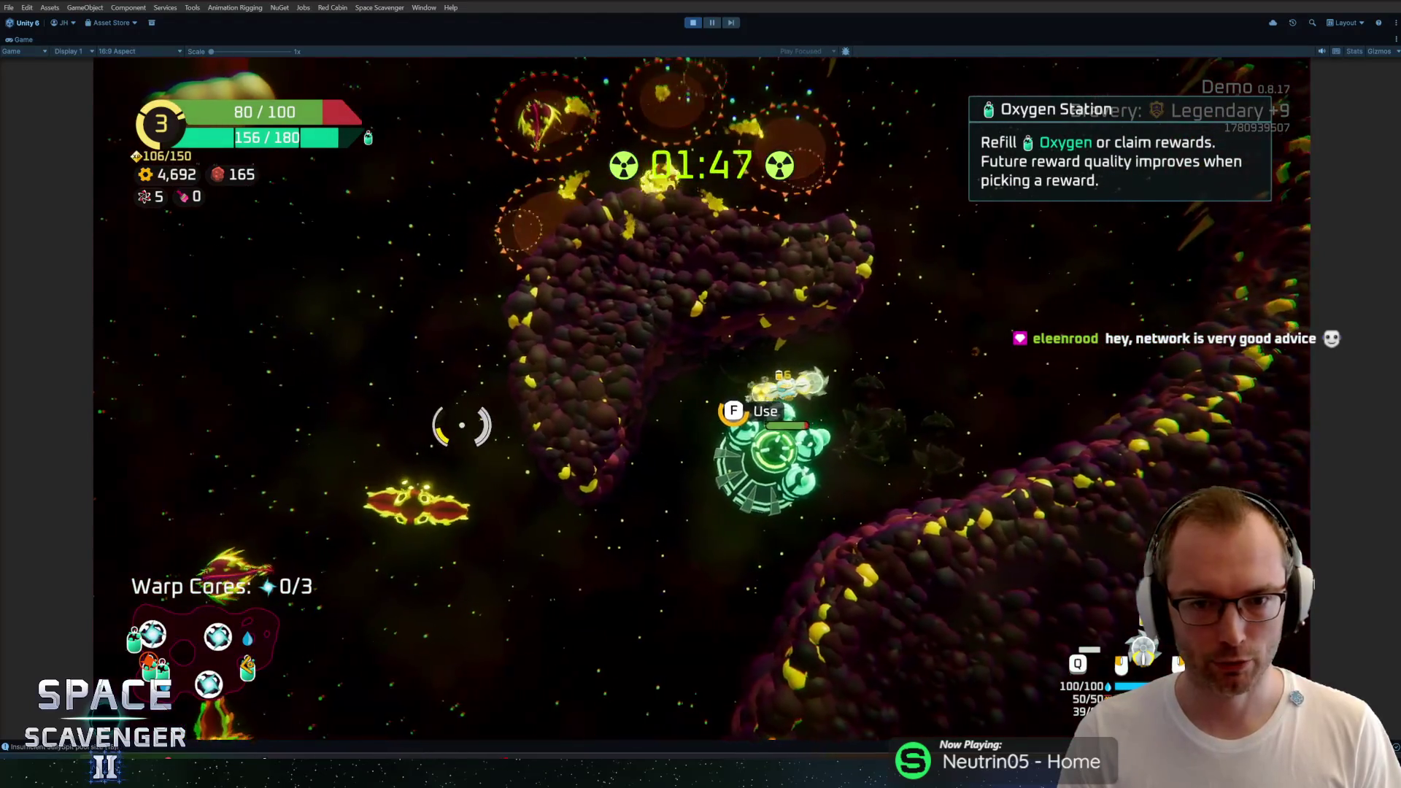
{"action": "key", "text": "f"}
{"action": "left_click", "coordinate": [706, 639]}
{"action": "mouse_move", "coordinate": [610, 447]}
{"action": "left_mouse_down"}
{"action": "mouse_move", "coordinate": [538, 291]}
{"action": "mouse_move", "coordinate": [594, 244]}
{"action": "mouse_move", "coordinate": [562, 616]}
{"action": "mouse_move", "coordinate": [638, 647]}
{"action": "mouse_move", "coordinate": [406, 313]}
{"action": "mouse_move", "coordinate": [480, 304]}
{"action": "mouse_move", "coordinate": [567, 322]}
{"action": "mouse_move", "coordinate": [742, 235]}
{"action": "mouse_move", "coordinate": [788, 422]}
{"action": "mouse_move", "coordinate": [498, 576]}
{"action": "mouse_move", "coordinate": [875, 321]}
{"action": "mouse_move", "coordinate": [678, 203]}
{"action": "mouse_move", "coordinate": [460, 428]}
{"action": "mouse_move", "coordinate": [457, 462]}
{"action": "mouse_move", "coordinate": [725, 275]}
{"action": "mouse_move", "coordinate": [674, 264]}
{"action": "mouse_move", "coordinate": [578, 328]}
{"action": "mouse_move", "coordinate": [647, 369]}
{"action": "mouse_move", "coordinate": [694, 350]}
{"action": "mouse_move", "coordinate": [657, 275]}
{"action": "mouse_move", "coordinate": [726, 406]}
{"action": "mouse_move", "coordinate": [884, 508]}
{"action": "left_mouse_up"}
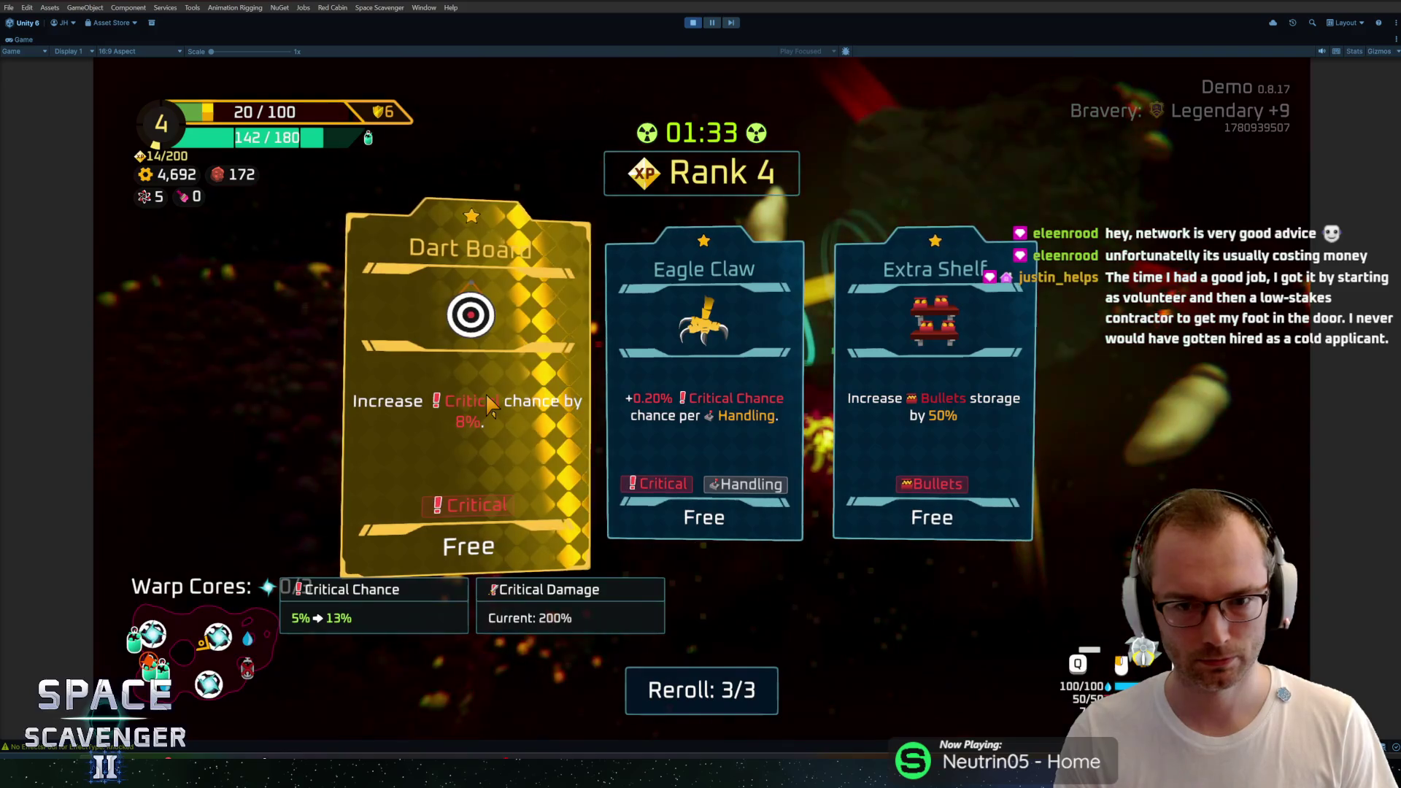
Step: Reroll the Rank 4 cards, pick Poisoned blade, and fly around gathering the remaining warp cores
{"action": "left_click", "coordinate": [699, 688]}
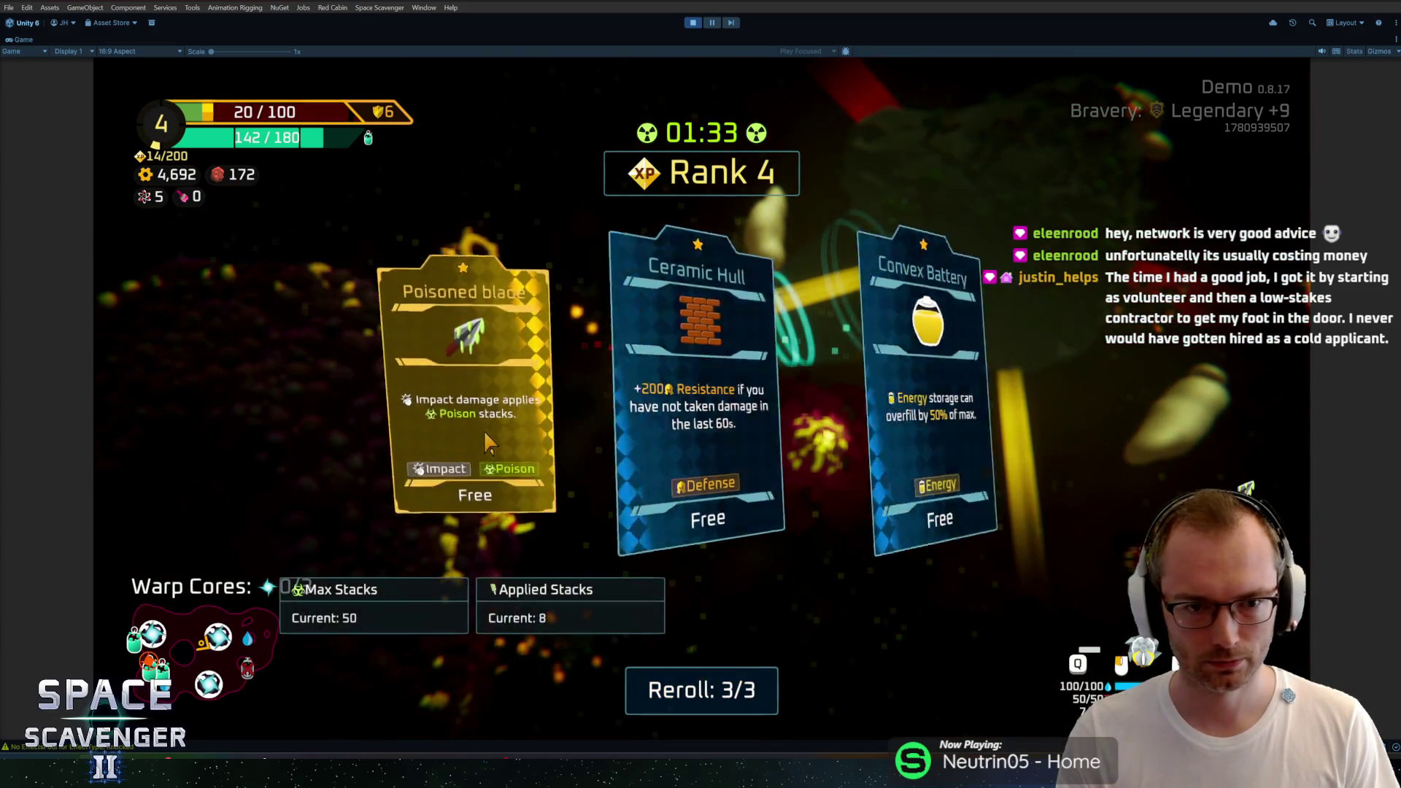
{"action": "left_click", "coordinate": [470, 351]}
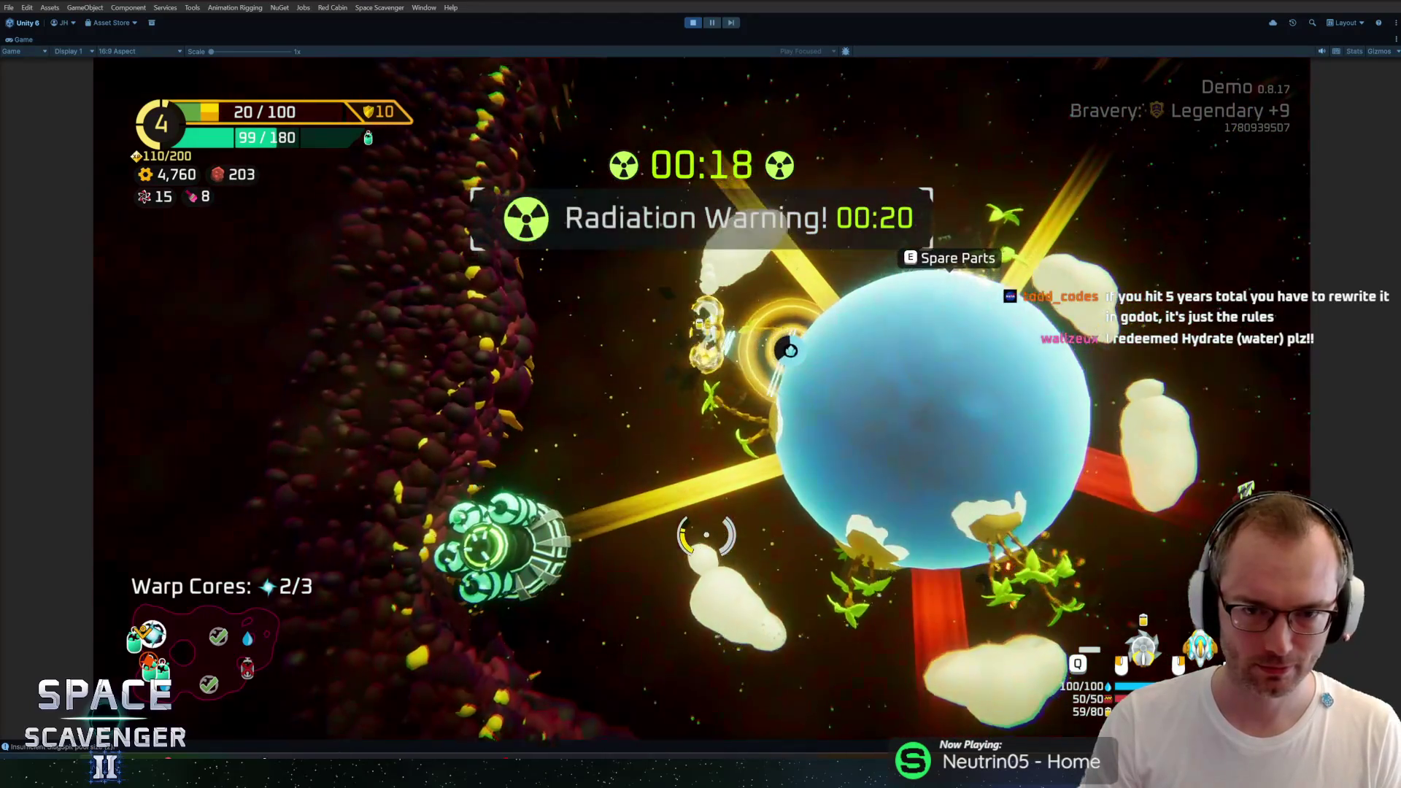
{"action": "key", "text": "w"}
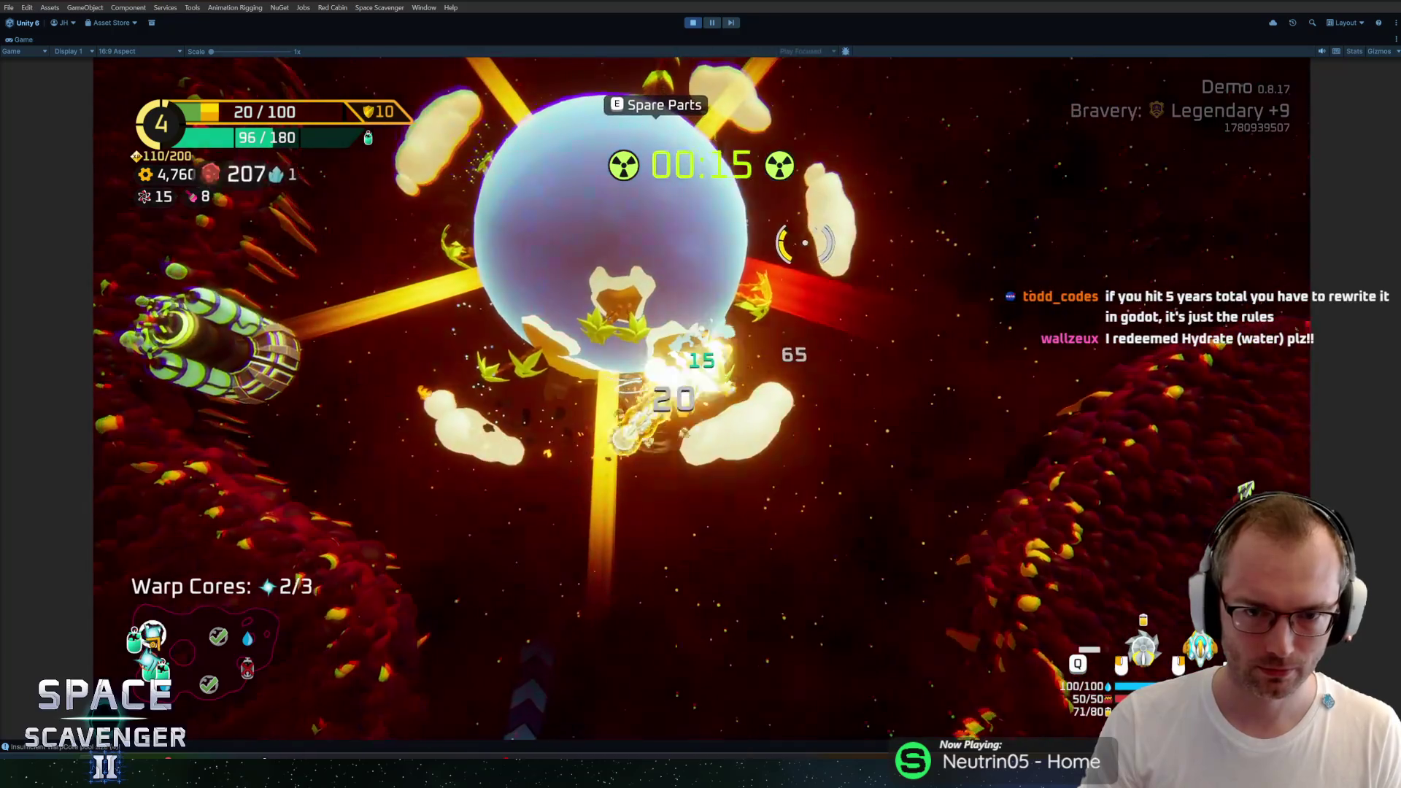
{"action": "key", "text": "w"}
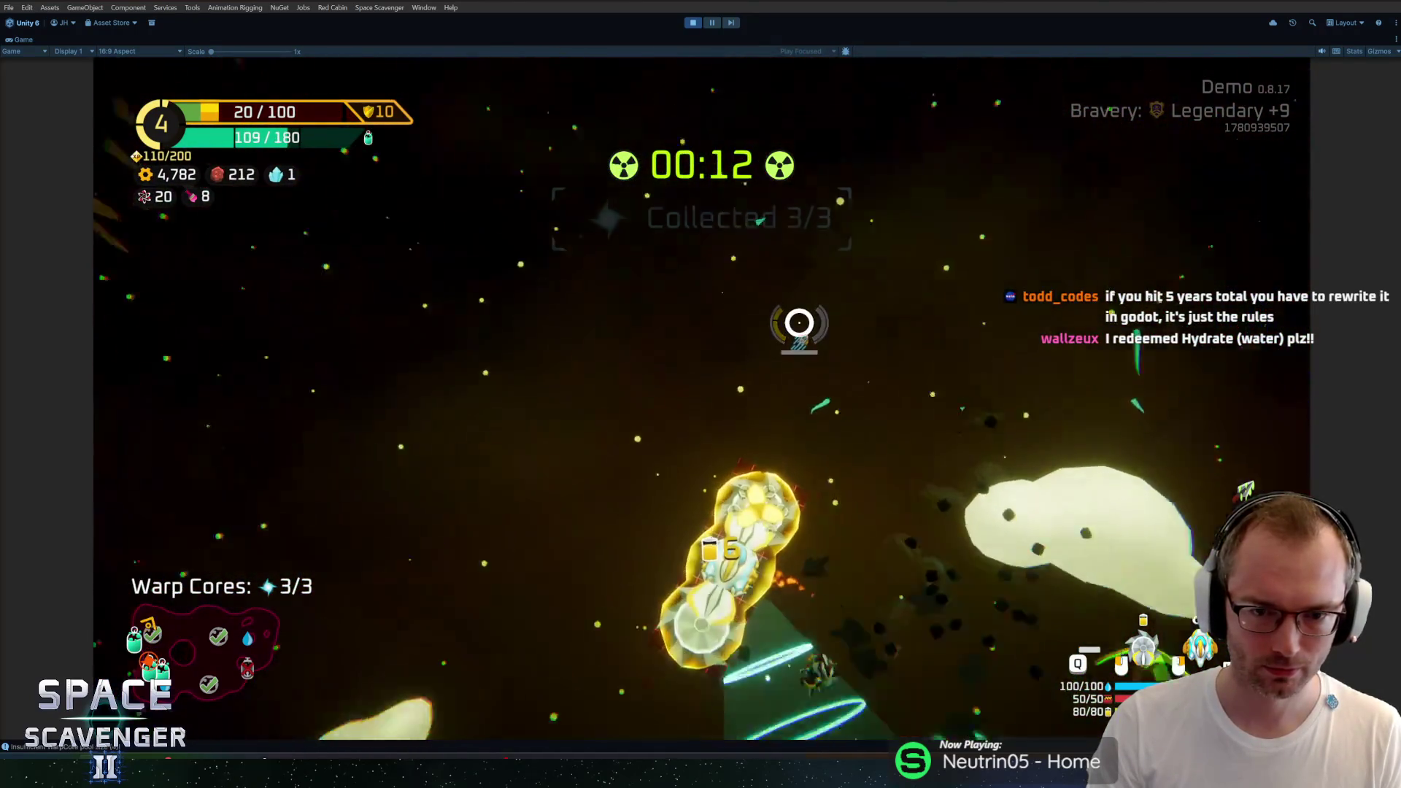
Step: Claim the 110-gear and 80 copper rewards from two Oxygen Stations
{"action": "key", "text": "e"}
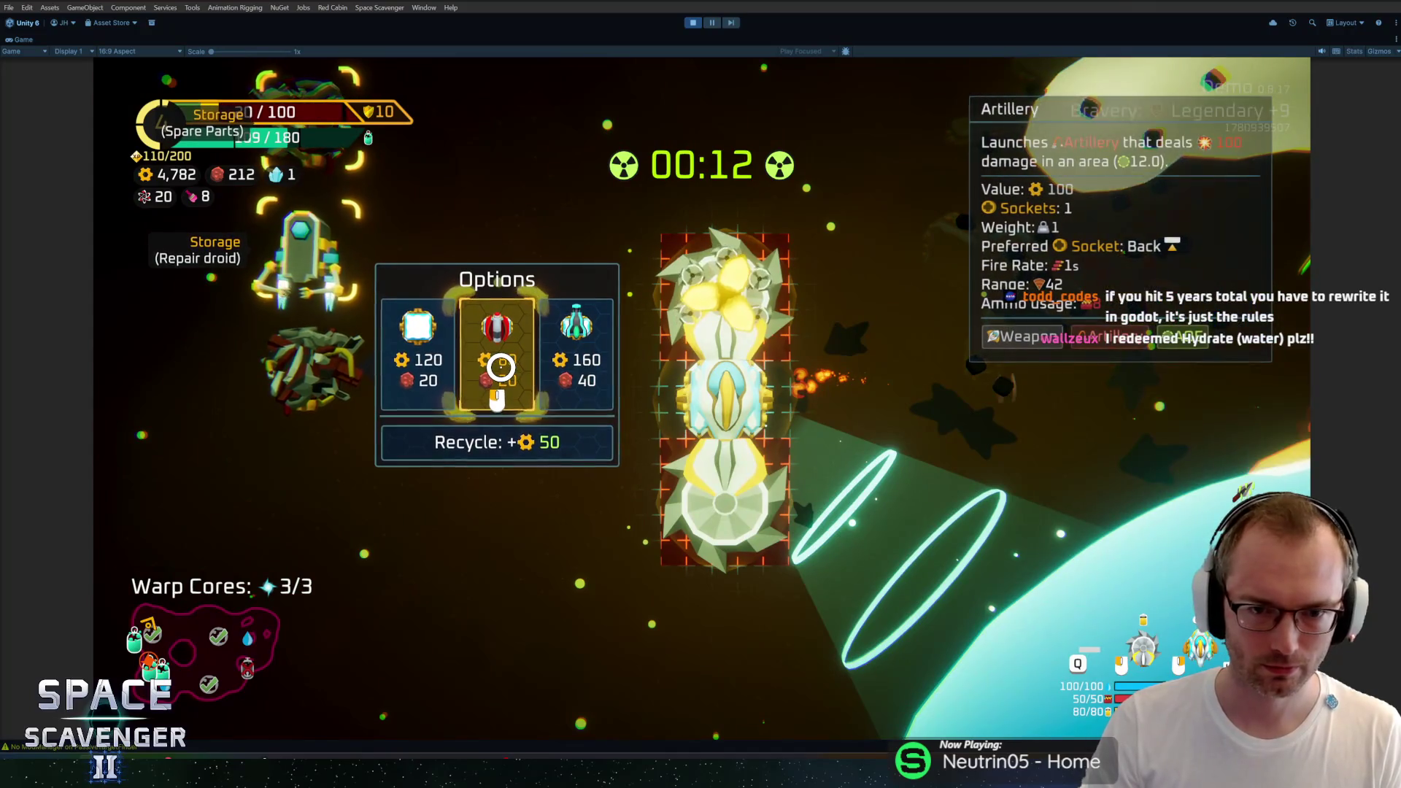
{"action": "key", "text": "e"}
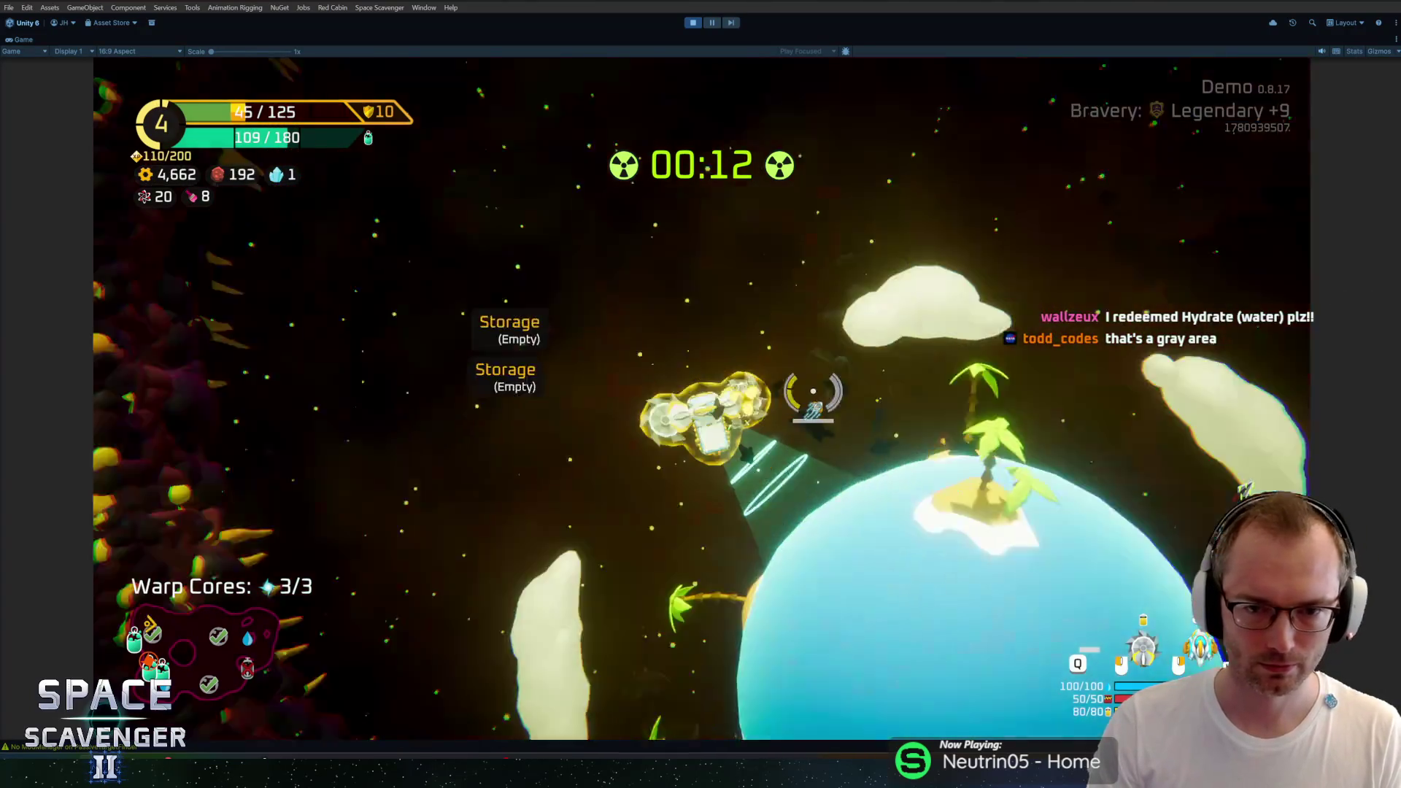
{"action": "key", "text": "w"}
{"action": "key", "text": "e"}
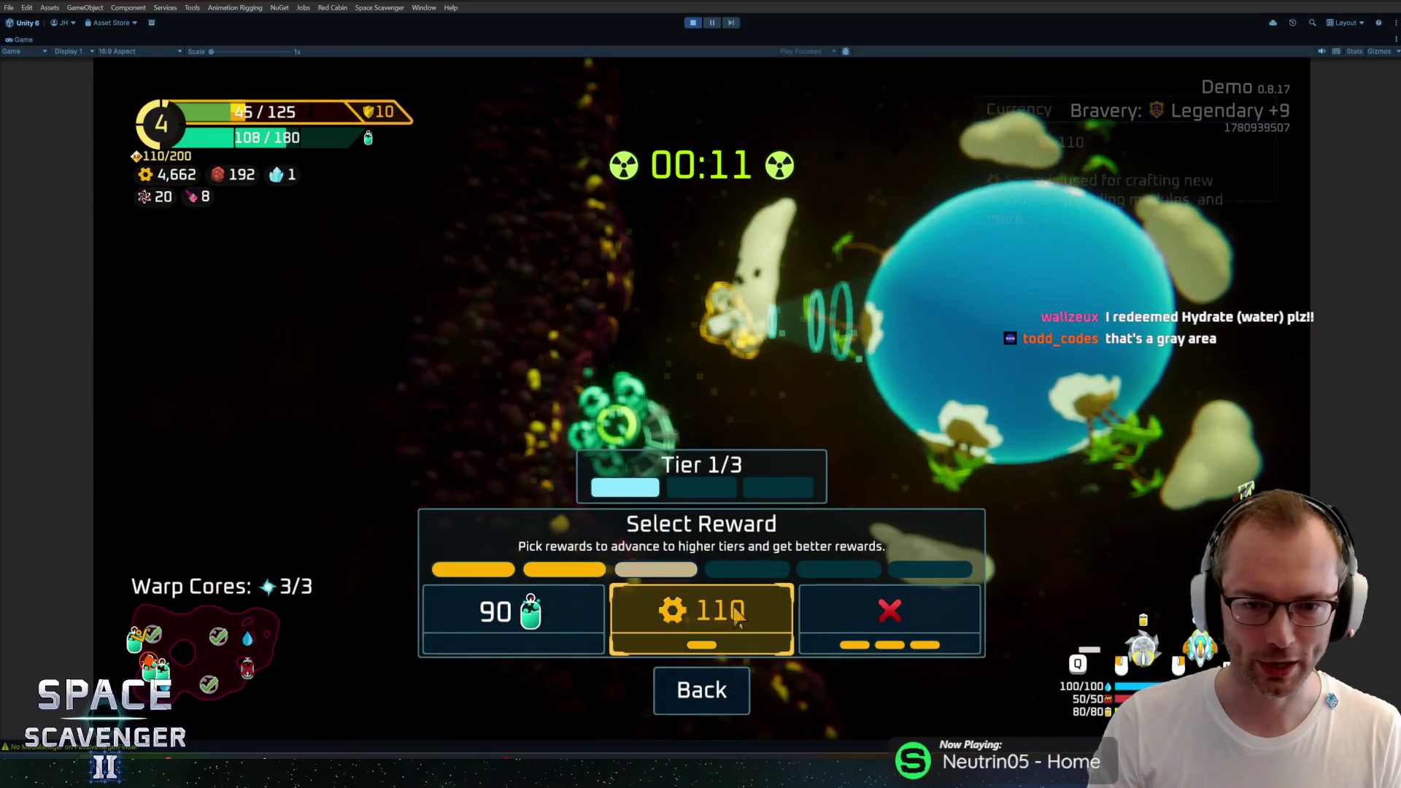
{"action": "left_click", "coordinate": [729, 617]}
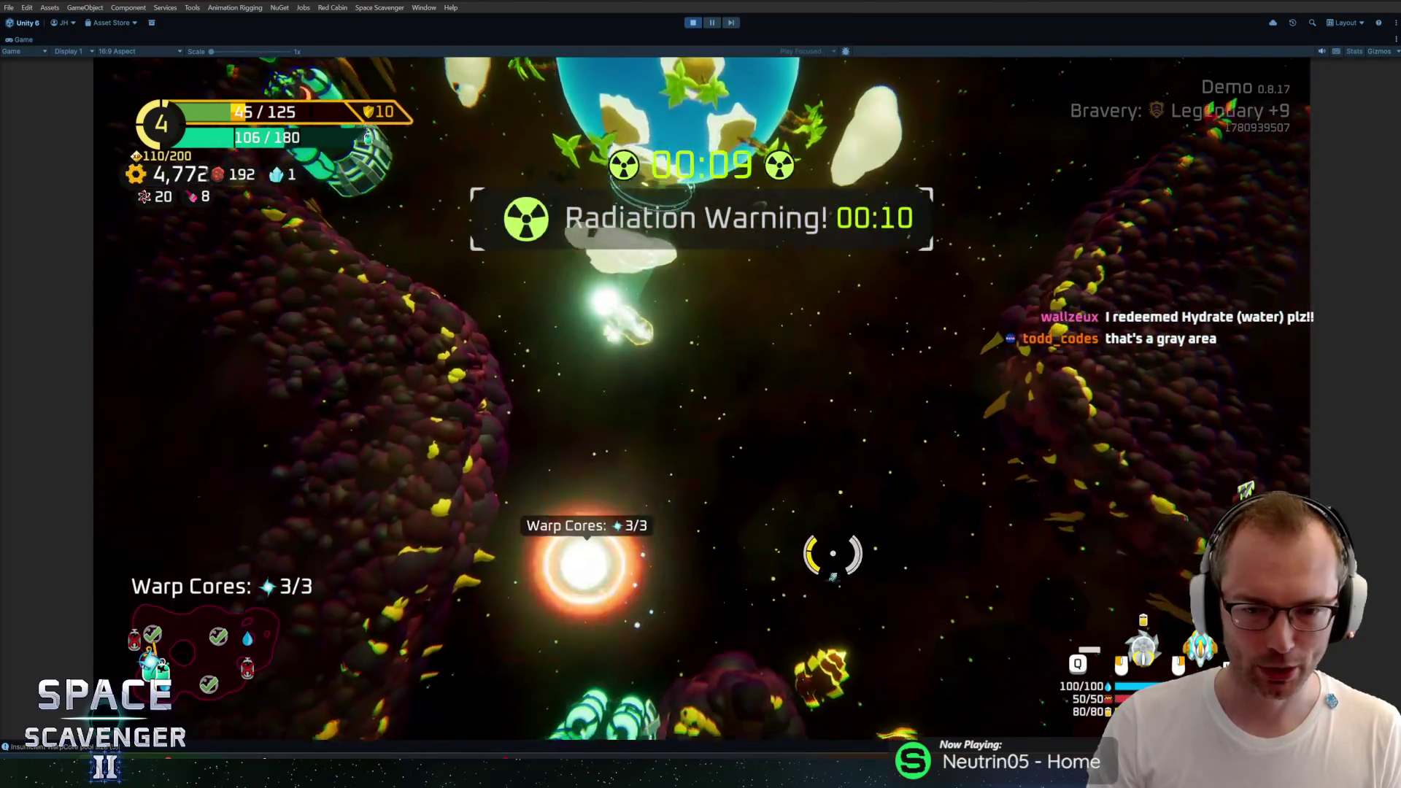
{"action": "key", "text": "s"}
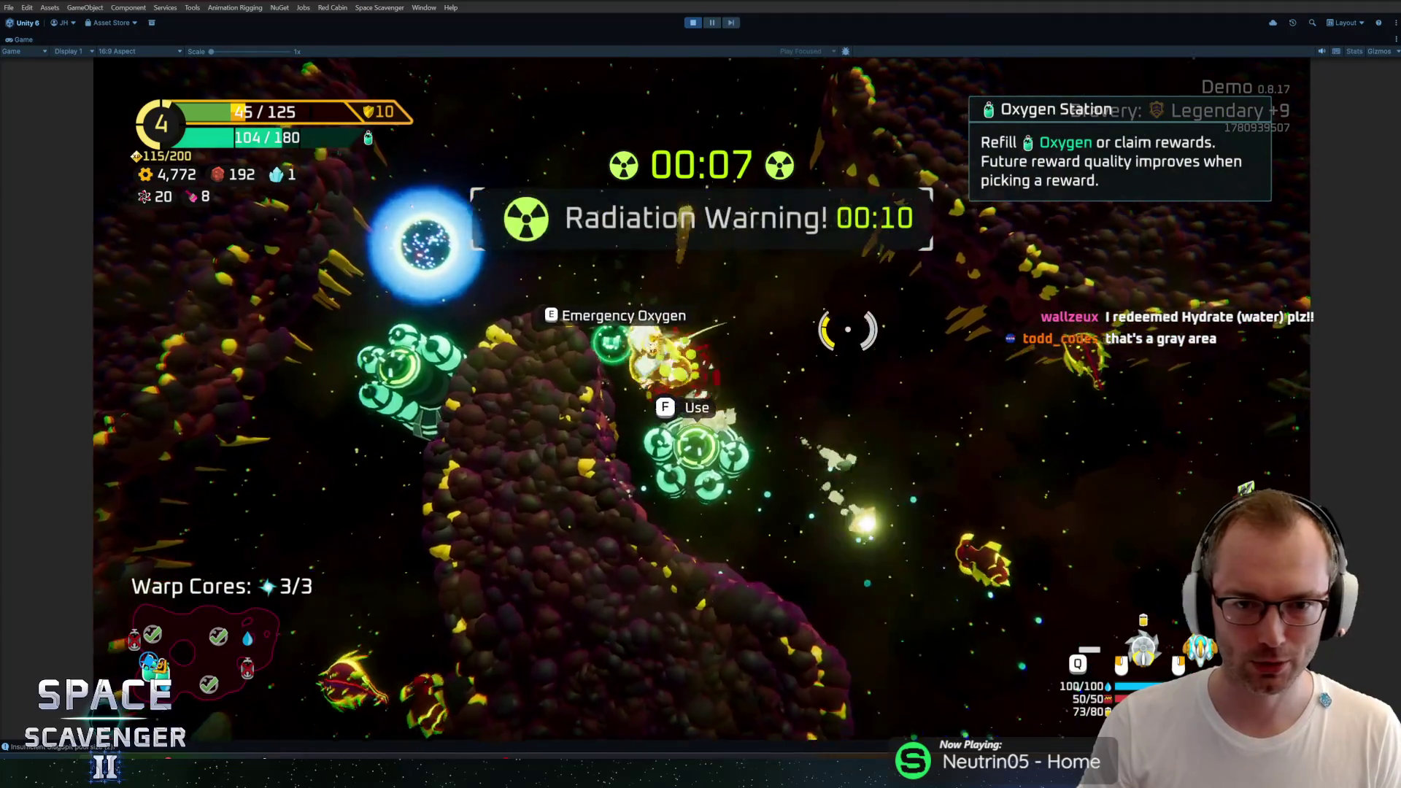
{"action": "key", "text": "f"}
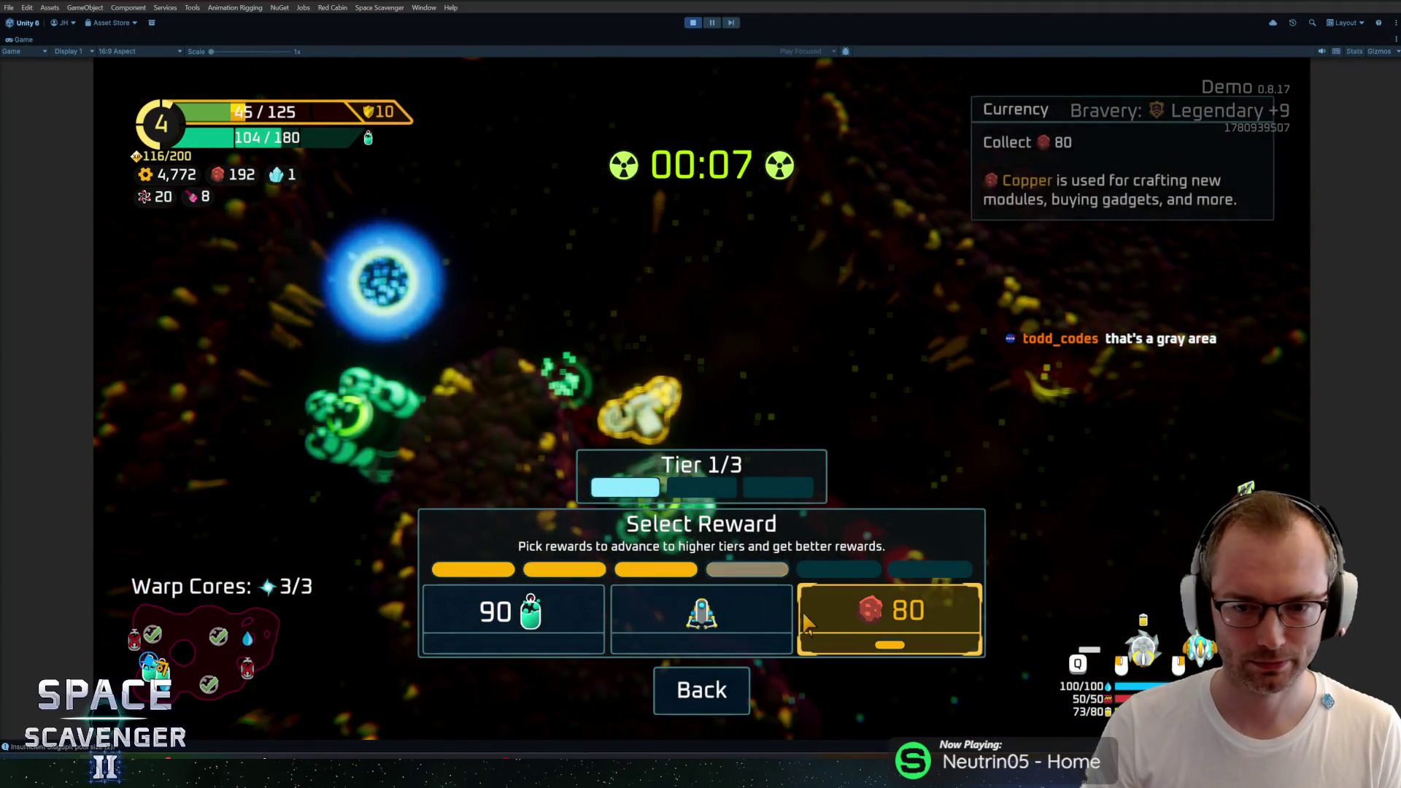
{"action": "left_click", "coordinate": [802, 611]}
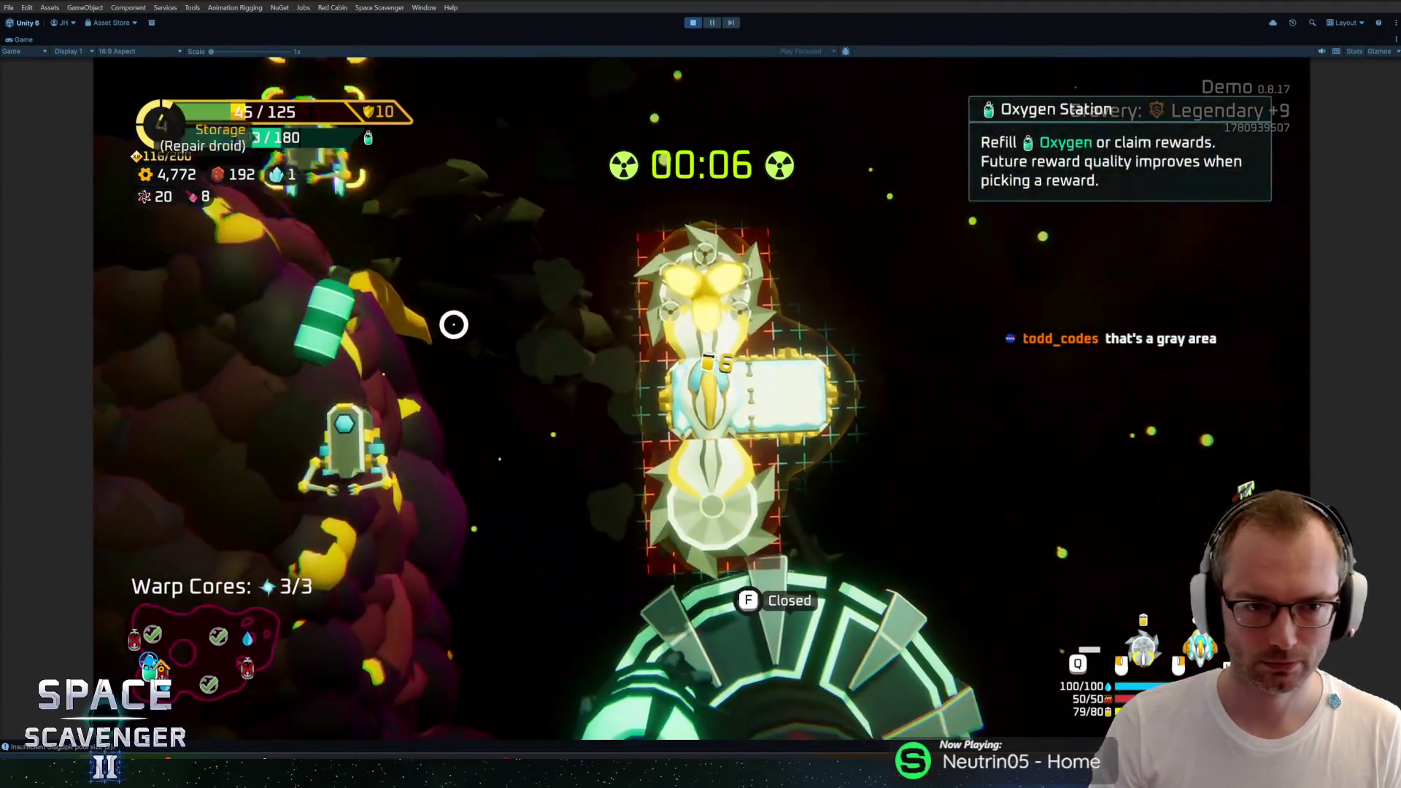
Step: Fly the ship across the map and bring up the ship-editing grid
{"action": "mouse_move", "coordinate": [297, 321]}
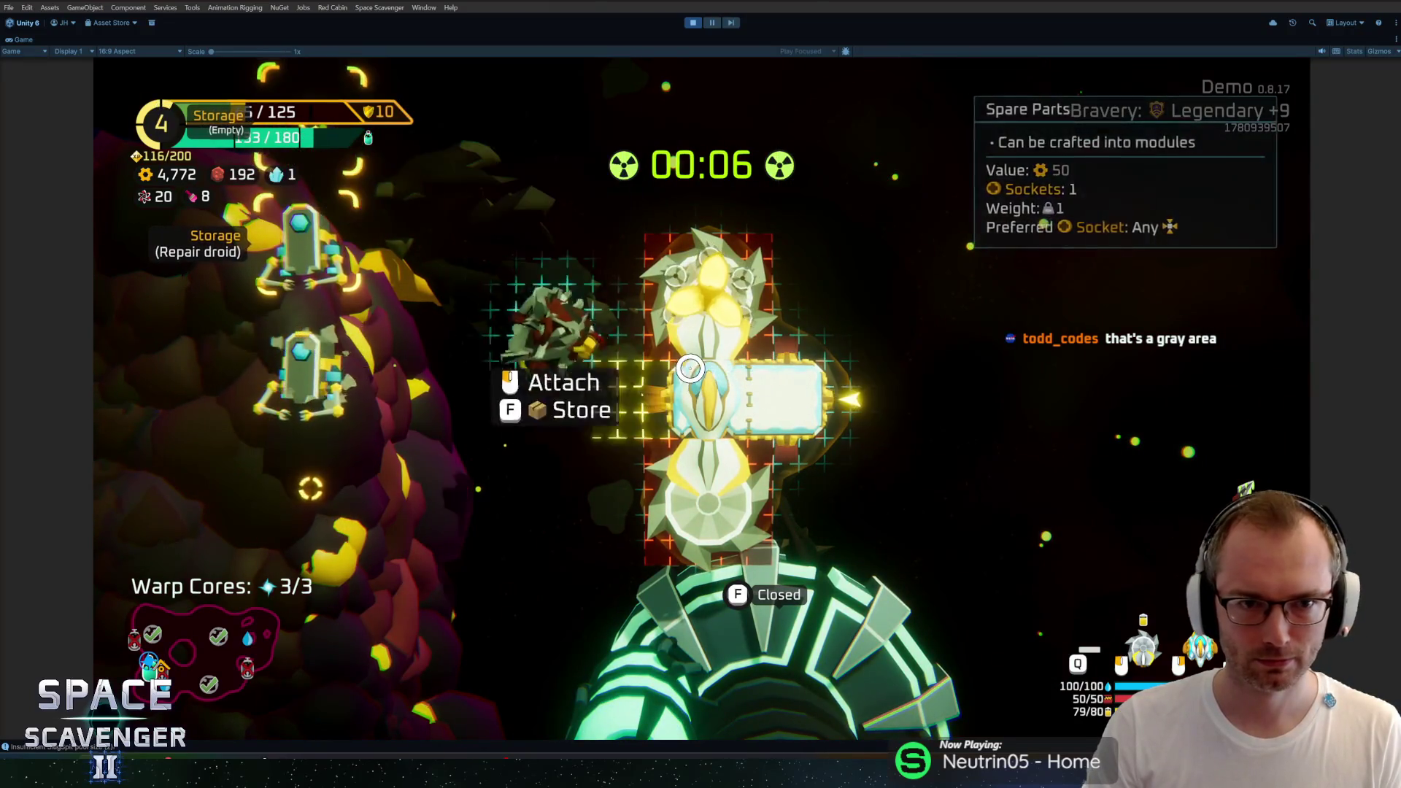
{"action": "key", "text": "Tab"}
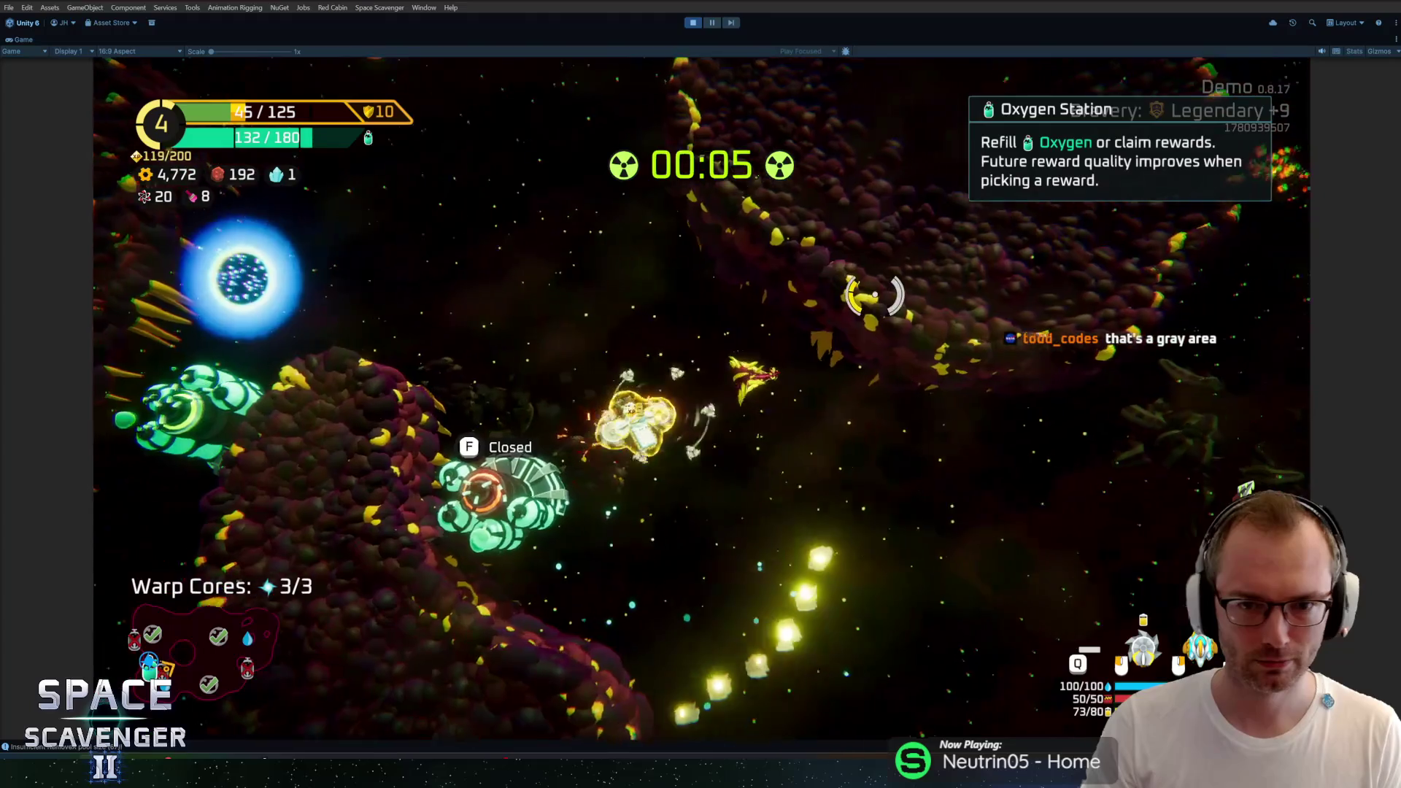
{"action": "key", "text": "d"}
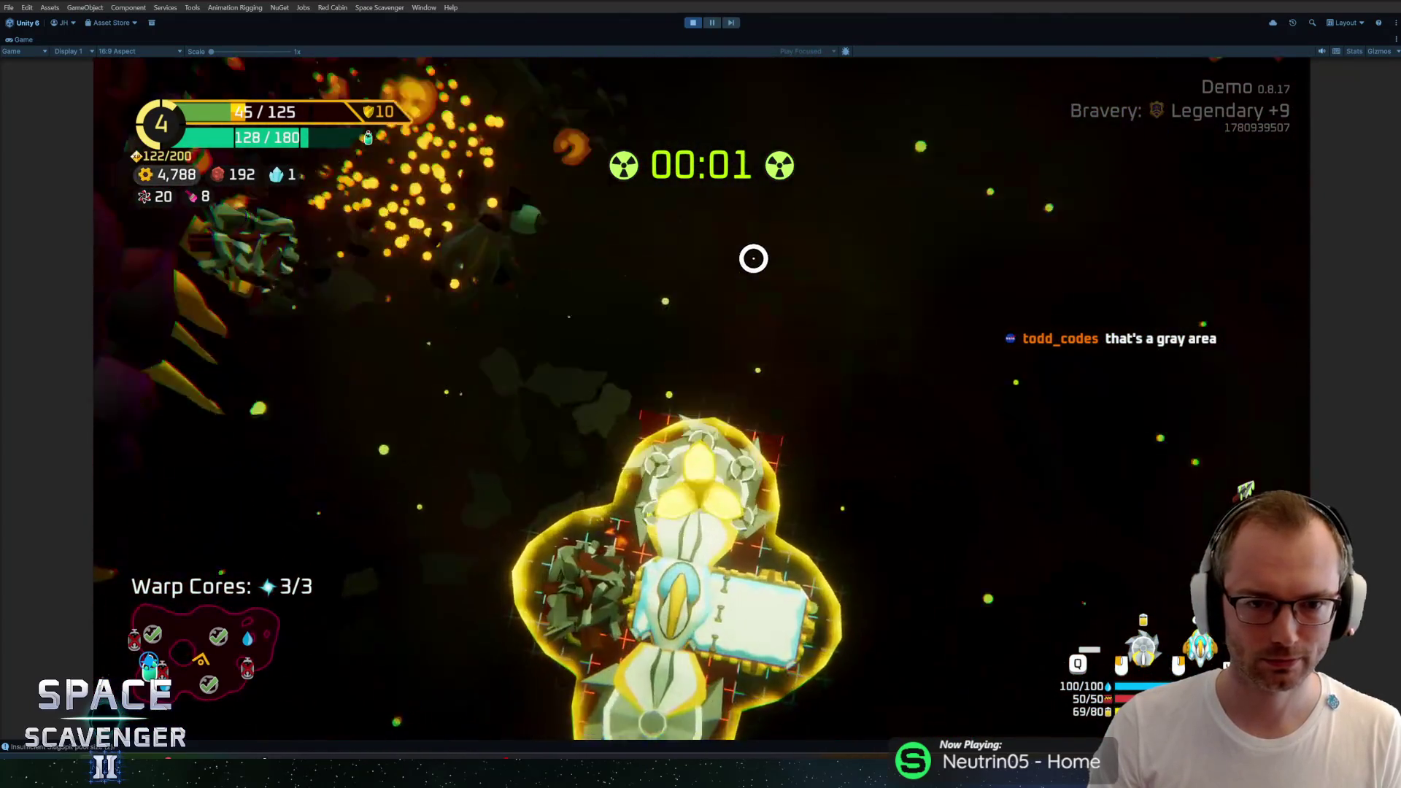
{"action": "key", "text": "Tab"}
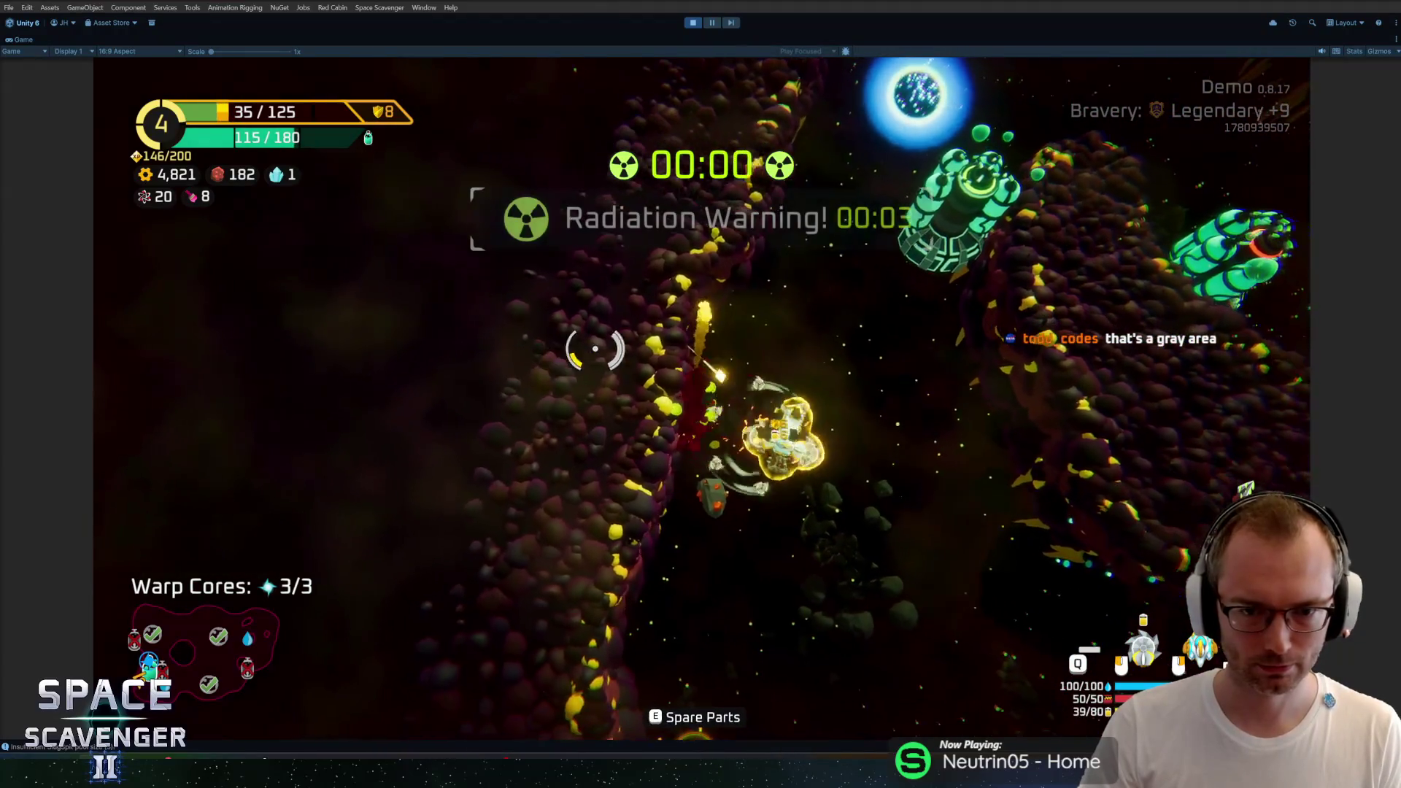
{"action": "key", "text": "Tab"}
{"action": "mouse_move", "coordinate": [334, 384]}
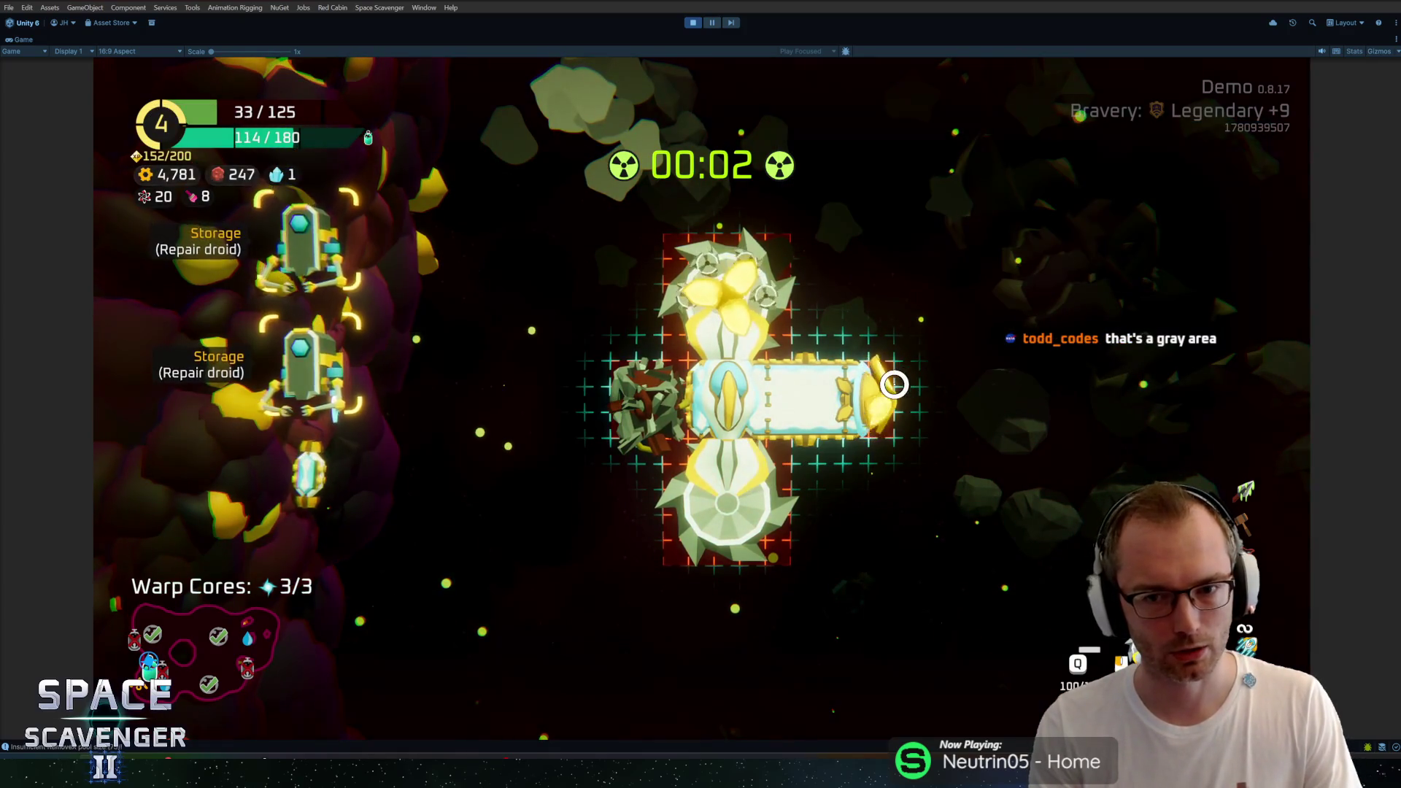
Step: Fix the mistyped console command, reattach the Body modules, and add a second saw blade
{"action": "mouse_move", "coordinate": [846, 398]}
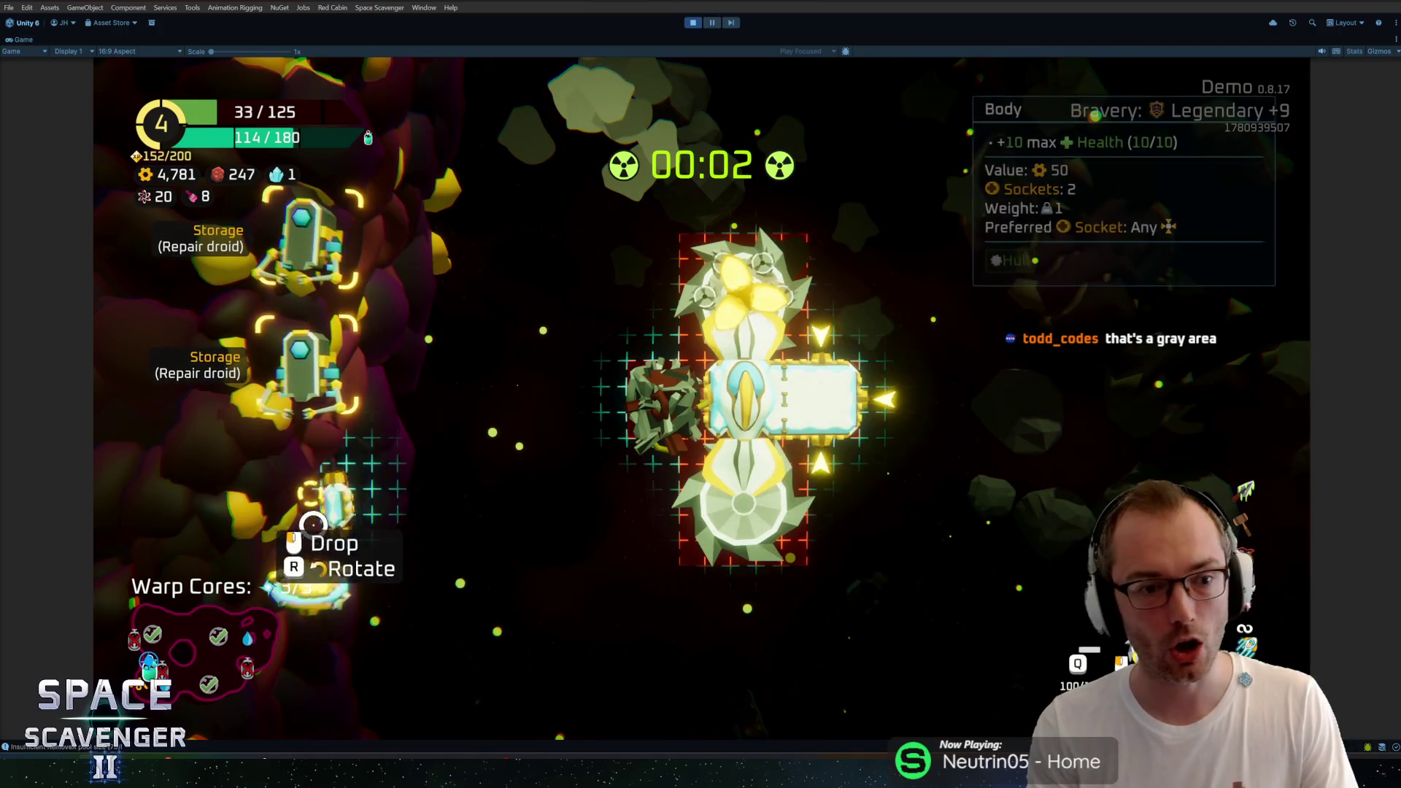
{"action": "key", "text": "BackSpace"}
{"action": "key", "text": "BackSpace"}
{"action": "key", "text": "BackSpace"}
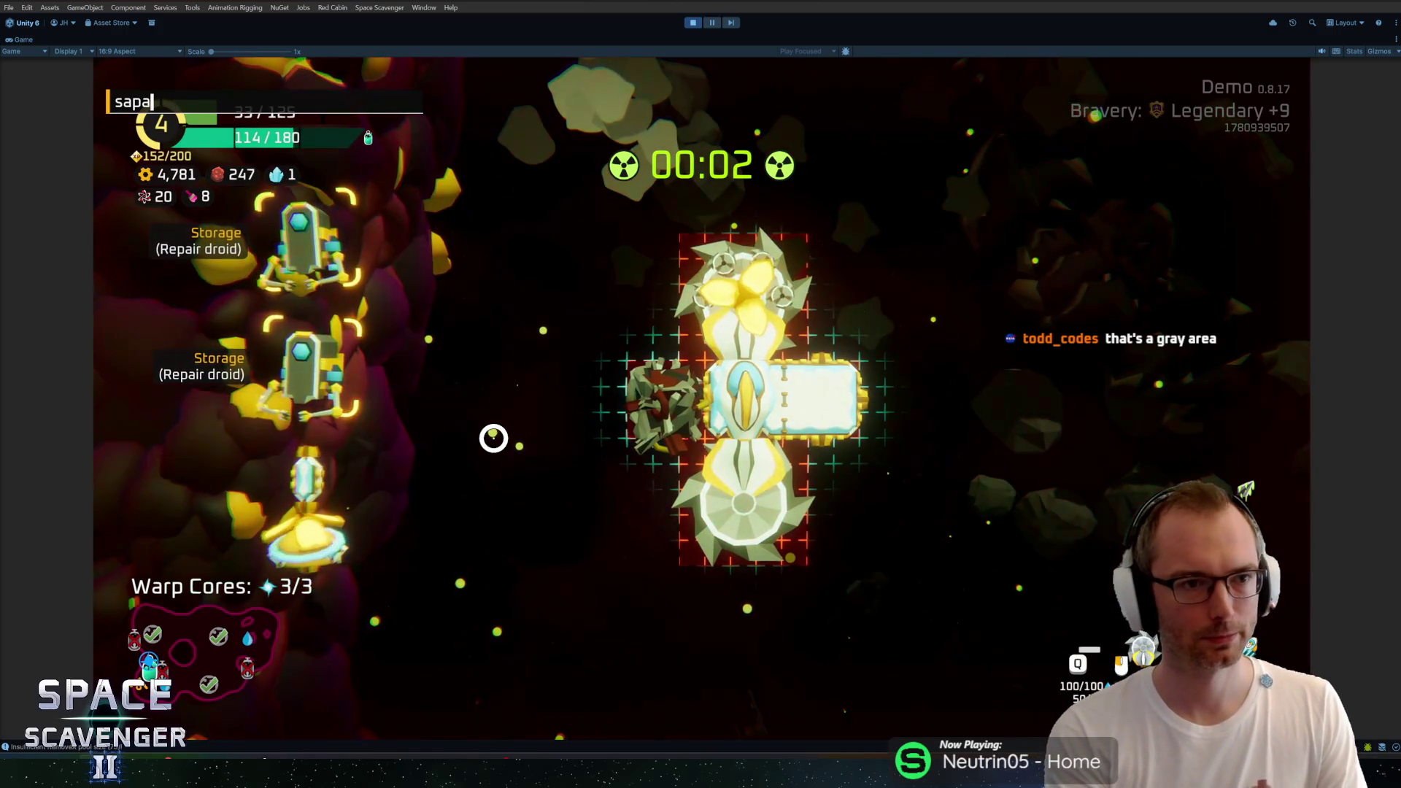
{"action": "type", "text": "wn sa"}
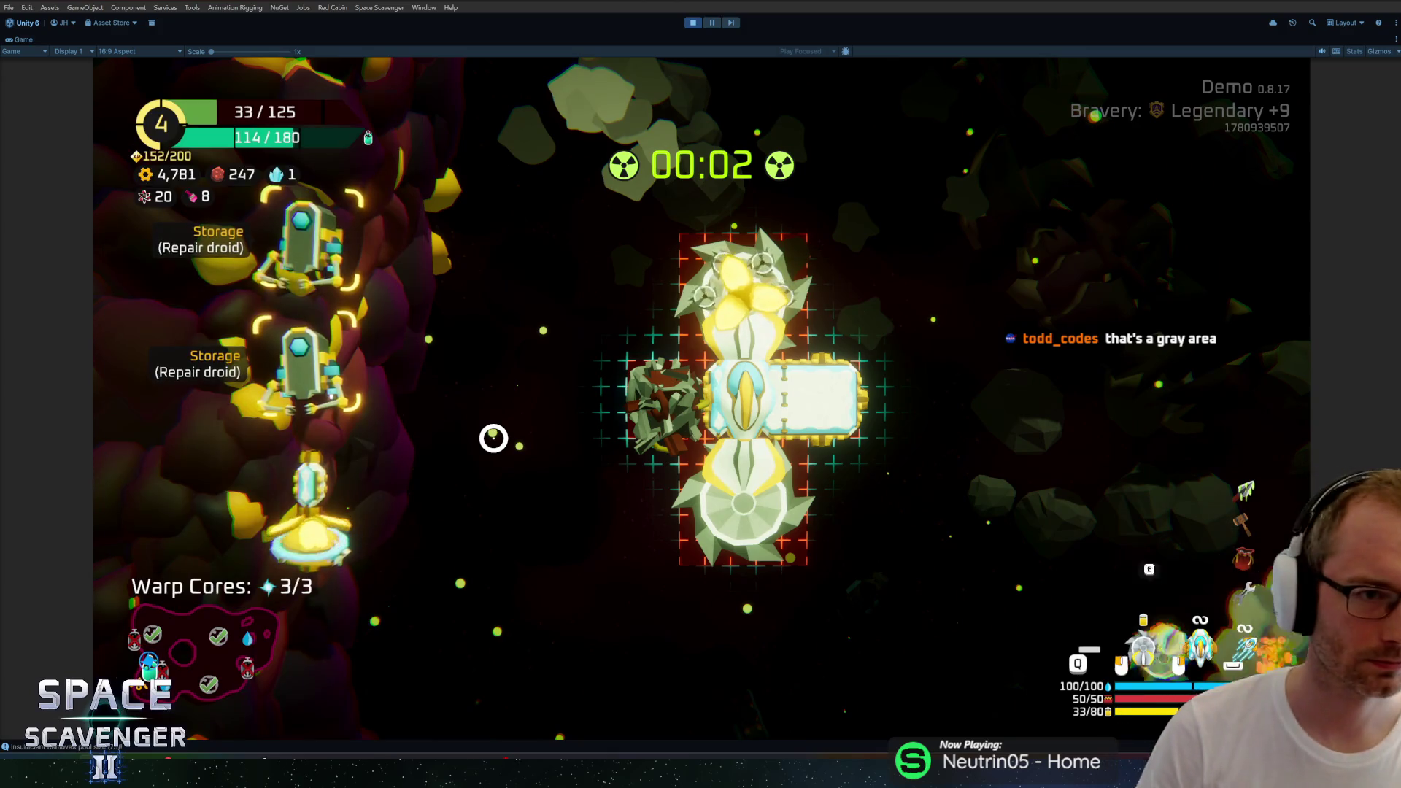
{"action": "right_click", "coordinate": [817, 398]}
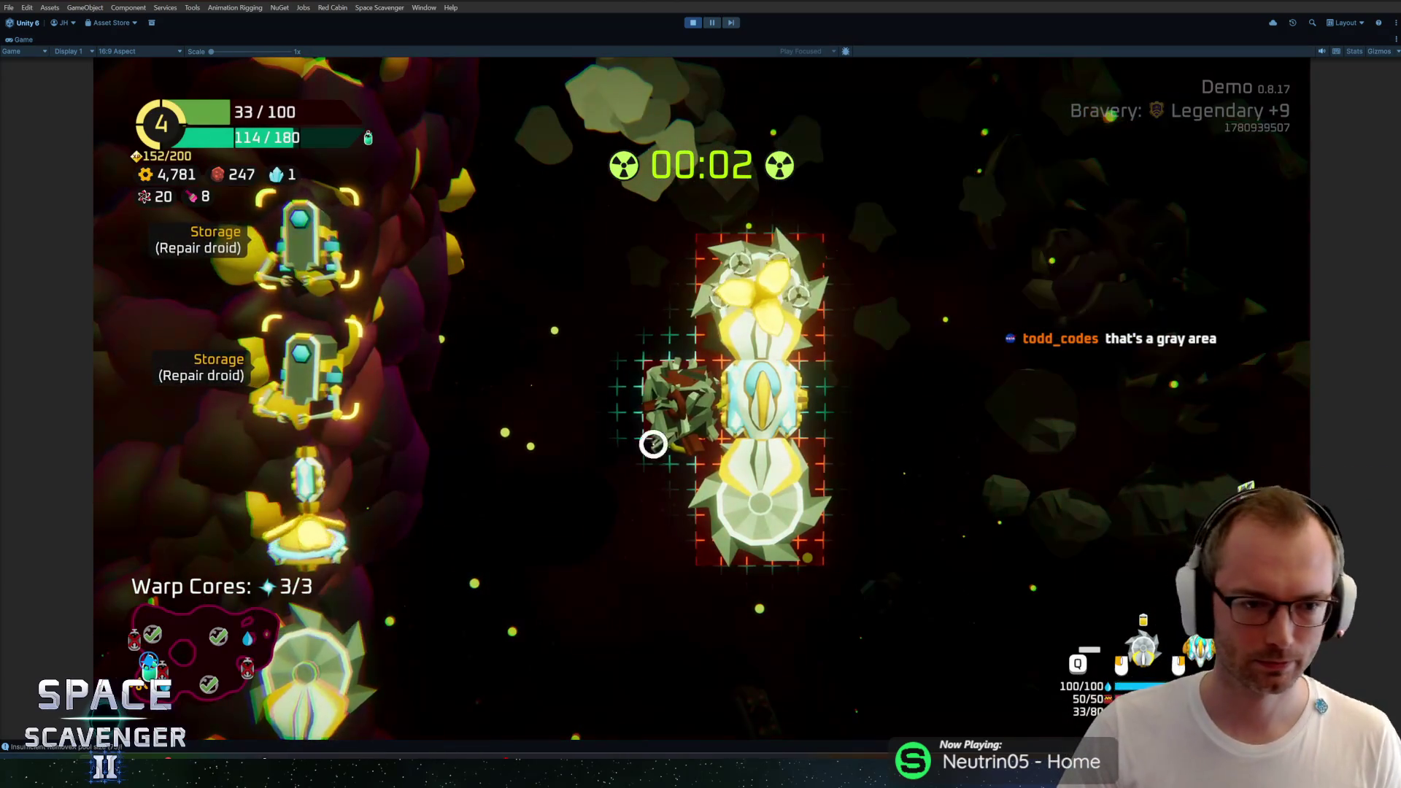
{"action": "left_click", "coordinate": [300, 479]}
{"action": "left_click", "coordinate": [796, 415]}
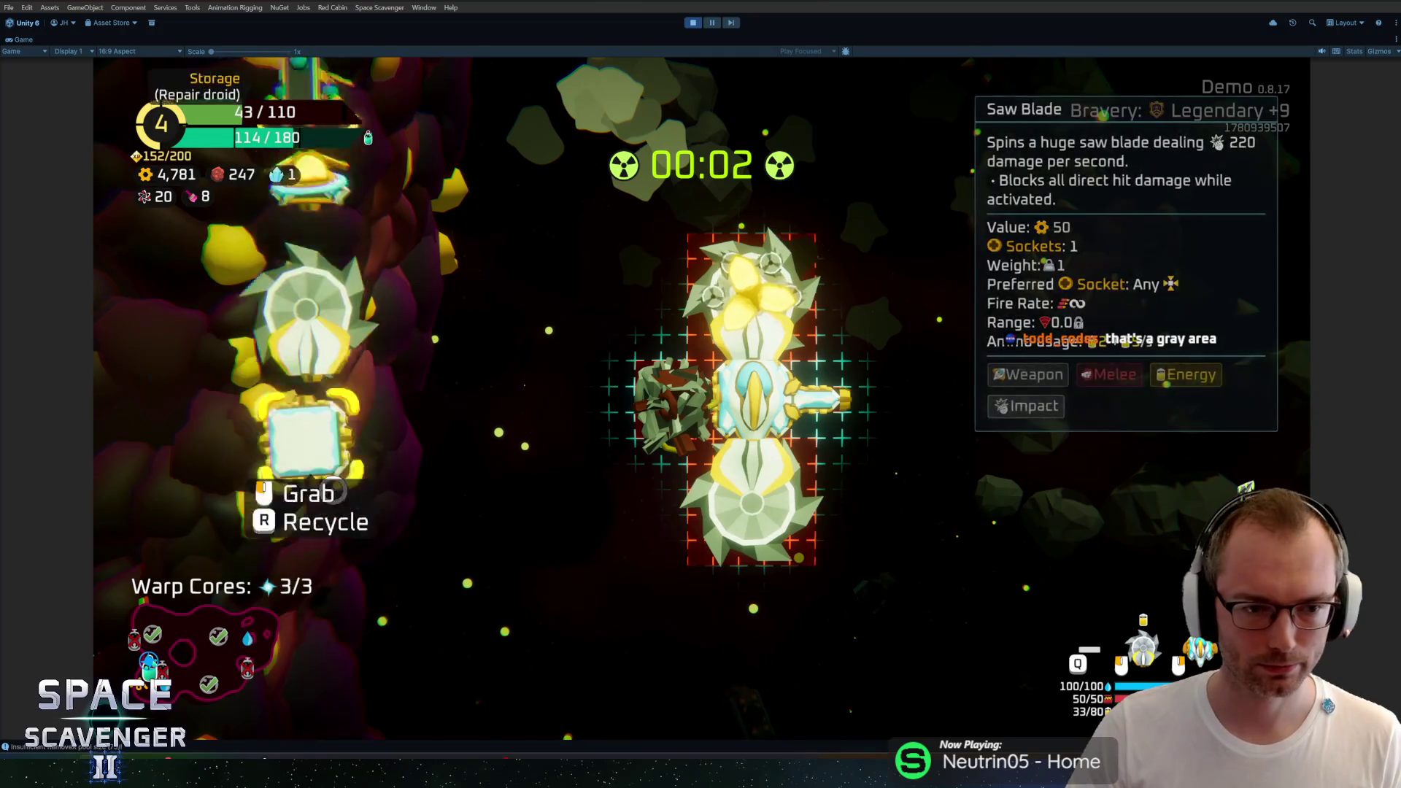
{"action": "left_click", "coordinate": [303, 452]}
{"action": "left_click", "coordinate": [916, 357]}
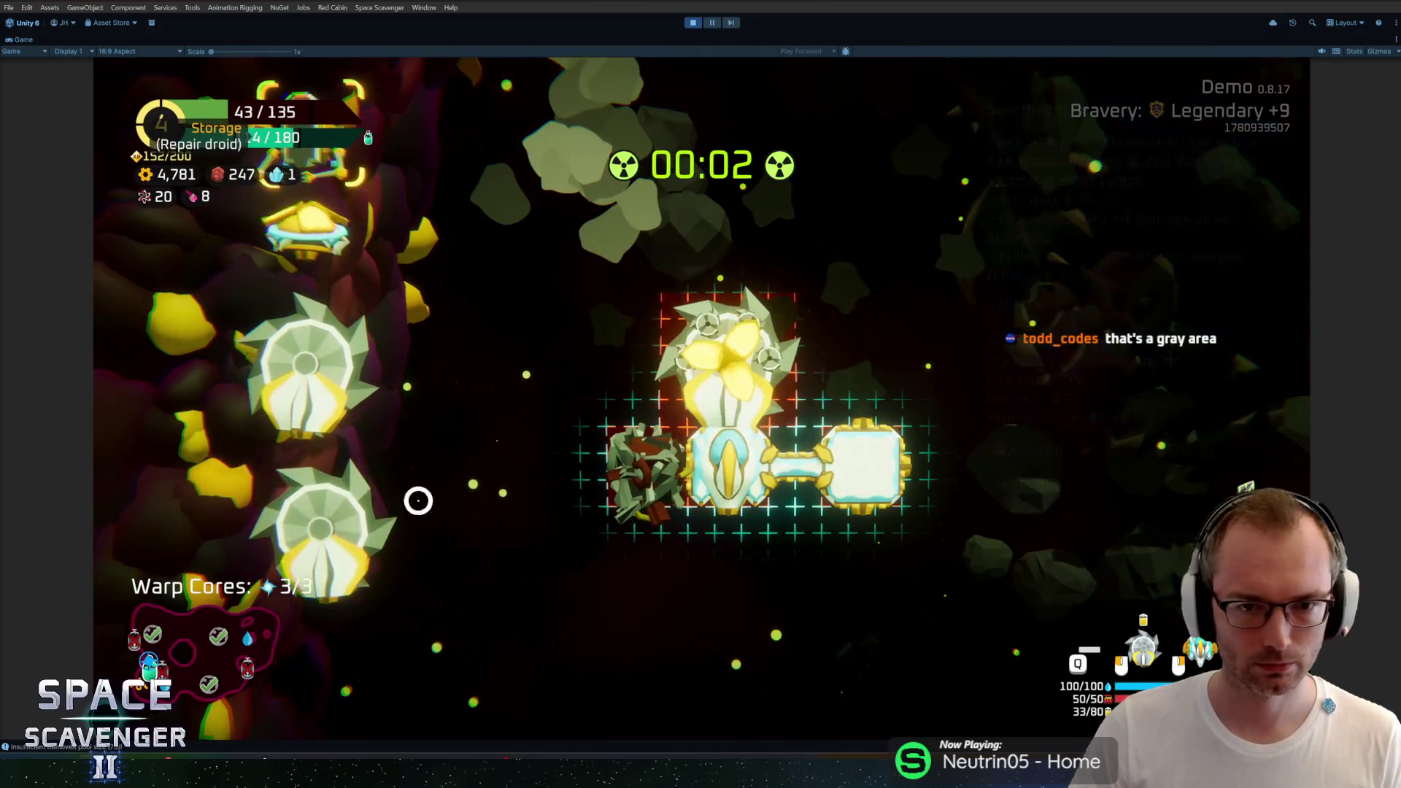
{"action": "left_click", "coordinate": [312, 511]}
{"action": "left_click", "coordinate": [859, 392]}
{"action": "left_click", "coordinate": [803, 507]}
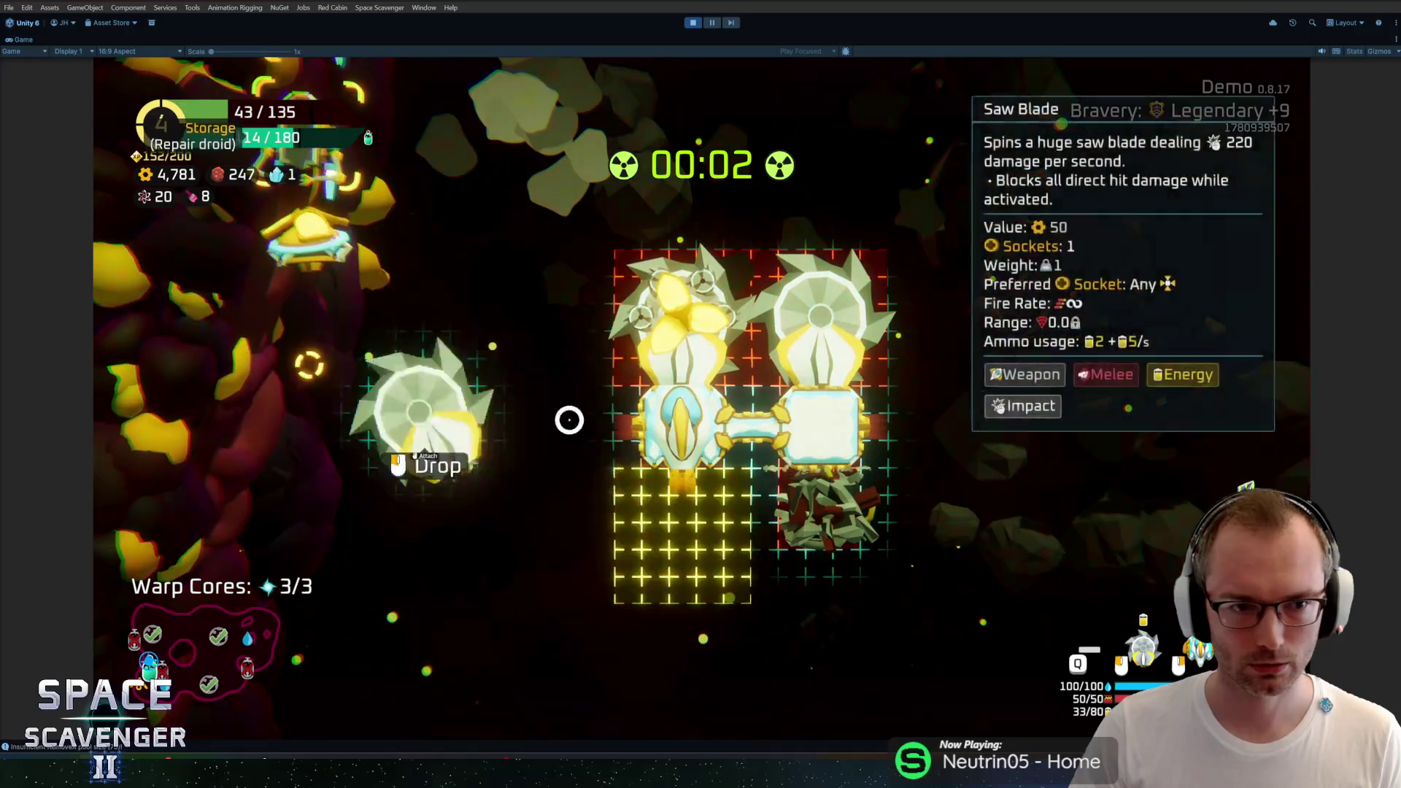
{"action": "left_click", "coordinate": [668, 442]}
Step: Leave build mode, claim the 46 XP Oxygen Station reward, and warp onward
{"action": "key", "text": "Tab"}
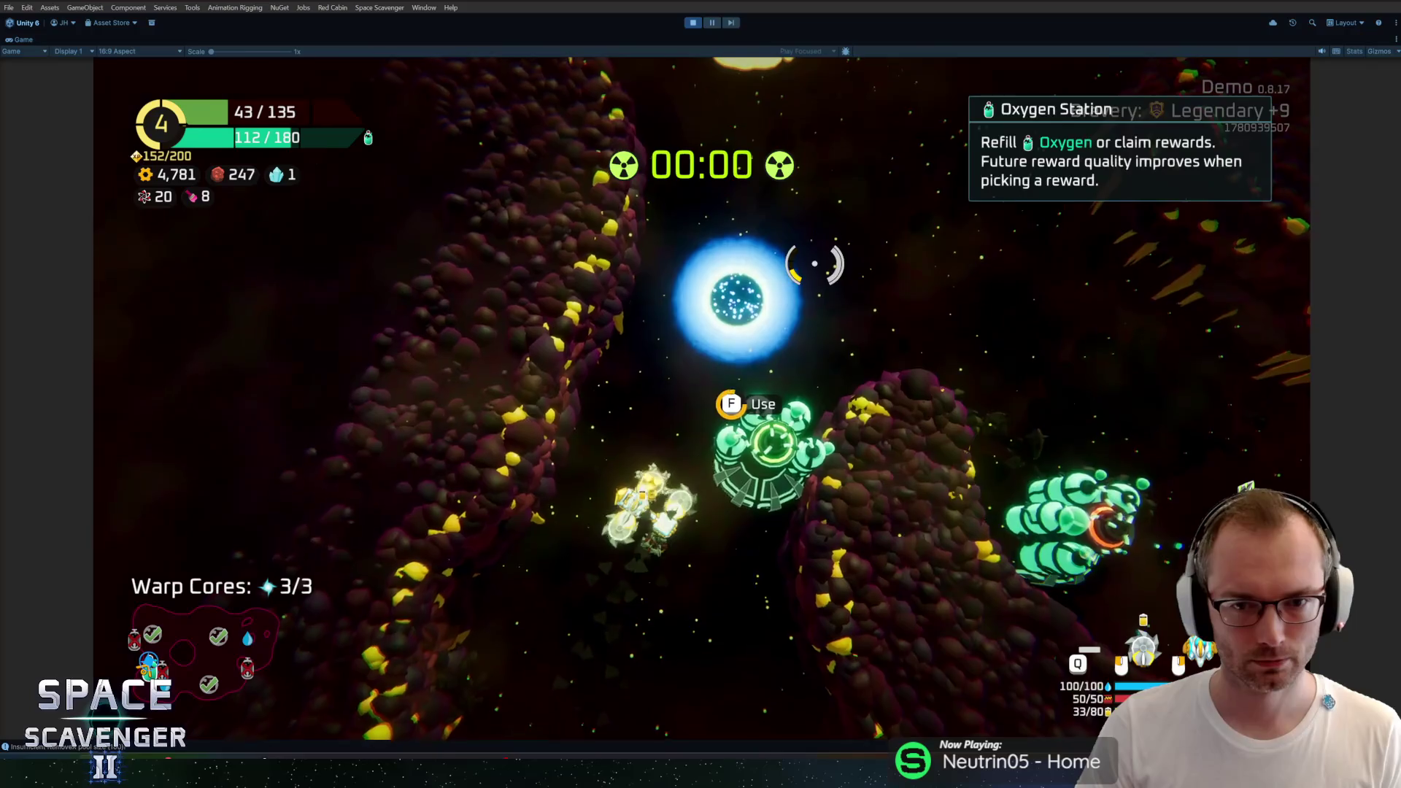
{"action": "key", "text": "e"}
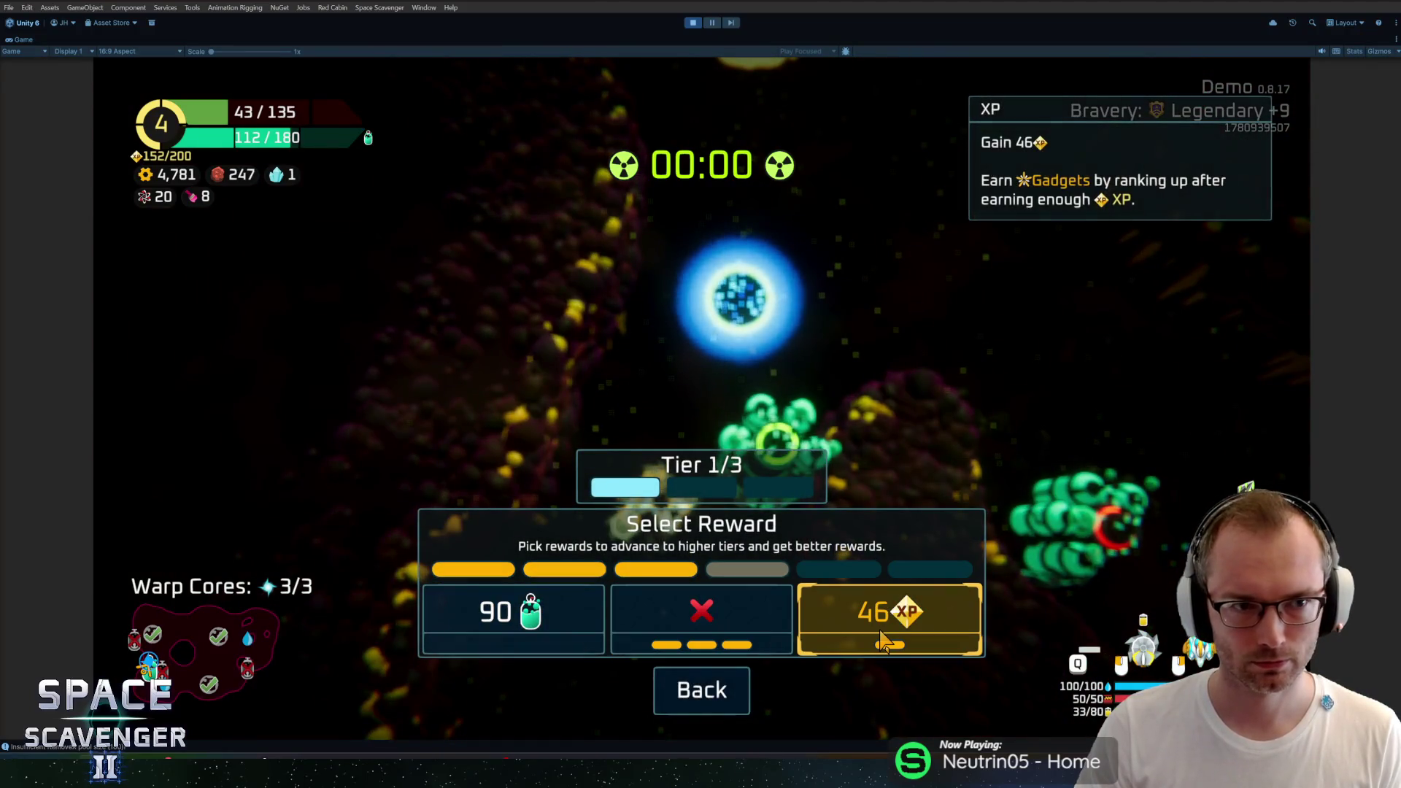
{"action": "left_click", "coordinate": [882, 642]}
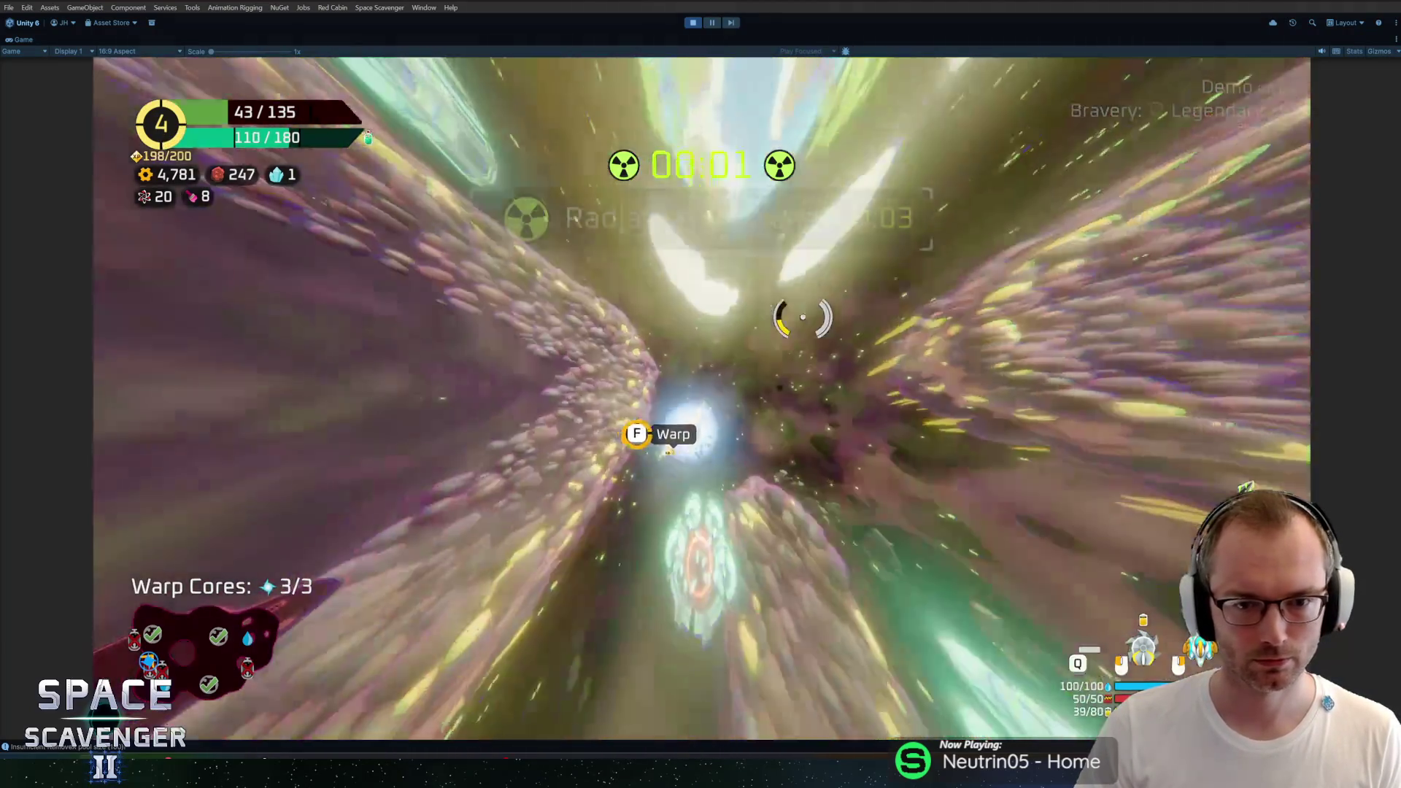
{"action": "key", "text": "f"}
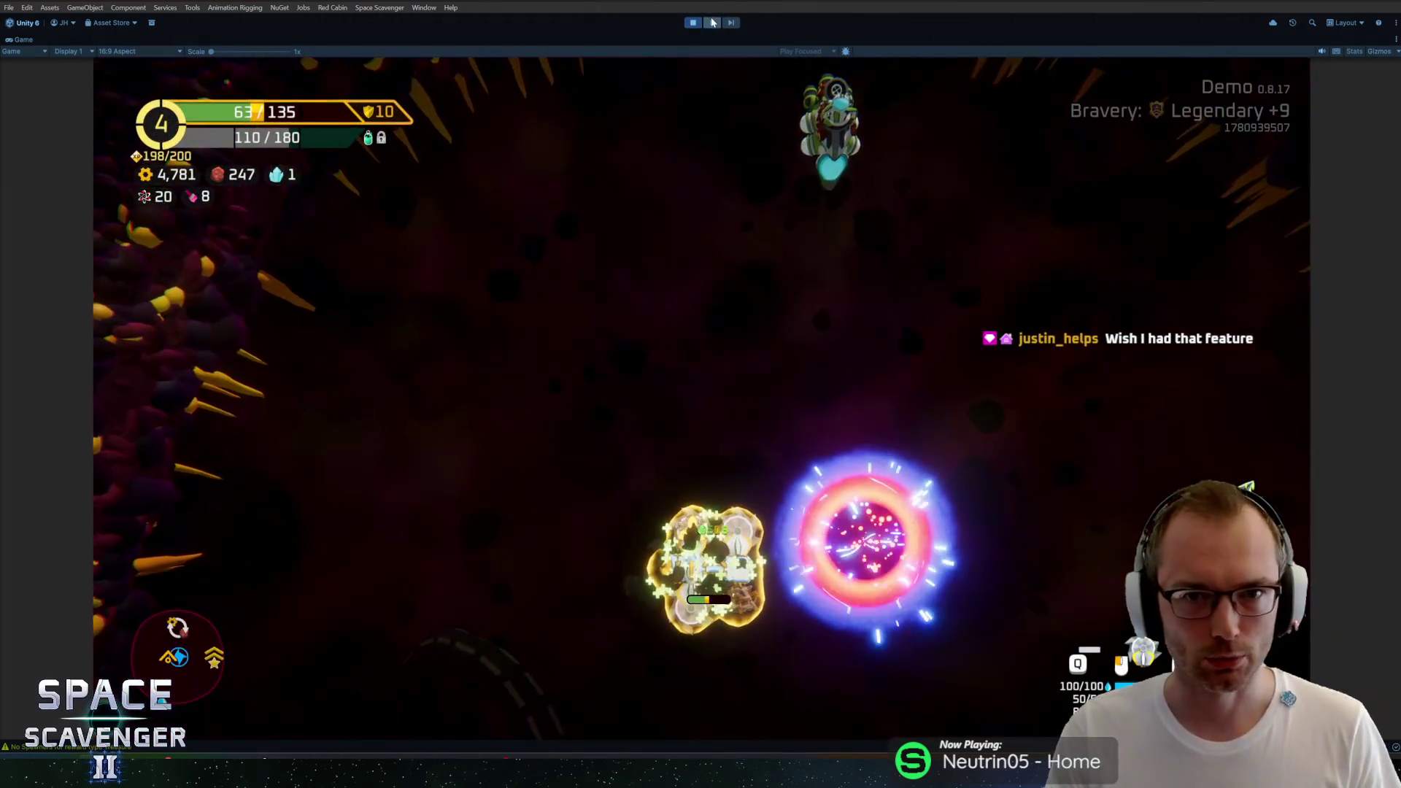
Step: Pause and resume the playtest, then keep flying the ship forward
{"action": "left_click", "coordinate": [713, 23]}
{"action": "left_click", "coordinate": [713, 24]}
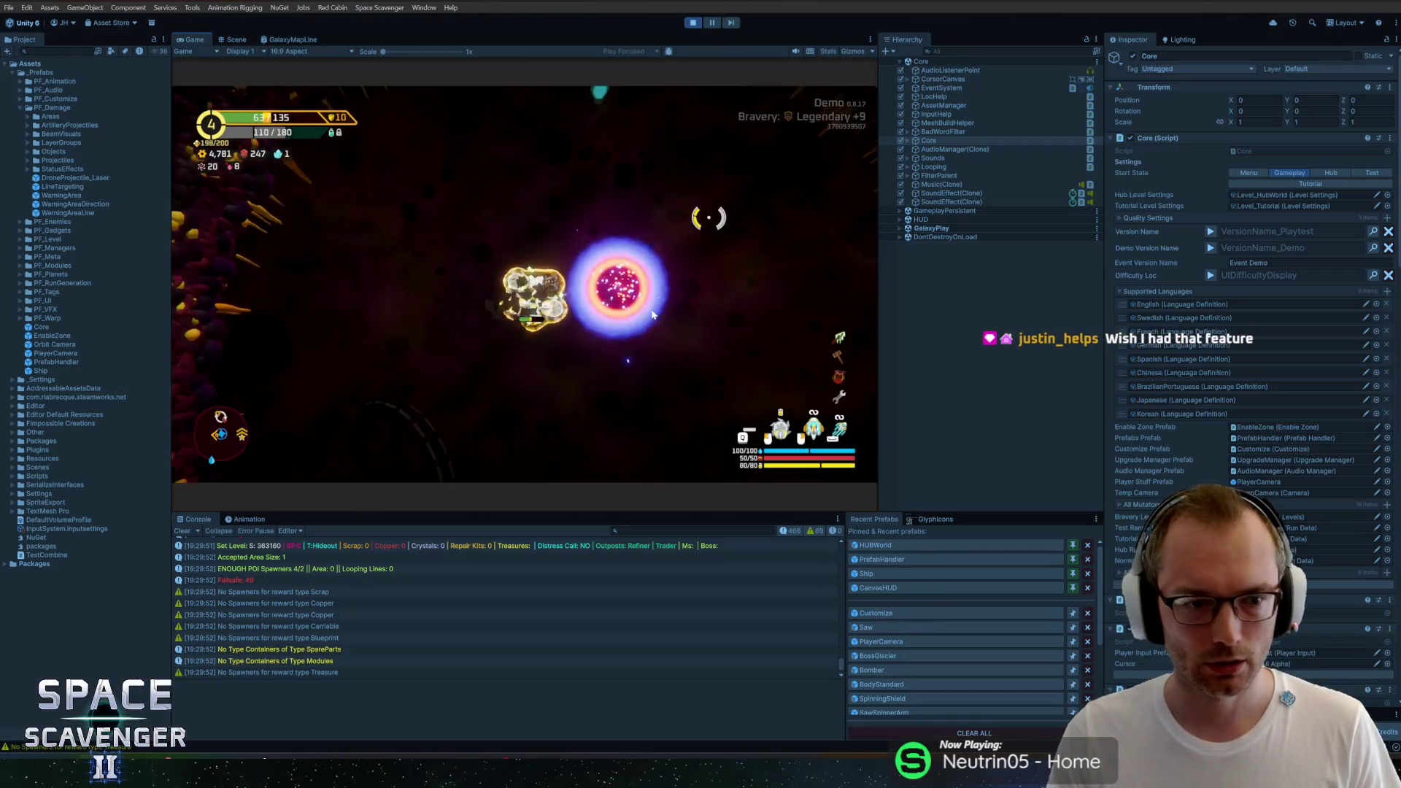
{"action": "key", "text": "w"}
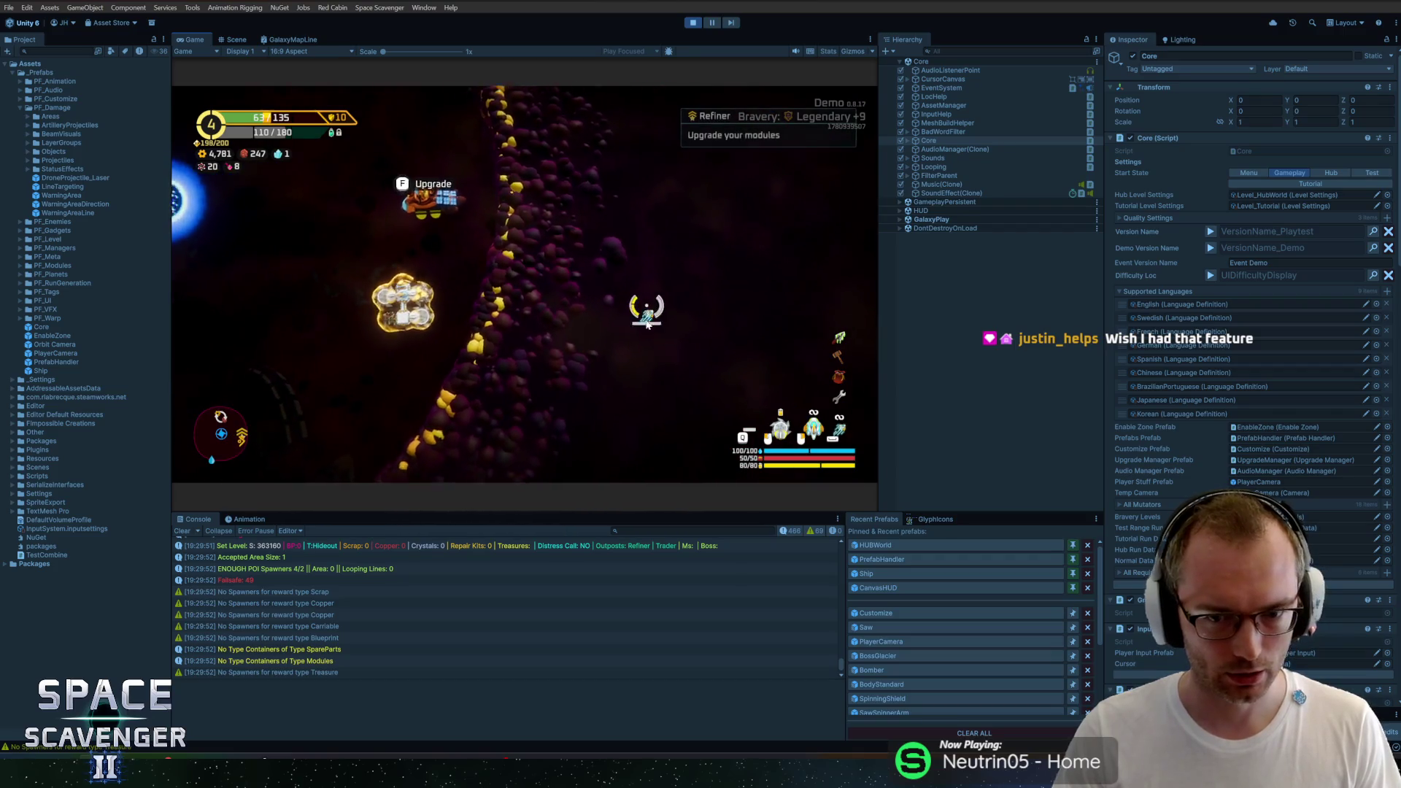
{"action": "key", "text": "w"}
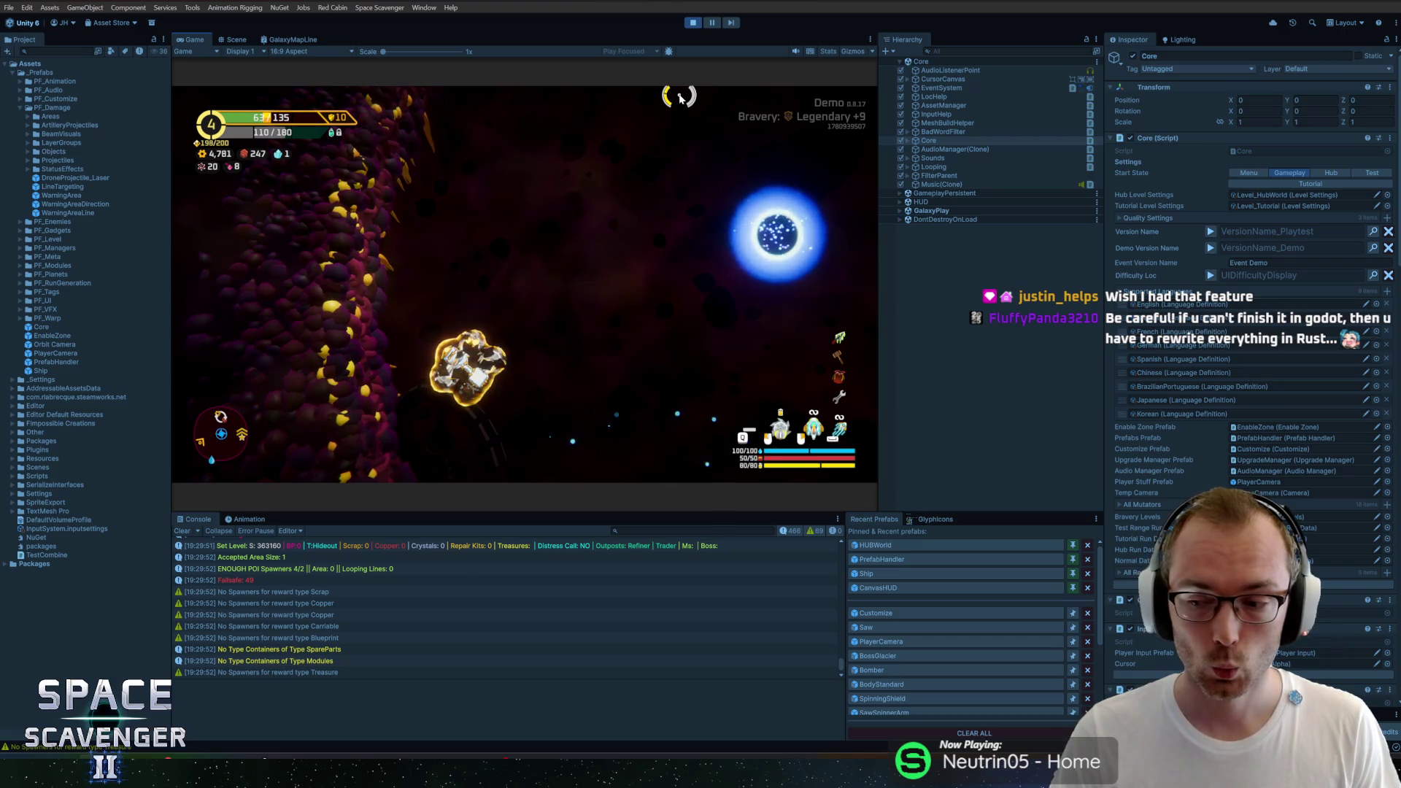
Step: Run 'ship save test' in the dev console, then stop Play mode
{"action": "key", "text": "grave"}
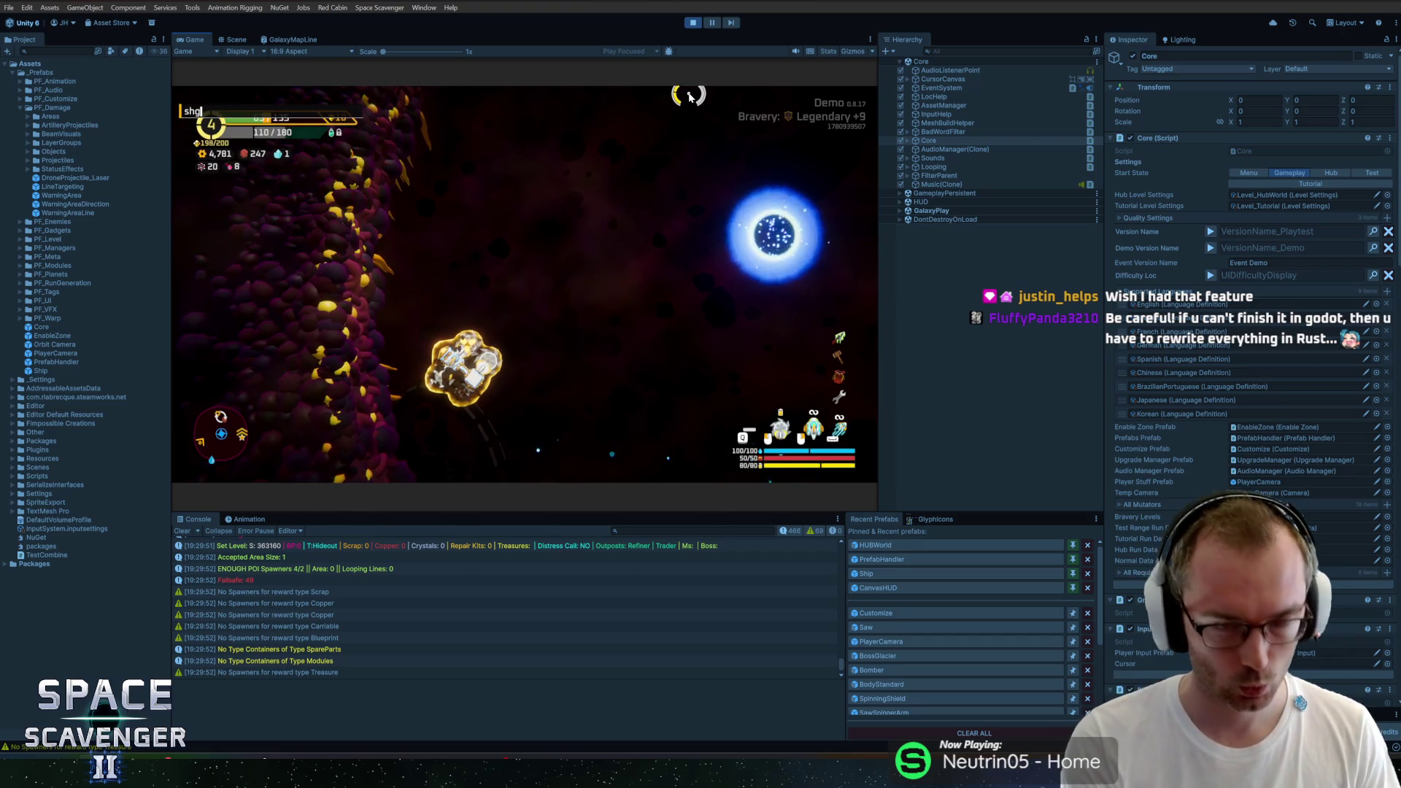
{"action": "type", "text": "ship save"}
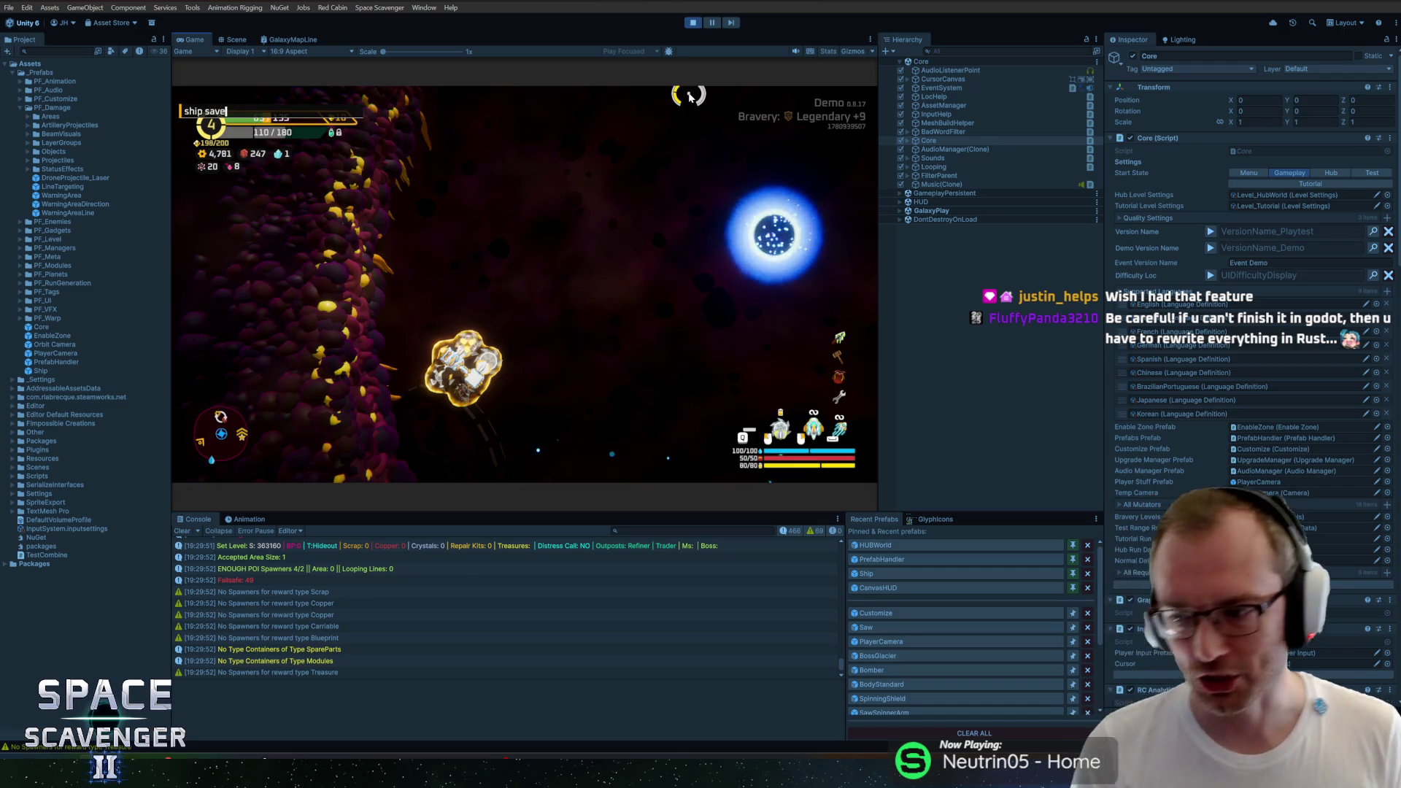
{"action": "key", "text": "Return"}
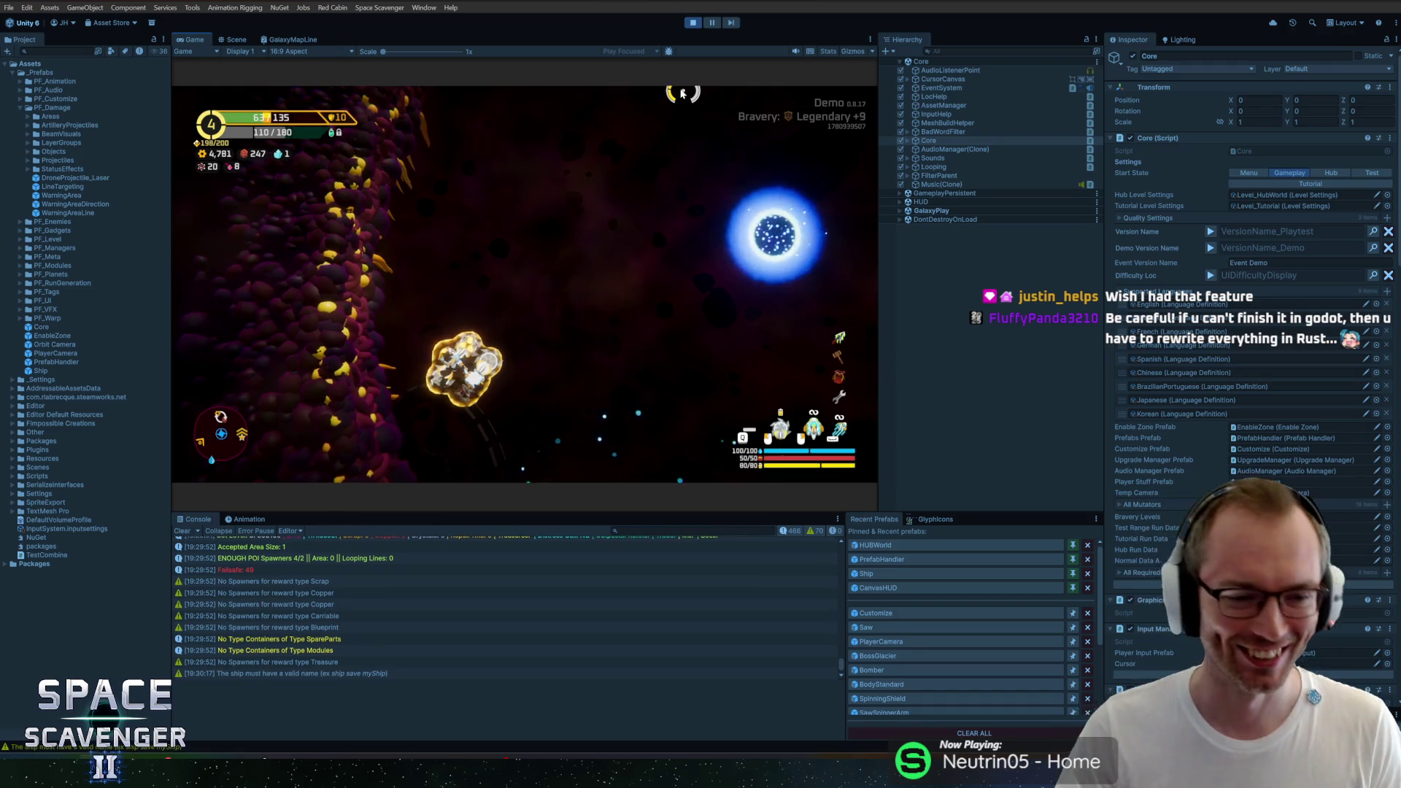
{"action": "type", "text": "ship save test"}
{"action": "key", "text": "Return"}
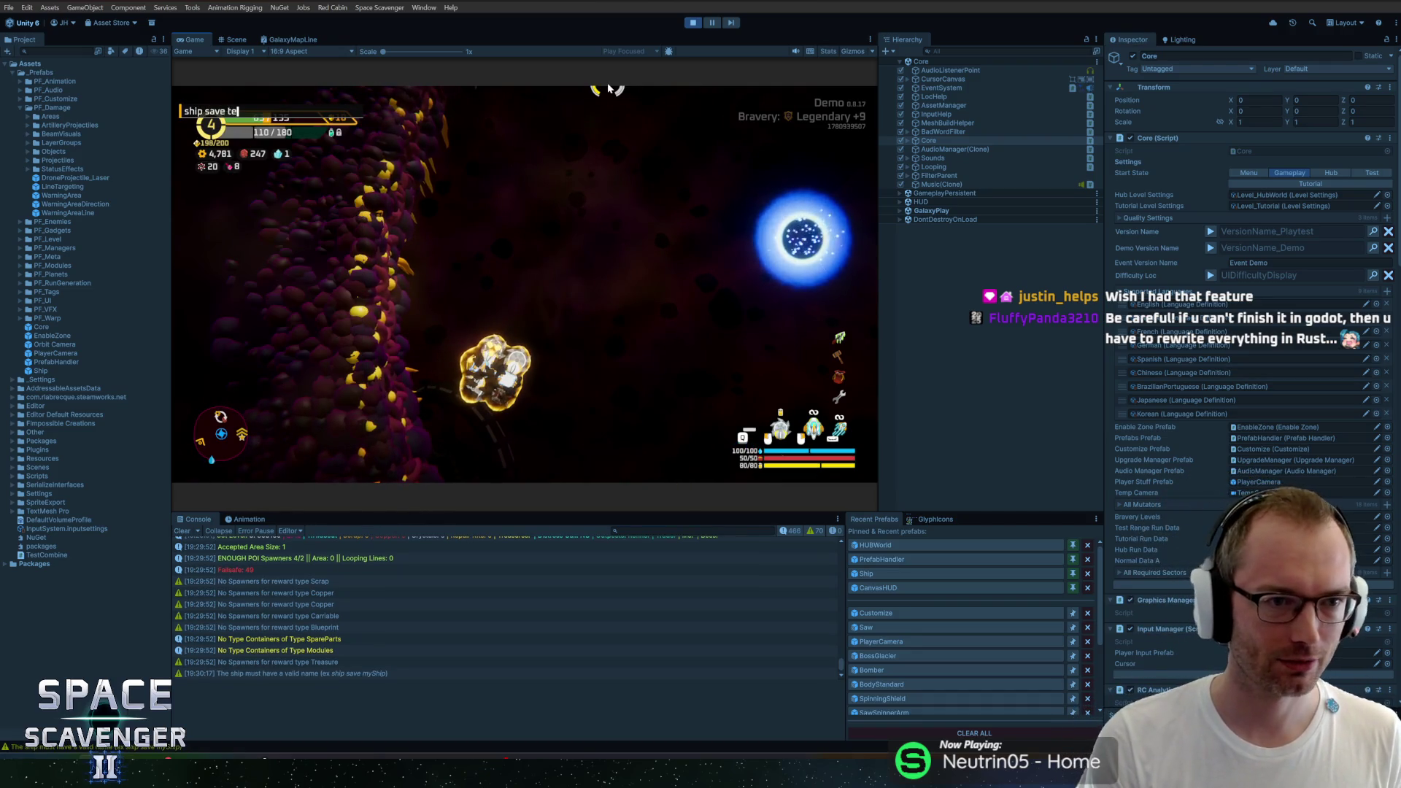
{"action": "key", "text": "ctrl+p"}
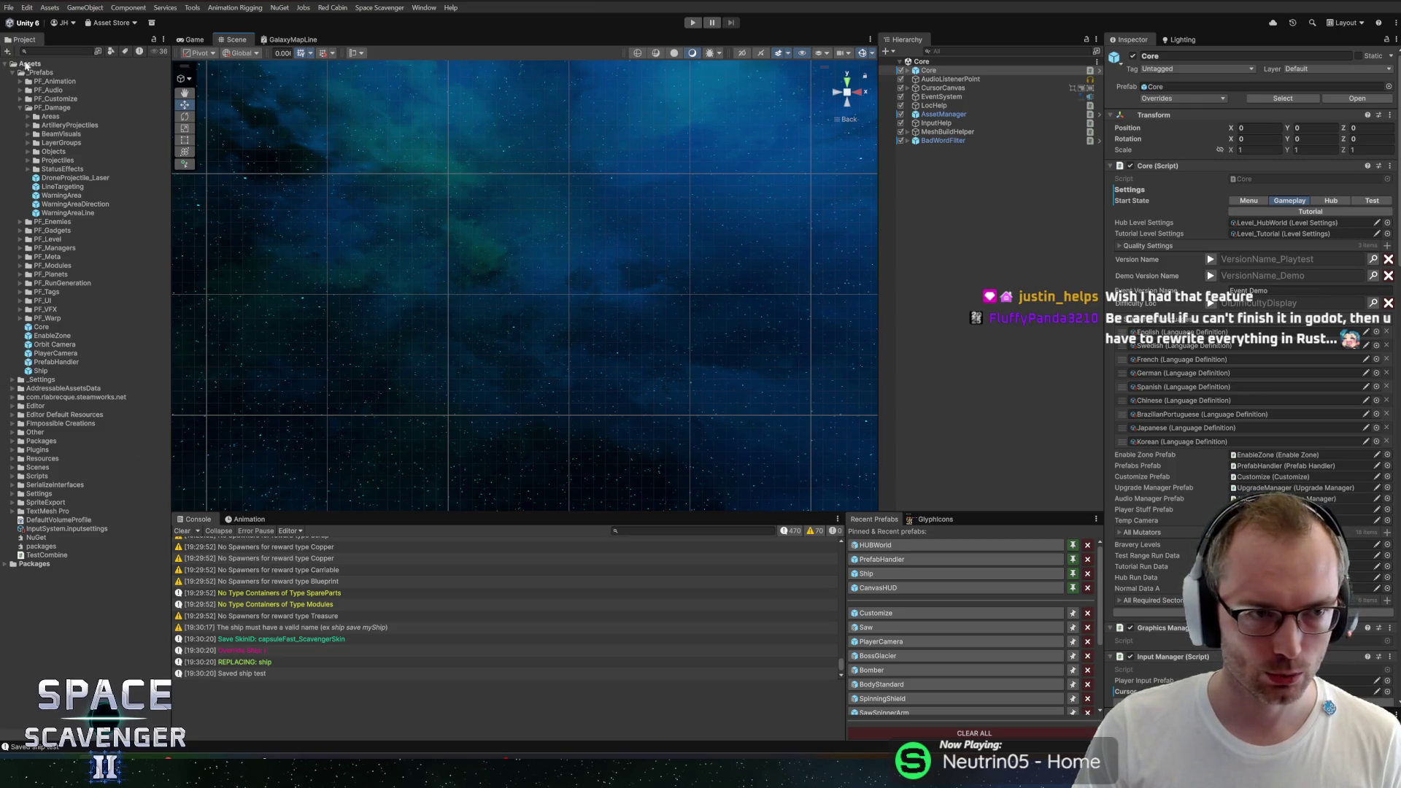
Step: Search 'dash' to open DashAbility, then search 'capsule' and open the CapsuleBasic prefab
{"action": "type", "text": "dash"}
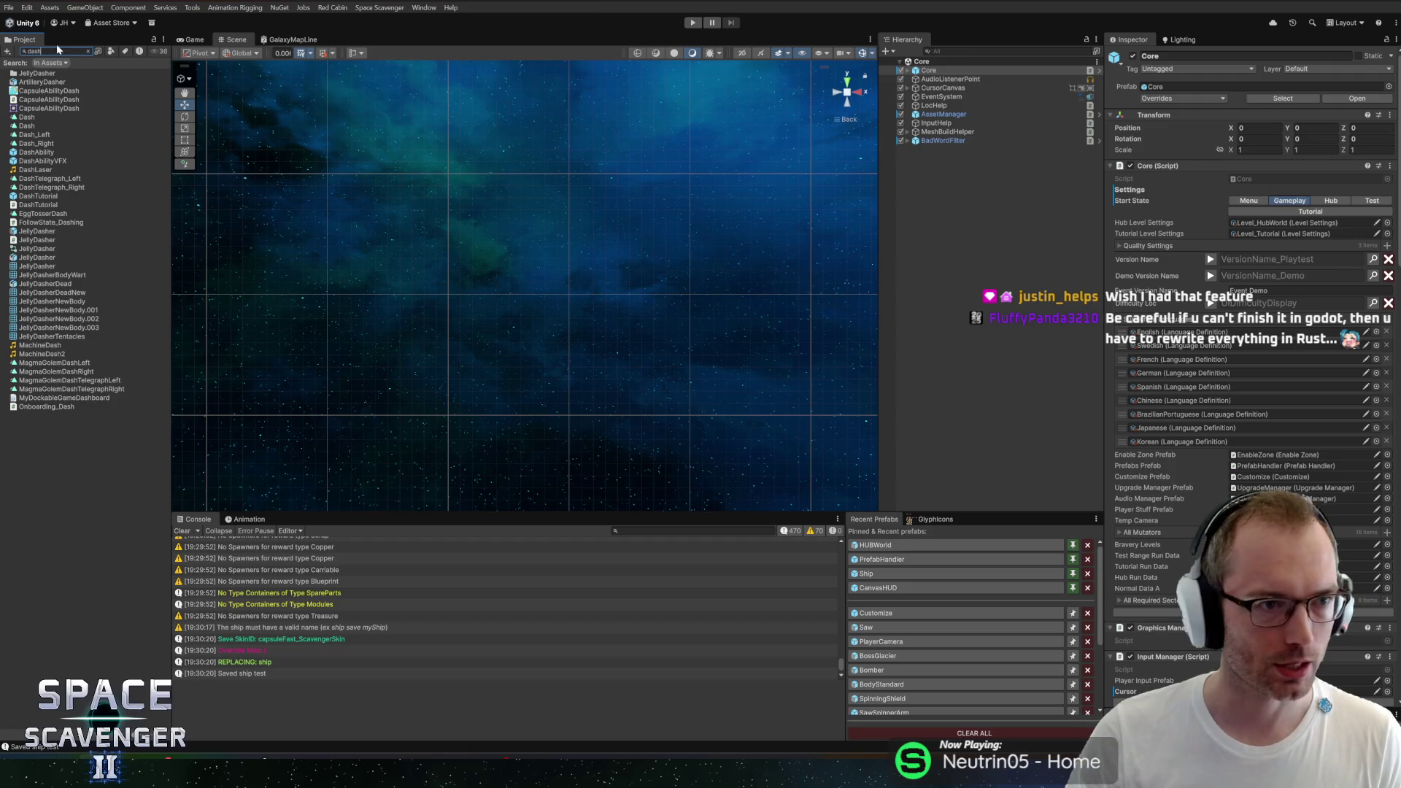
{"action": "double_click", "coordinate": [31, 152]}
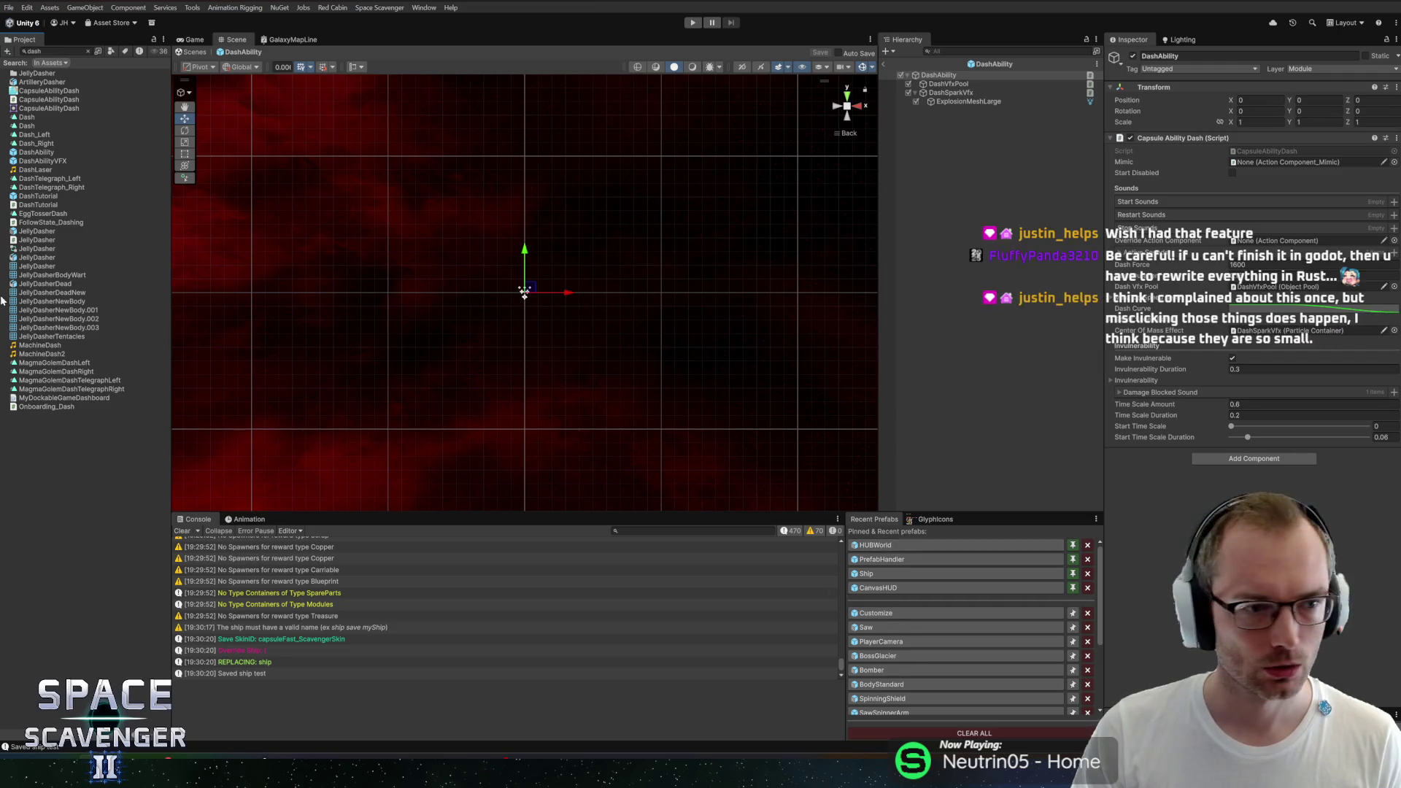
{"action": "type", "text": "capsule"}
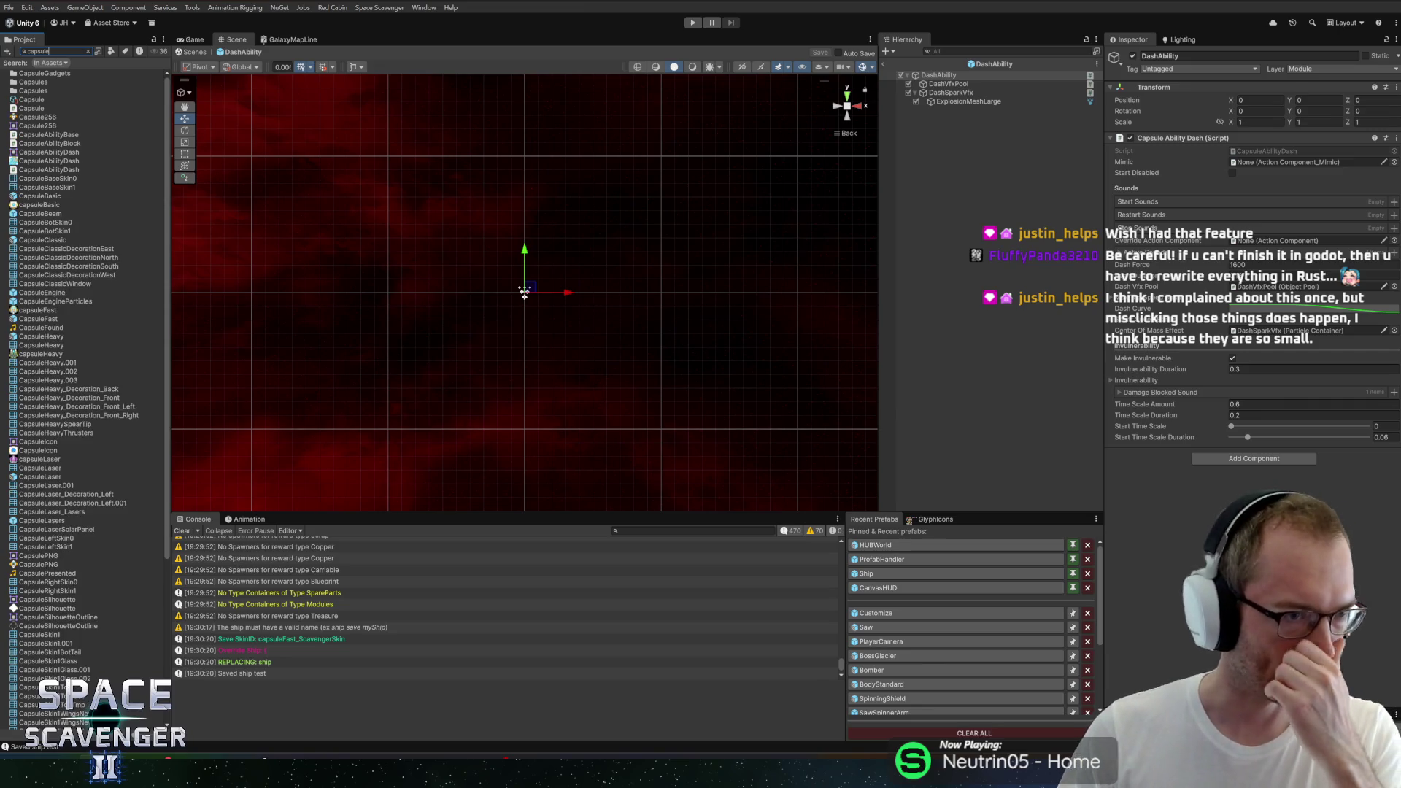
{"action": "double_click", "coordinate": [42, 196]}
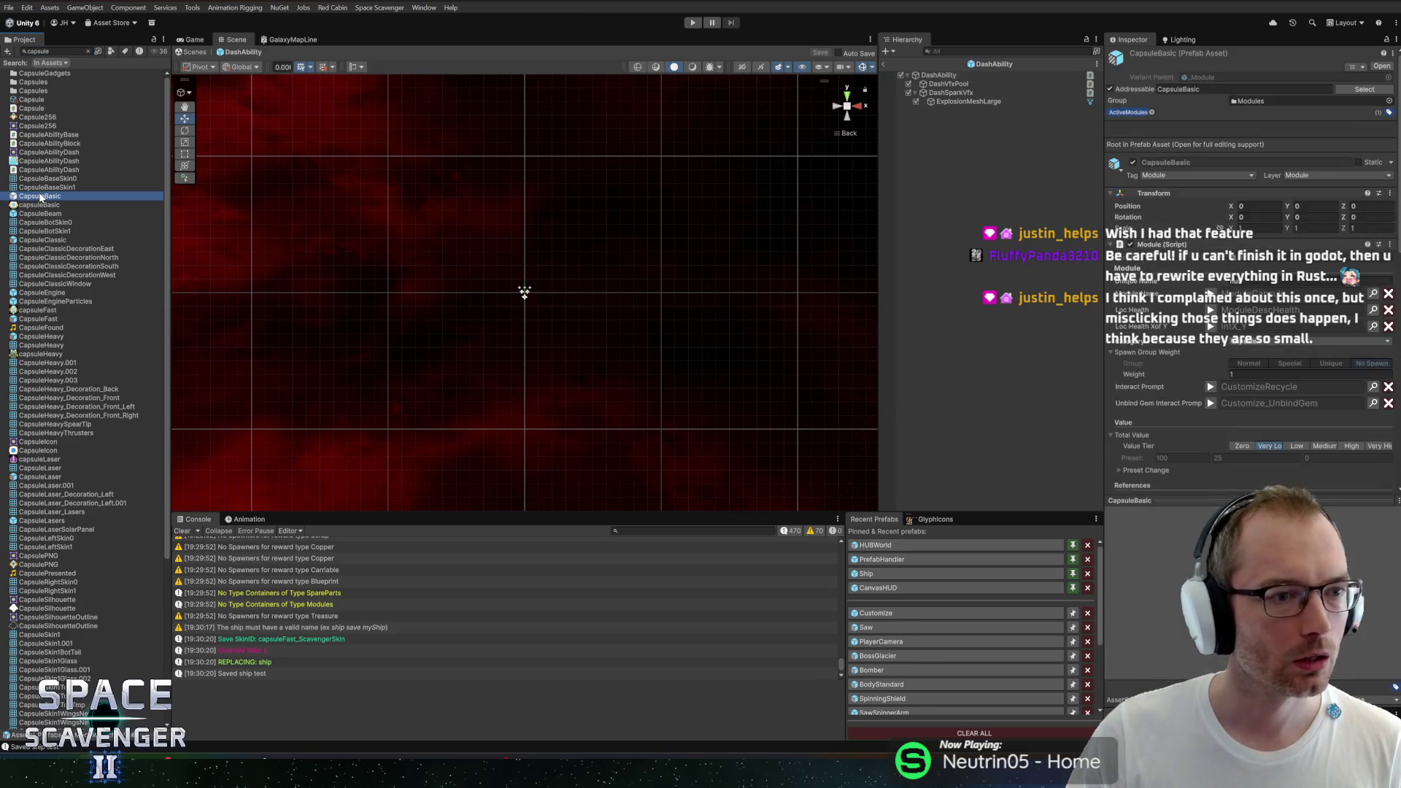
Step: Locate CapsuleBasic and collapse its OnExplode, OnHealed and OnHit particle groups
{"action": "left_click", "coordinate": [994, 69]}
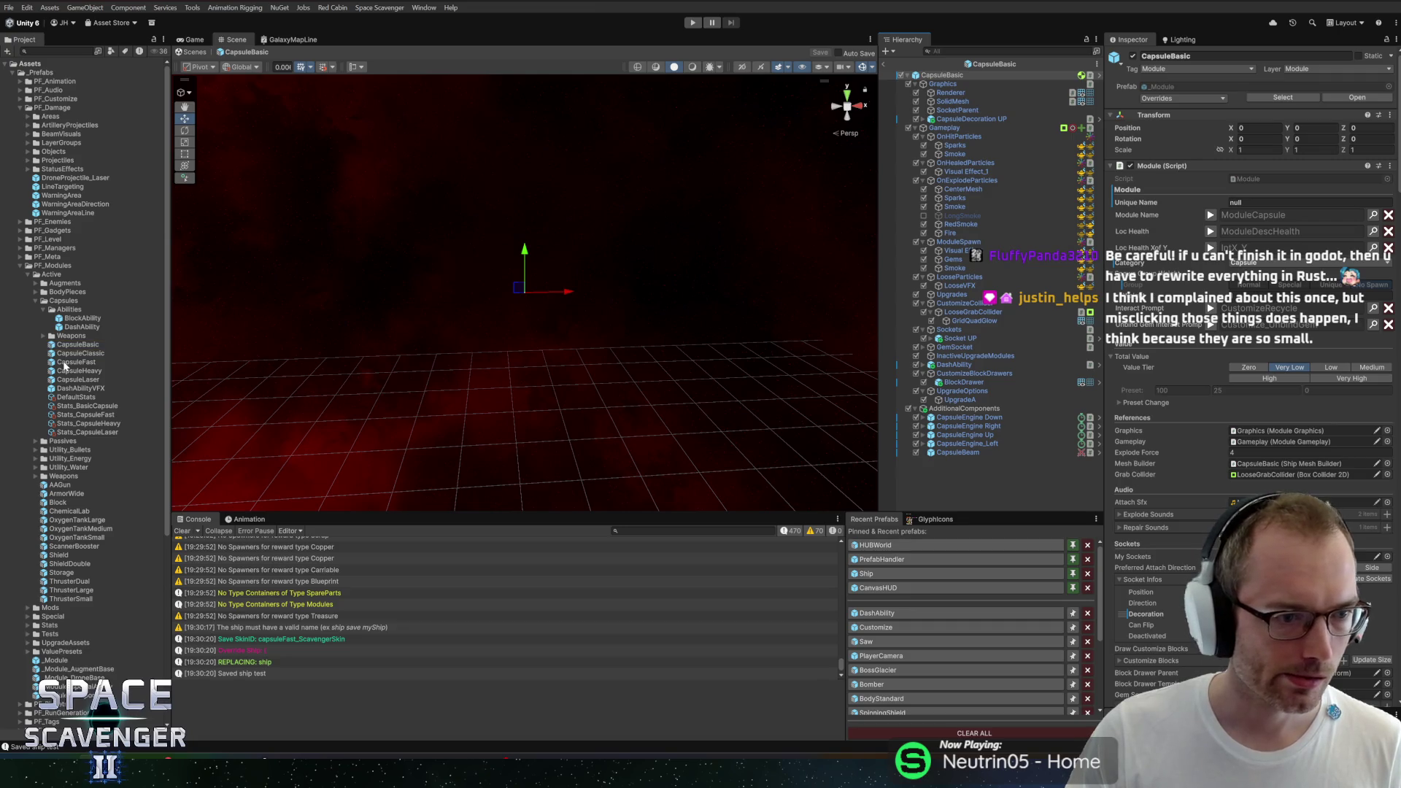
{"action": "scroll", "coordinate": [1313, 263], "scroll_direction": "down", "scroll_amount": 12}
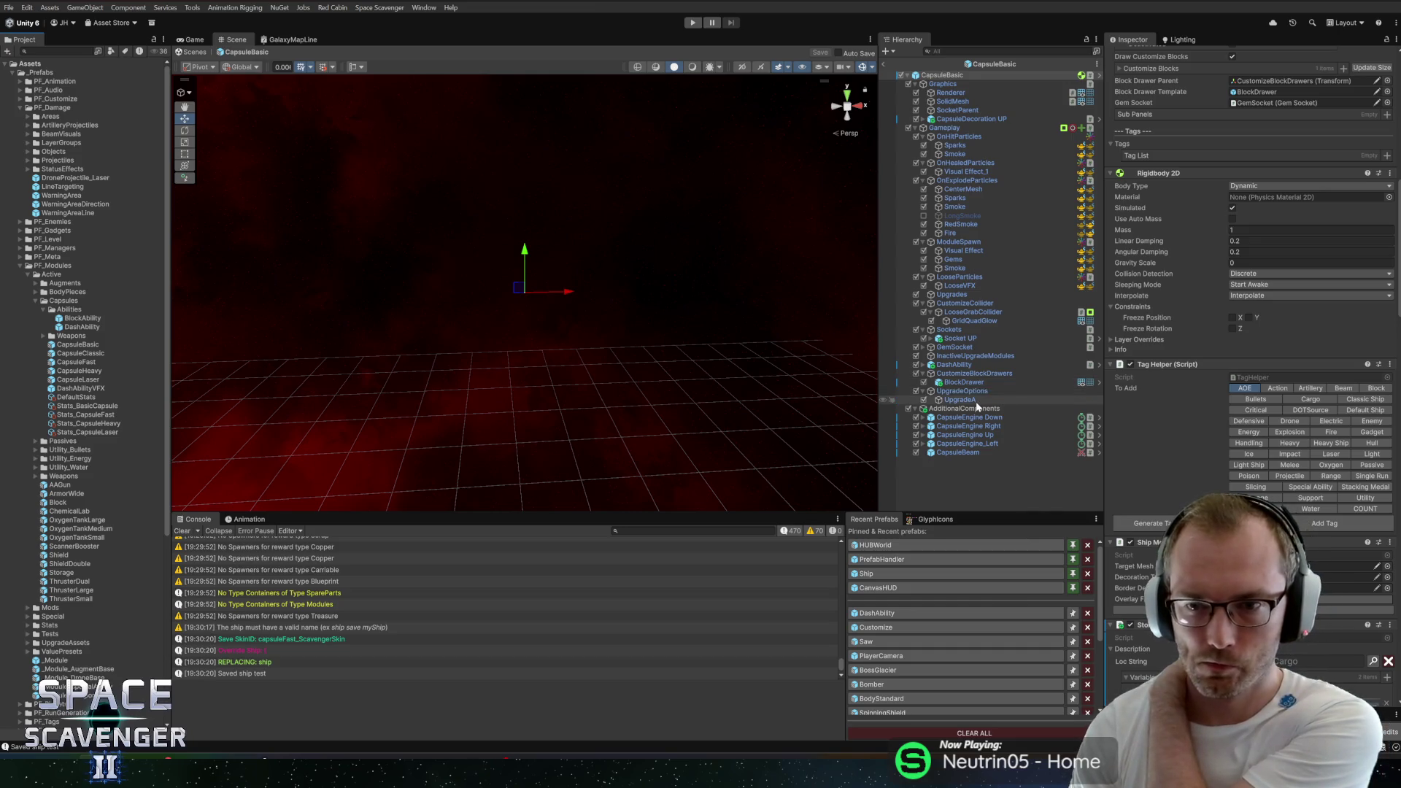
{"action": "left_click", "coordinate": [921, 182]}
{"action": "left_click", "coordinate": [923, 180]}
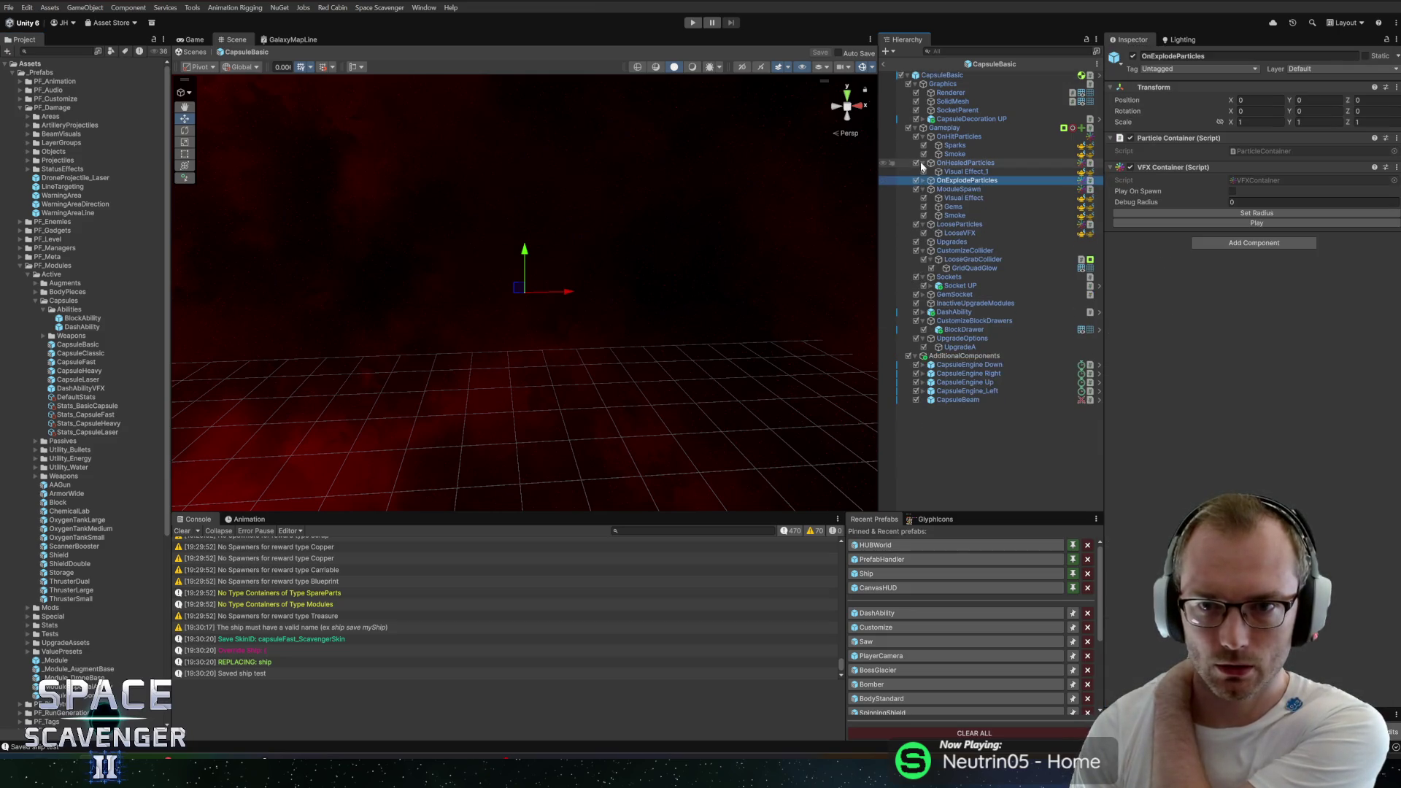
{"action": "left_click", "coordinate": [923, 163]}
{"action": "left_click", "coordinate": [922, 136]}
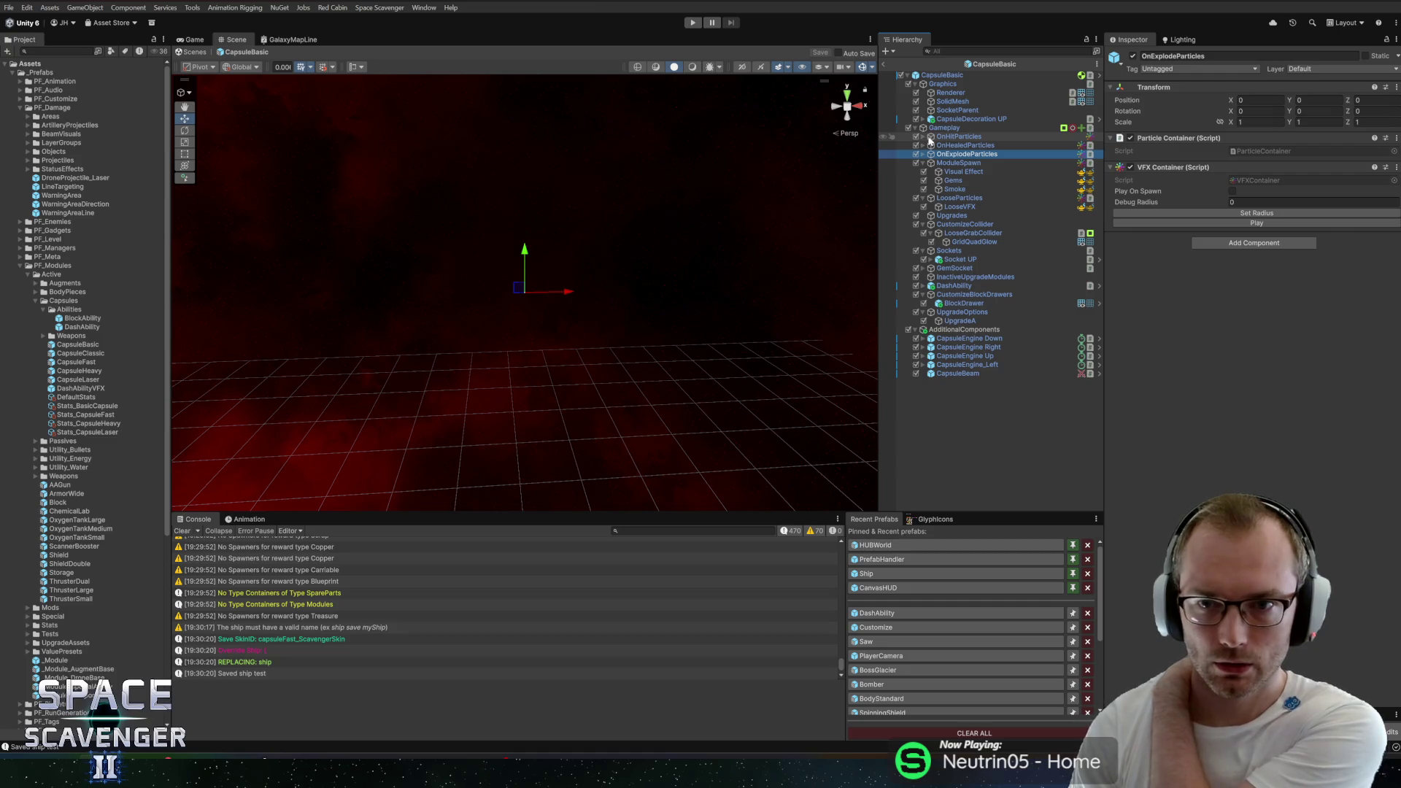
Step: Enable Can Hold on the CapsuleBasic root's Action Component, save the prefab and exit Prefab Mode
{"action": "left_click", "coordinate": [942, 75]}
{"action": "scroll", "coordinate": [1196, 431], "scroll_direction": "down", "scroll_amount": 10}
{"action": "scroll", "coordinate": [1191, 443], "scroll_direction": "down", "scroll_amount": 5}
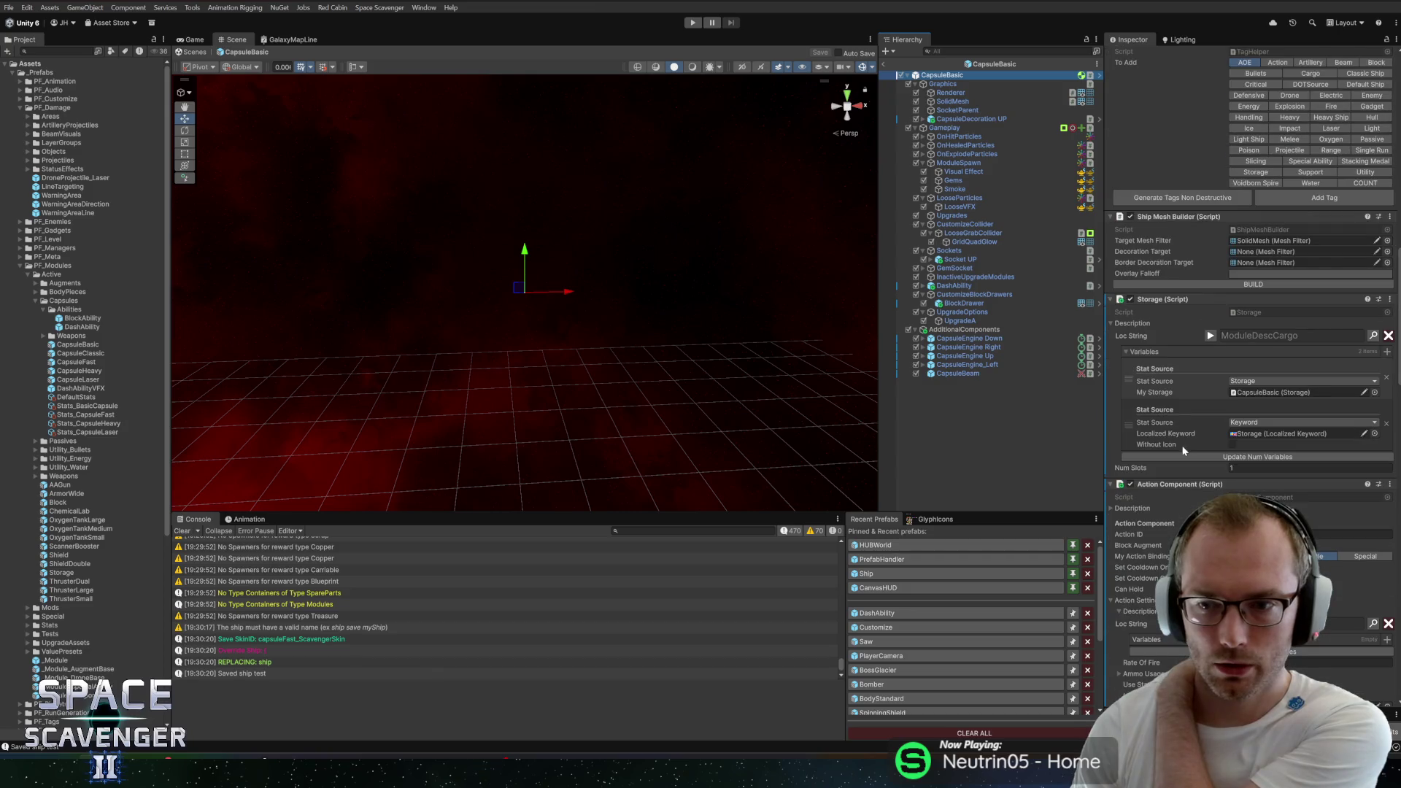
{"action": "scroll", "coordinate": [1189, 420], "scroll_direction": "down", "scroll_amount": 6}
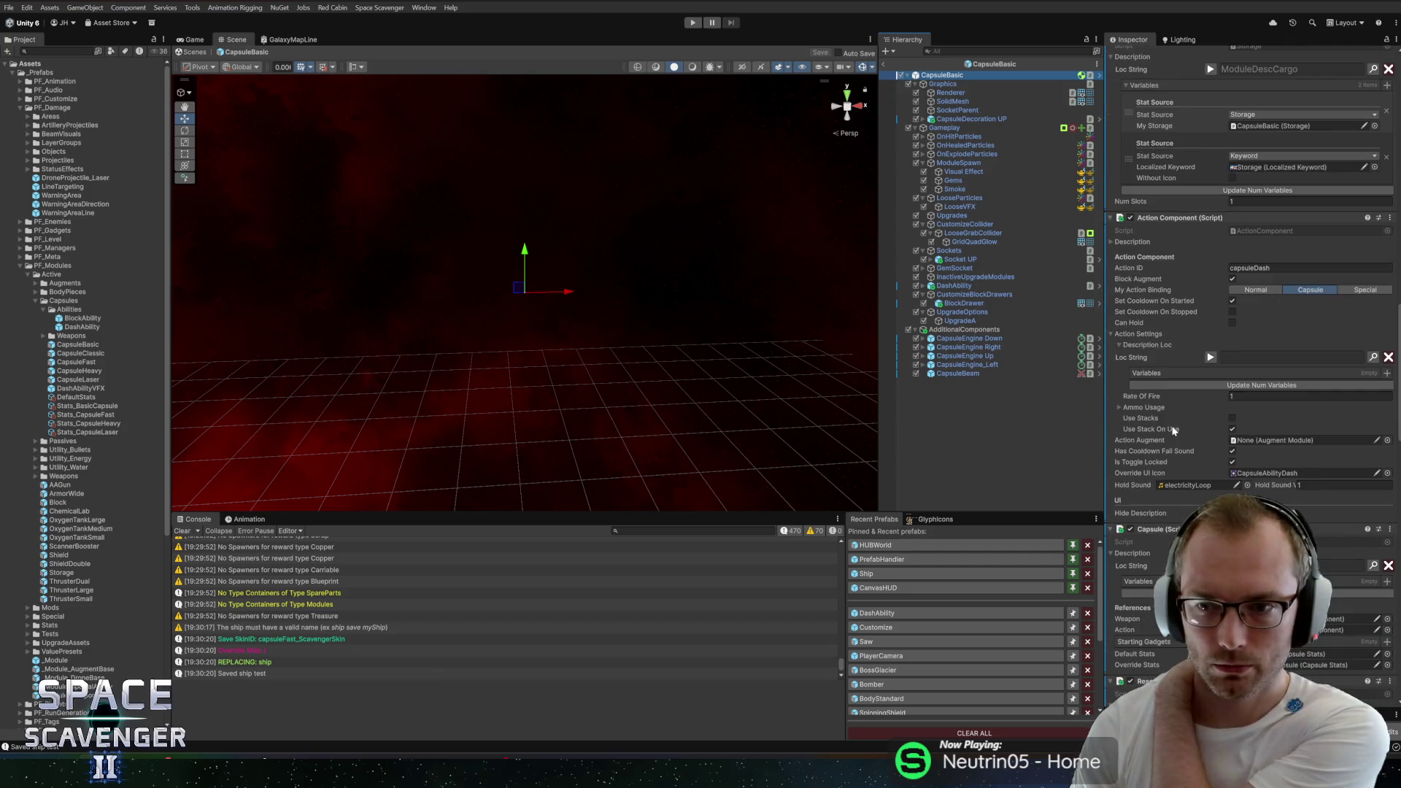
{"action": "left_click", "coordinate": [1232, 323]}
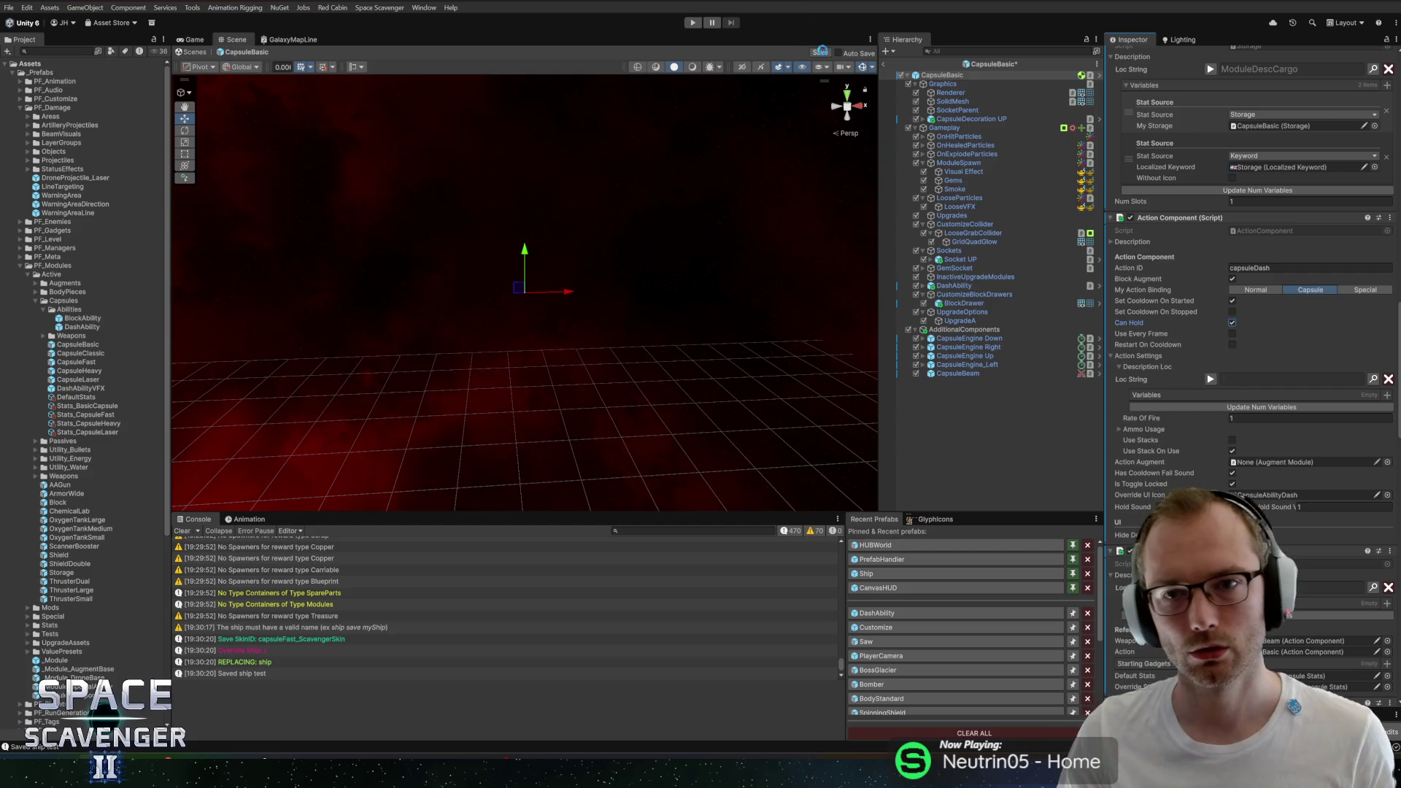
{"action": "left_click", "coordinate": [820, 52]}
{"action": "left_click", "coordinate": [884, 63]}
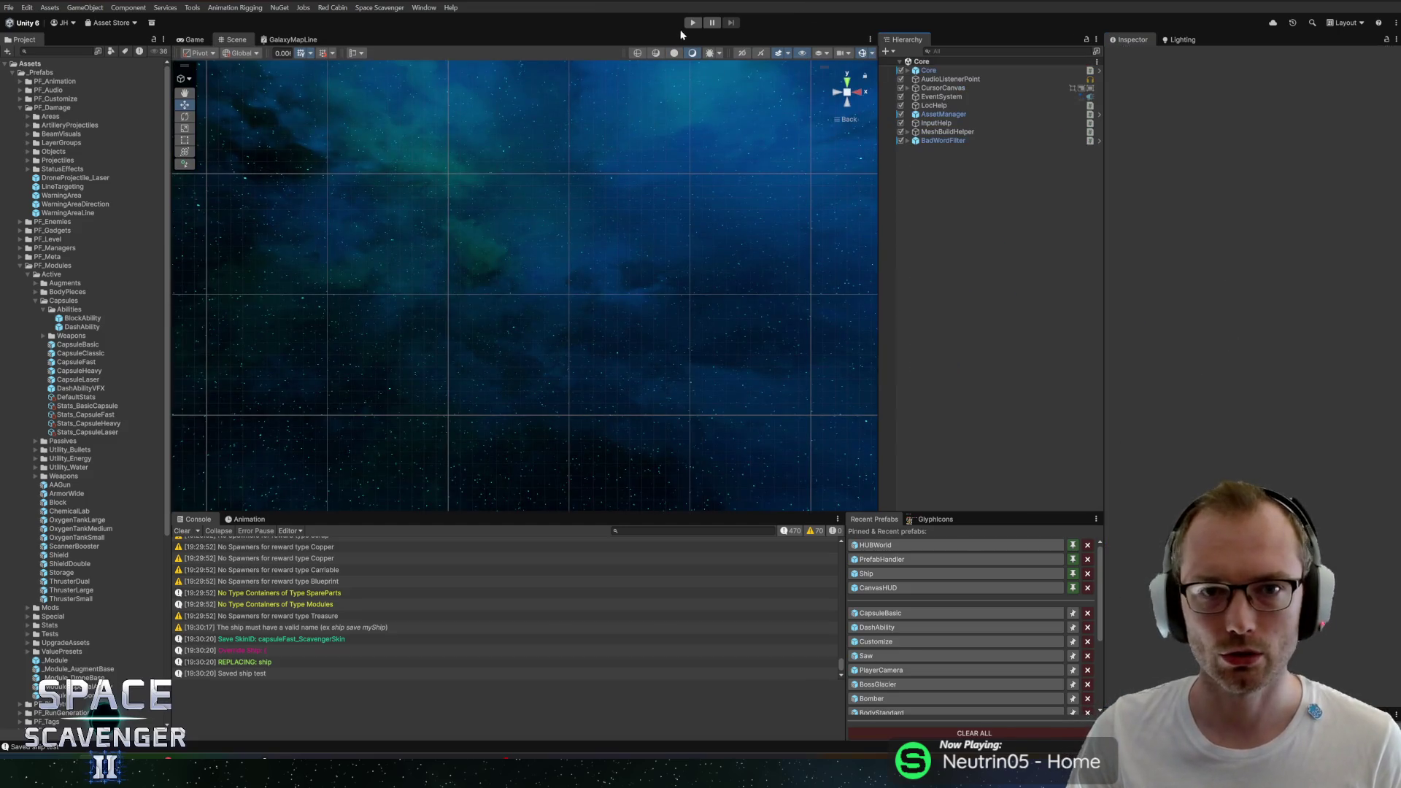
Step: Run a short Play-mode test flying the ship, then stop
{"action": "left_click", "coordinate": [691, 23]}
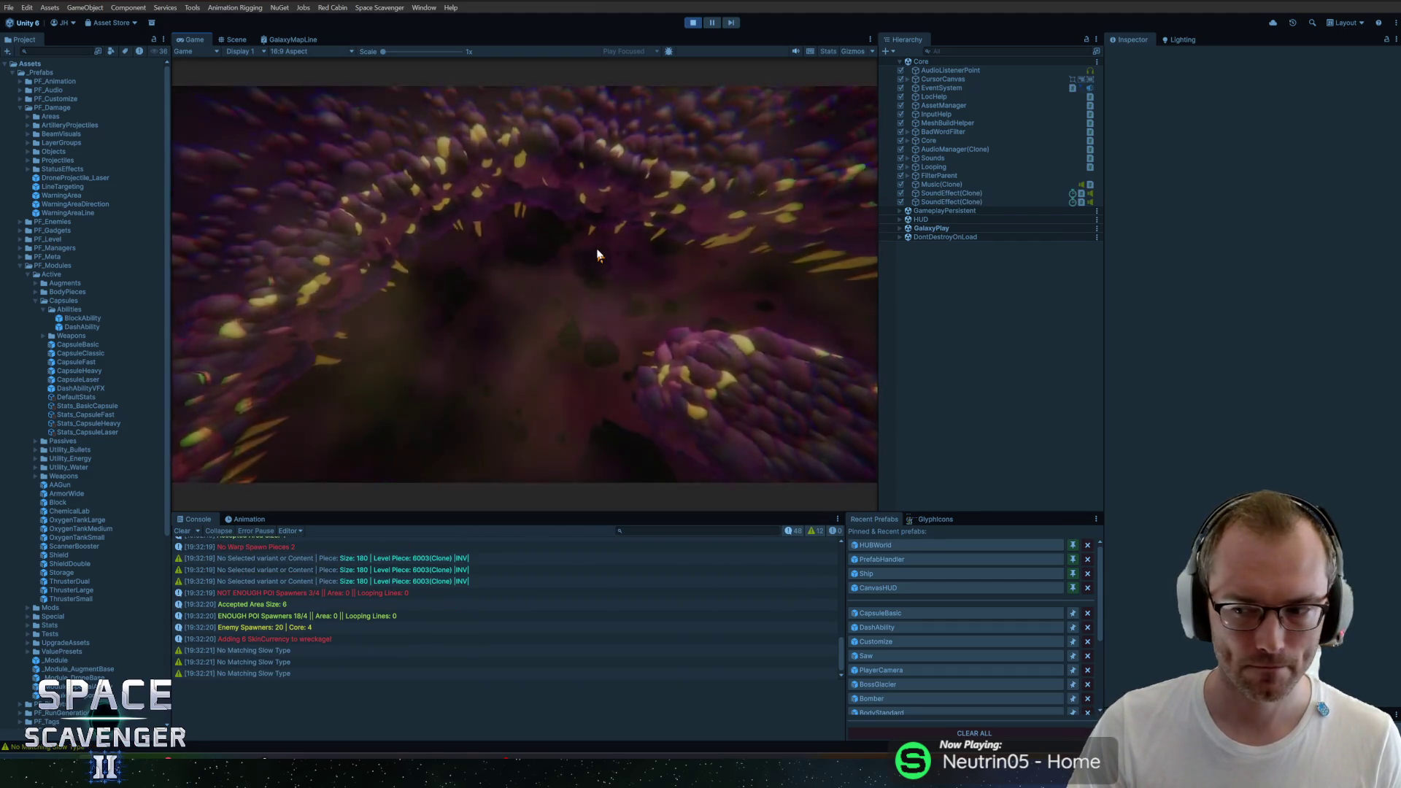
{"action": "key", "text": "w"}
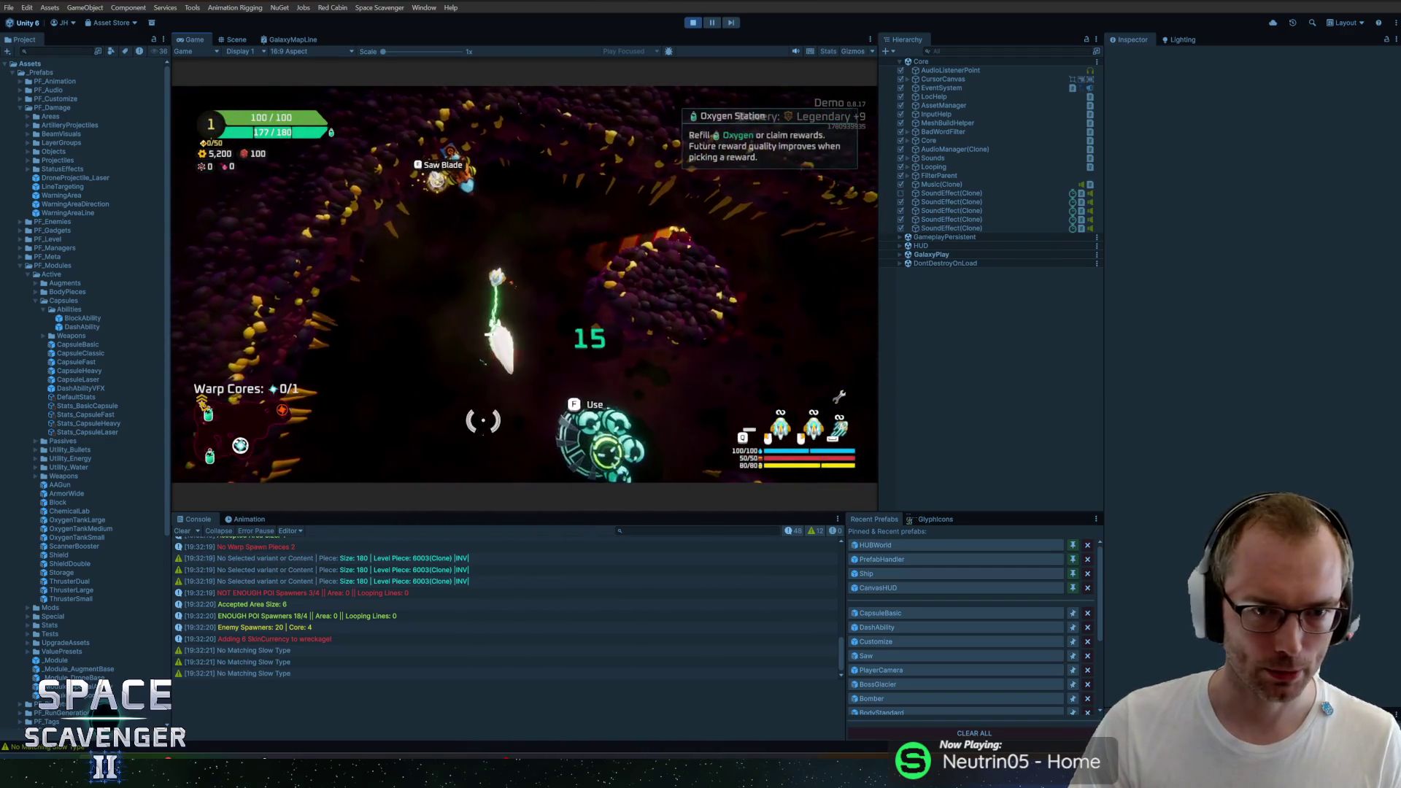
{"action": "key", "text": "ctrl+p"}
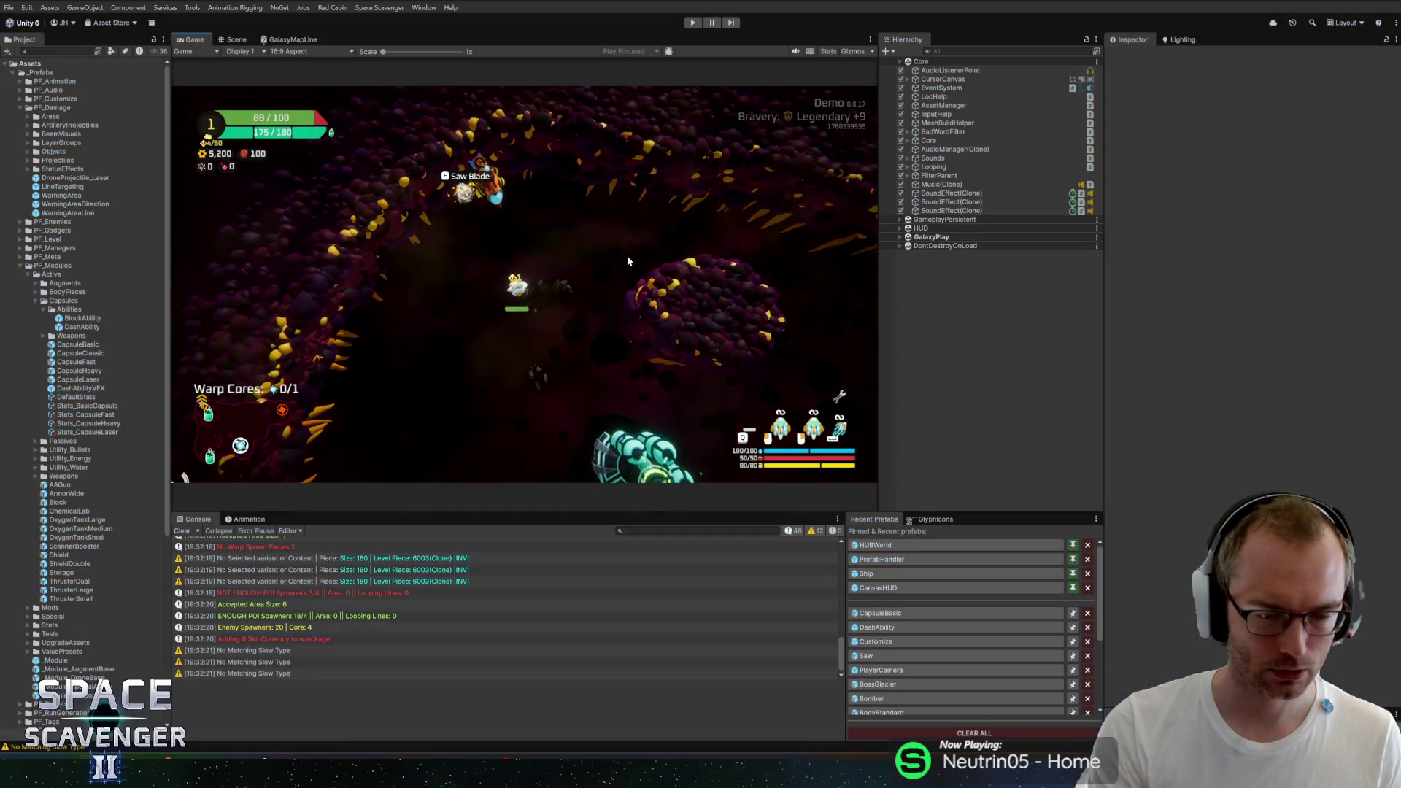
Step: Open the CapsuleFast prefab in Prefab Mode and look down its components
{"action": "left_click", "coordinate": [882, 614]}
{"action": "double_click", "coordinate": [76, 362]}
{"action": "scroll", "coordinate": [1153, 394], "scroll_direction": "down", "scroll_amount": 15}
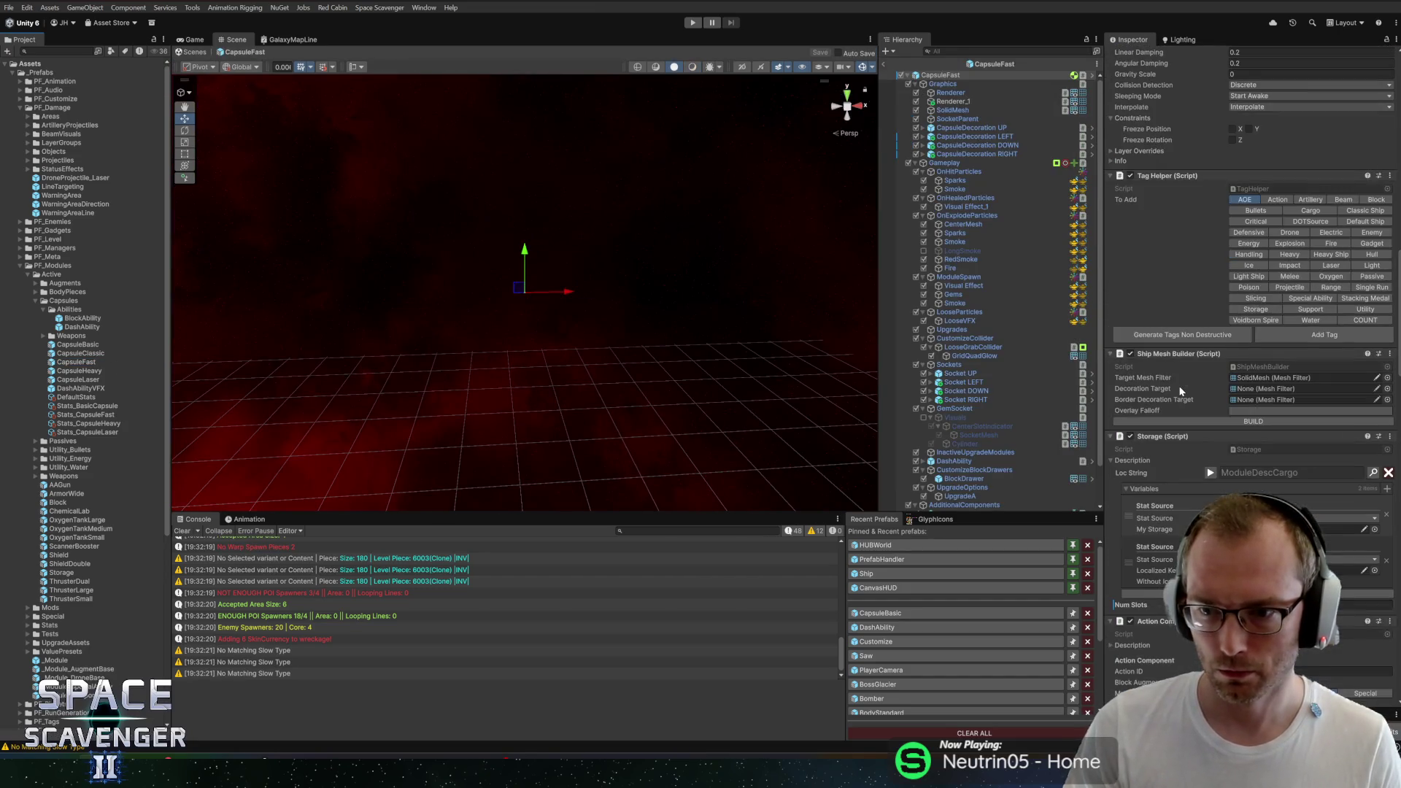
Step: Reopen CapsuleBasic from Recent Prefabs and review its resource storage components
{"action": "scroll", "coordinate": [1180, 390], "scroll_direction": "down", "scroll_amount": 5}
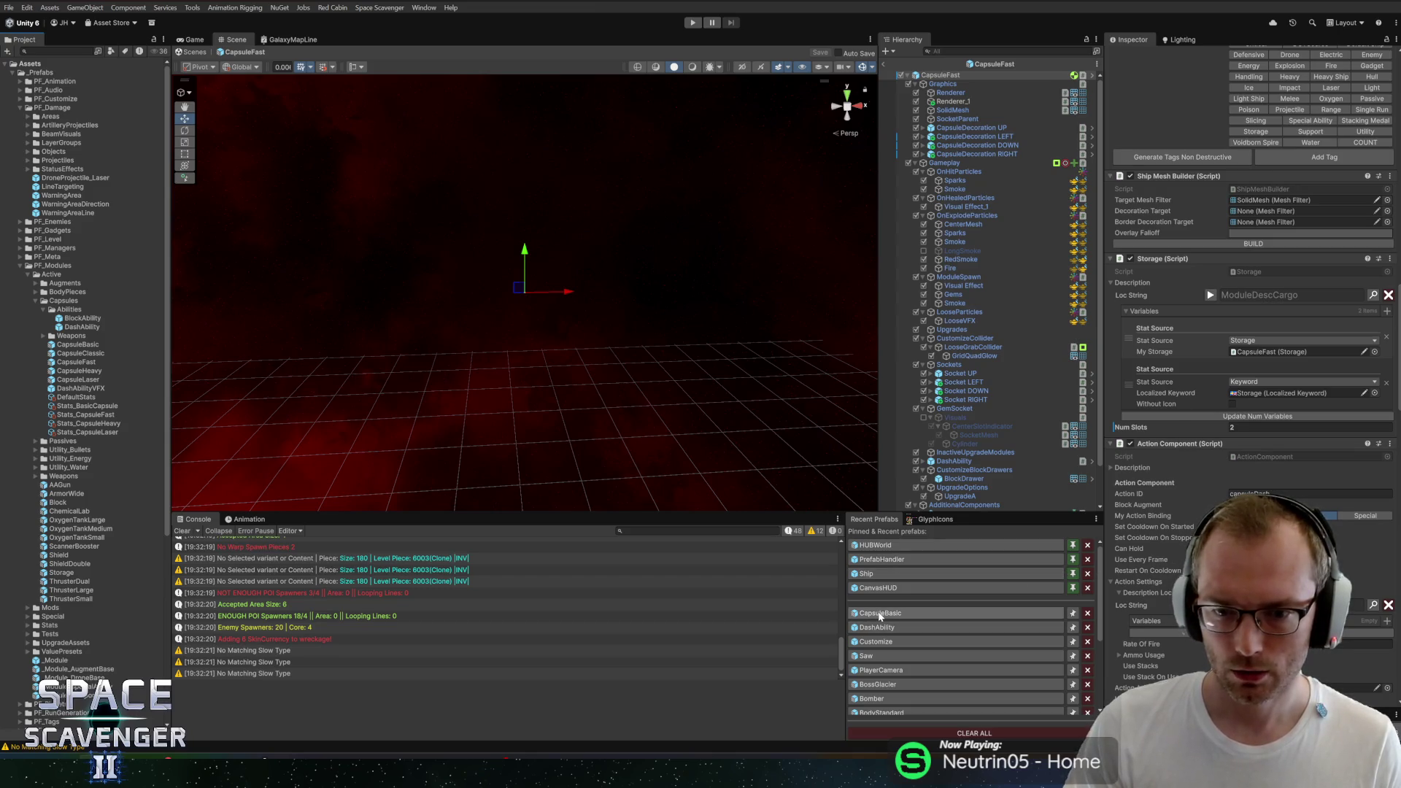
{"action": "left_click", "coordinate": [880, 615]}
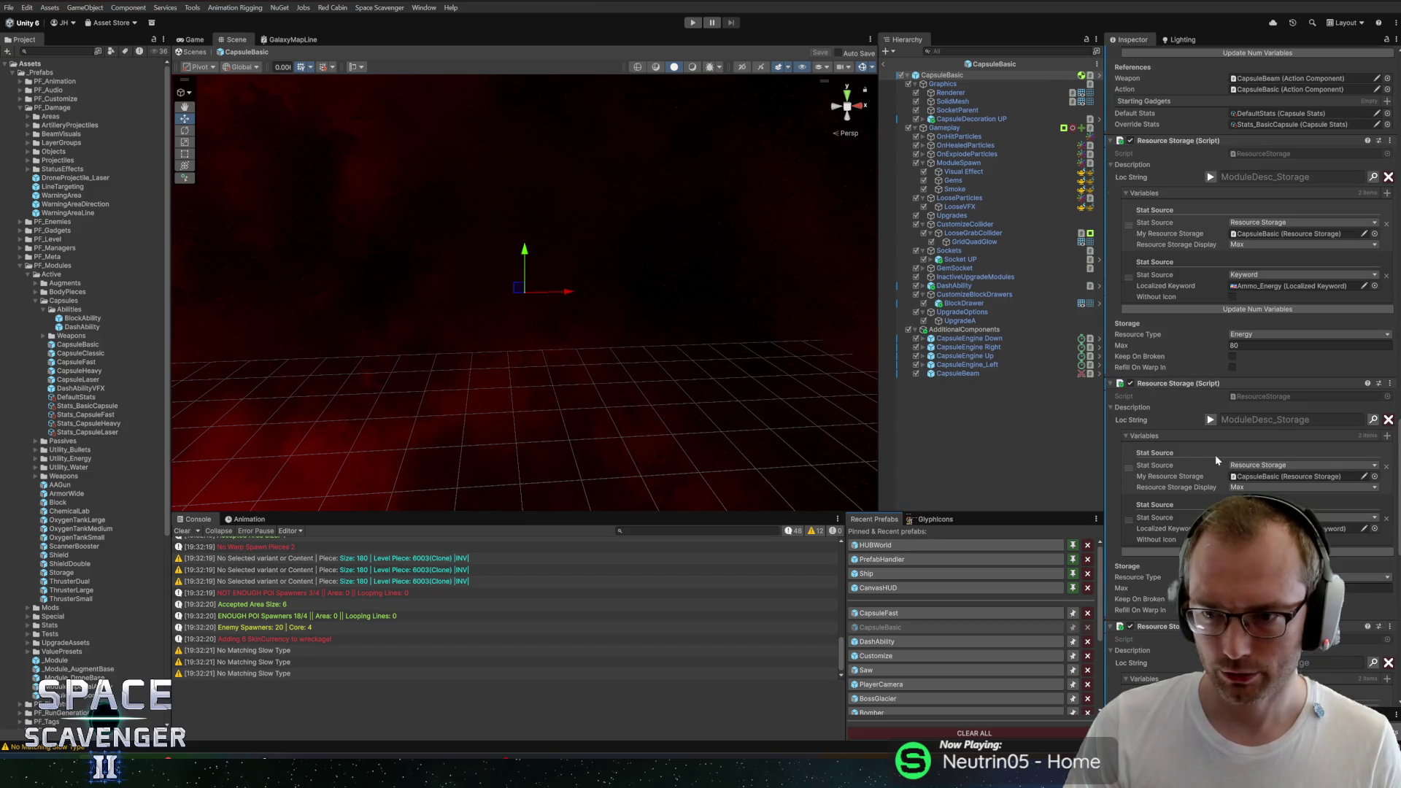
{"action": "scroll", "coordinate": [1244, 380], "scroll_direction": "down", "scroll_amount": 9}
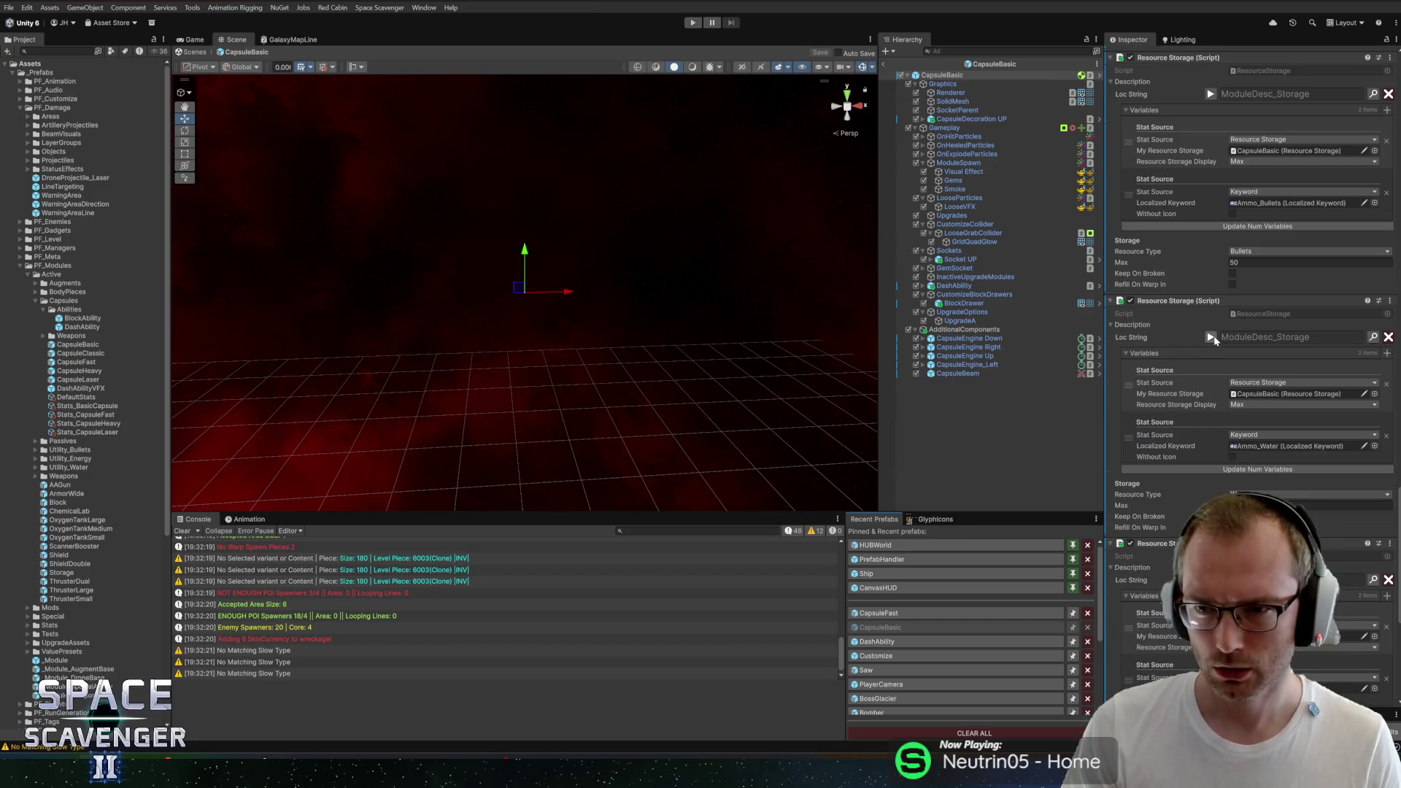
{"action": "scroll", "coordinate": [1211, 365], "scroll_direction": "down", "scroll_amount": 7}
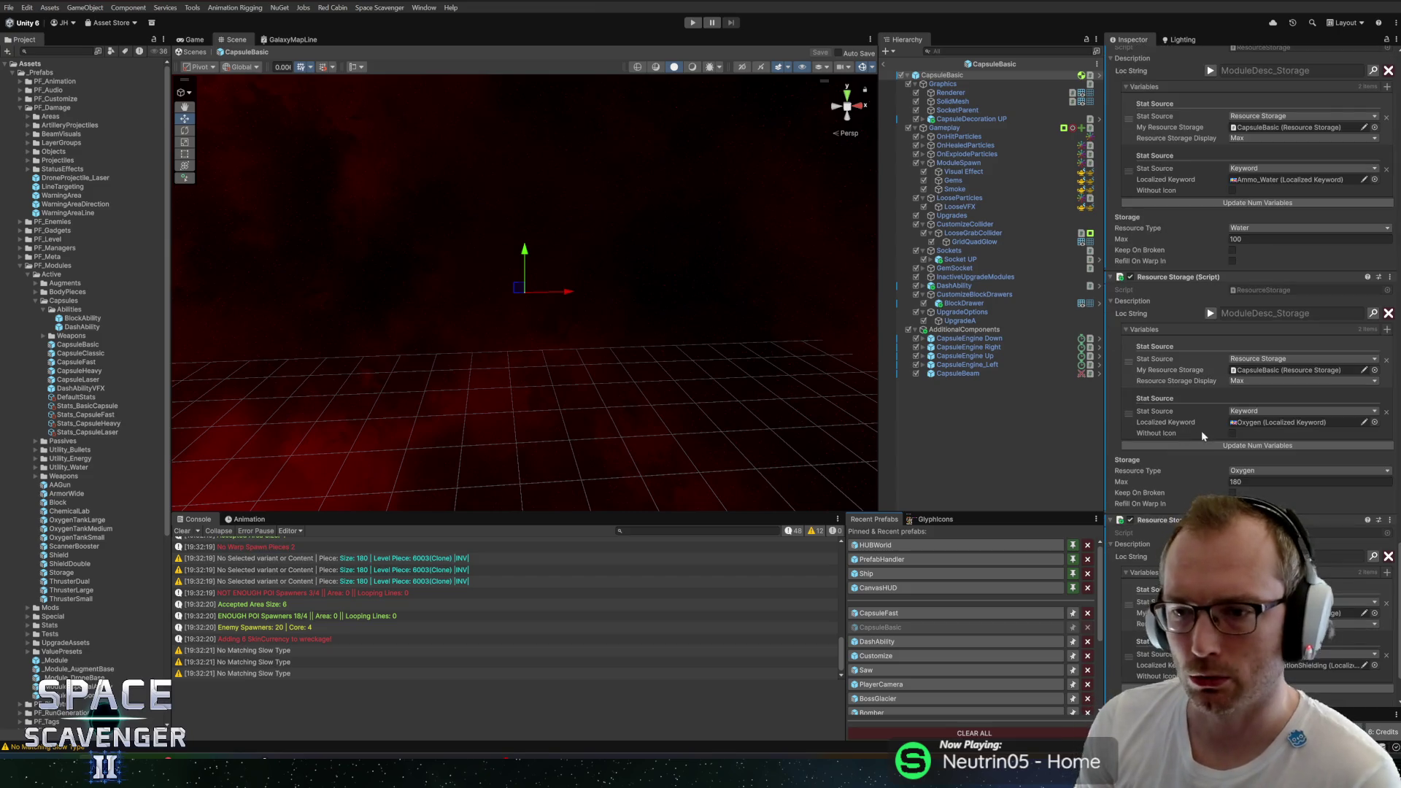
{"action": "scroll", "coordinate": [1196, 475], "scroll_direction": "up", "scroll_amount": 3}
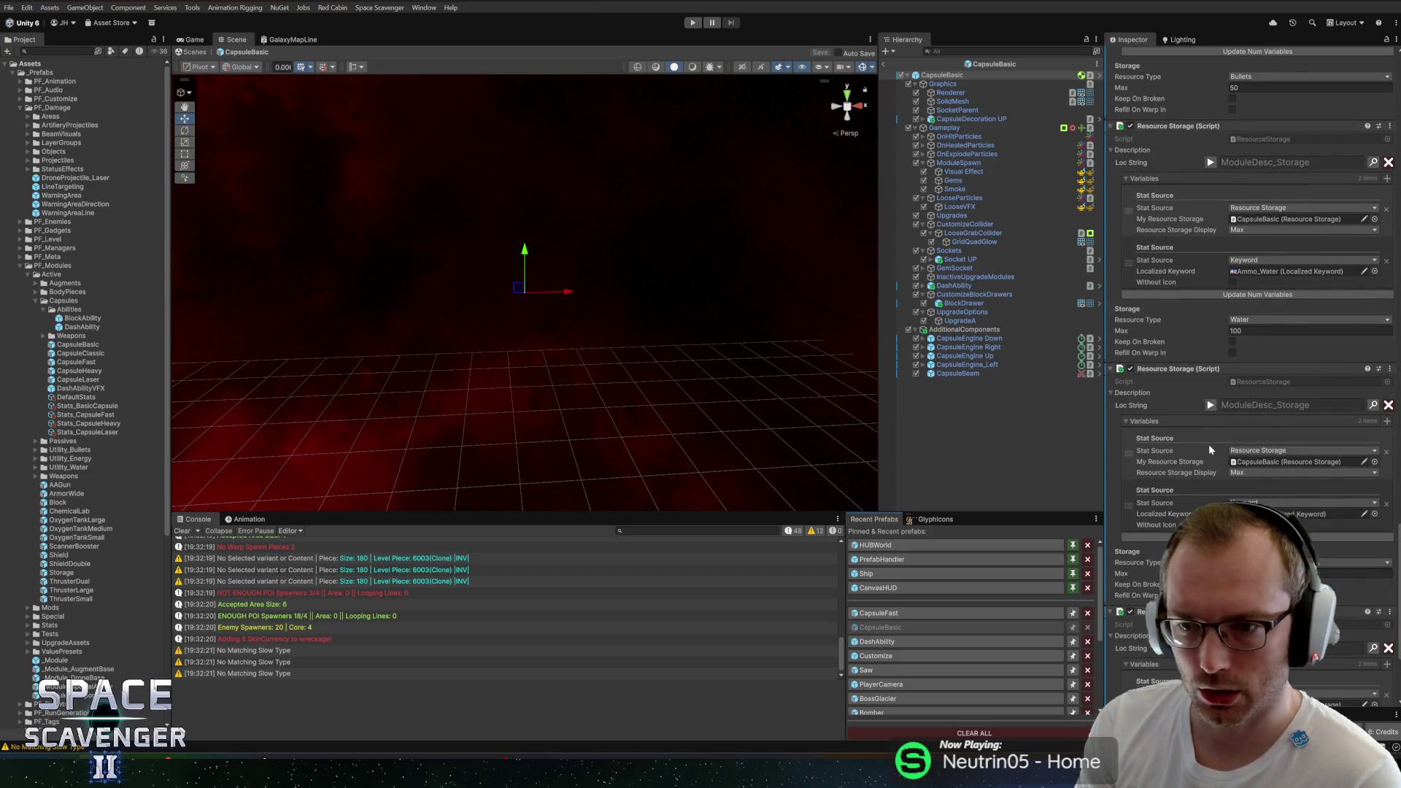
{"action": "scroll", "coordinate": [1204, 445], "scroll_direction": "up", "scroll_amount": 8}
Step: Collapse Water Resource Storage and start Play mode, triggering the unwanted-modifications warning
{"action": "left_click", "coordinate": [1178, 394]}
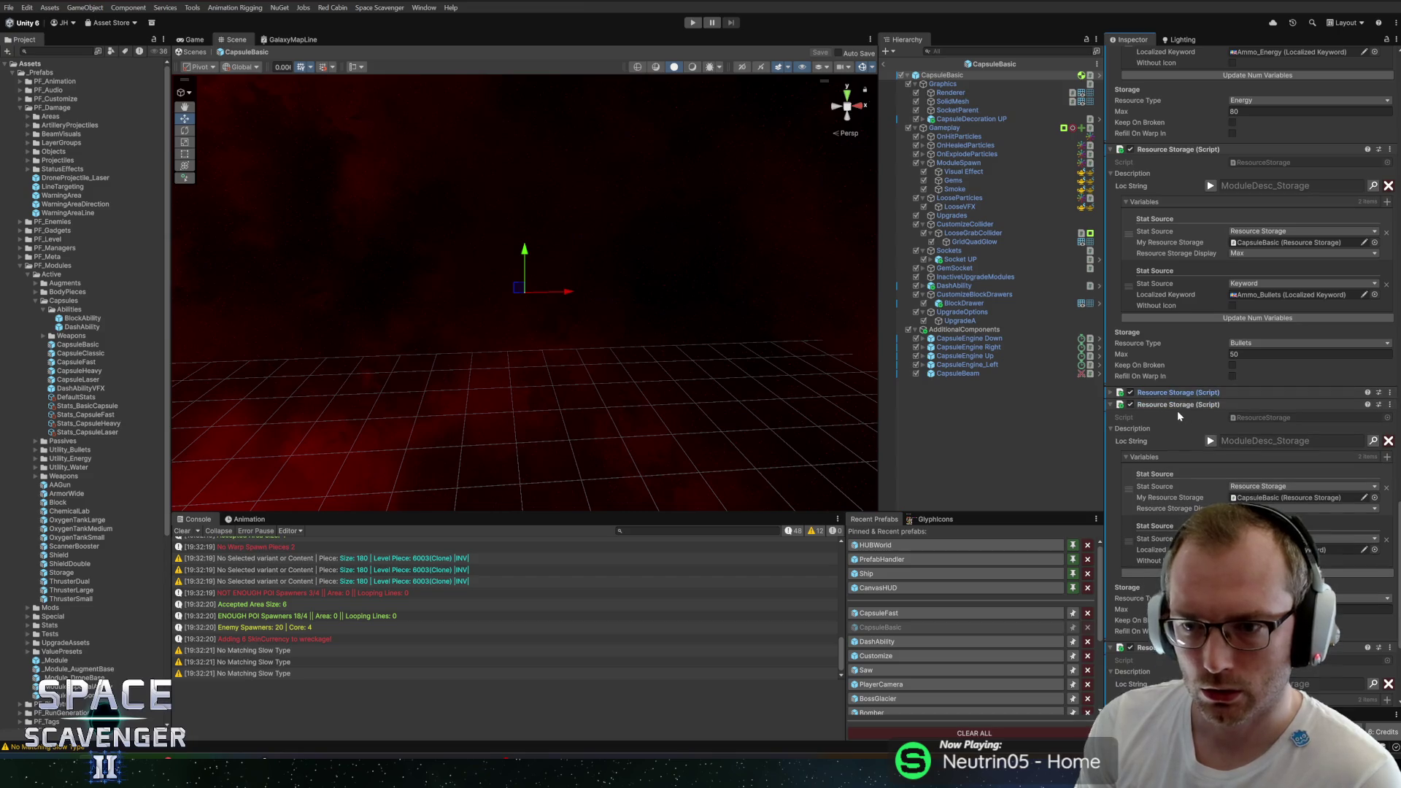
{"action": "scroll", "coordinate": [1178, 416], "scroll_direction": "down", "scroll_amount": 10}
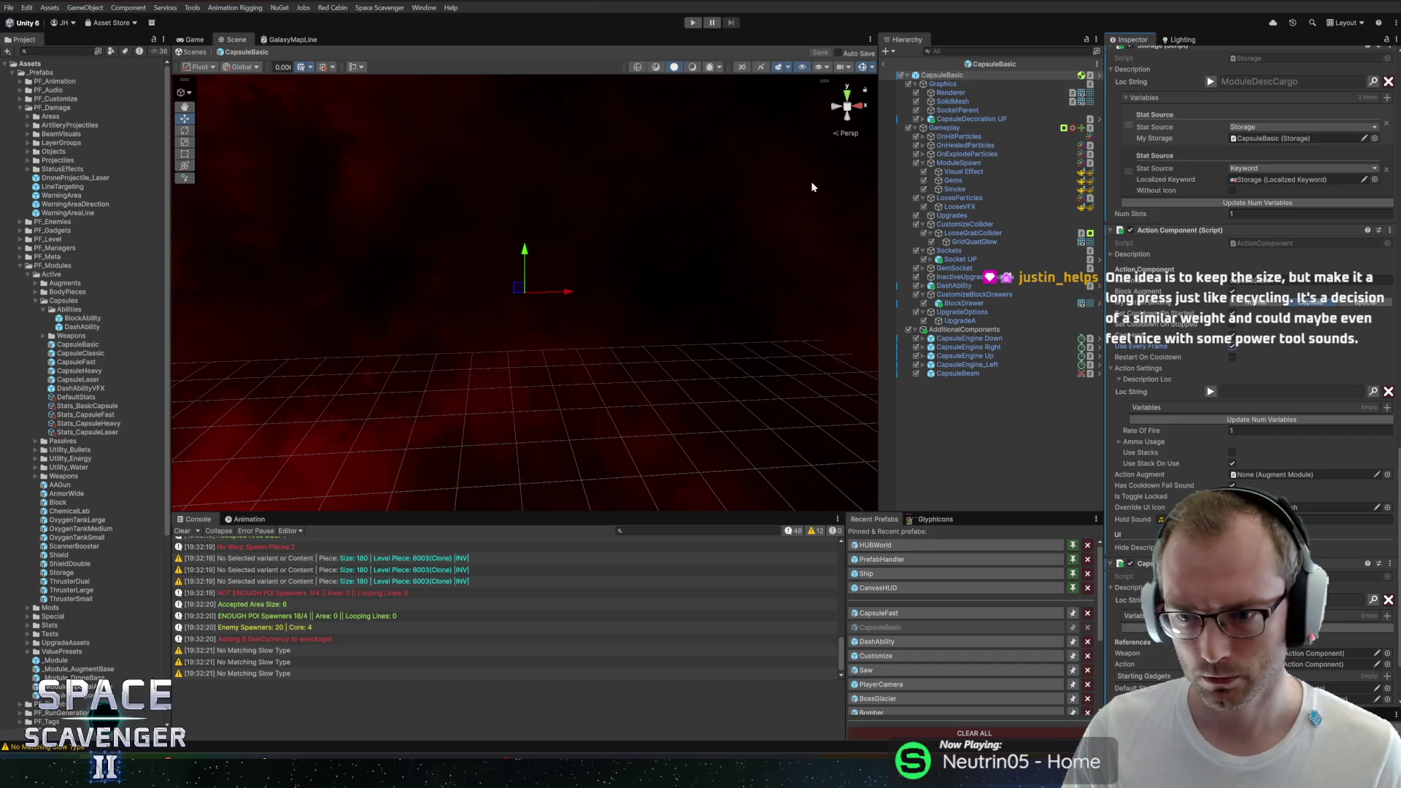
{"action": "key", "text": "ctrl+p"}
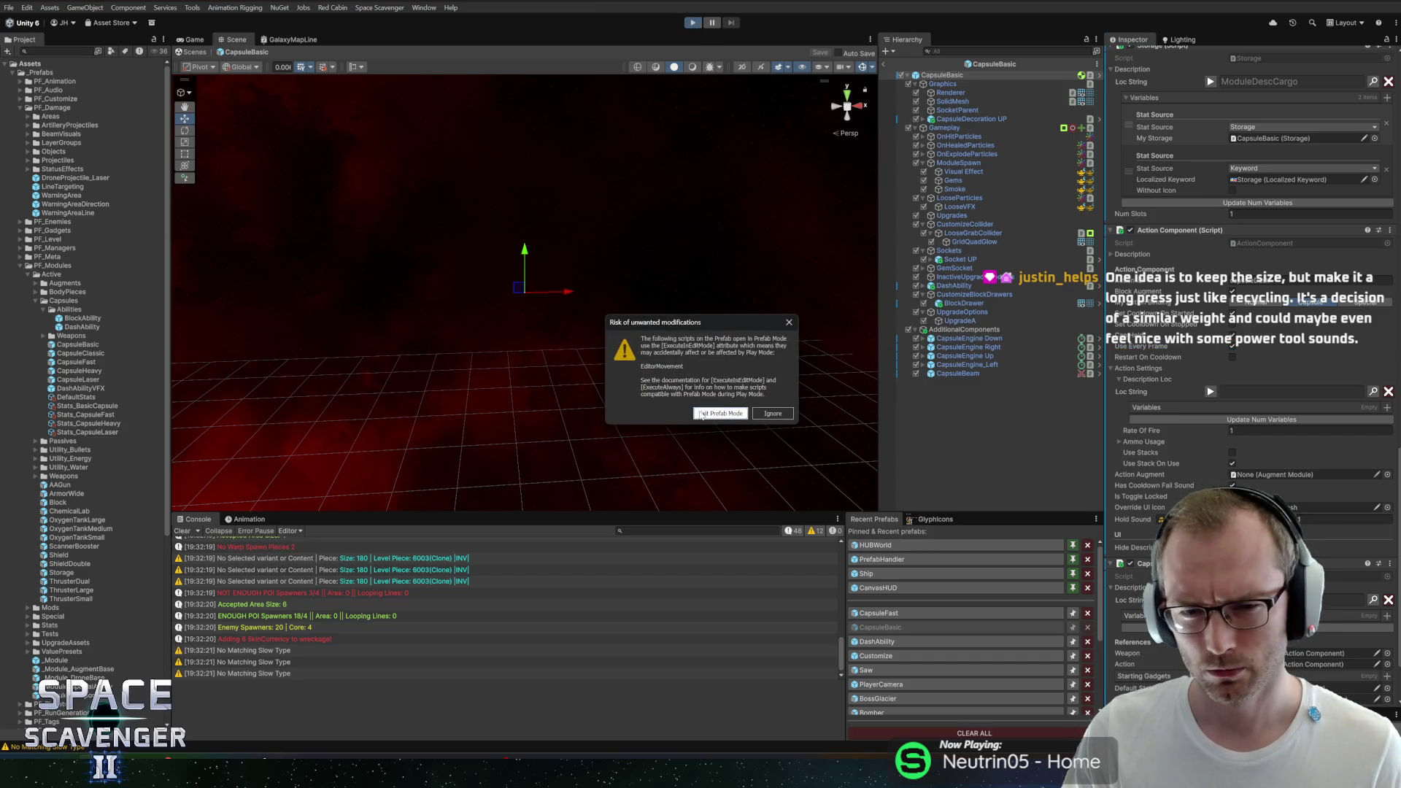
Step: Exit Prefab Mode into play, maximize the Game view and store the Saw Blade from build view
{"action": "left_click", "coordinate": [701, 413]}
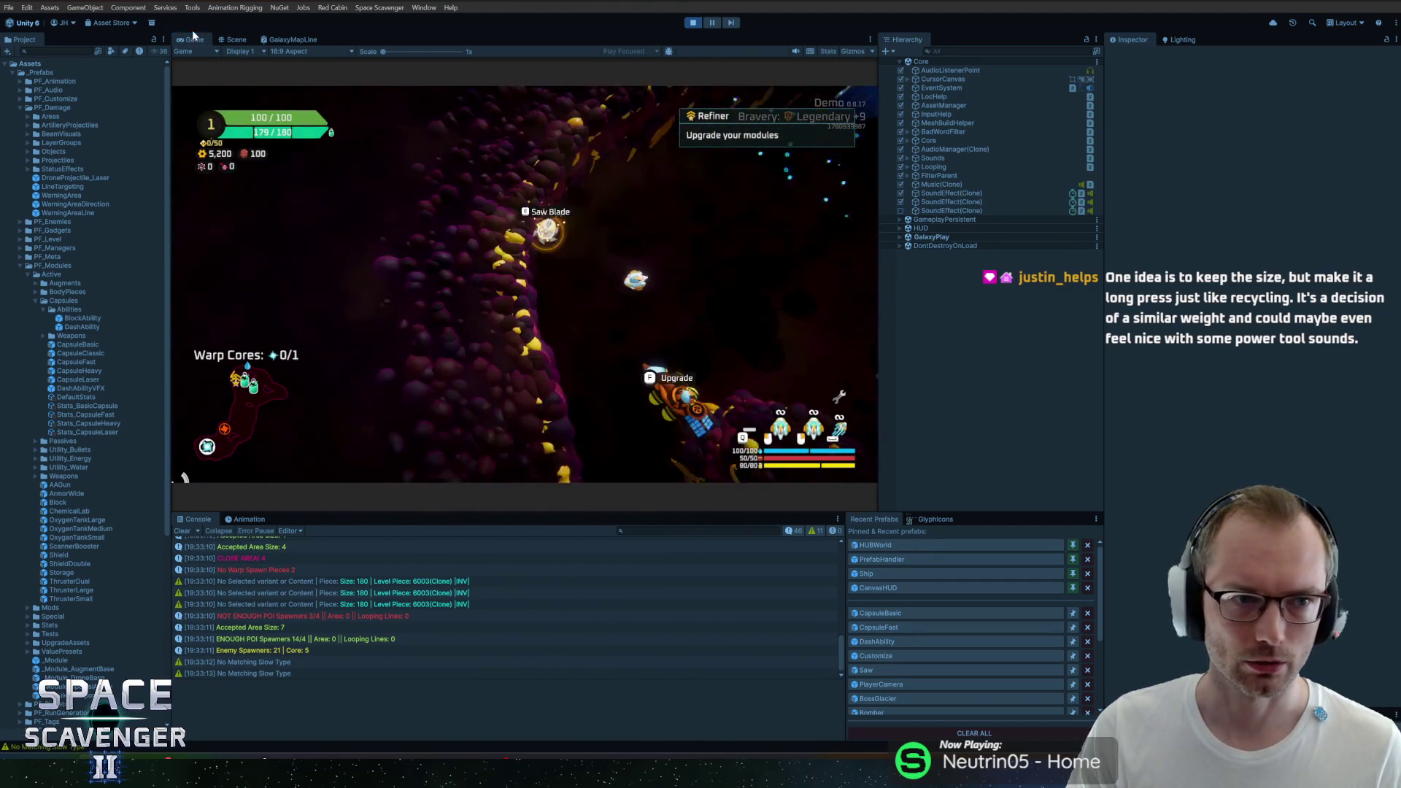
{"action": "double_click", "coordinate": [188, 38]}
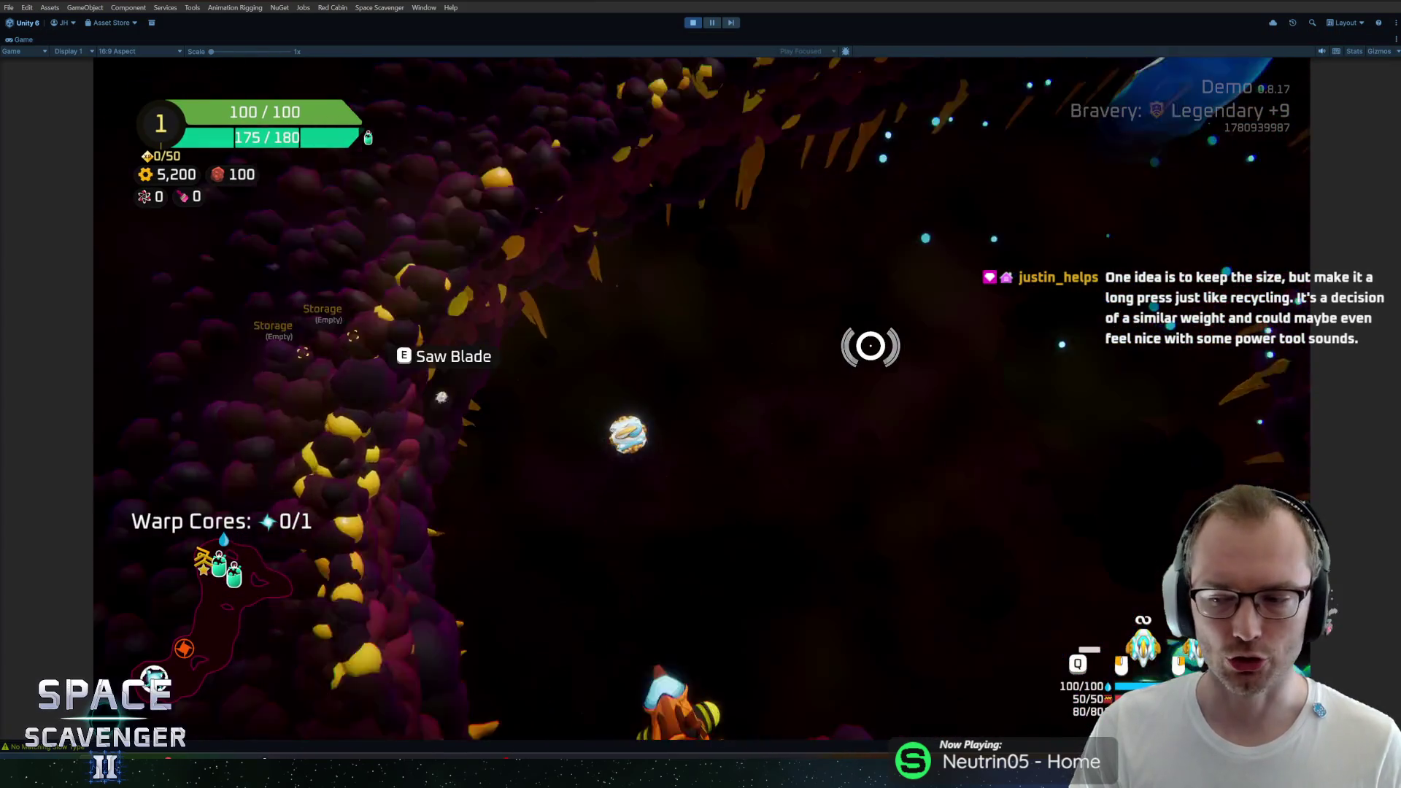
{"action": "key", "text": "e"}
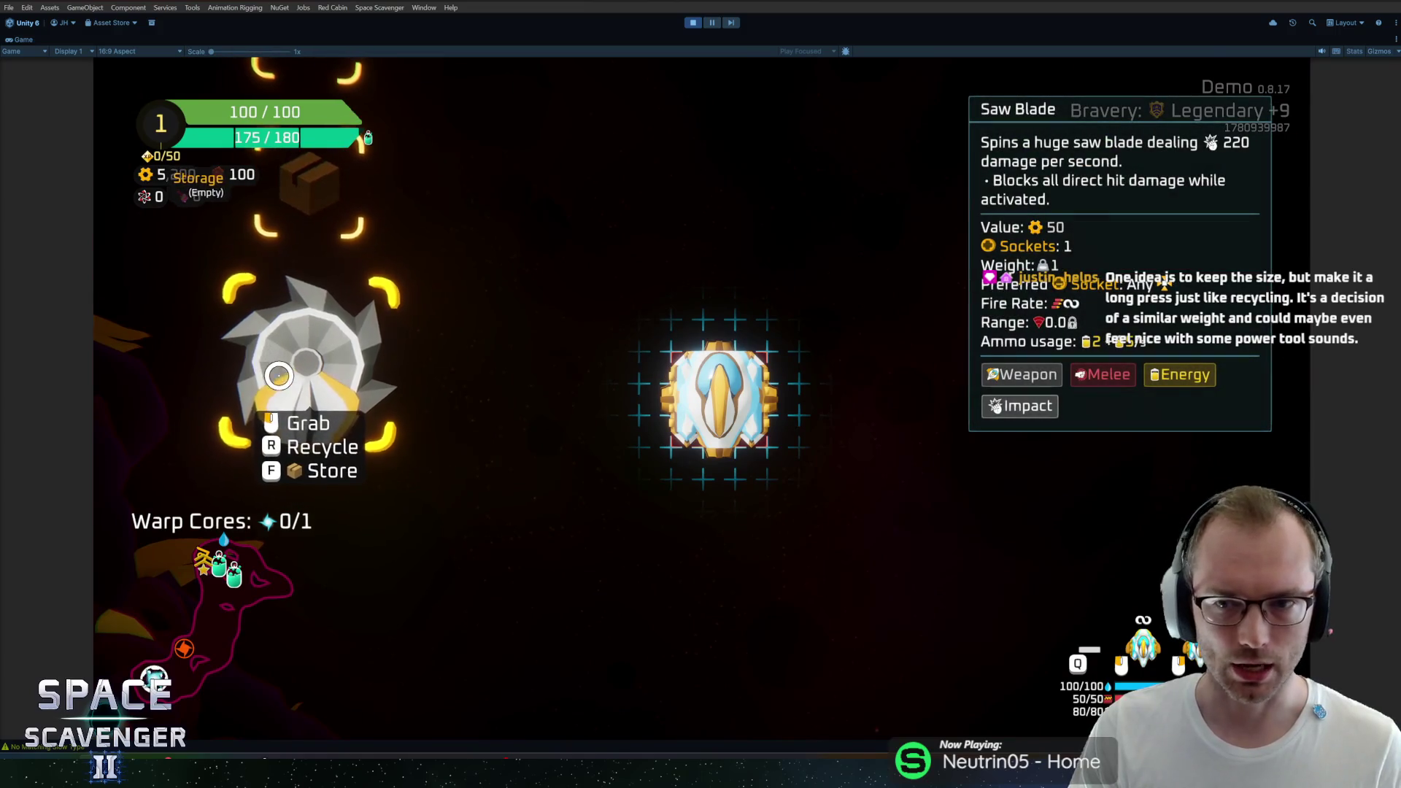
{"action": "key", "text": "f"}
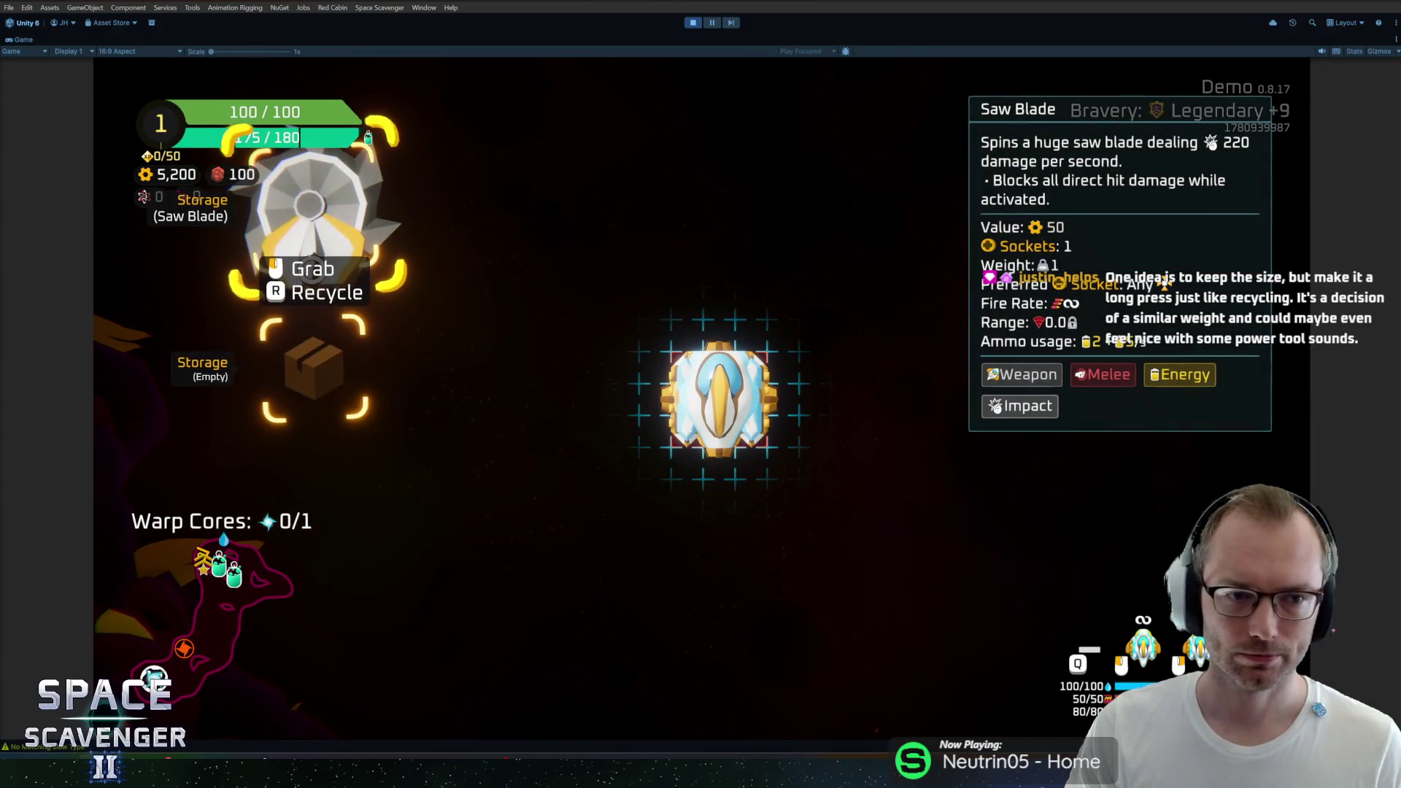
Step: Take the Saw Blade back out of storage and attach it to the ship
{"action": "key", "text": "r"}
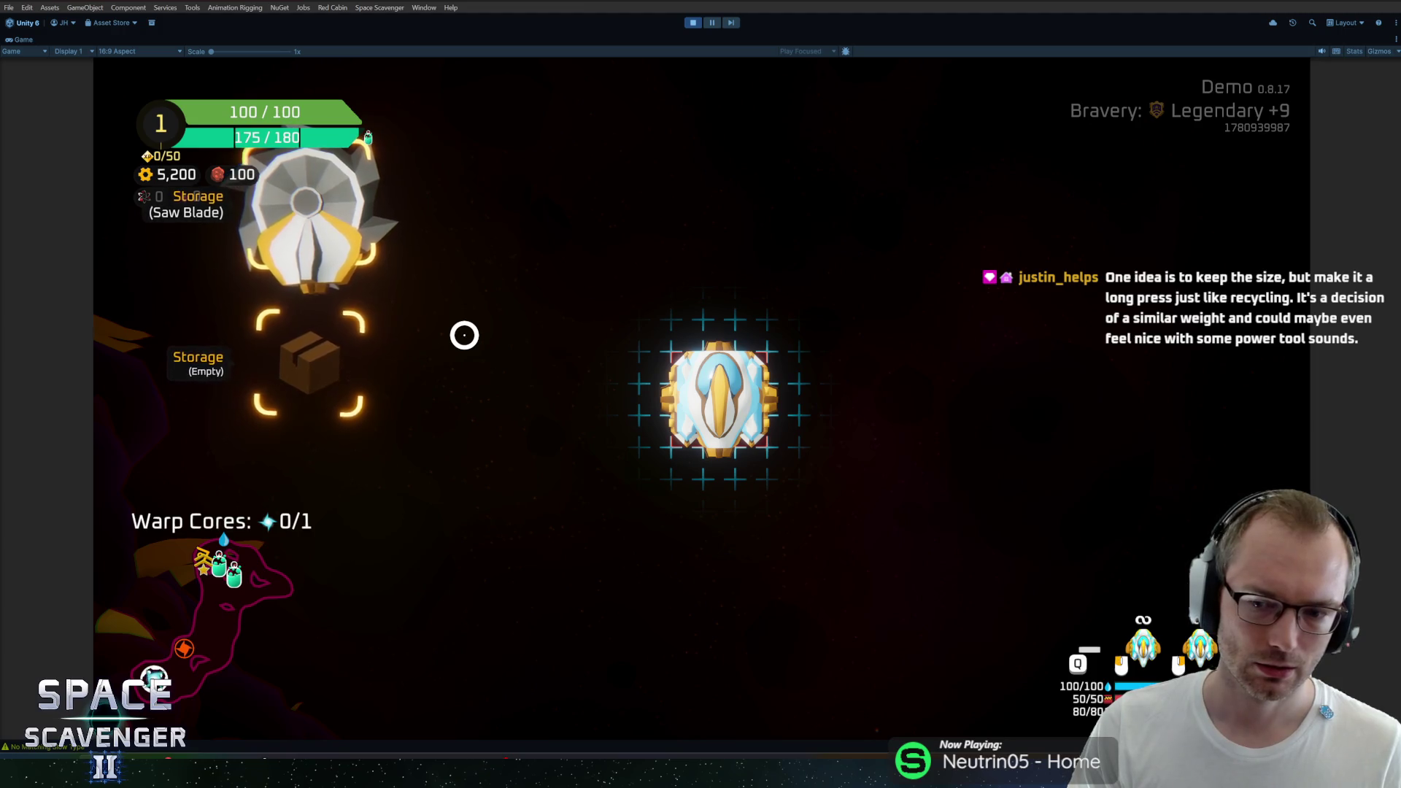
{"action": "key", "text": "r"}
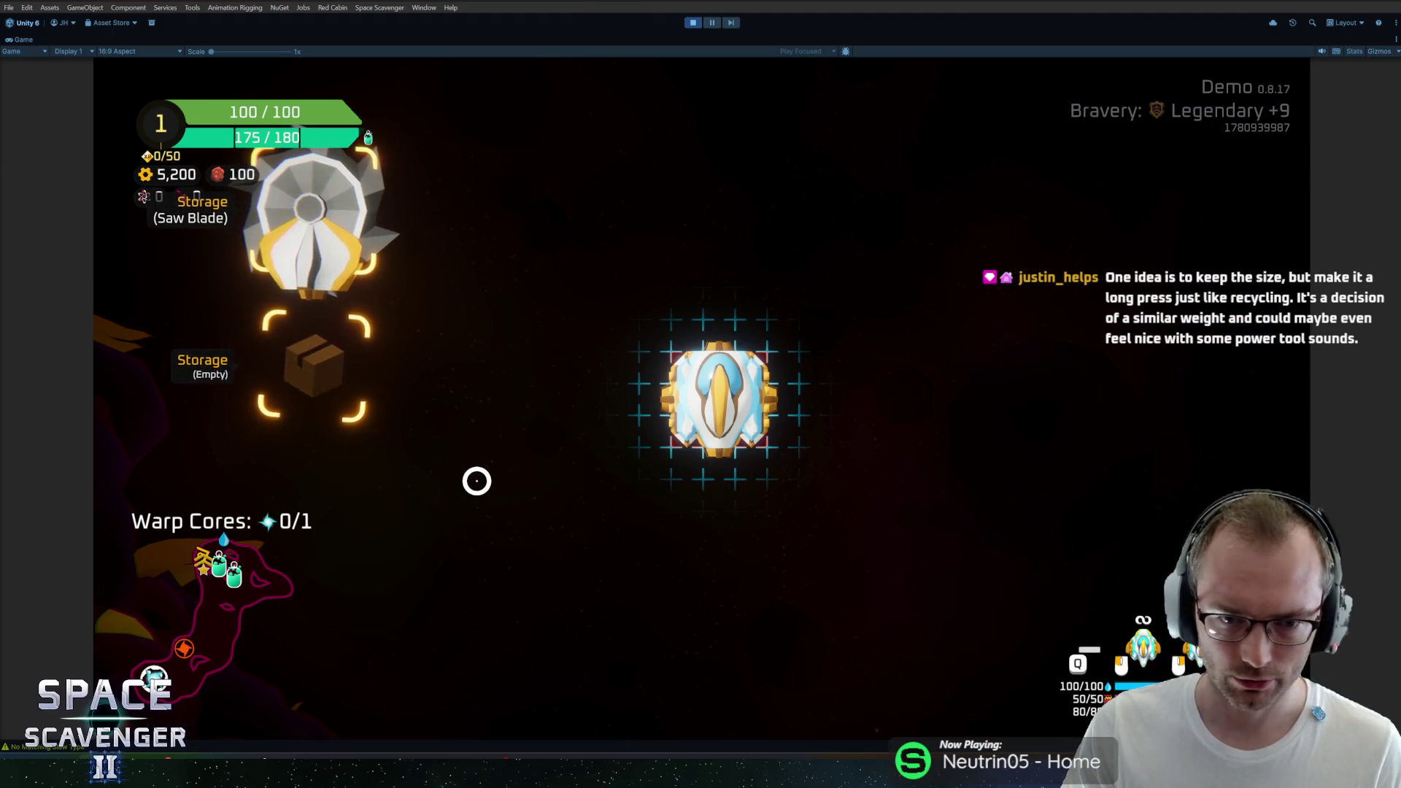
{"action": "mouse_move", "coordinate": [306, 216]}
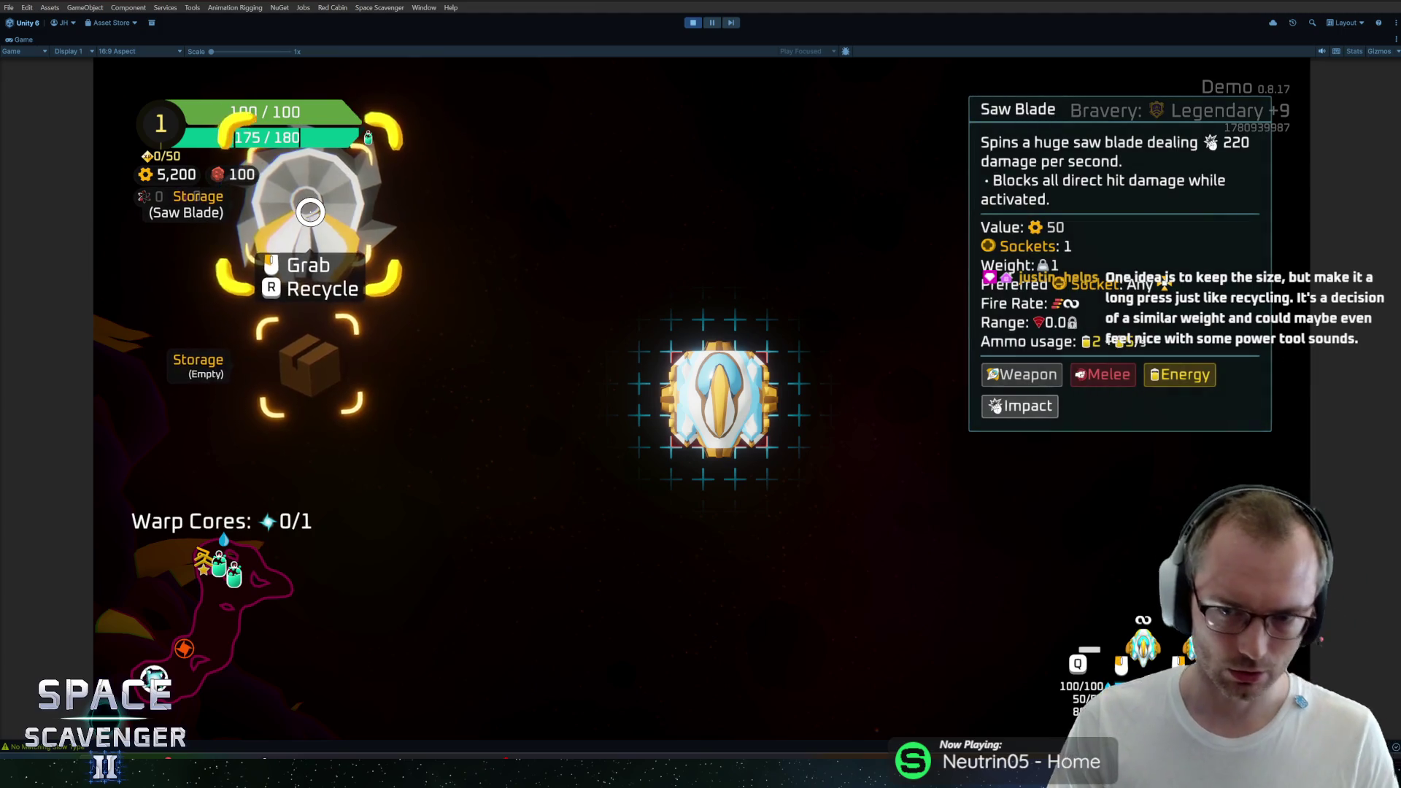
{"action": "mouse_move", "coordinate": [310, 212]}
{"action": "left_mouse_down"}
{"action": "mouse_move", "coordinate": [438, 175]}
{"action": "mouse_move", "coordinate": [807, 204]}
{"action": "mouse_move", "coordinate": [629, 87]}
{"action": "left_mouse_up"}
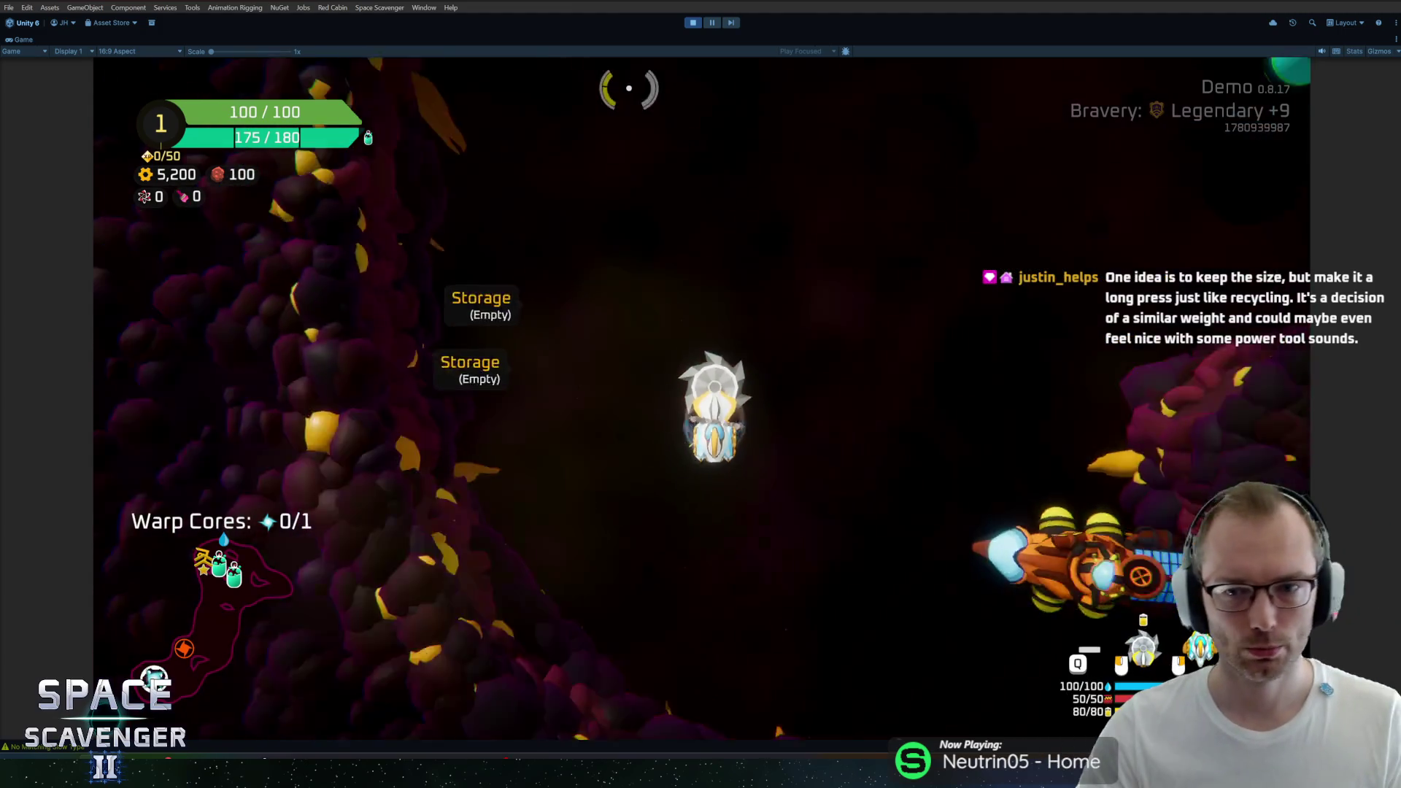
Step: Fly the ship up through the cave to test sprinting
{"action": "key", "text": "w"}
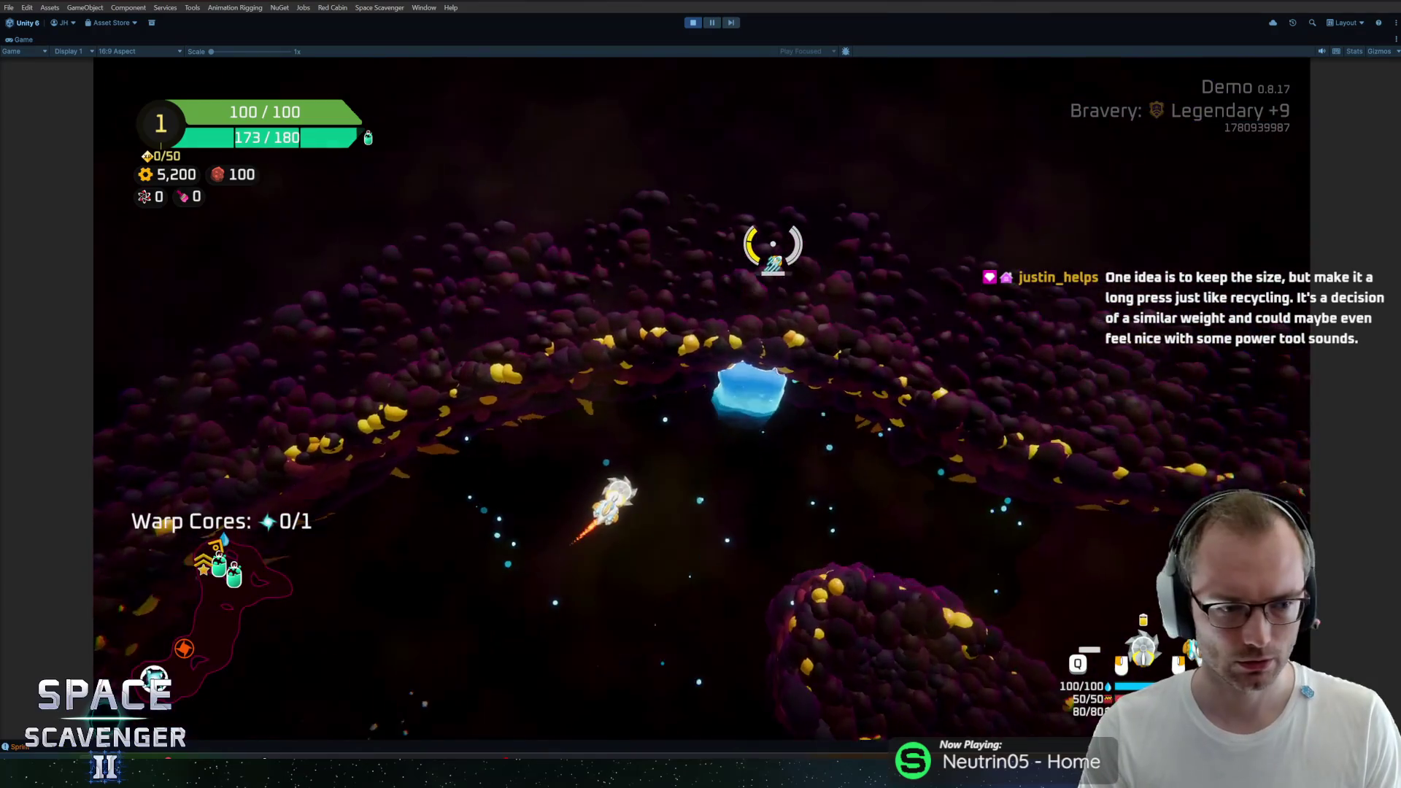
{"action": "left_click", "coordinate": [712, 22]}
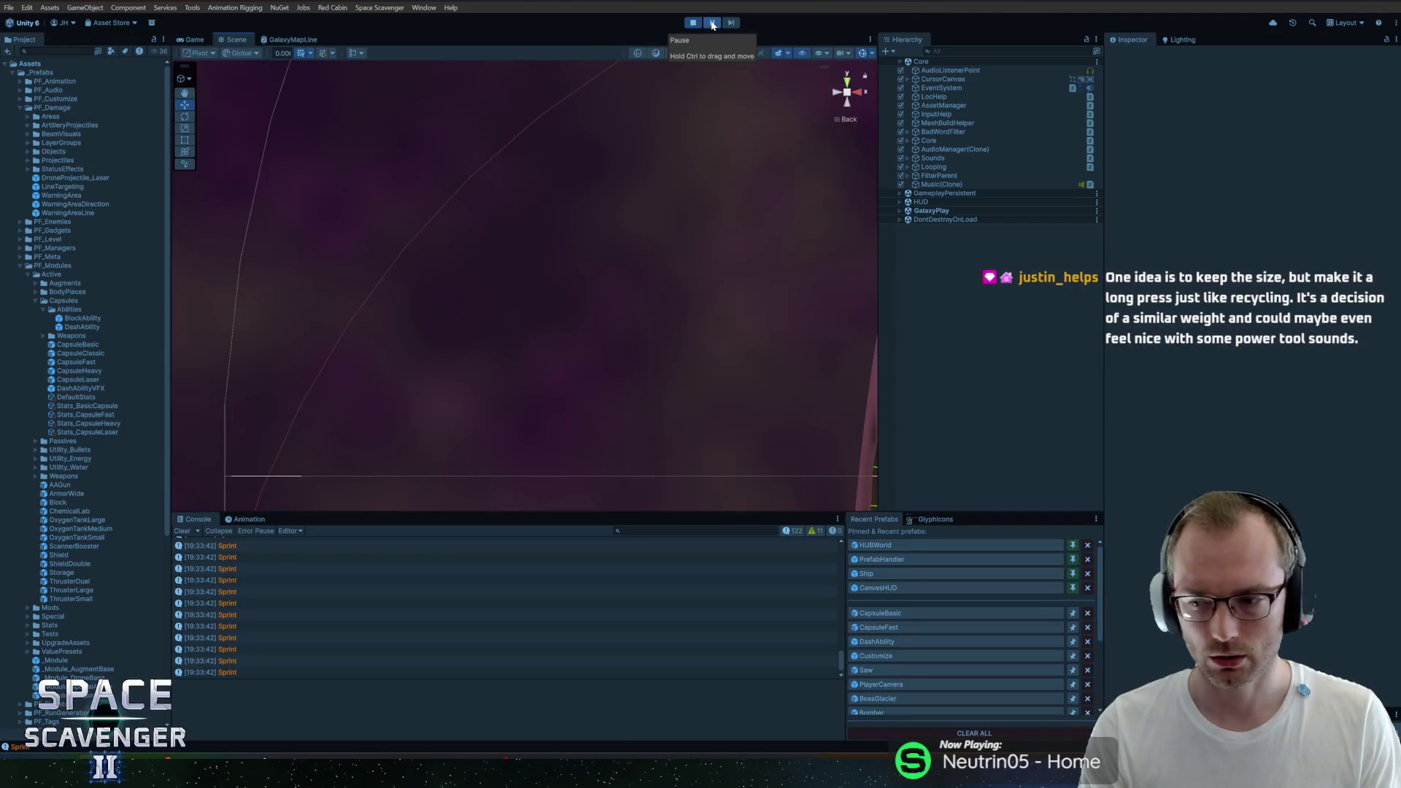
{"action": "left_click", "coordinate": [713, 22]}
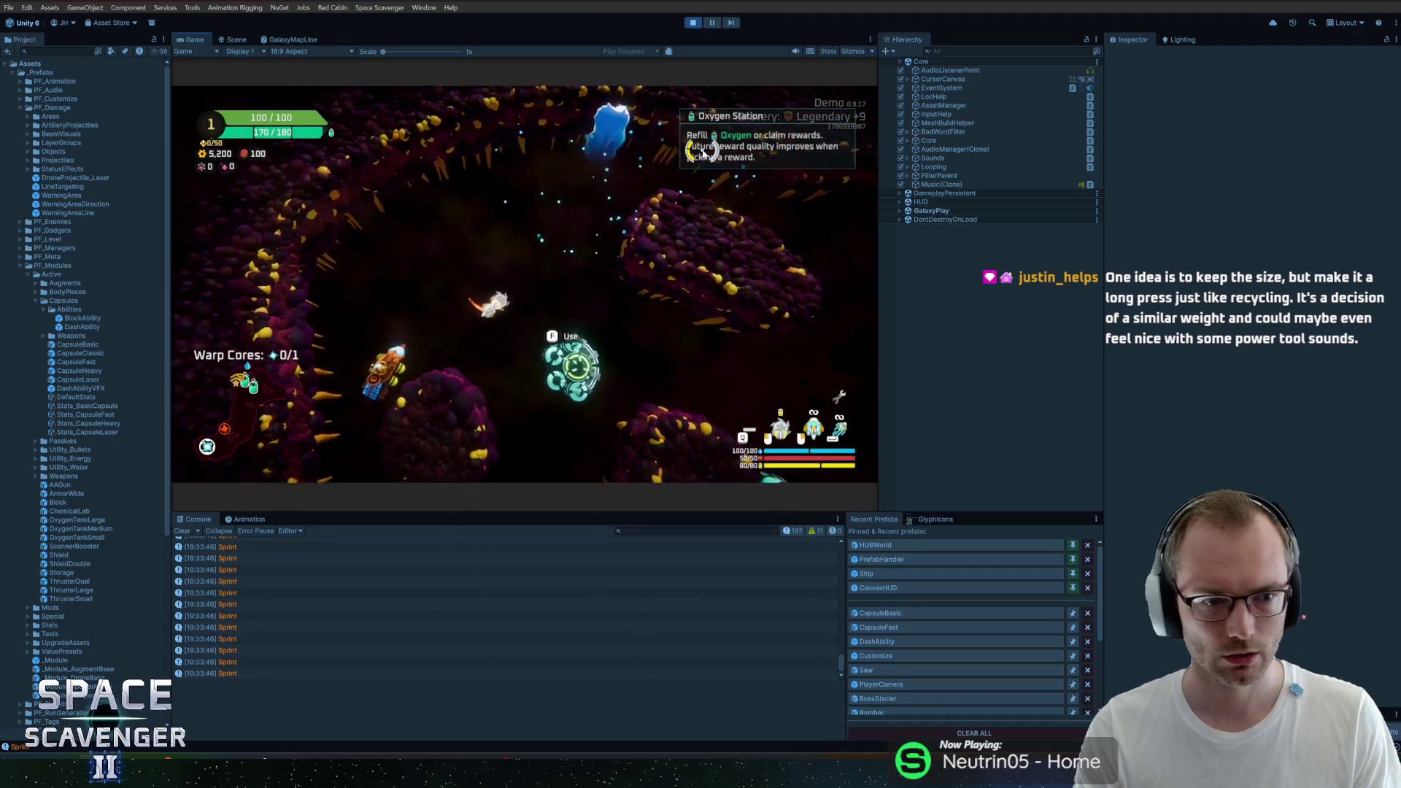
{"action": "key", "text": "w"}
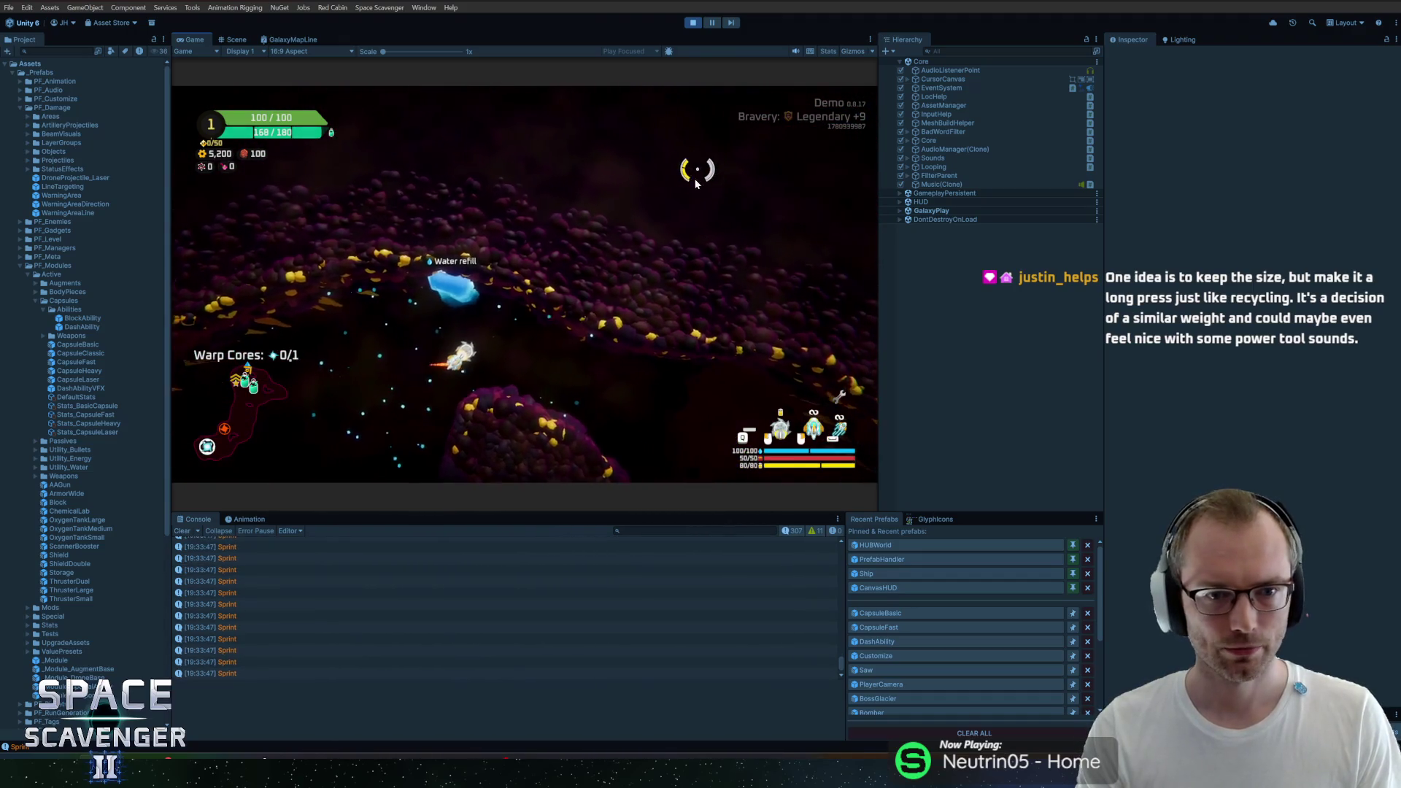
{"action": "key", "text": "w"}
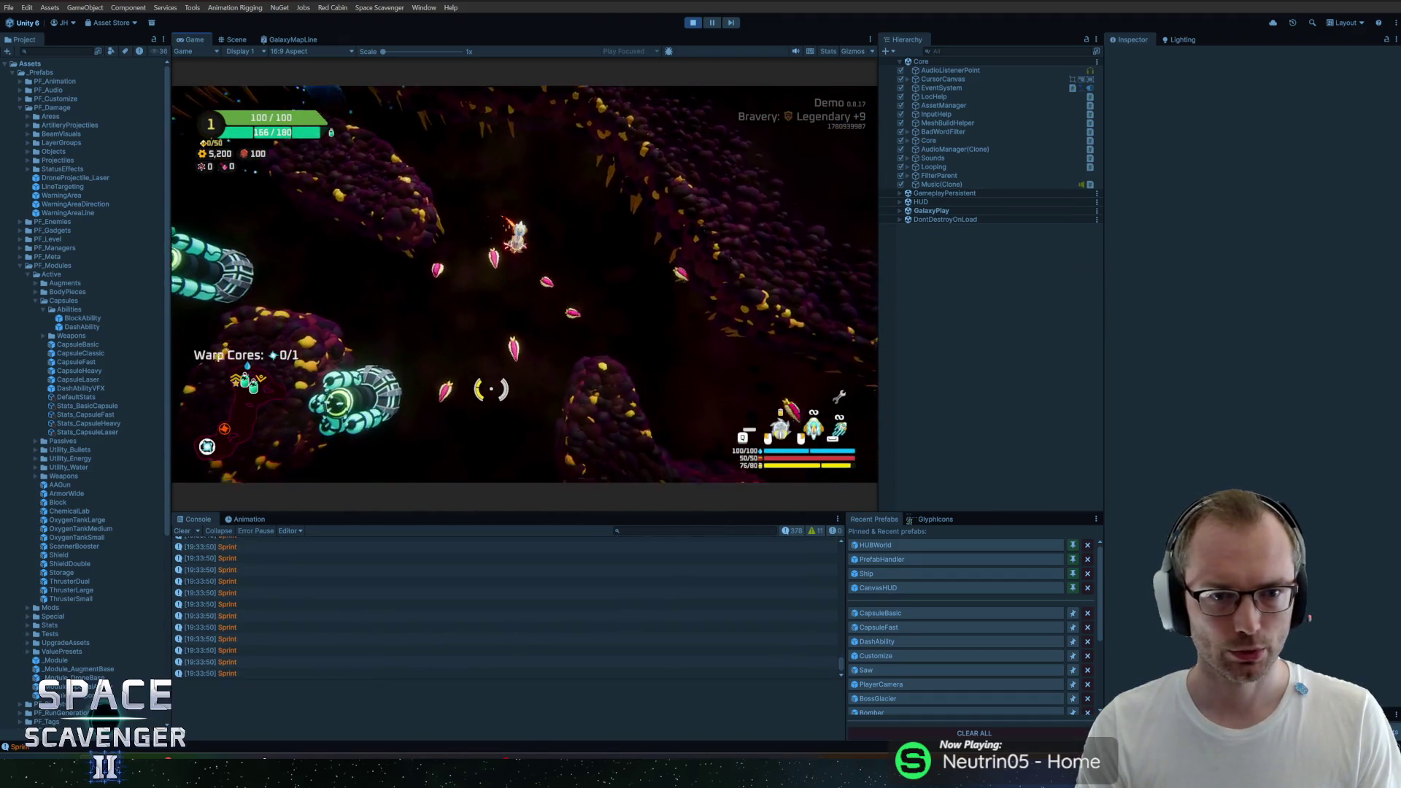
{"action": "key", "text": "w"}
{"action": "key", "text": "w"}
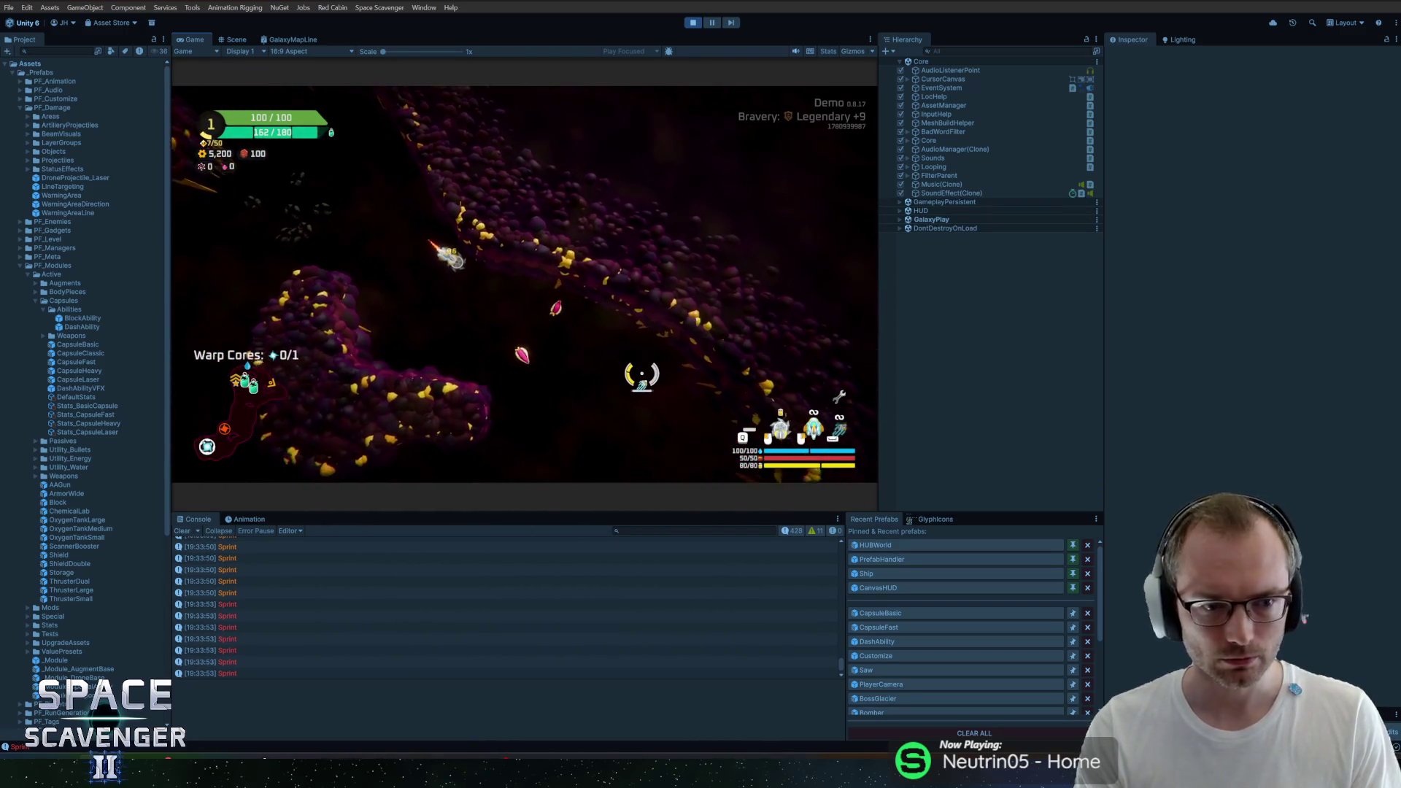
{"action": "key", "text": "w"}
{"action": "key", "text": "w"}
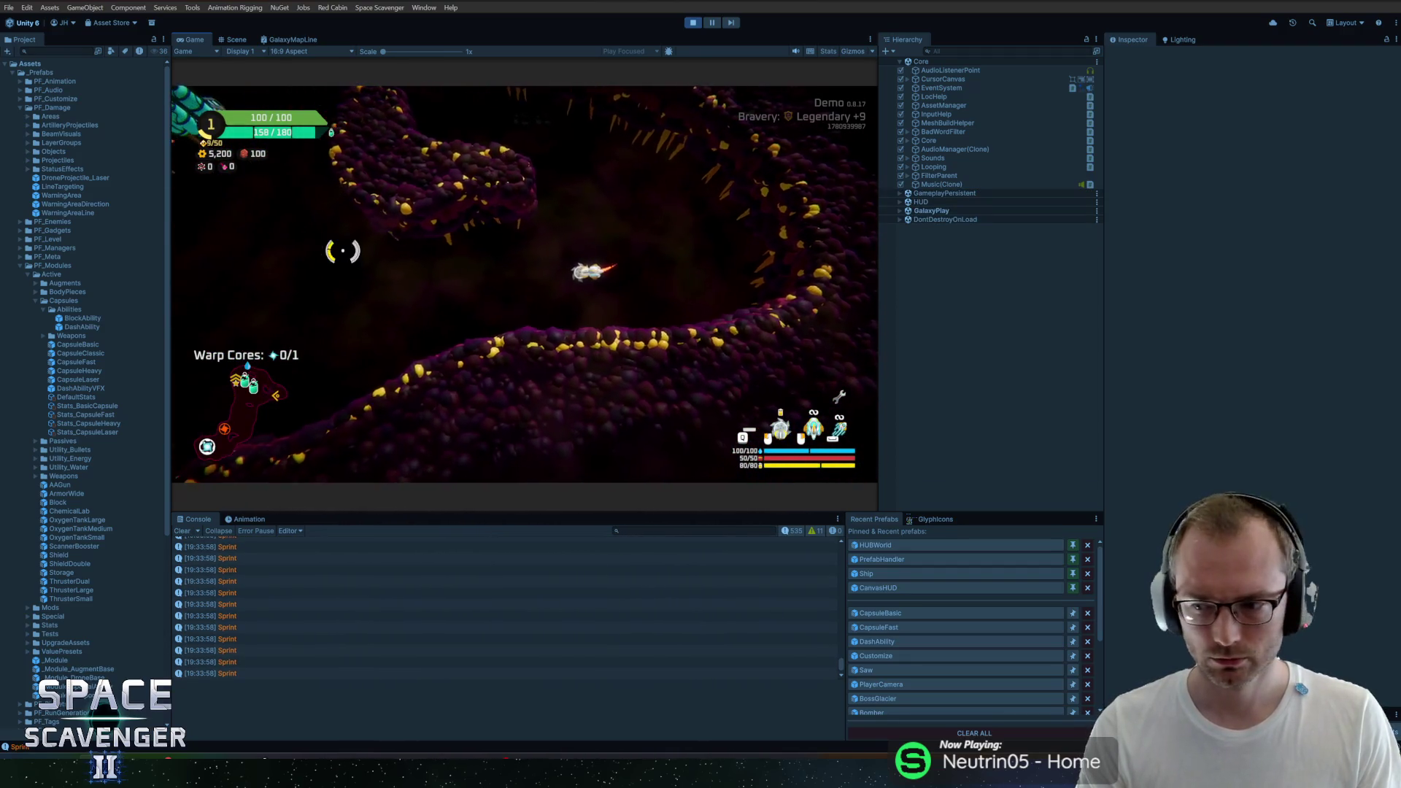
Step: Stop Play mode, reopen the CapsuleBasic prefab and switch to CapsuleAbilityDash.cs in Rider
{"action": "left_click", "coordinate": [692, 22]}
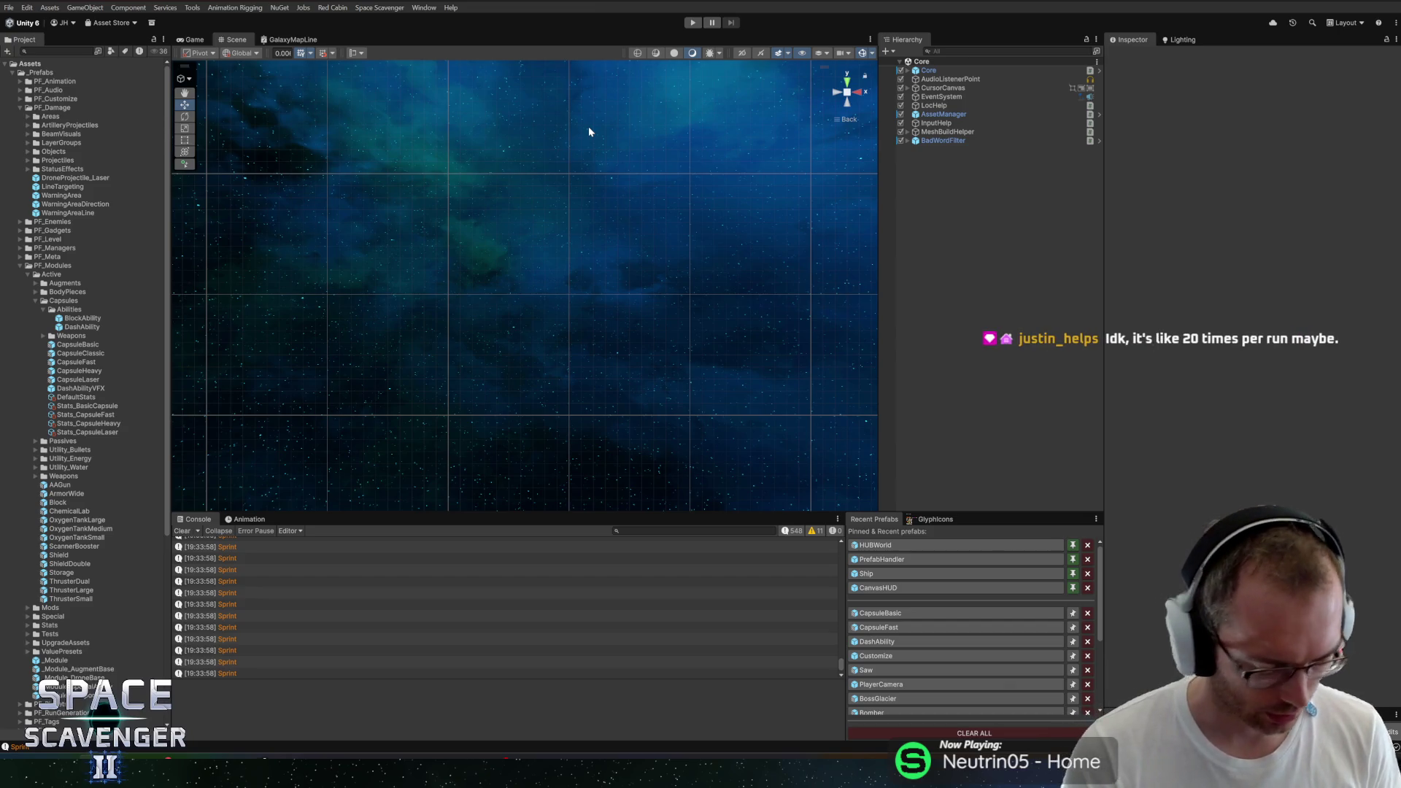
{"action": "left_click", "coordinate": [867, 617]}
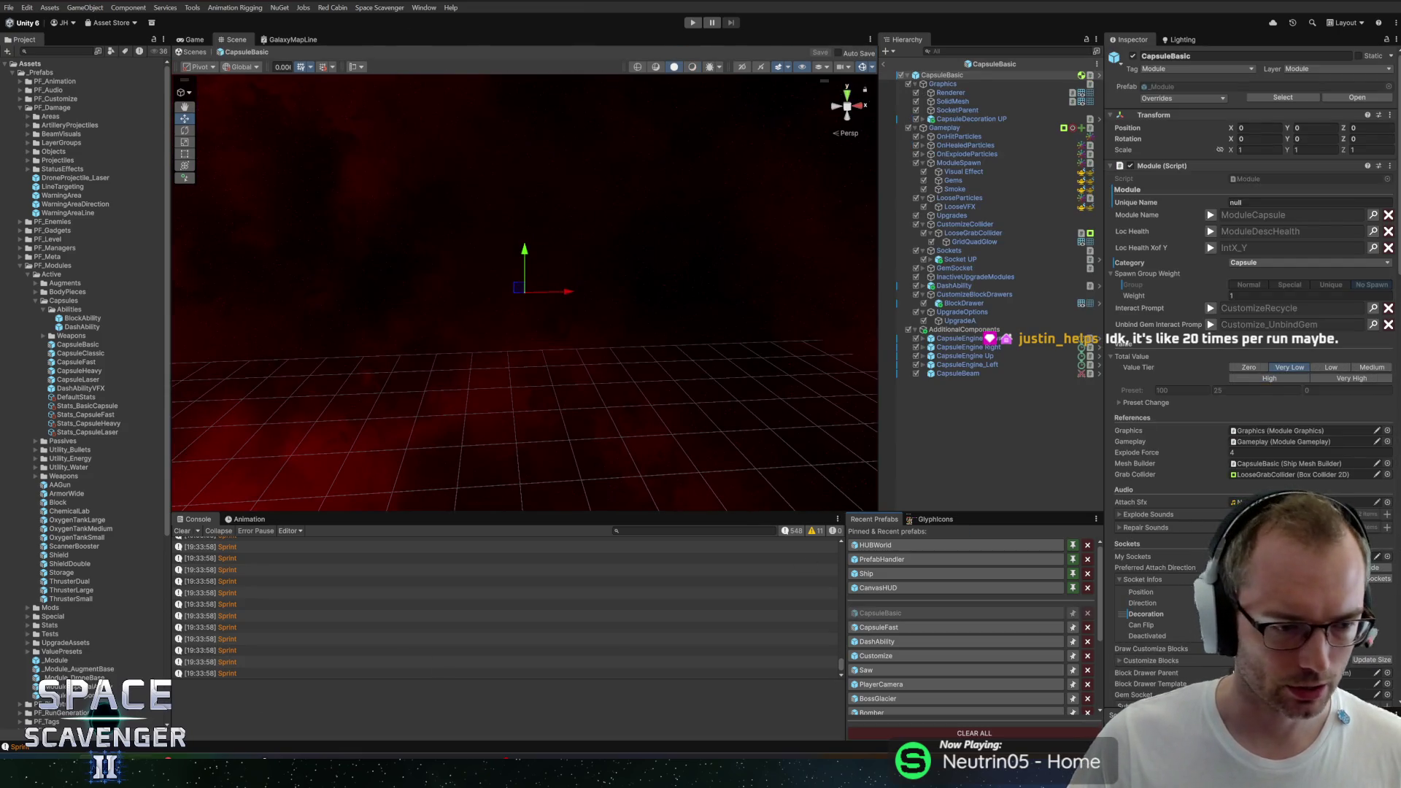
{"action": "key", "text": "alt+Tab"}
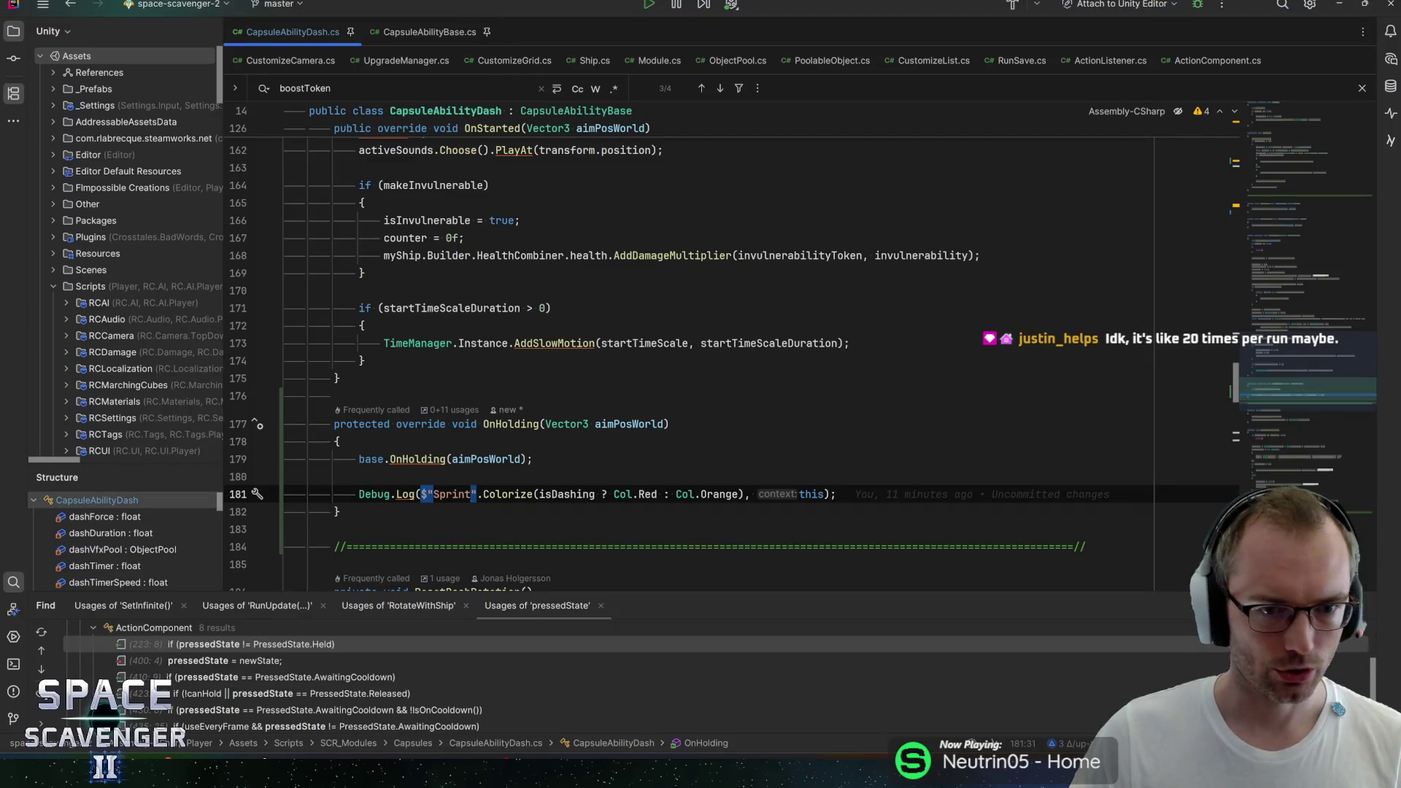
Step: Add an OnStopped override below OnHolding that sets isSprinting = false after the base call
{"action": "left_click", "coordinate": [351, 509]}
{"action": "key", "text": "Return"}
{"action": "key", "text": "Return"}
{"action": "type", "text": "onstopped"}
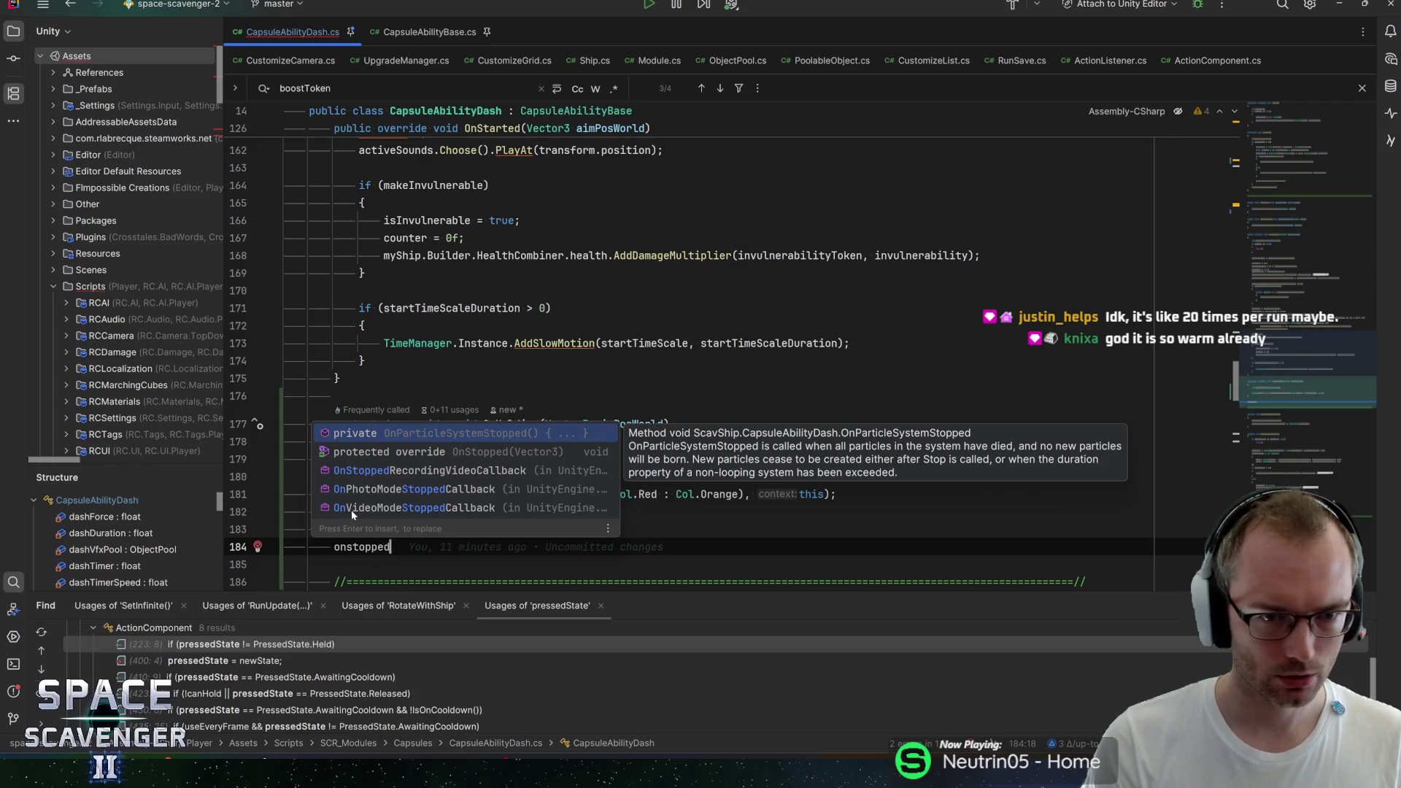
{"action": "key", "text": "Down"}
{"action": "key", "text": "Return"}
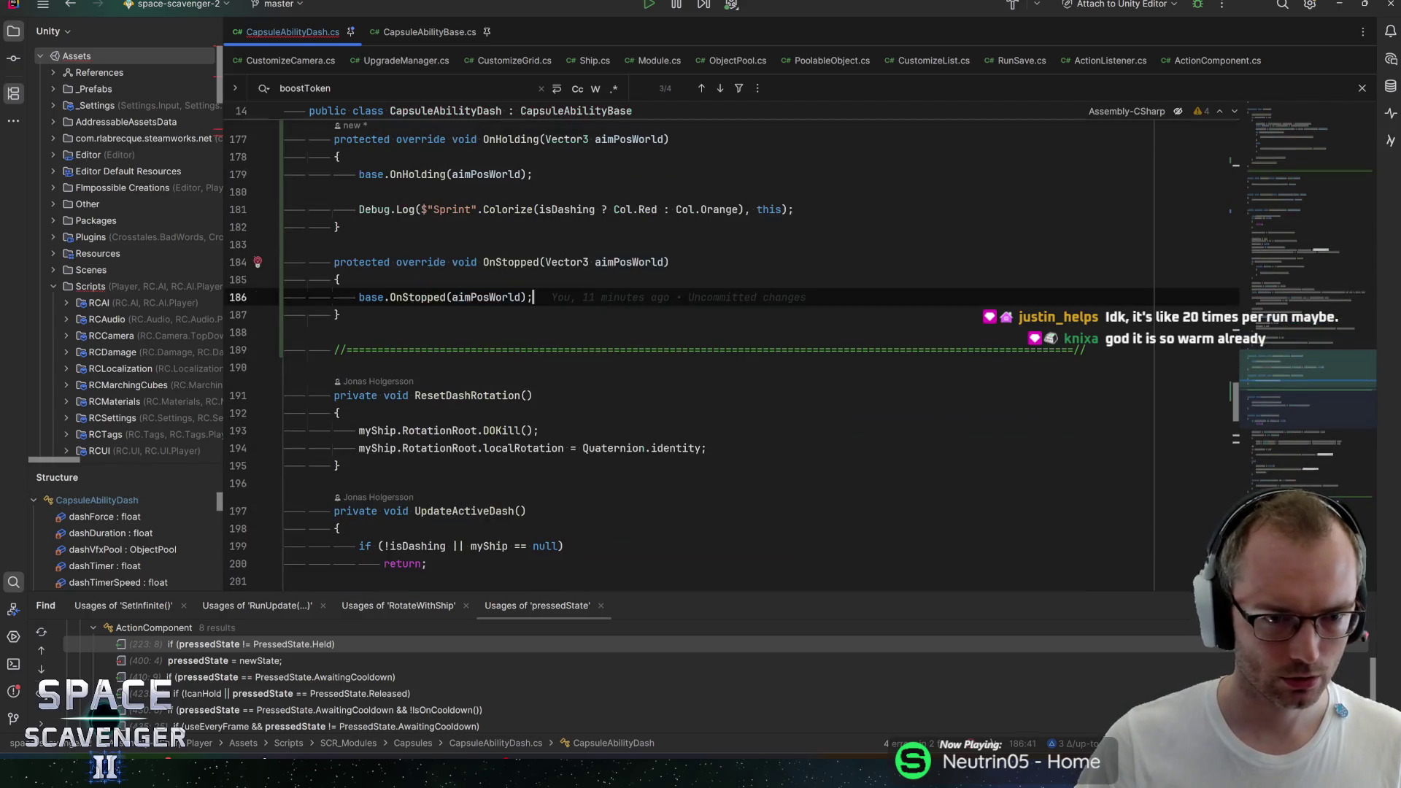
{"action": "scroll", "coordinate": [730, 350], "scroll_direction": "up", "scroll_amount": 3}
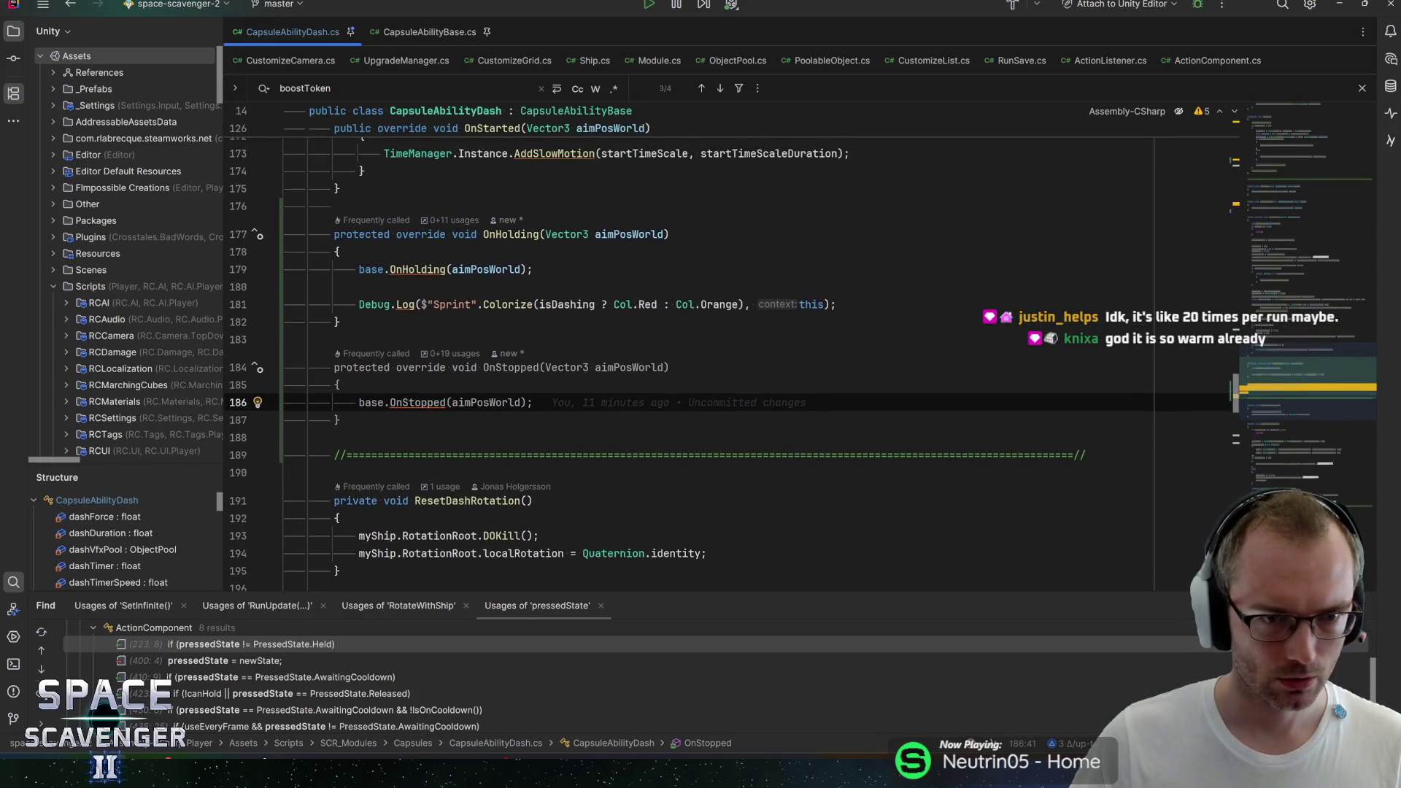
{"action": "key", "text": "Return"}
{"action": "type", "text": "isspr"}
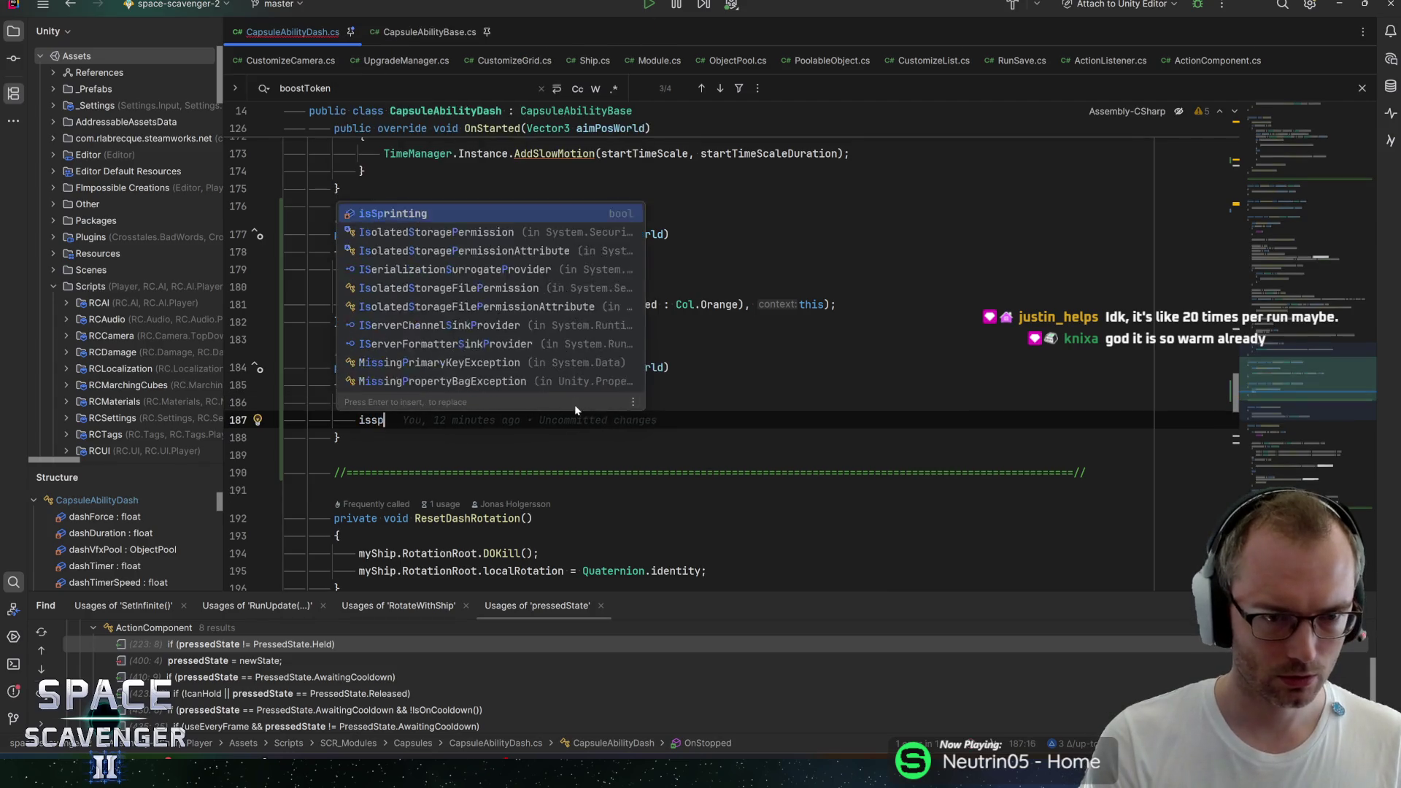
{"action": "key", "text": "Return"}
{"action": "type", "text": "= false;"}
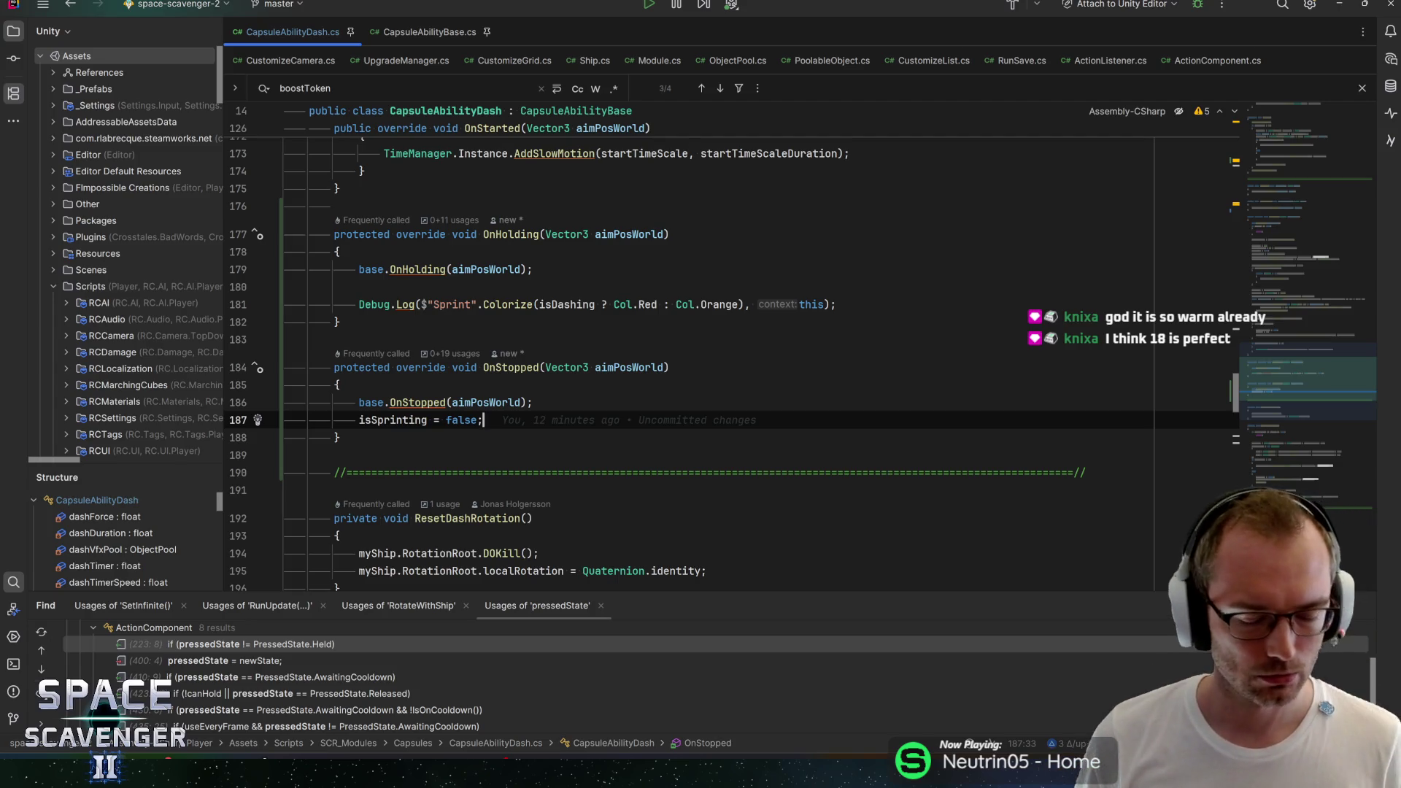
Step: Review the new OnStopped body and select the isSprinting variable name
{"action": "left_click", "coordinate": [338, 385]}
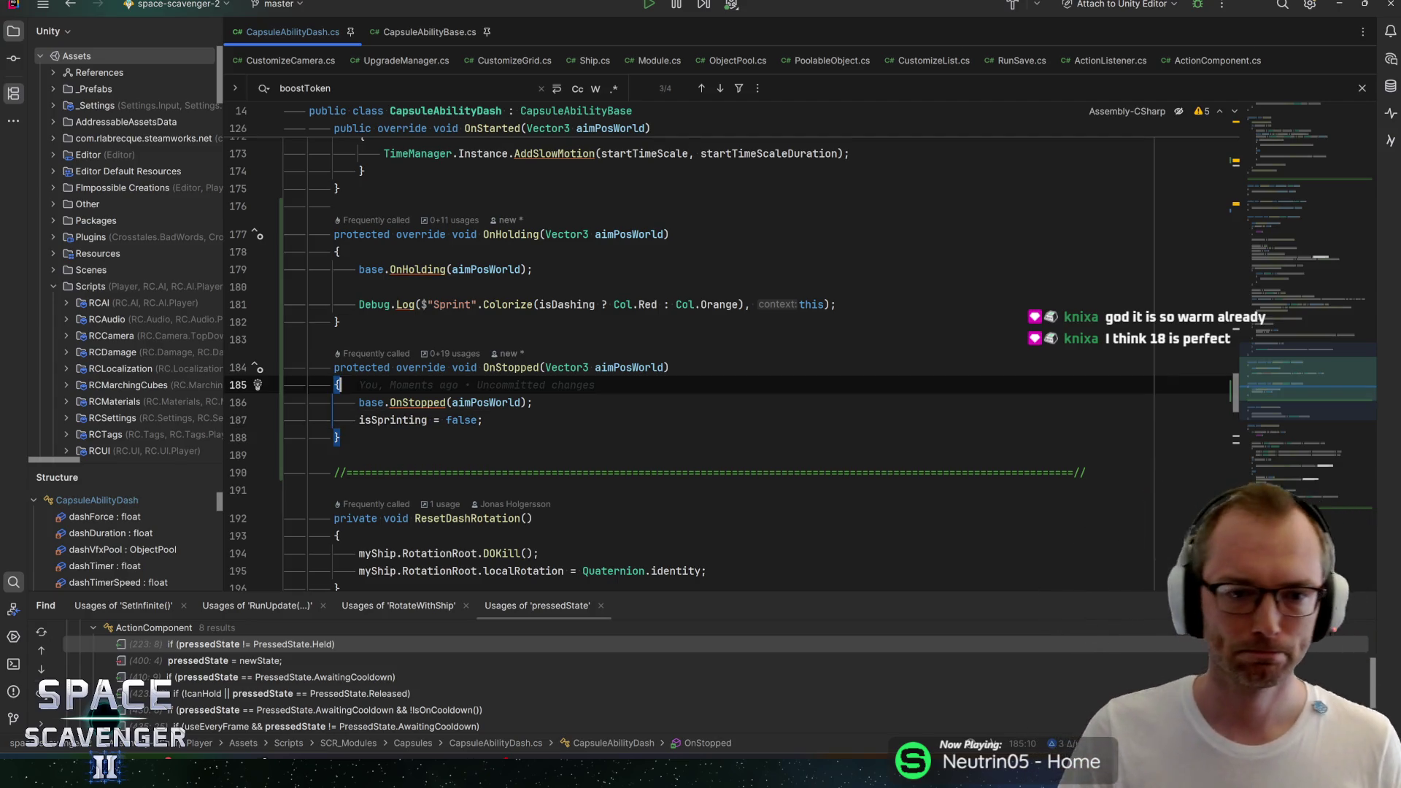
{"action": "left_click", "coordinate": [533, 402]}
{"action": "left_click", "coordinate": [483, 419]}
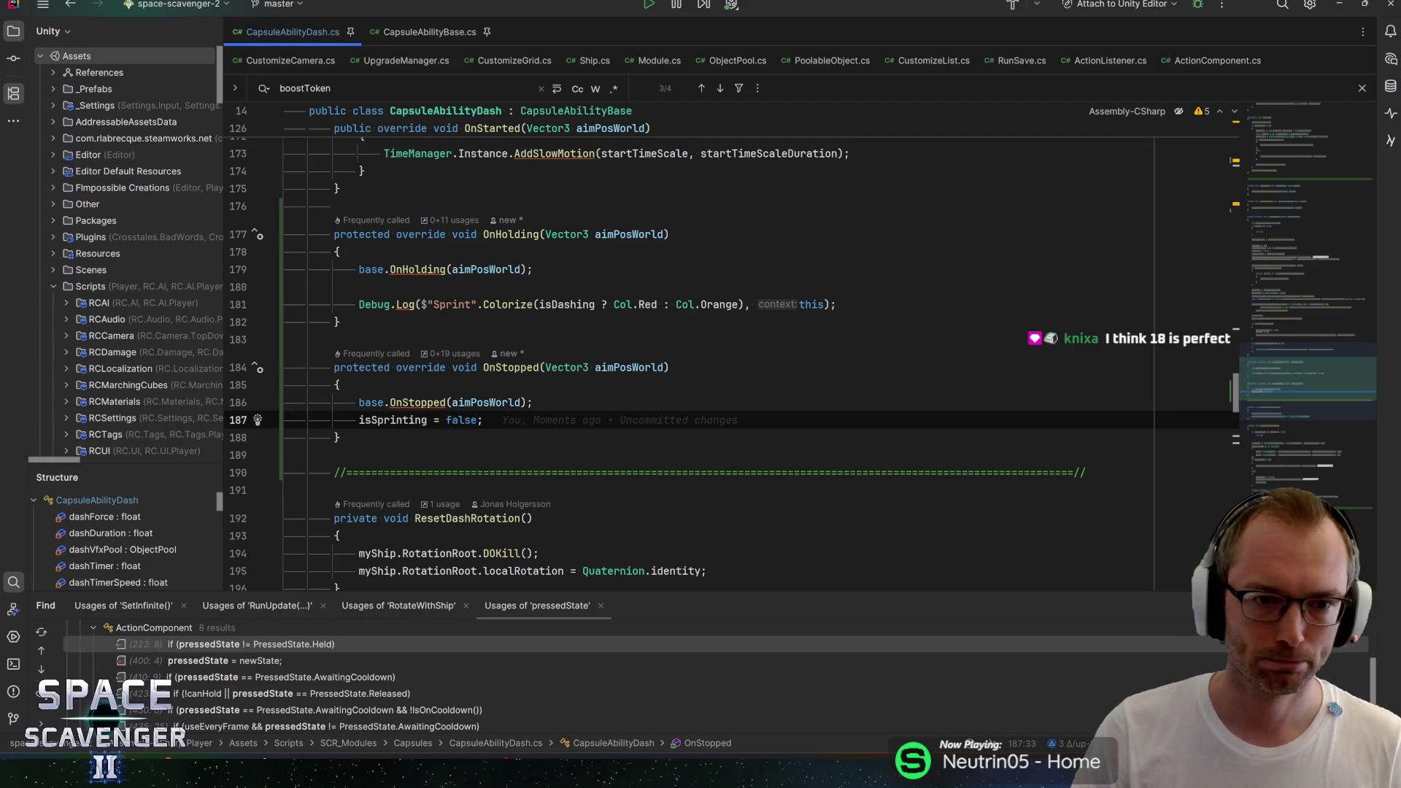
{"action": "left_click", "coordinate": [286, 286]}
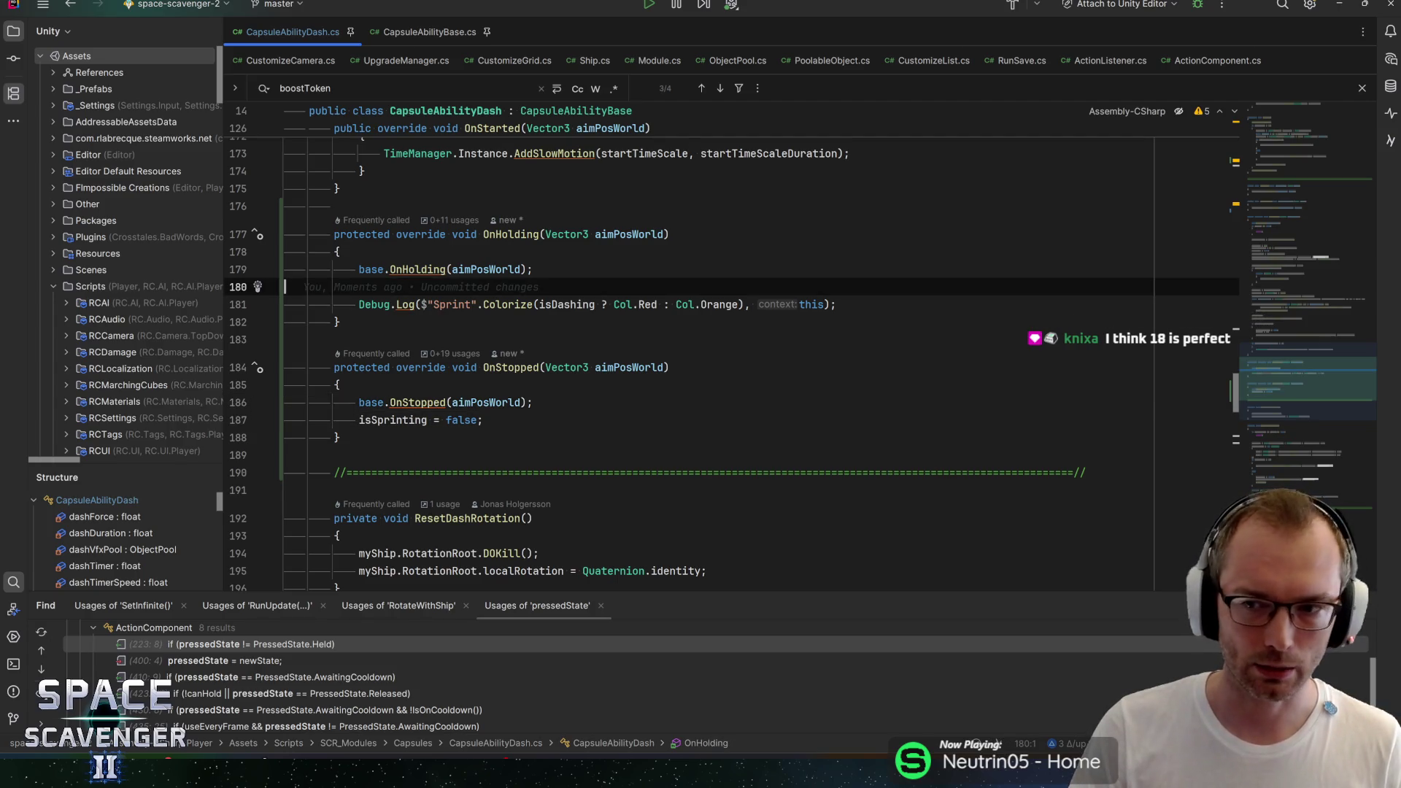
{"action": "key", "text": "ctrl+z"}
{"action": "key", "text": "ctrl+z"}
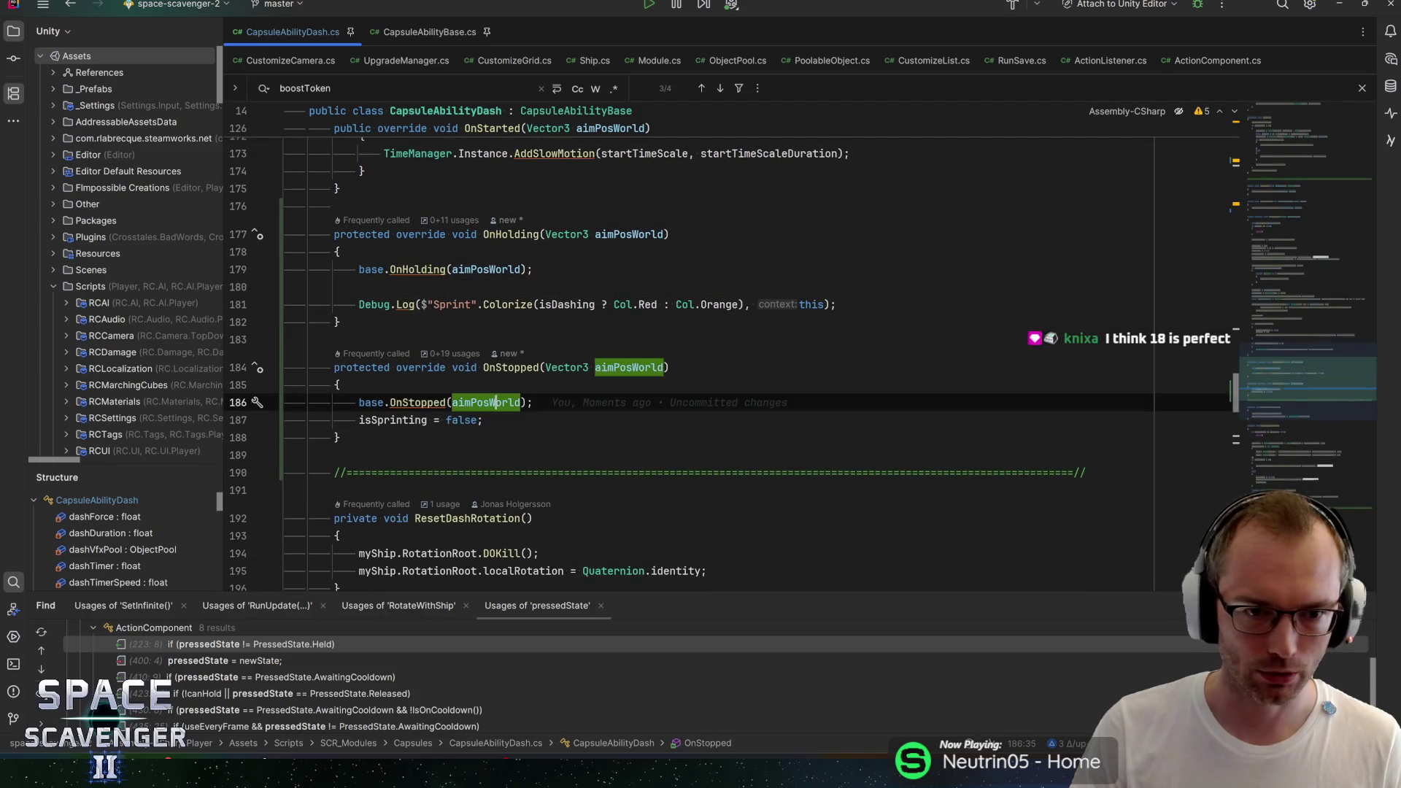
{"action": "left_click", "coordinate": [483, 419]}
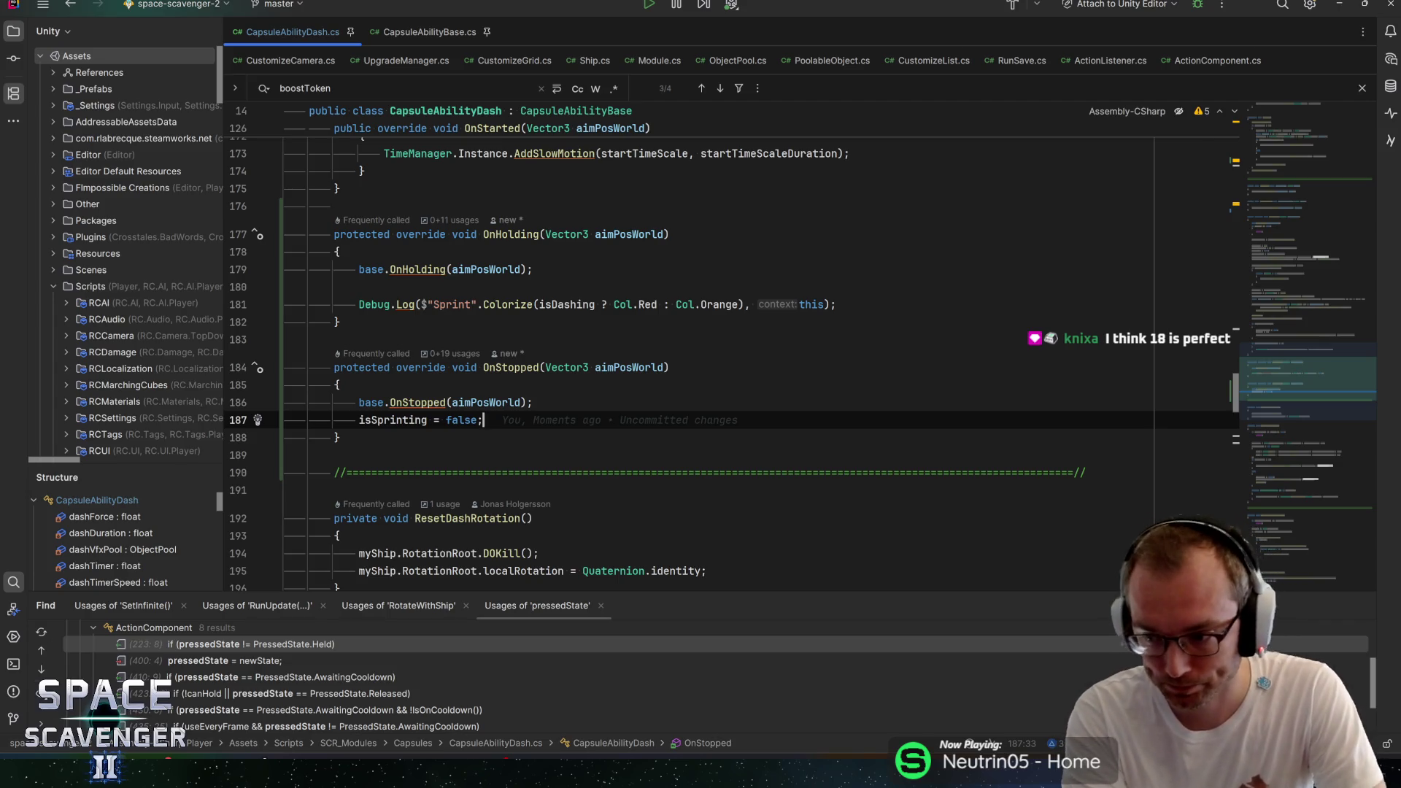
{"action": "left_click", "coordinate": [534, 402]}
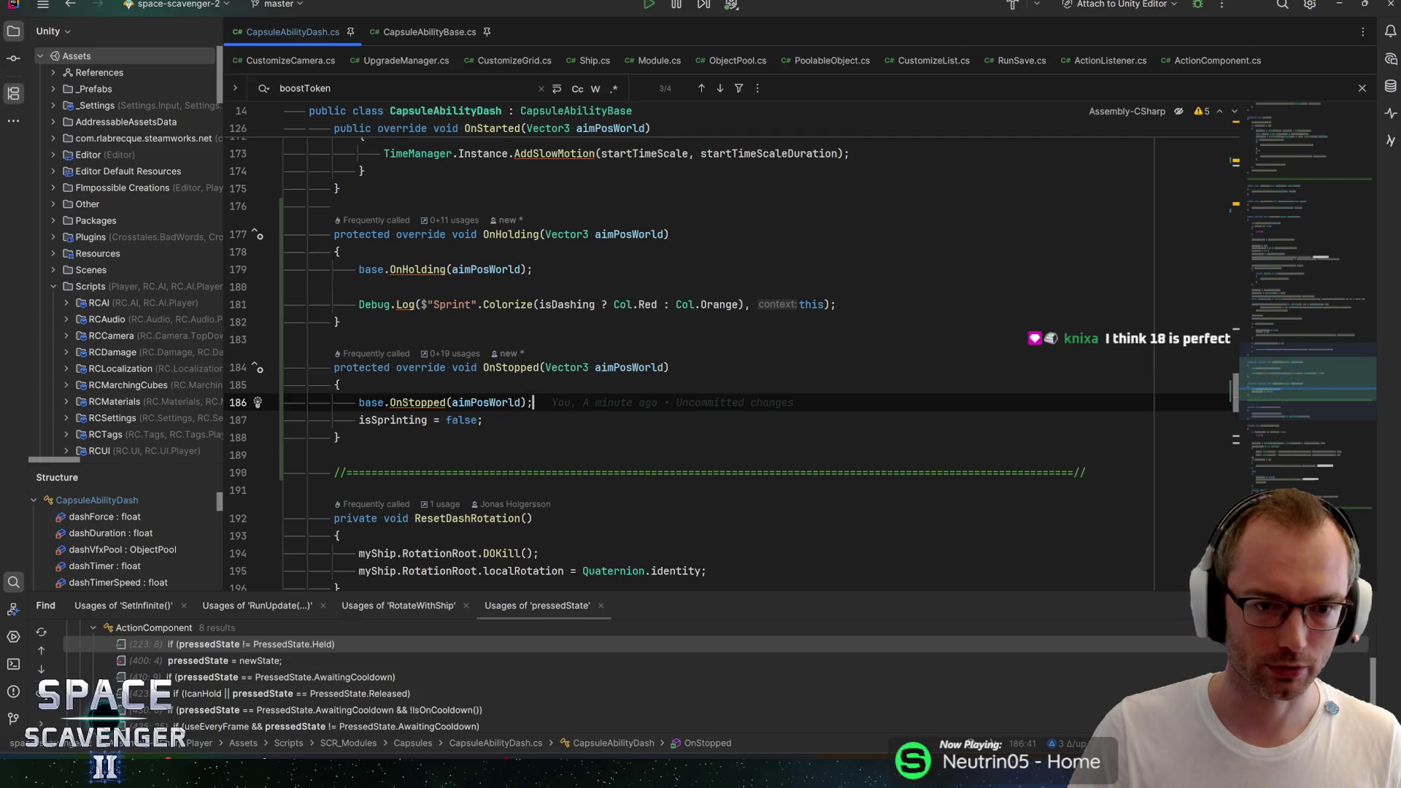
{"action": "key", "text": "Down"}
{"action": "scroll", "coordinate": [1273, 398], "scroll_direction": "up", "scroll_amount": 4}
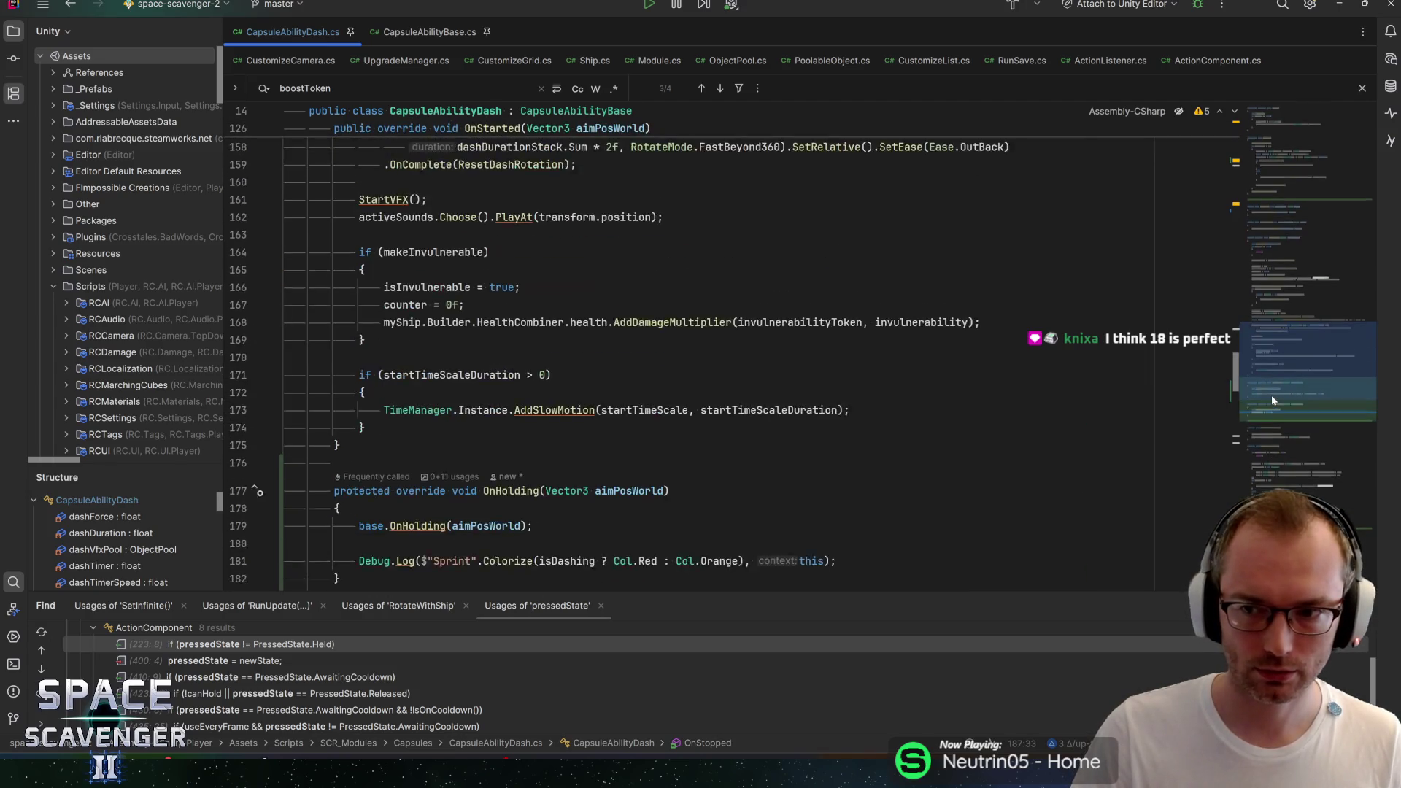
{"action": "scroll", "coordinate": [1283, 407], "scroll_direction": "down", "scroll_amount": 4}
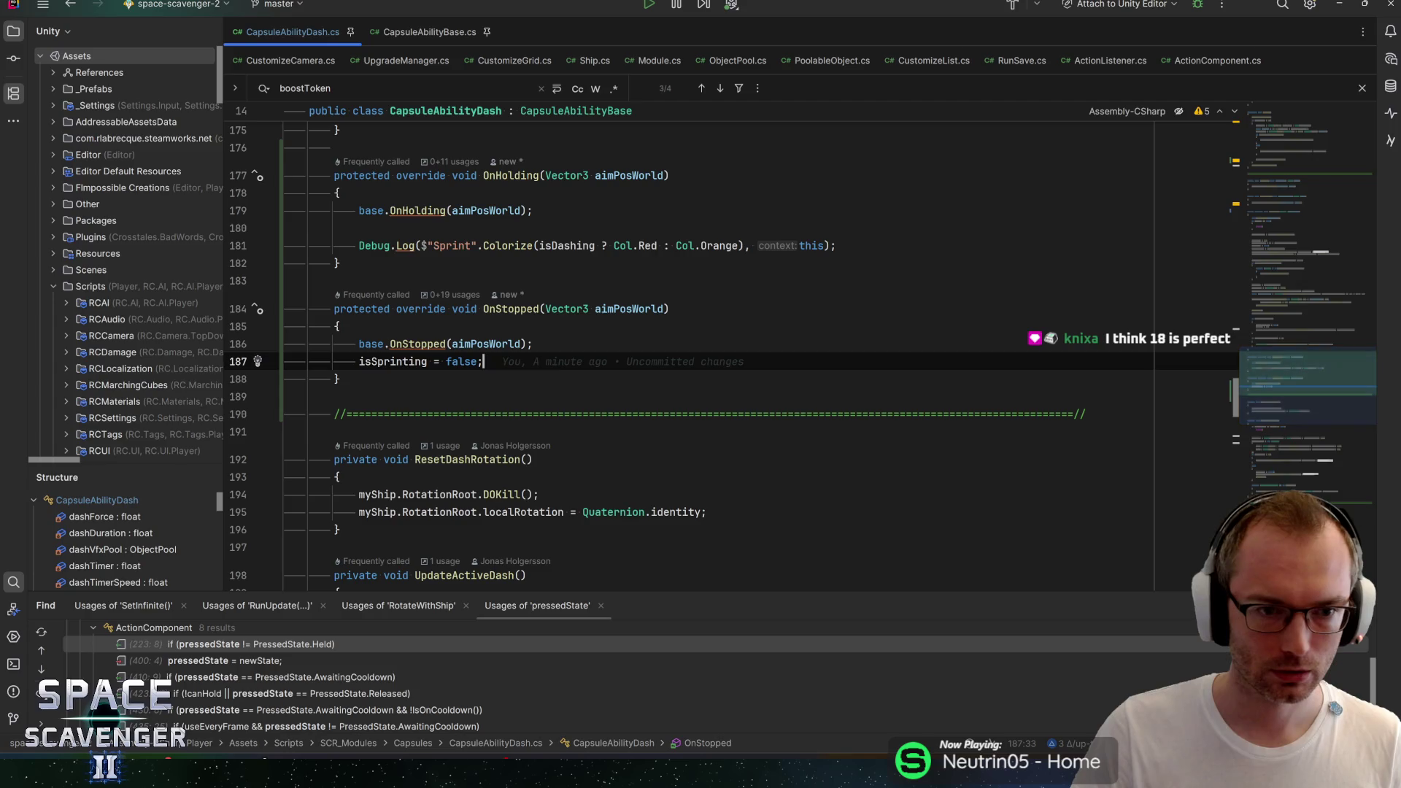
{"action": "double_click", "coordinate": [376, 362]}
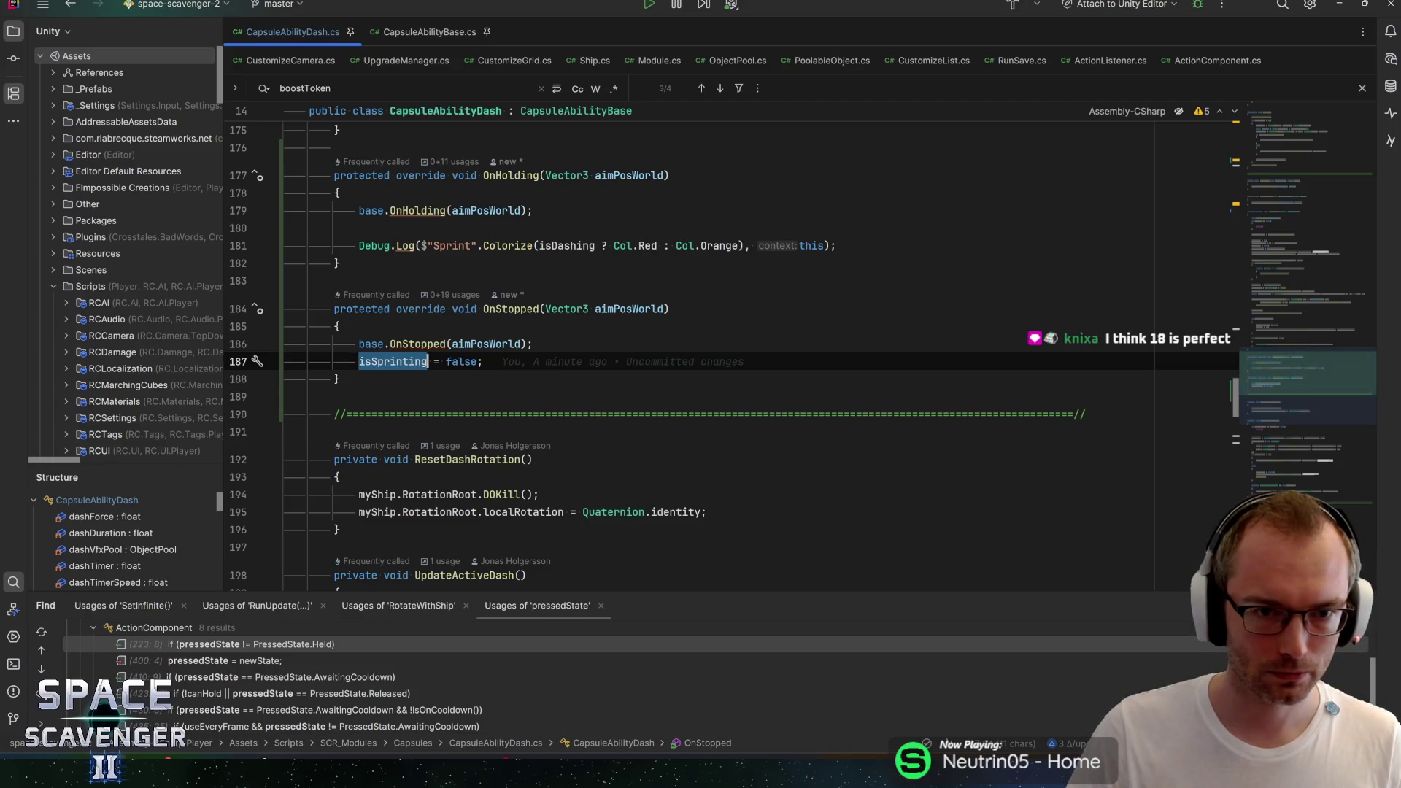
Step: Wrap OnHolding's Sprint log in an if (isSprinting) block
{"action": "left_click", "coordinate": [437, 227]}
{"action": "key", "text": "Return"}
{"action": "type", "text": "if (is"}
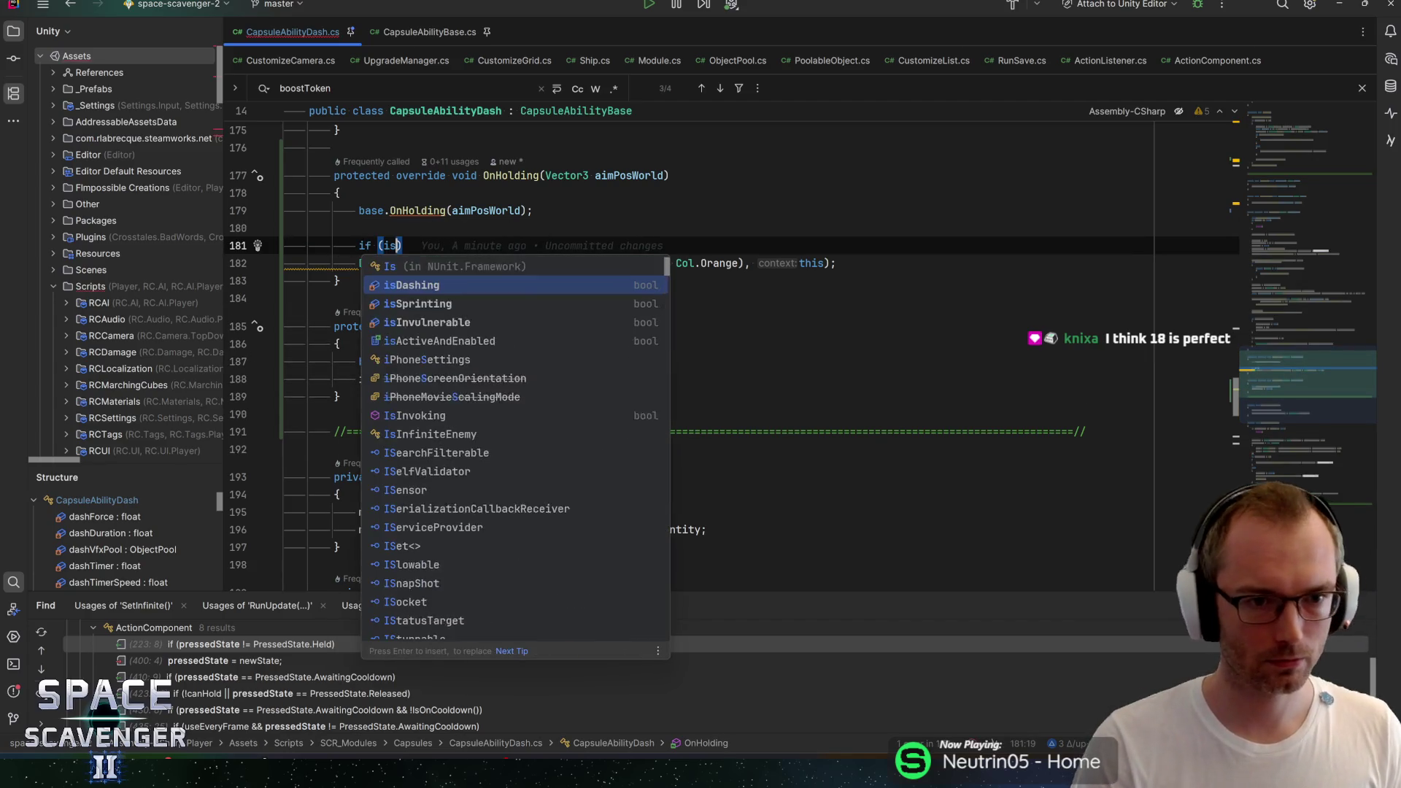
{"action": "type", "text": "Sp"}
{"action": "key", "text": "Return"}
{"action": "key", "text": "Return"}
{"action": "type", "text": "{"}
{"action": "key", "text": "Return"}
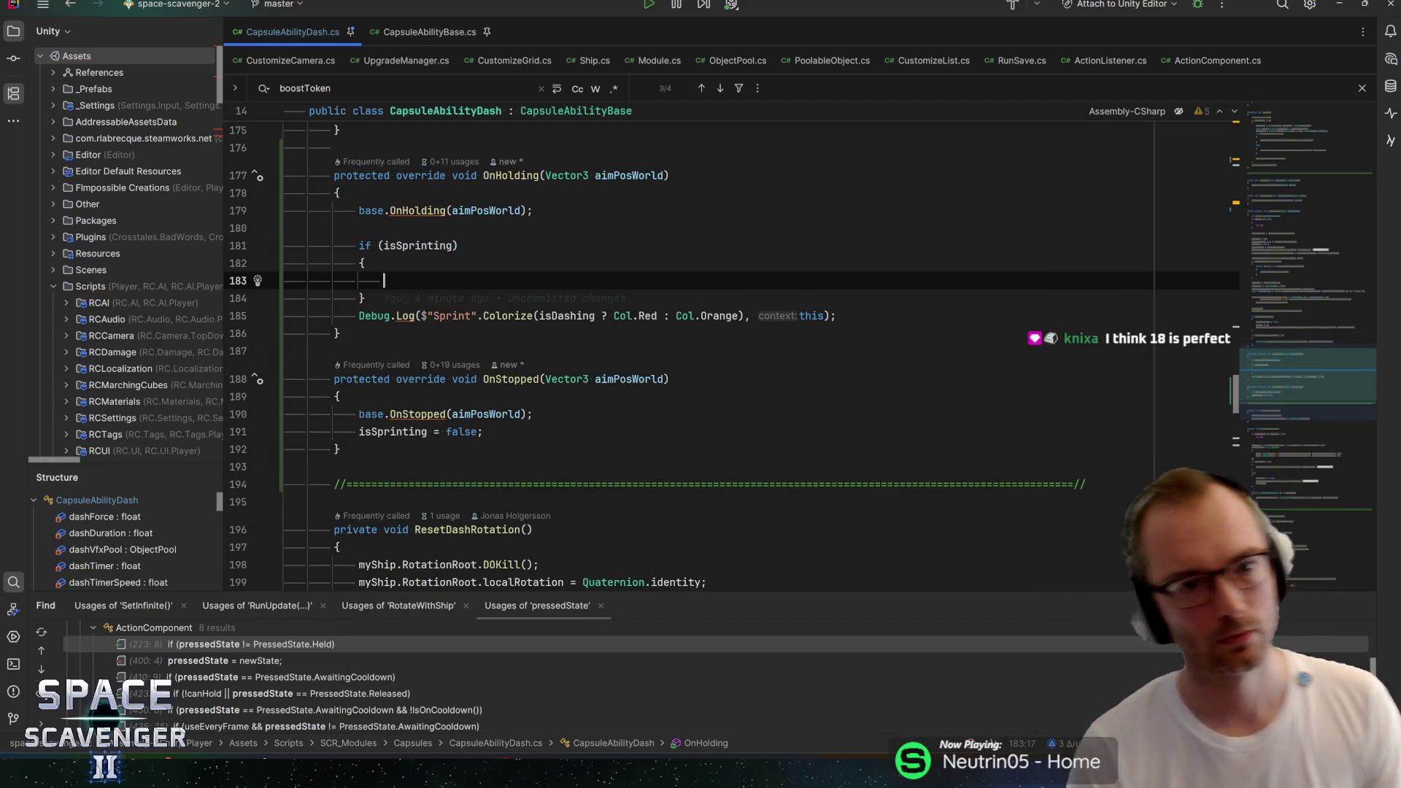
{"action": "left_click", "coordinate": [386, 315]}
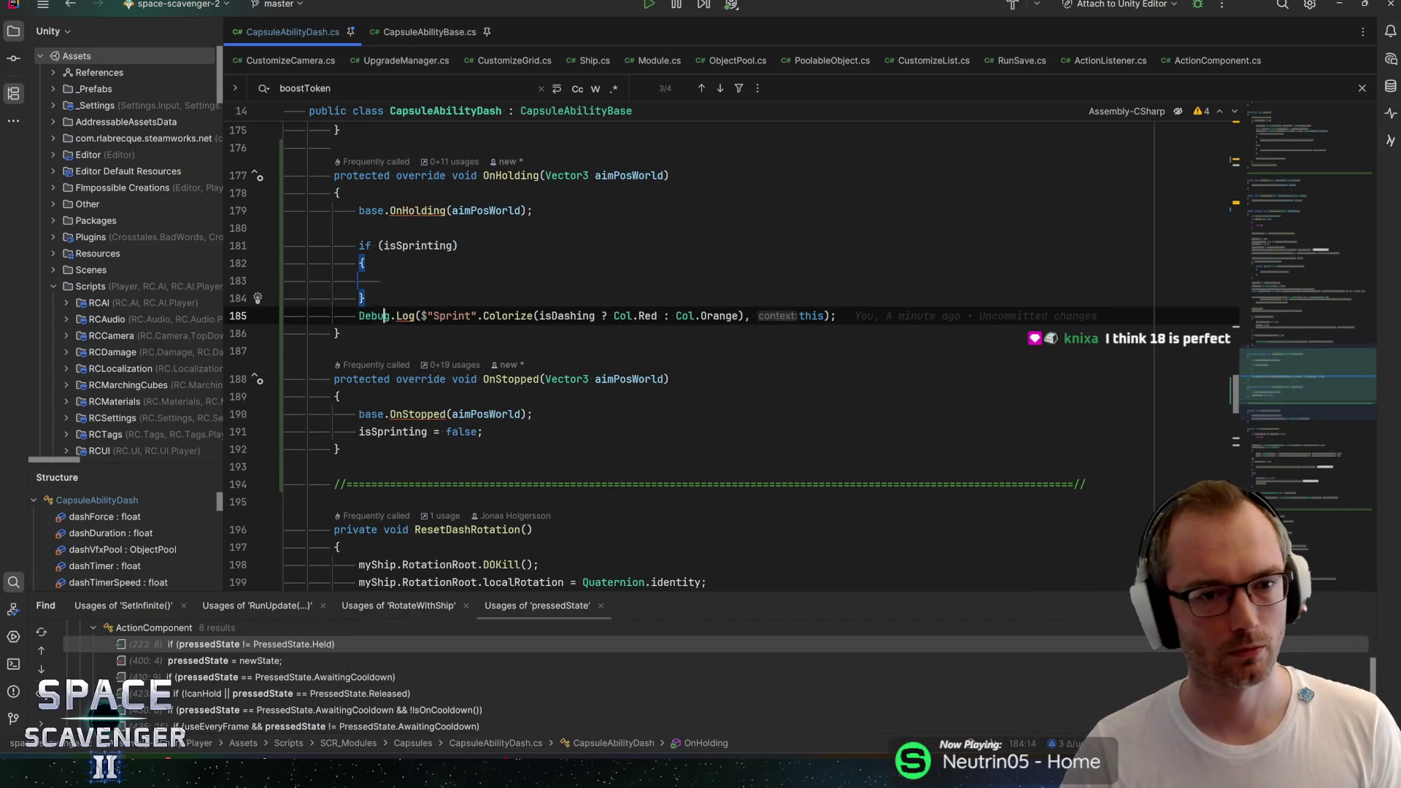
{"action": "key", "text": "ctrl+shift+Up"}
{"action": "key", "text": "ctrl+shift+Up"}
{"action": "key", "text": "Home"}
{"action": "key", "text": "Up"}
{"action": "key", "text": "Up"}
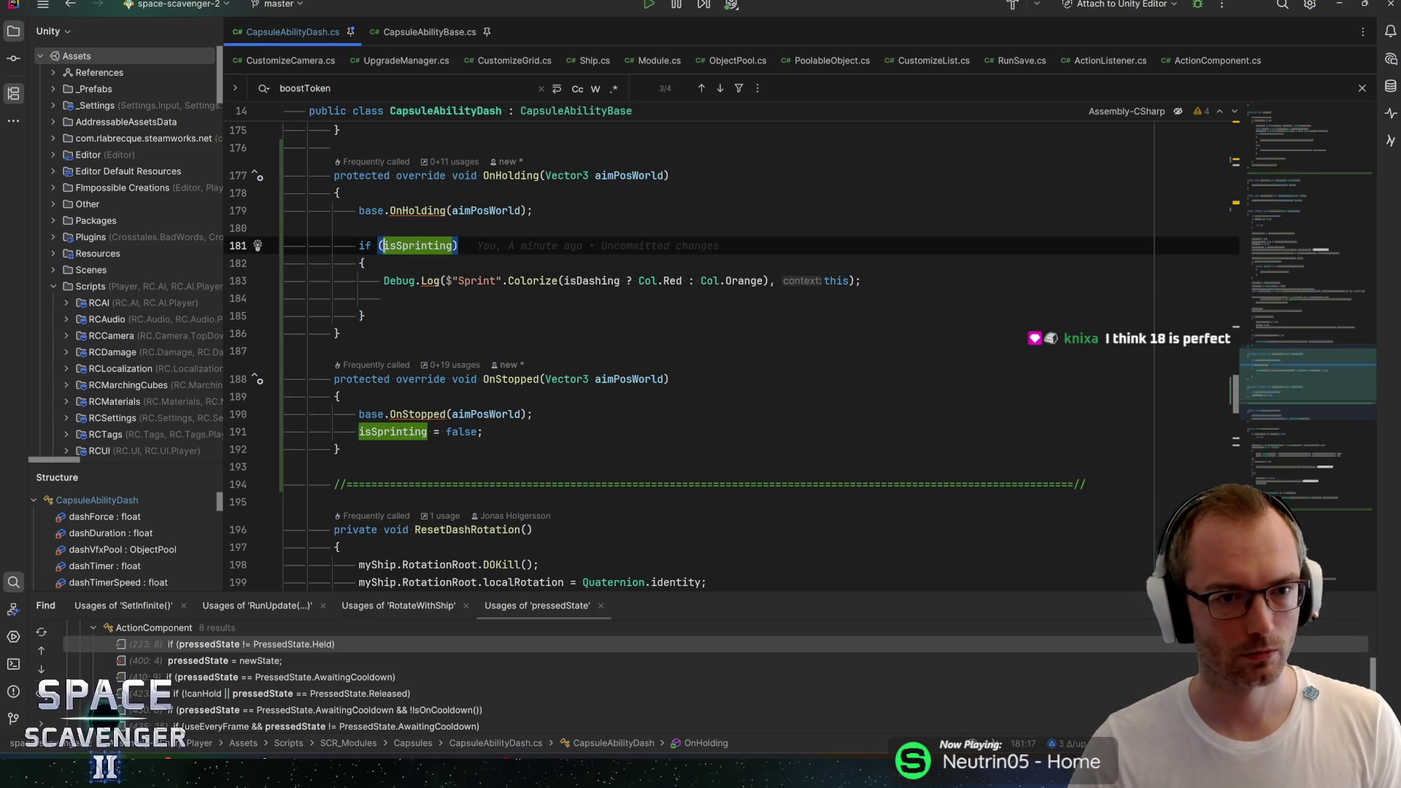
Step: Extend the condition to isSprinting && !isDashing and keep the log colour orange
{"action": "left_click", "coordinate": [454, 245]}
{"action": "type", "text": "&& !isda"}
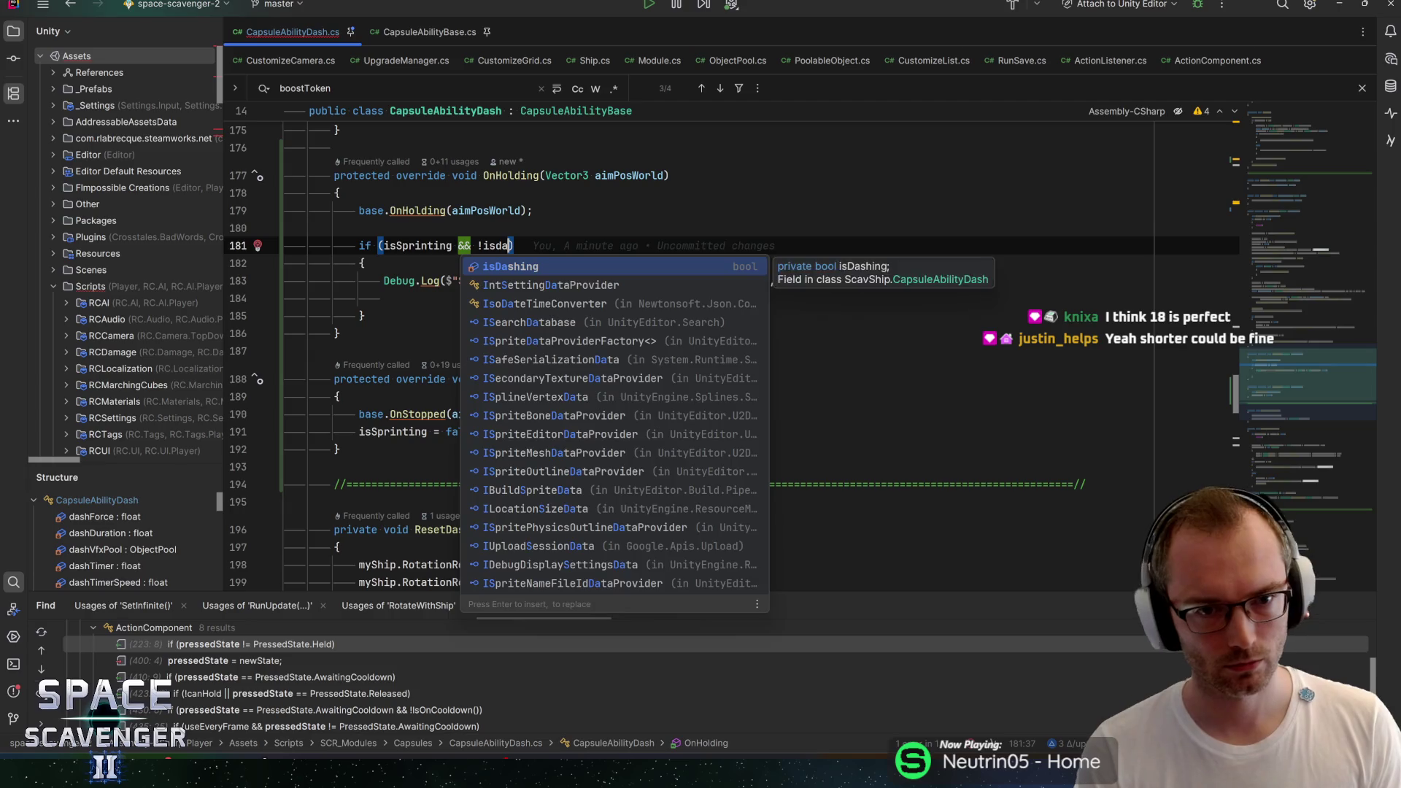
{"action": "key", "text": "Return"}
{"action": "left_click", "coordinate": [559, 280]}
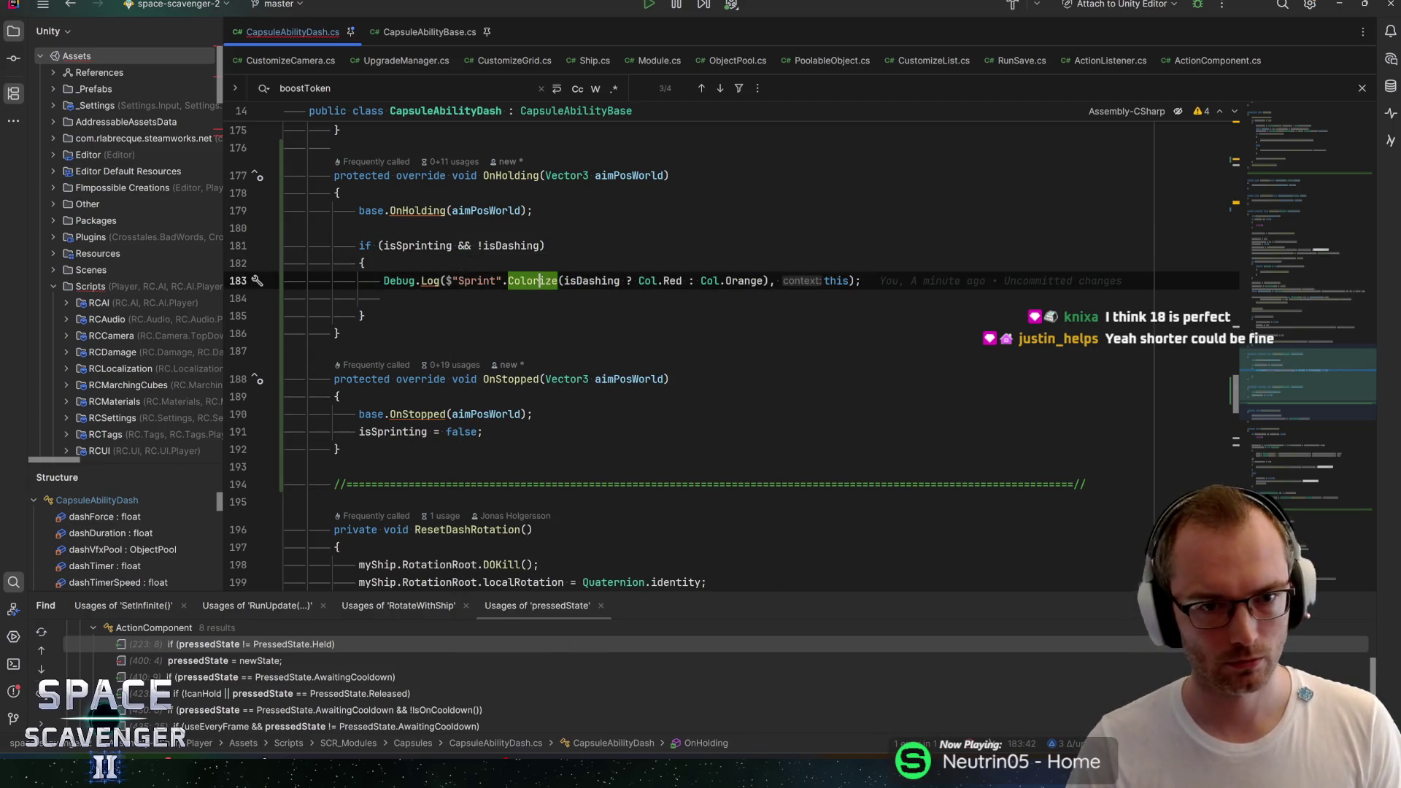
{"action": "left_click_drag", "start_coordinate": [559, 280], "coordinate": [632, 280]}
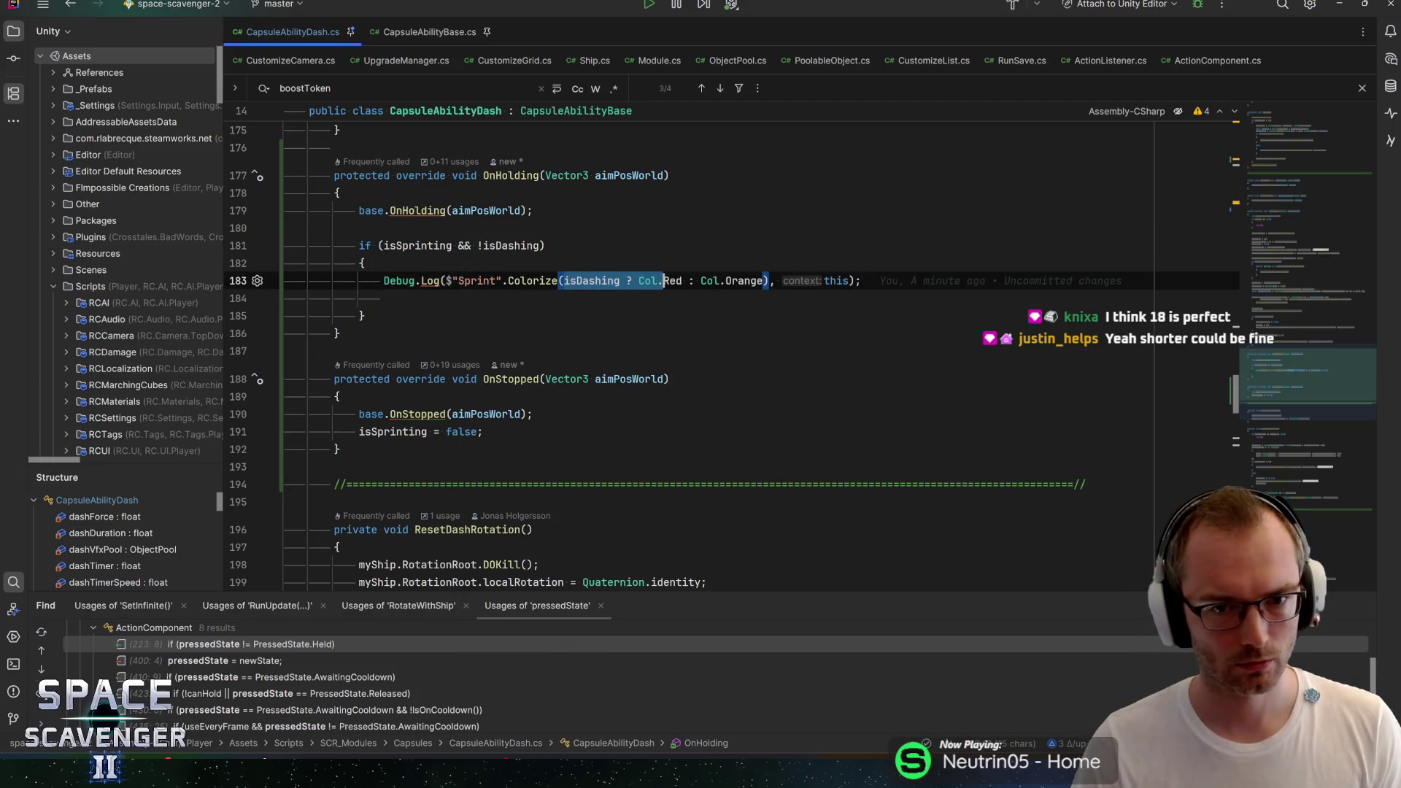
{"action": "key", "text": "BackSpace"}
{"action": "key", "text": "shift+Return"}
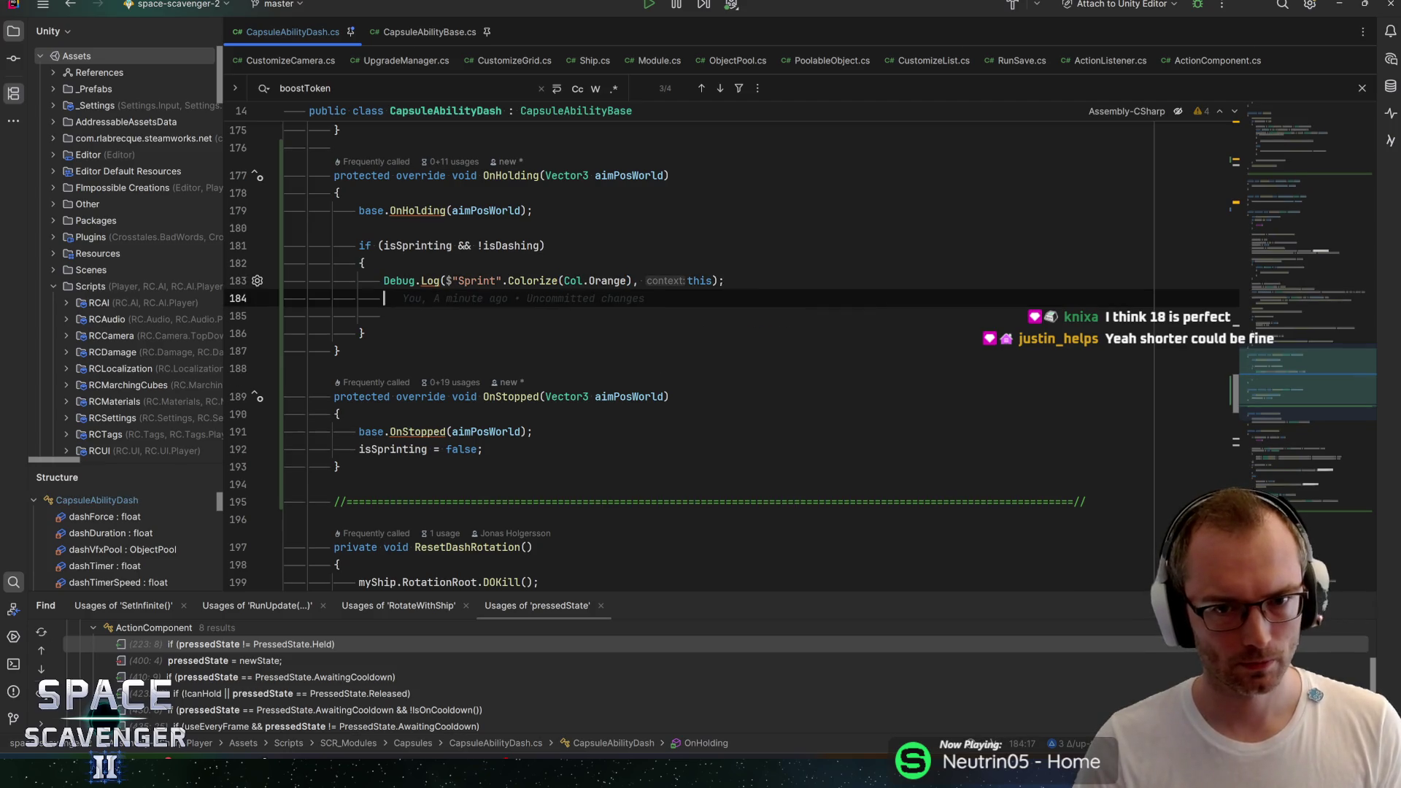
Step: Add myShip.Builder.AddStatTmp(AllStats.TopSpeed, sprintSpeedBonus, sprintToken) below the Sprint log
{"action": "type", "text": "ship"}
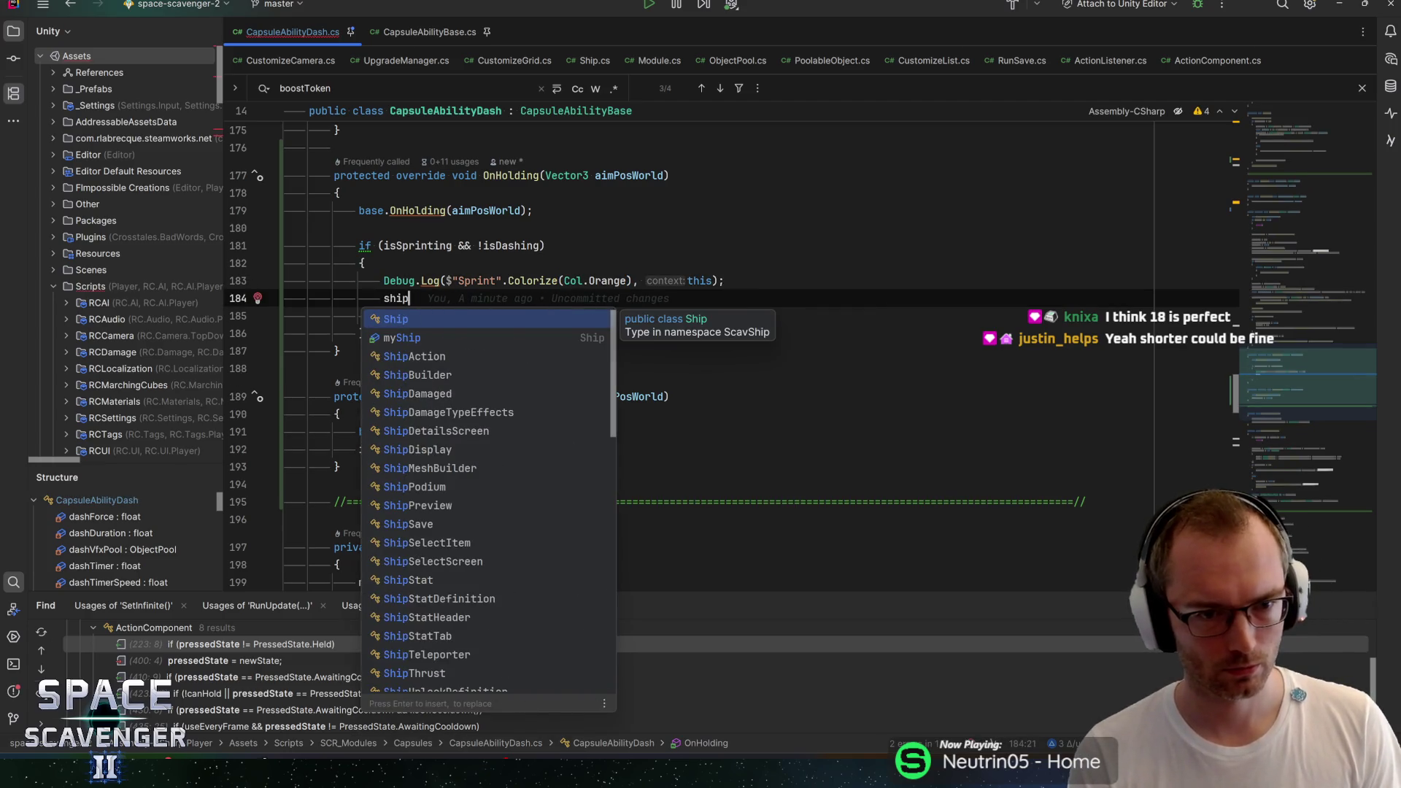
{"action": "key", "text": "BackSpace"}
{"action": "key", "text": "BackSpace"}
{"action": "key", "text": "BackSpace"}
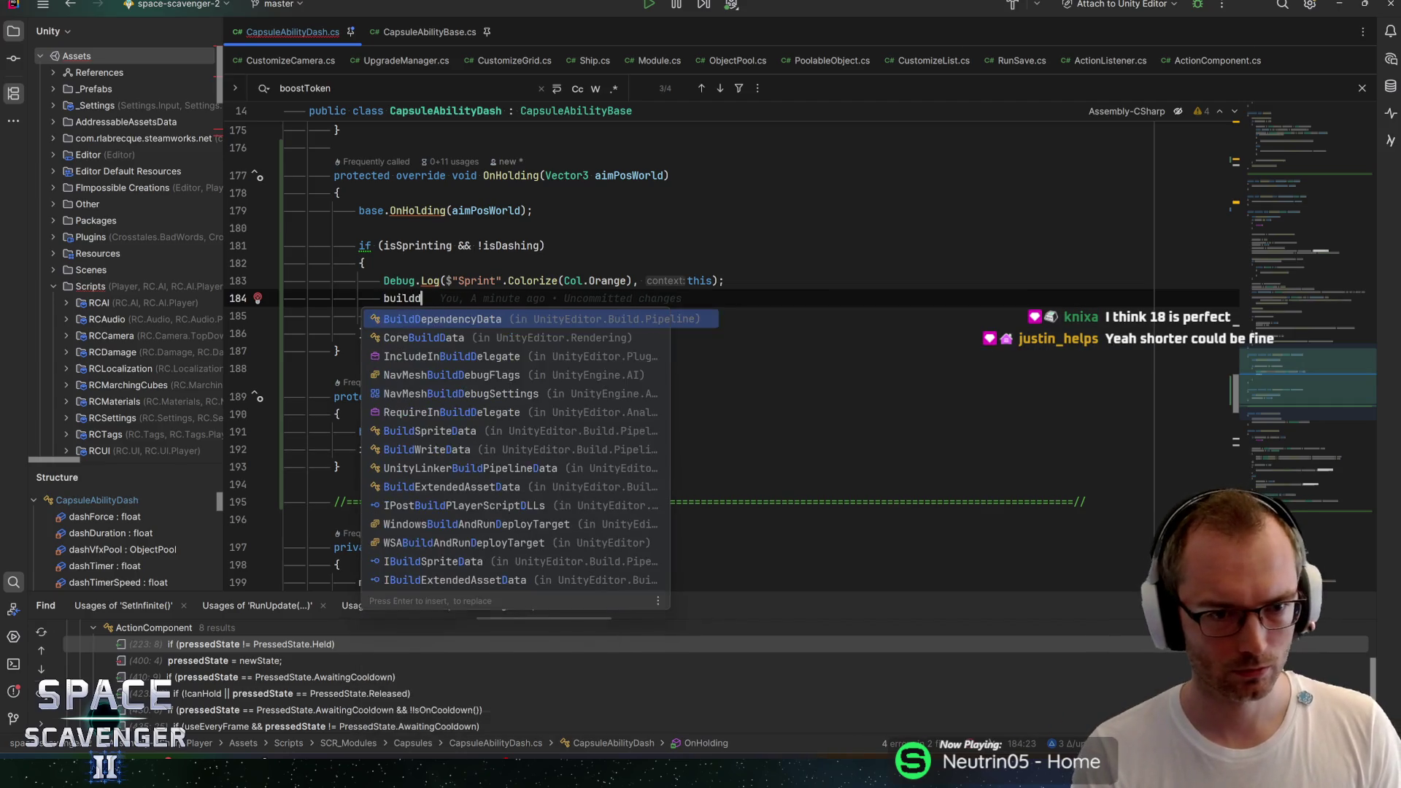
{"action": "type", "text": "myShip.Builder"}
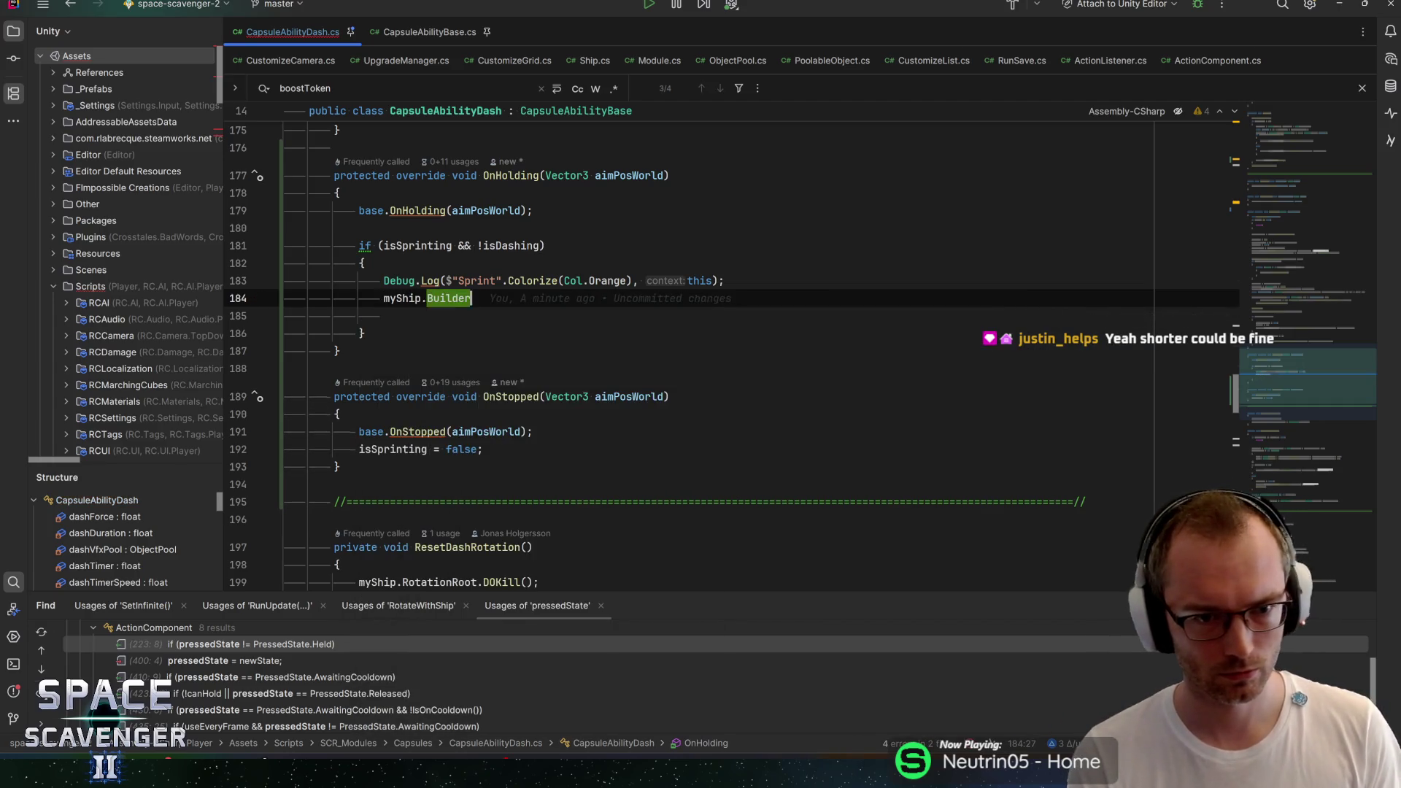
{"action": "type", "text": ".addStatTmp(tops);"}
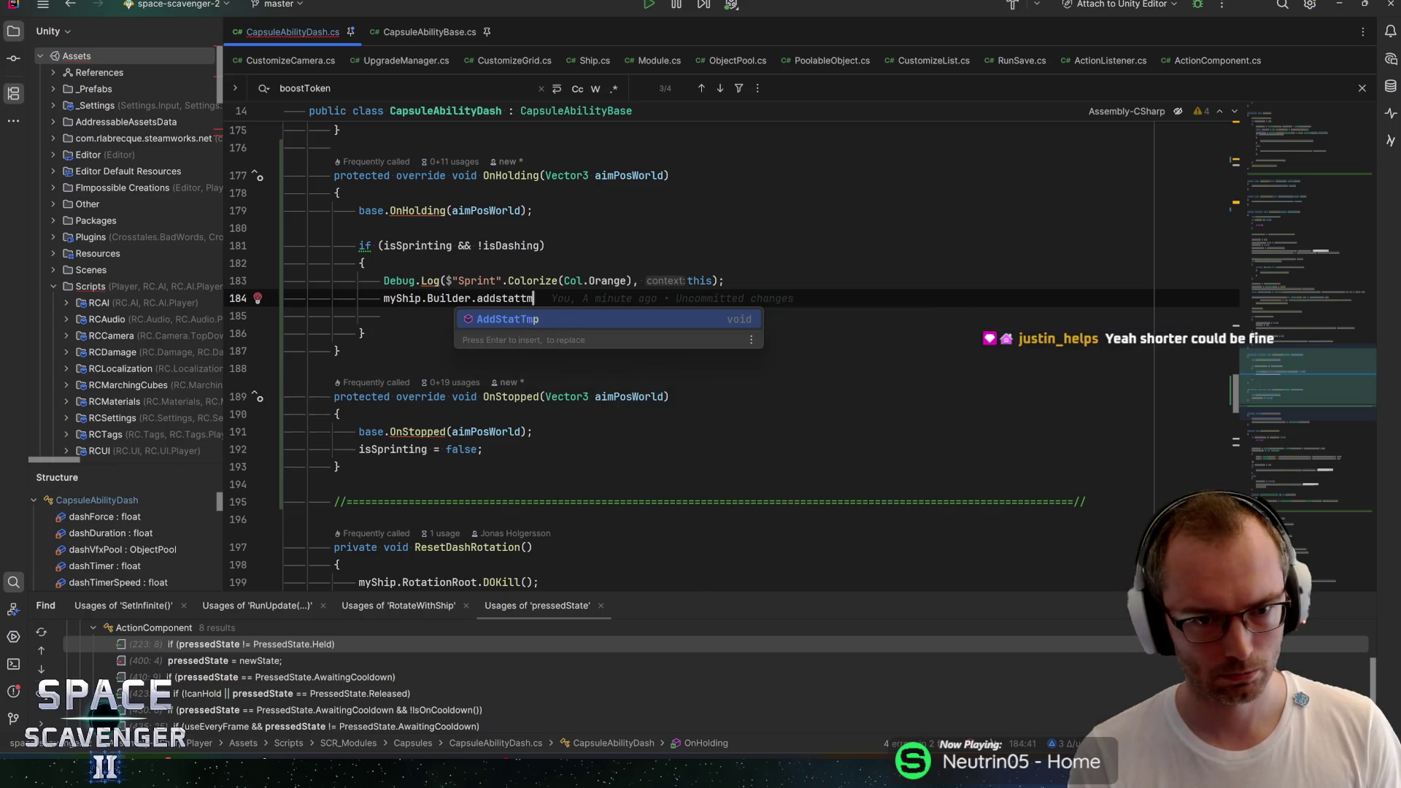
{"action": "key", "text": "Return"}
{"action": "type", "text": "AllStats.Top"}
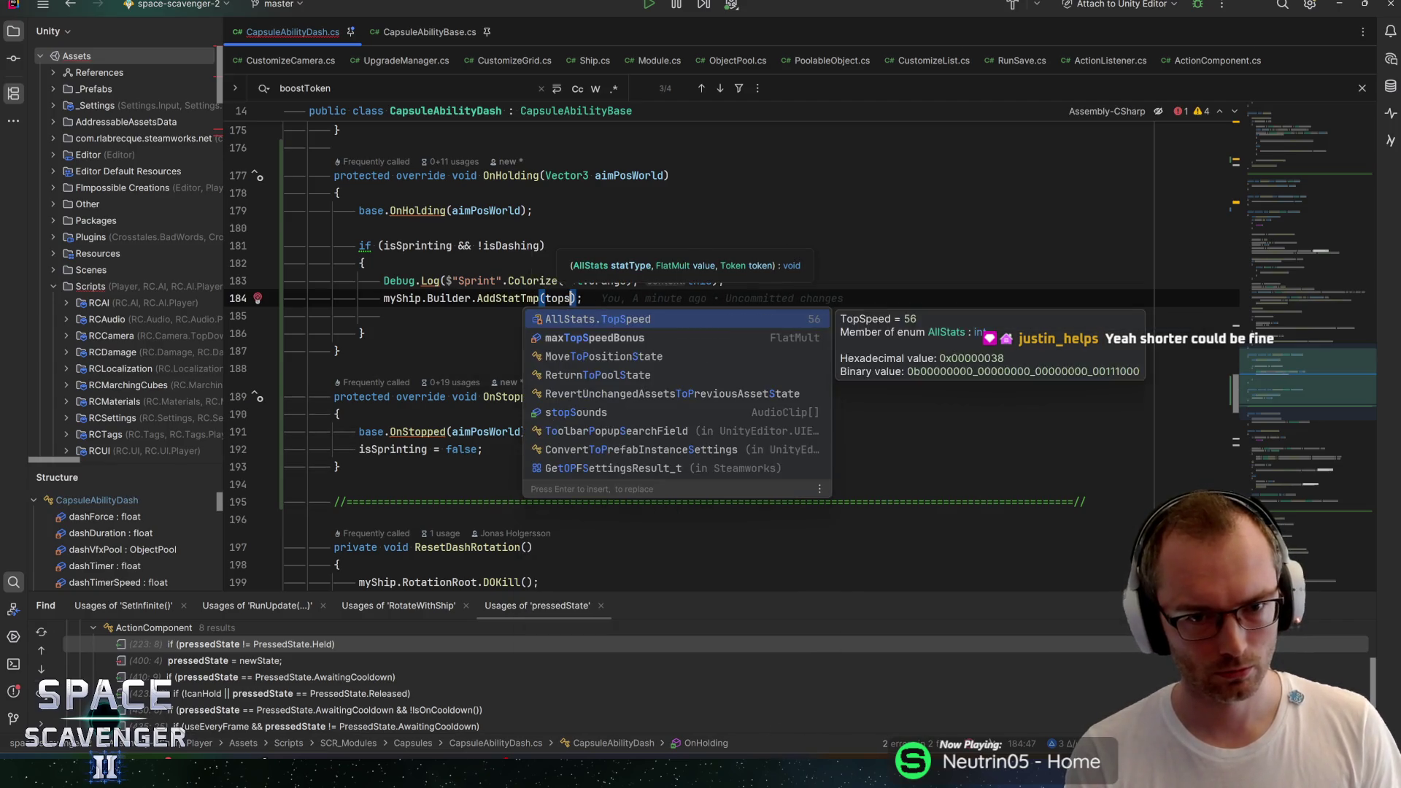
{"action": "key", "text": "Return"}
{"action": "type", "text": ", sprin"}
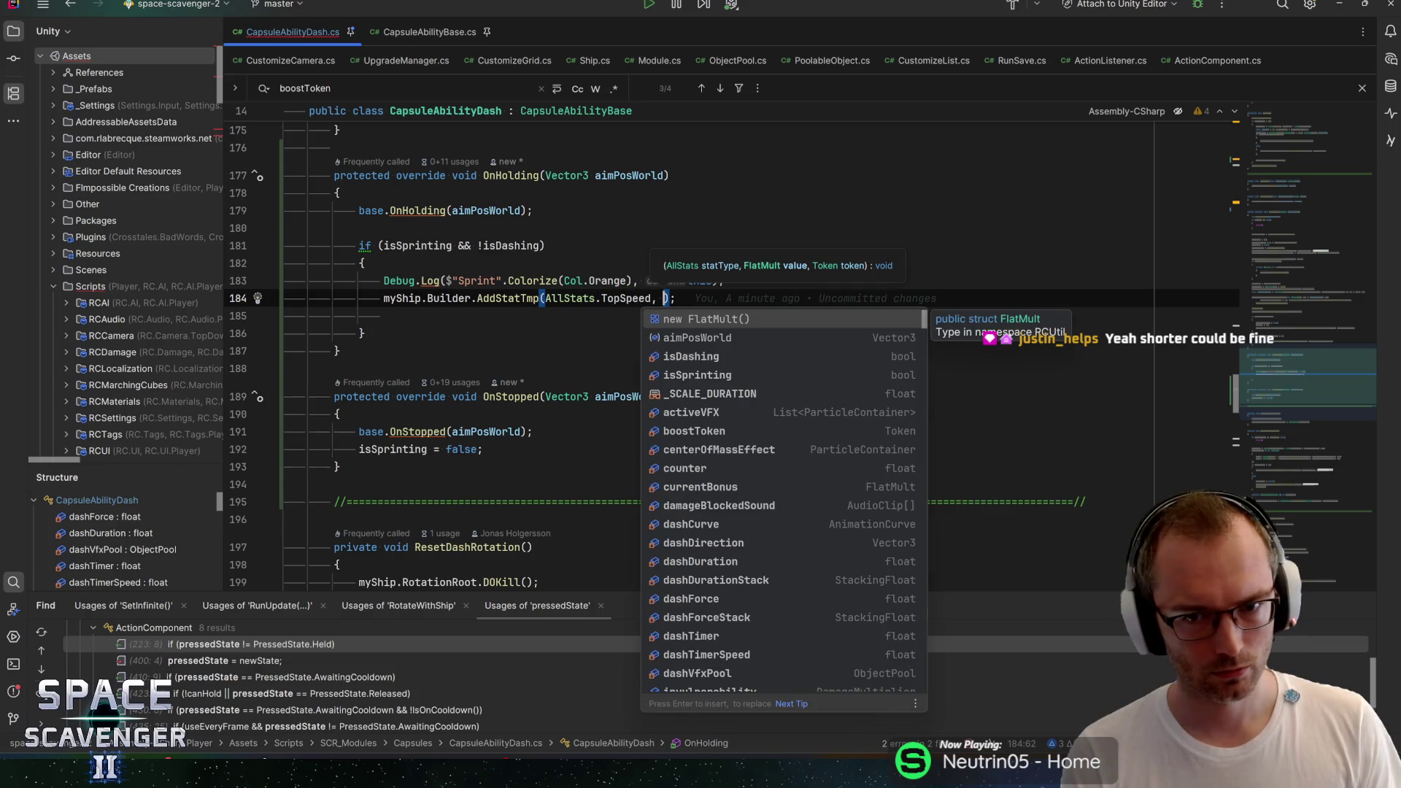
{"action": "type", "text": "t"}
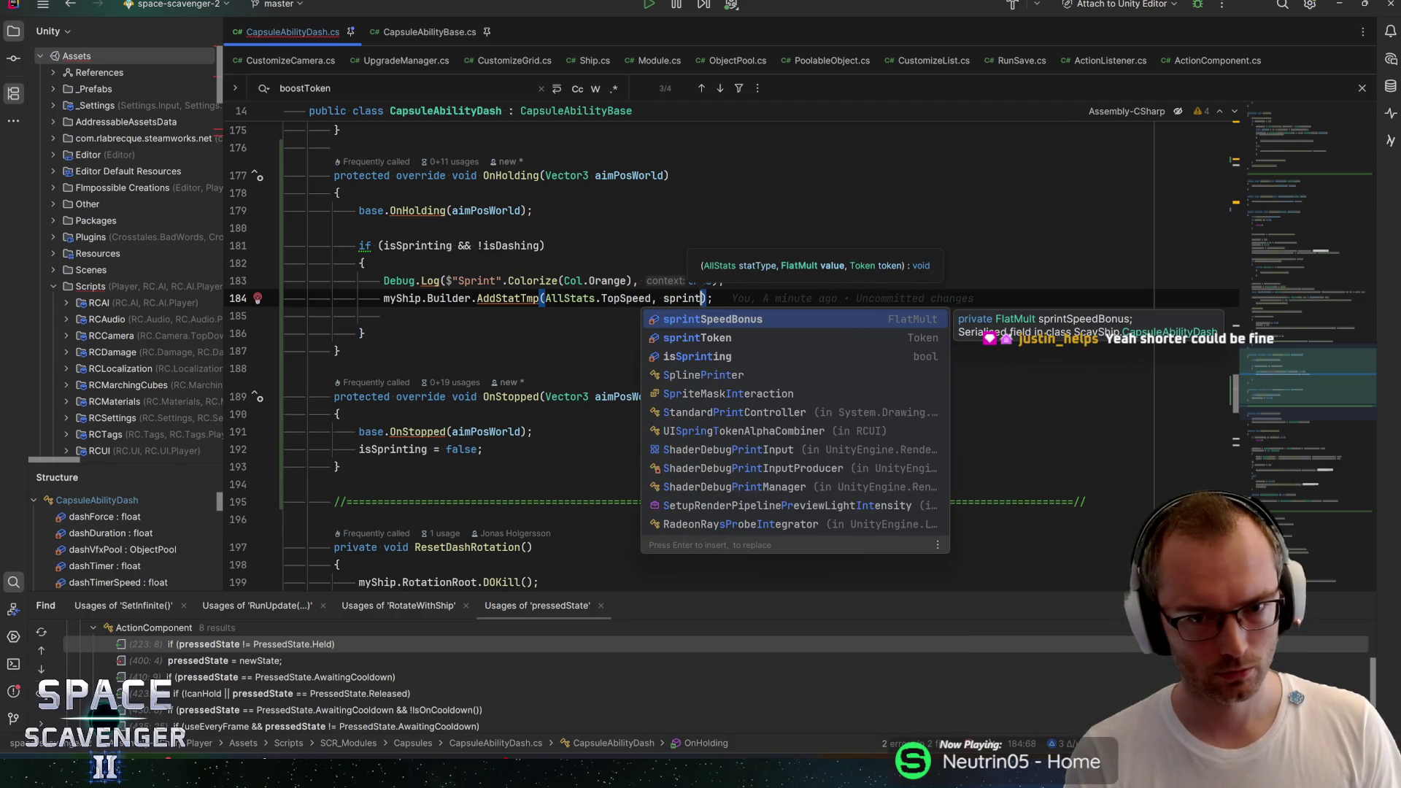
{"action": "key", "text": "Return"}
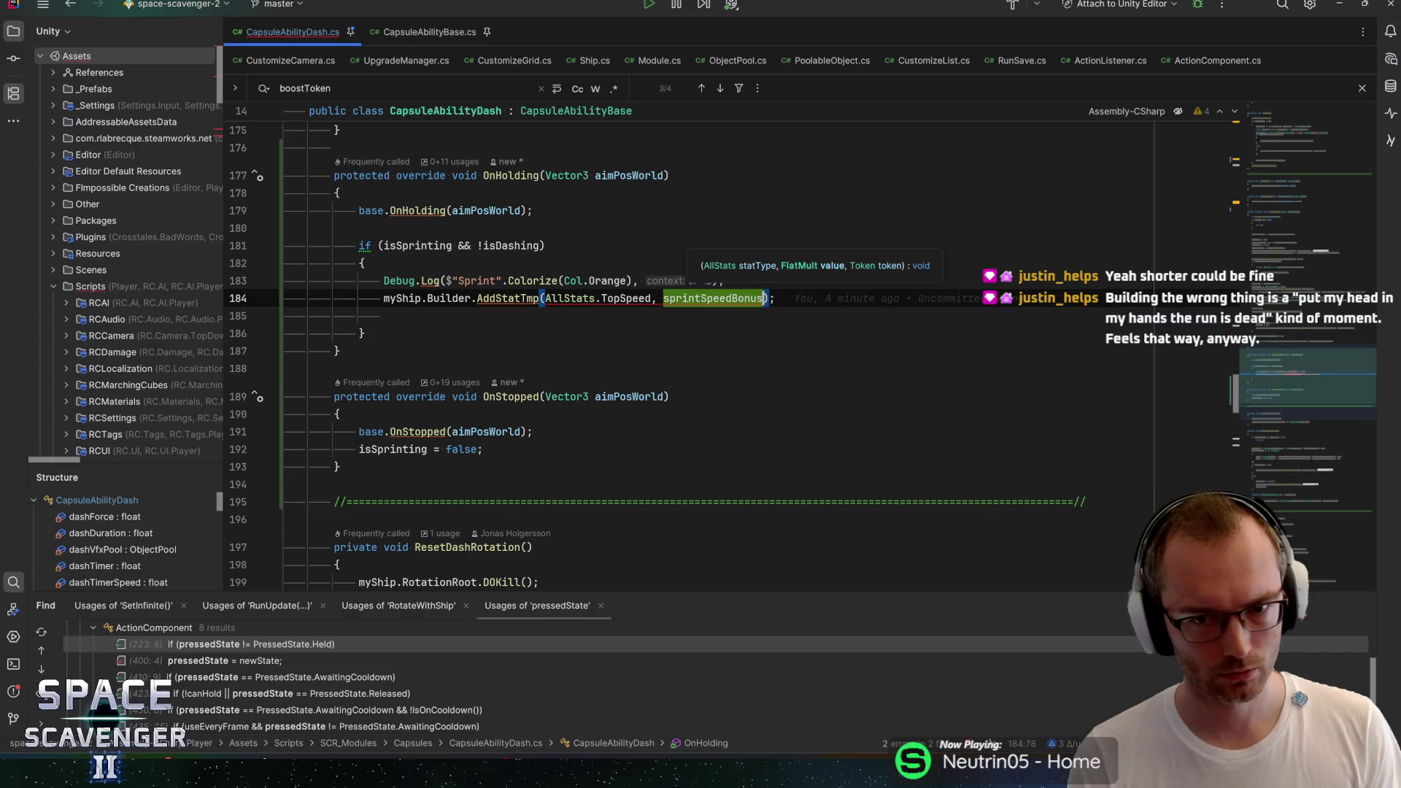
{"action": "type", "text": ", sprintT"}
{"action": "key", "text": "Return"}
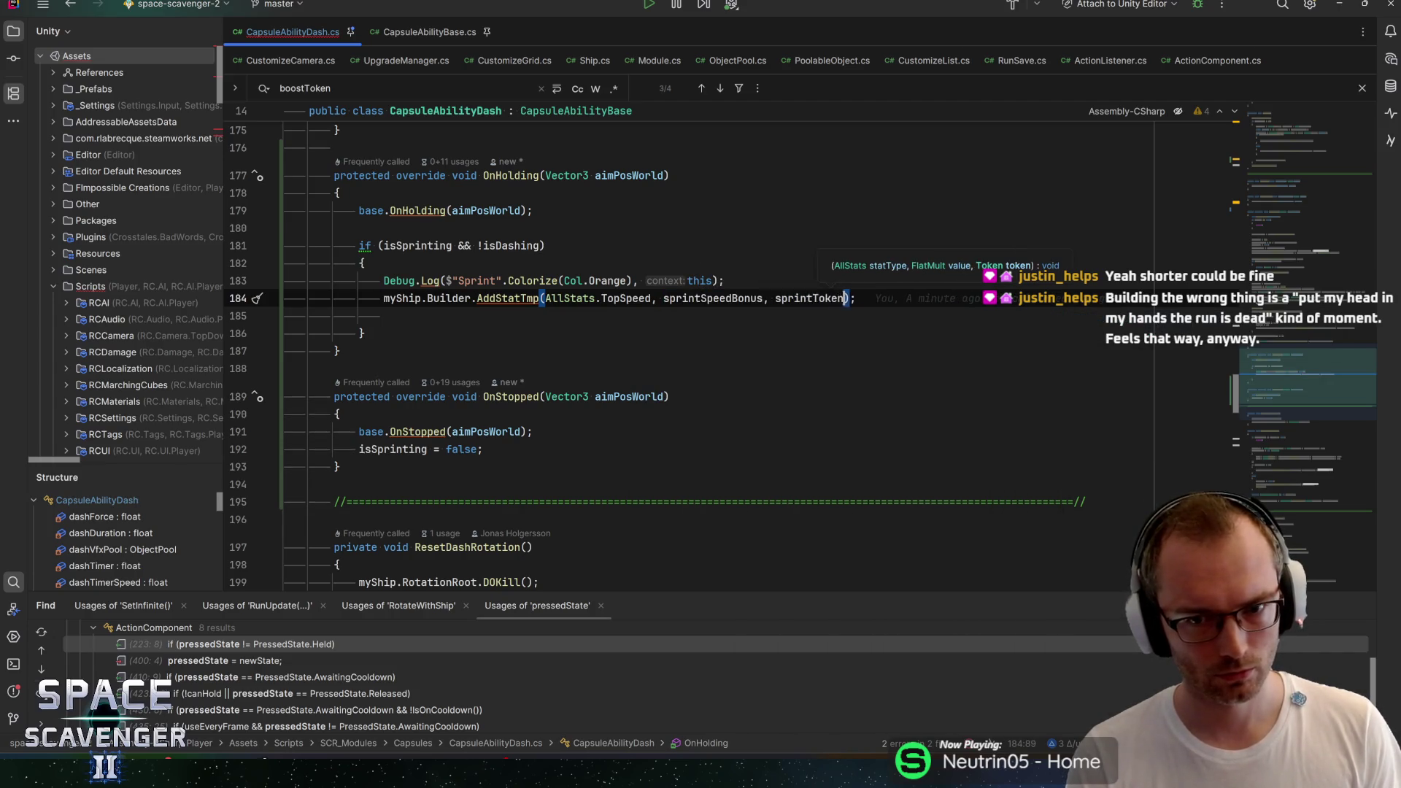
{"action": "key", "text": "Down"}
{"action": "key", "text": "Down"}
{"action": "key", "text": "Down"}
{"action": "key", "text": "Down"}
{"action": "key", "text": "Down"}
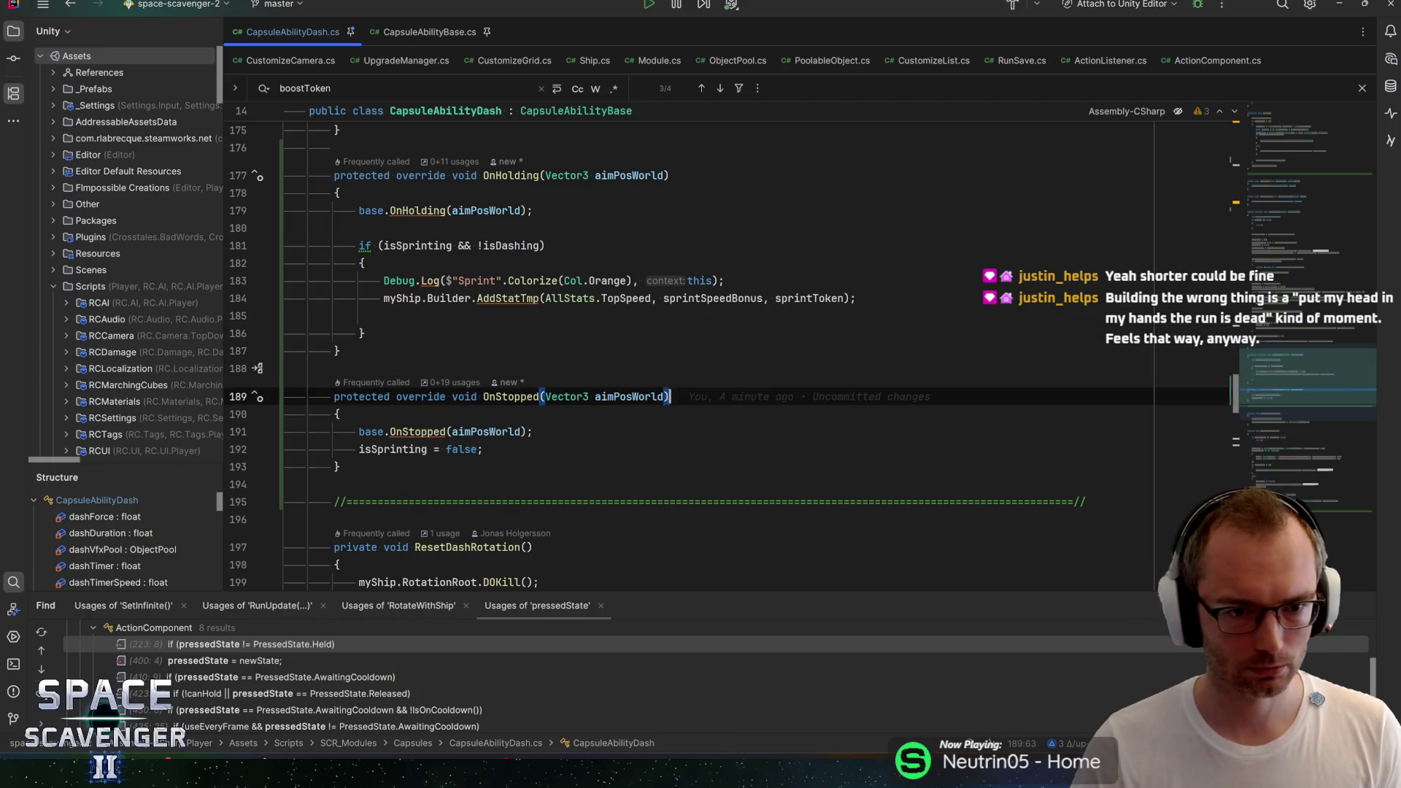
Step: Paste the AddStatTmp call into OnStopped and change it to RemoveStat
{"action": "key", "text": "End"}
{"action": "key", "text": "Return"}
{"action": "type", "text": "myShip.Builder.AddStatTmp(AllStats.TopSpeed, sprintSpeedBonus, sprintToken);"}
{"action": "key", "text": "Home"}
{"action": "key", "text": "ctrl+Right"}
{"action": "key", "text": "ctrl+Right"}
{"action": "key", "text": "ctrl+Right"}
{"action": "key", "text": "ctrl+shift+Right"}
{"action": "type", "text": "remo"}
{"action": "key", "text": "Return"}
Step: Delete the sprintSpeedBonus argument, save, and switch to Unity to recompile
{"action": "key", "text": "ctrl+Right"}
{"action": "key", "text": "ctrl+Right"}
{"action": "key", "text": "ctrl+Right"}
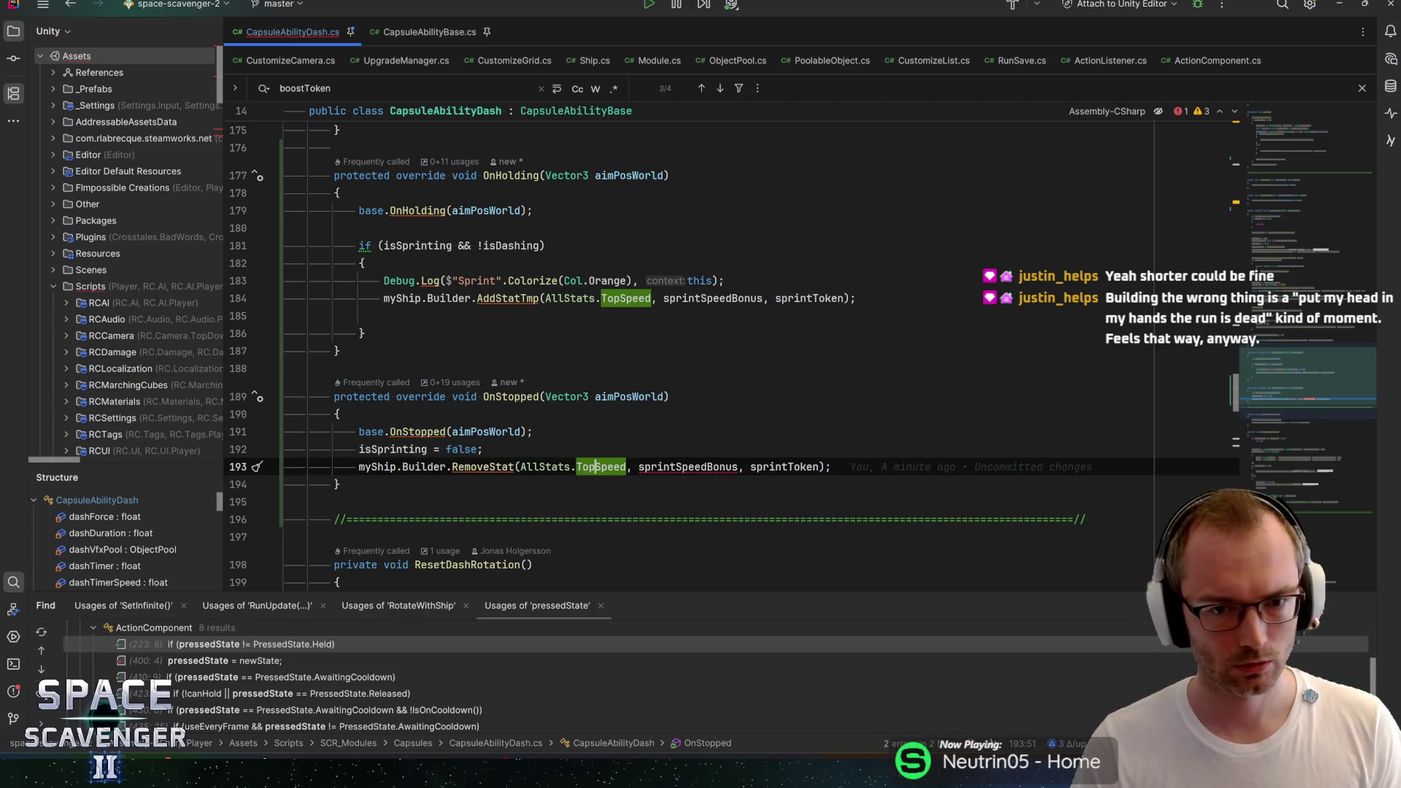
{"action": "key", "text": "ctrl+Right"}
{"action": "key", "text": "ctrl+shift+Right"}
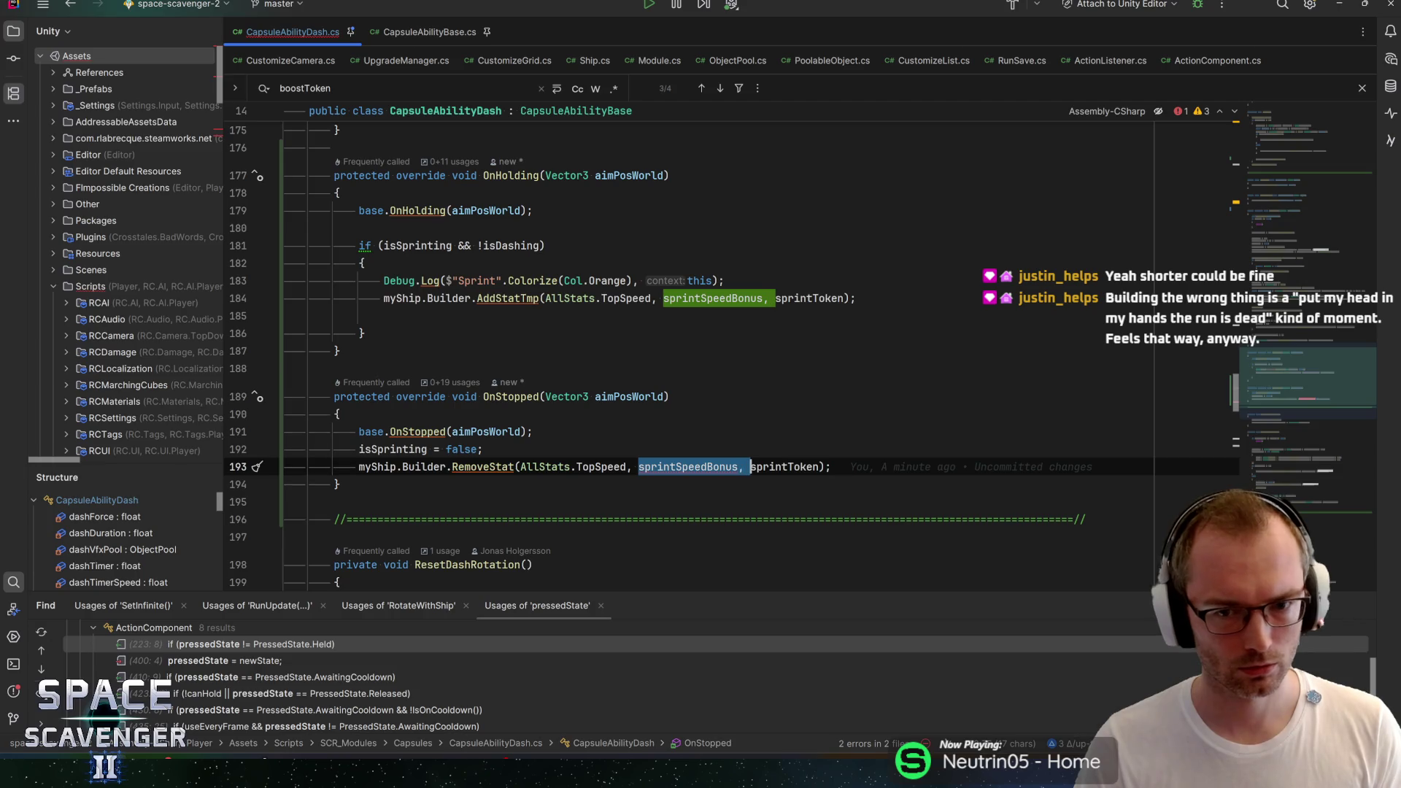
{"action": "key", "text": "BackSpace"}
{"action": "key", "text": "End"}
{"action": "key", "text": "ctrl+s"}
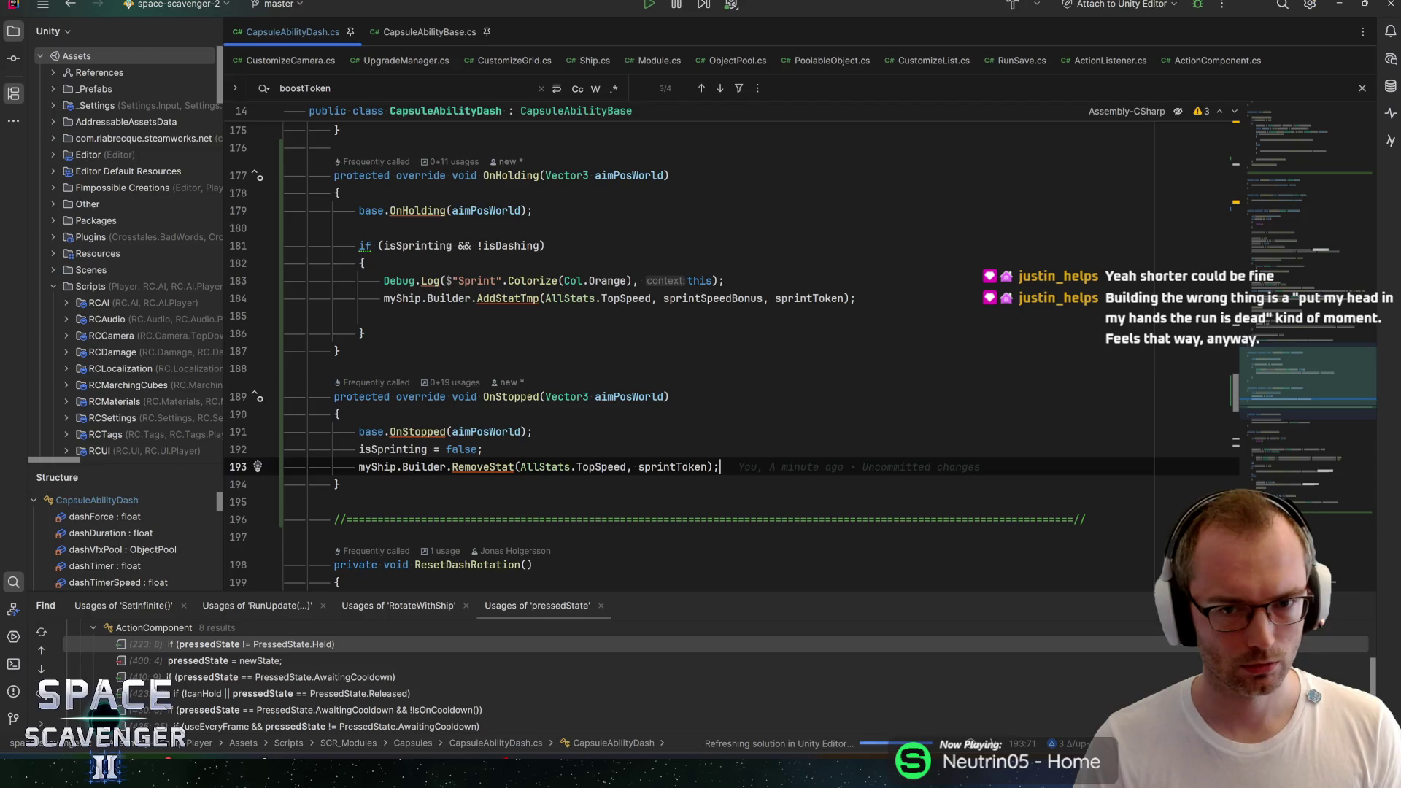
{"action": "key", "text": "alt+Tab"}
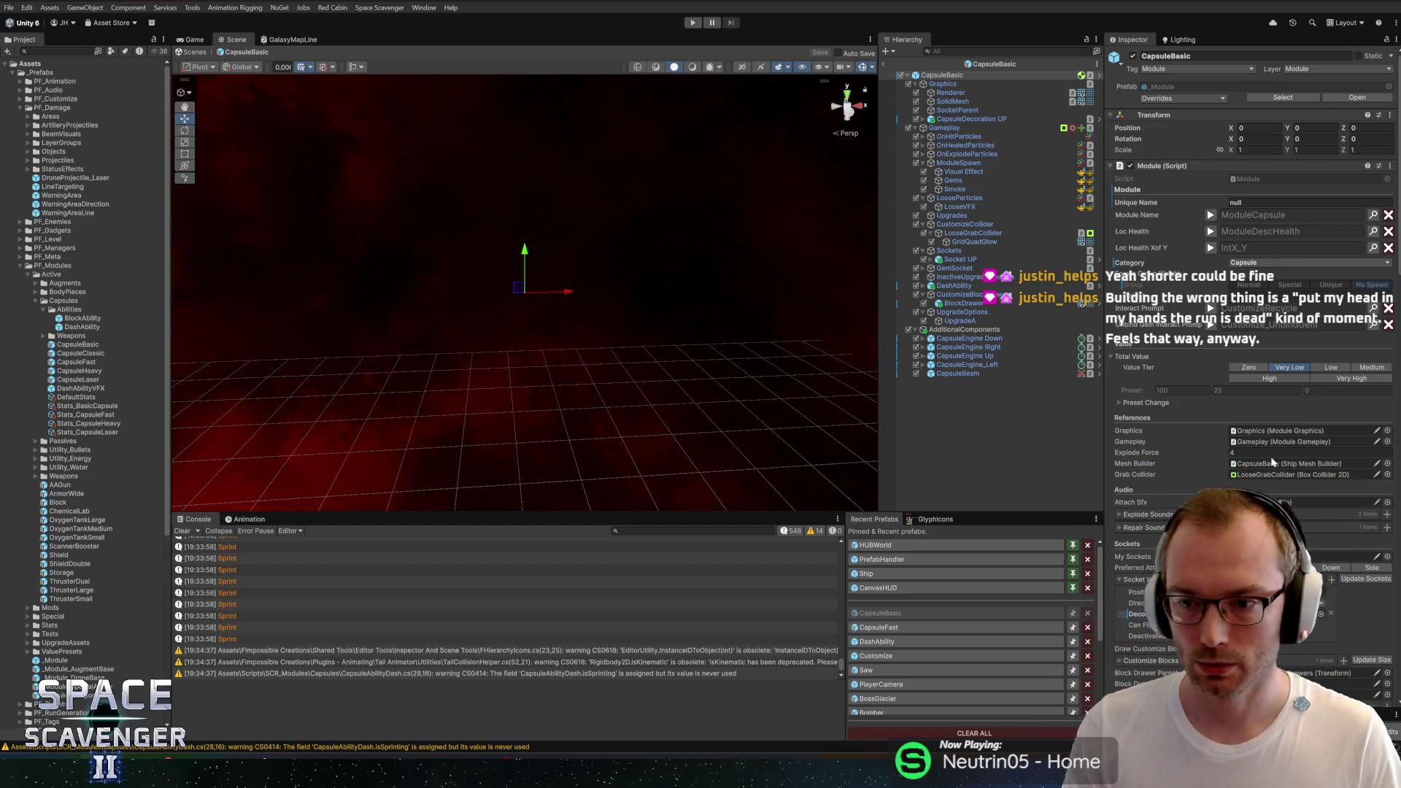
Step: After recompiling, check which object CapsuleBasic's Action Component reference points to, then return to Rider
{"action": "scroll", "coordinate": [1168, 470], "scroll_direction": "down", "scroll_amount": 10}
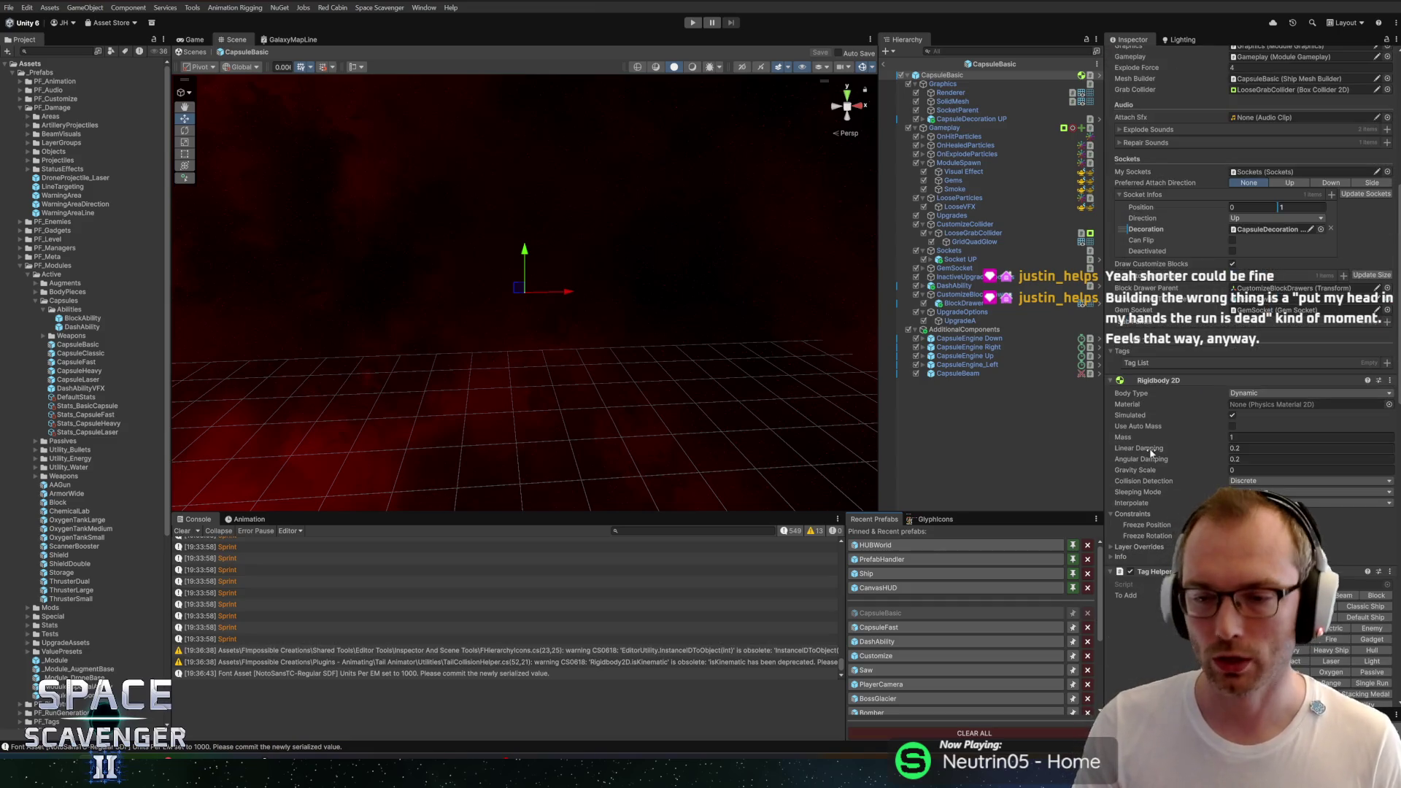
{"action": "scroll", "coordinate": [1166, 456], "scroll_direction": "down", "scroll_amount": 6}
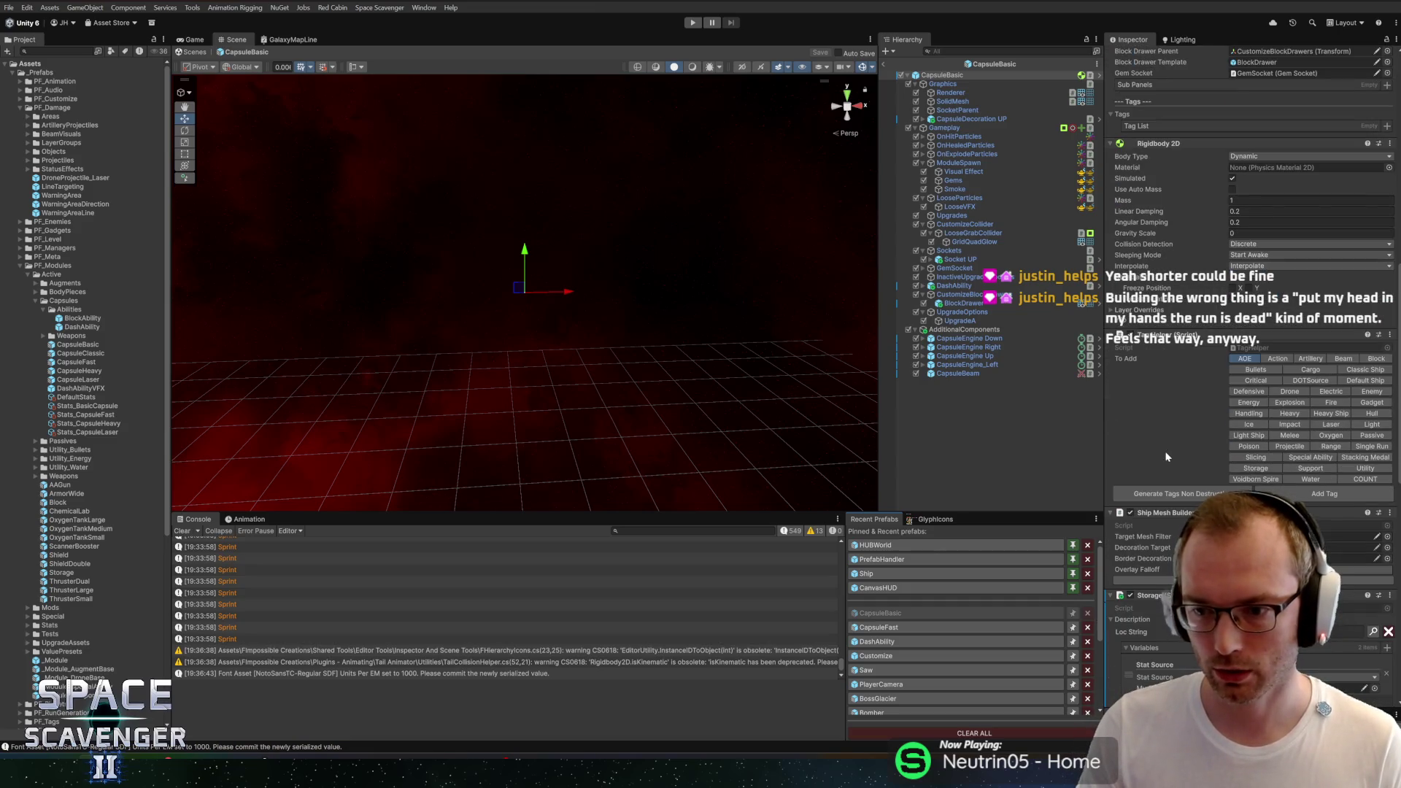
{"action": "scroll", "coordinate": [1166, 457], "scroll_direction": "down", "scroll_amount": 12}
{"action": "scroll", "coordinate": [1199, 478], "scroll_direction": "down", "scroll_amount": 3}
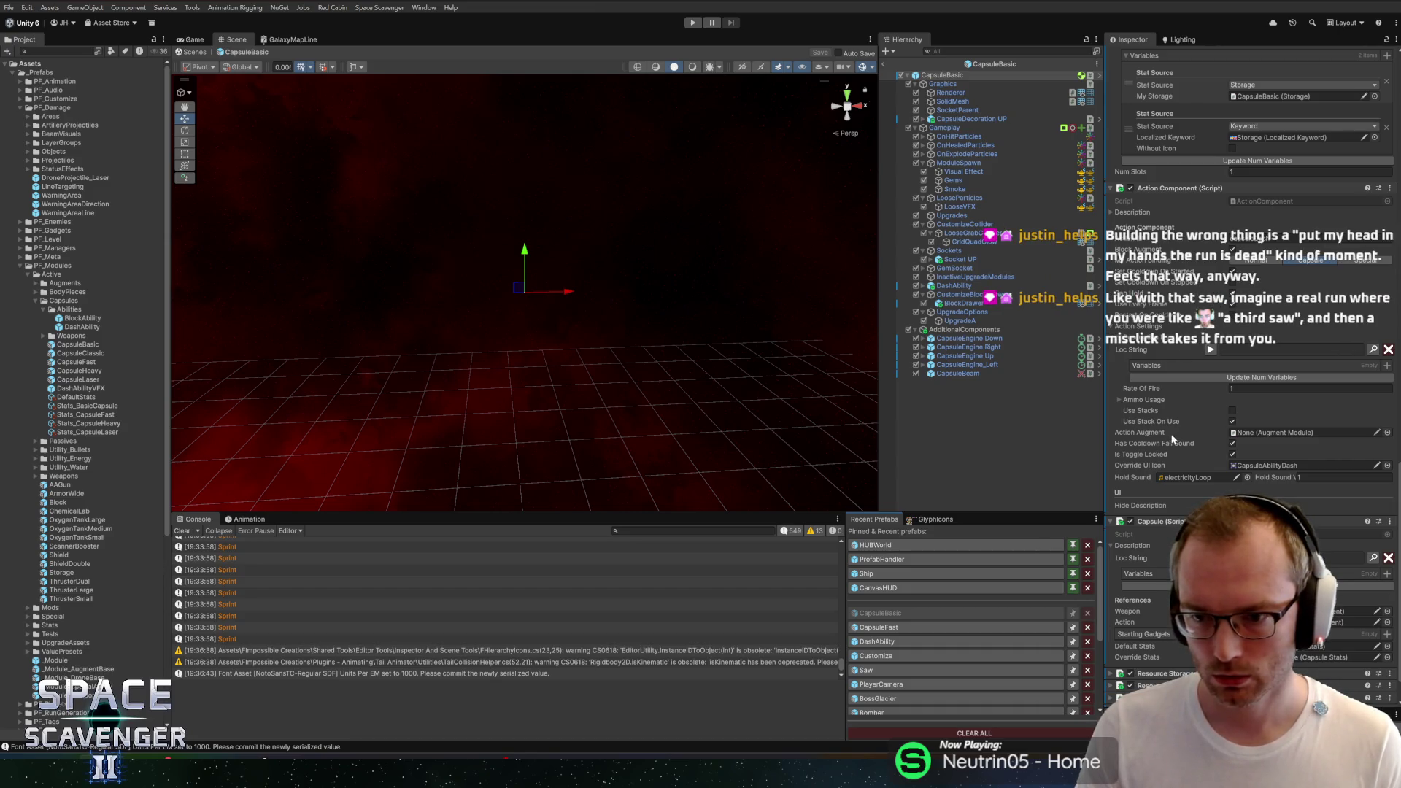
{"action": "scroll", "coordinate": [1173, 437], "scroll_direction": "up", "scroll_amount": 4}
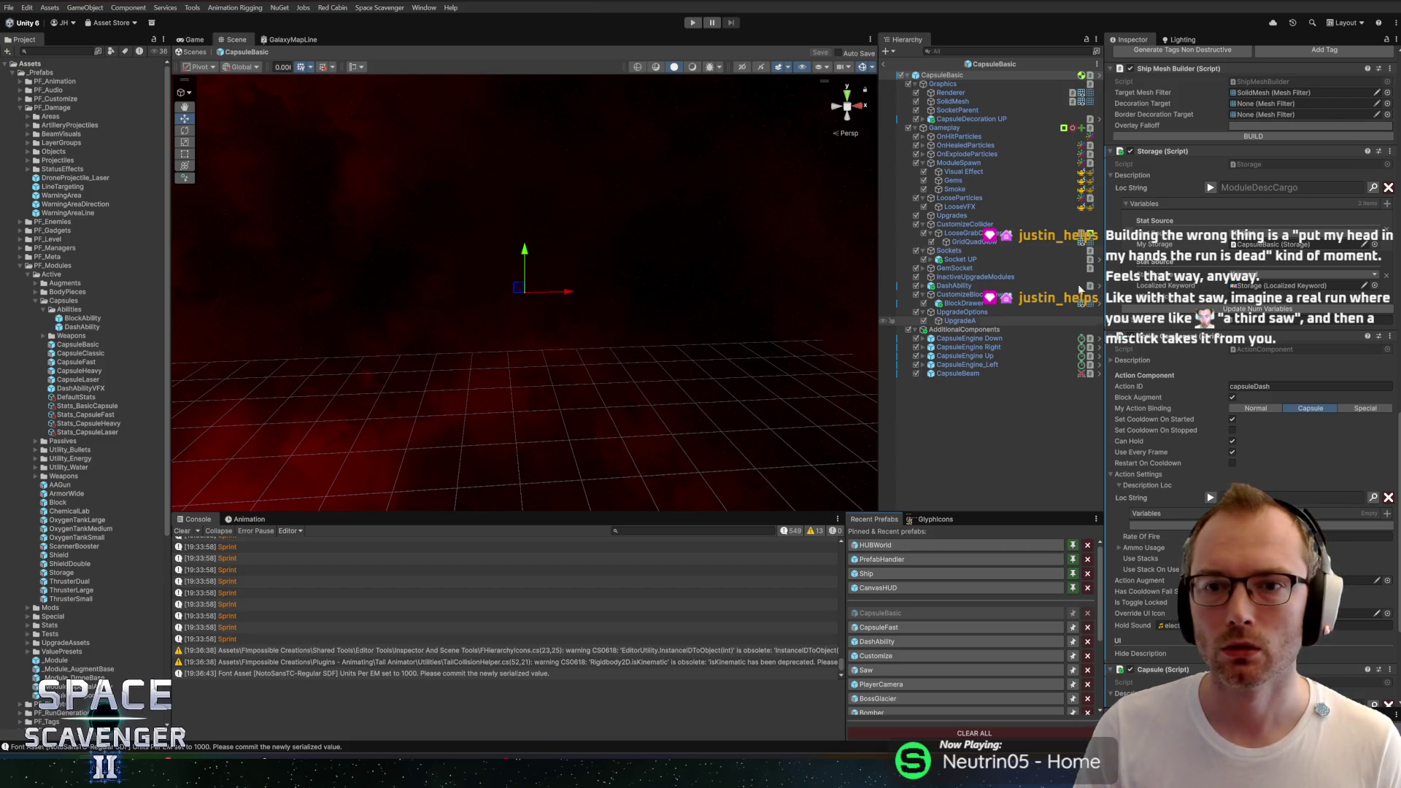
{"action": "scroll", "coordinate": [1252, 312], "scroll_direction": "up", "scroll_amount": 3}
{"action": "scroll", "coordinate": [1252, 312], "scroll_direction": "down", "scroll_amount": 5}
{"action": "scroll", "coordinate": [1209, 337], "scroll_direction": "down", "scroll_amount": 5}
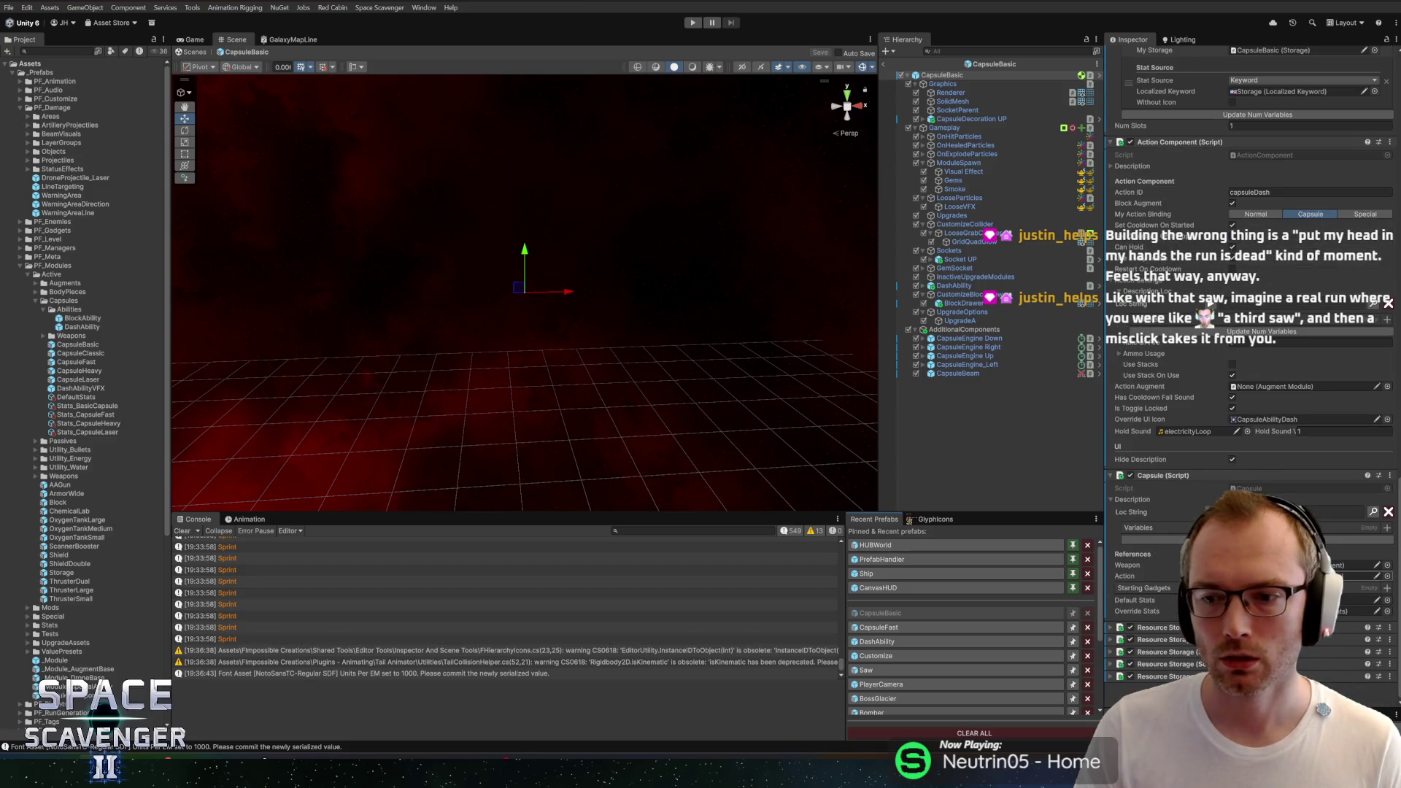
{"action": "left_click", "coordinate": [1284, 576]}
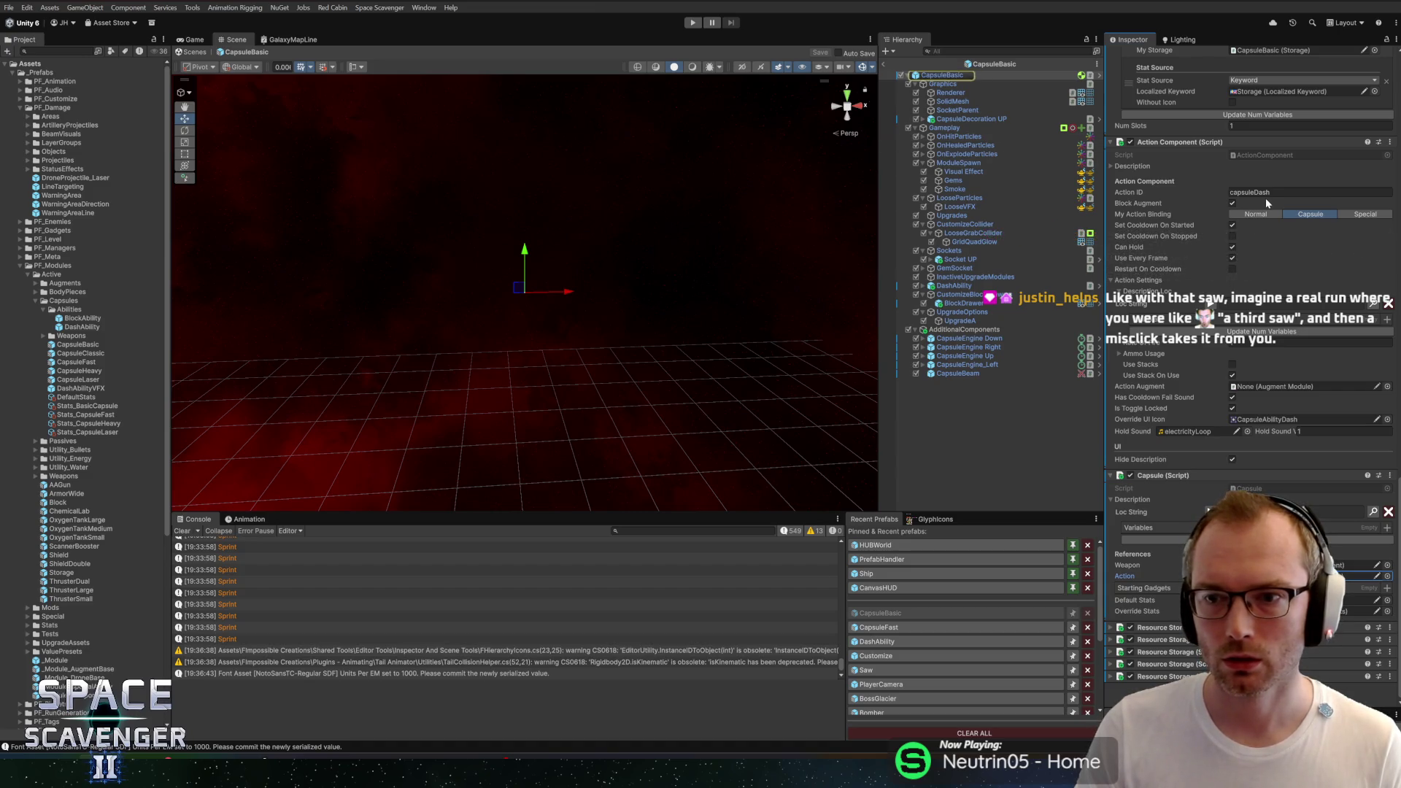
{"action": "key", "text": "alt+Tab"}
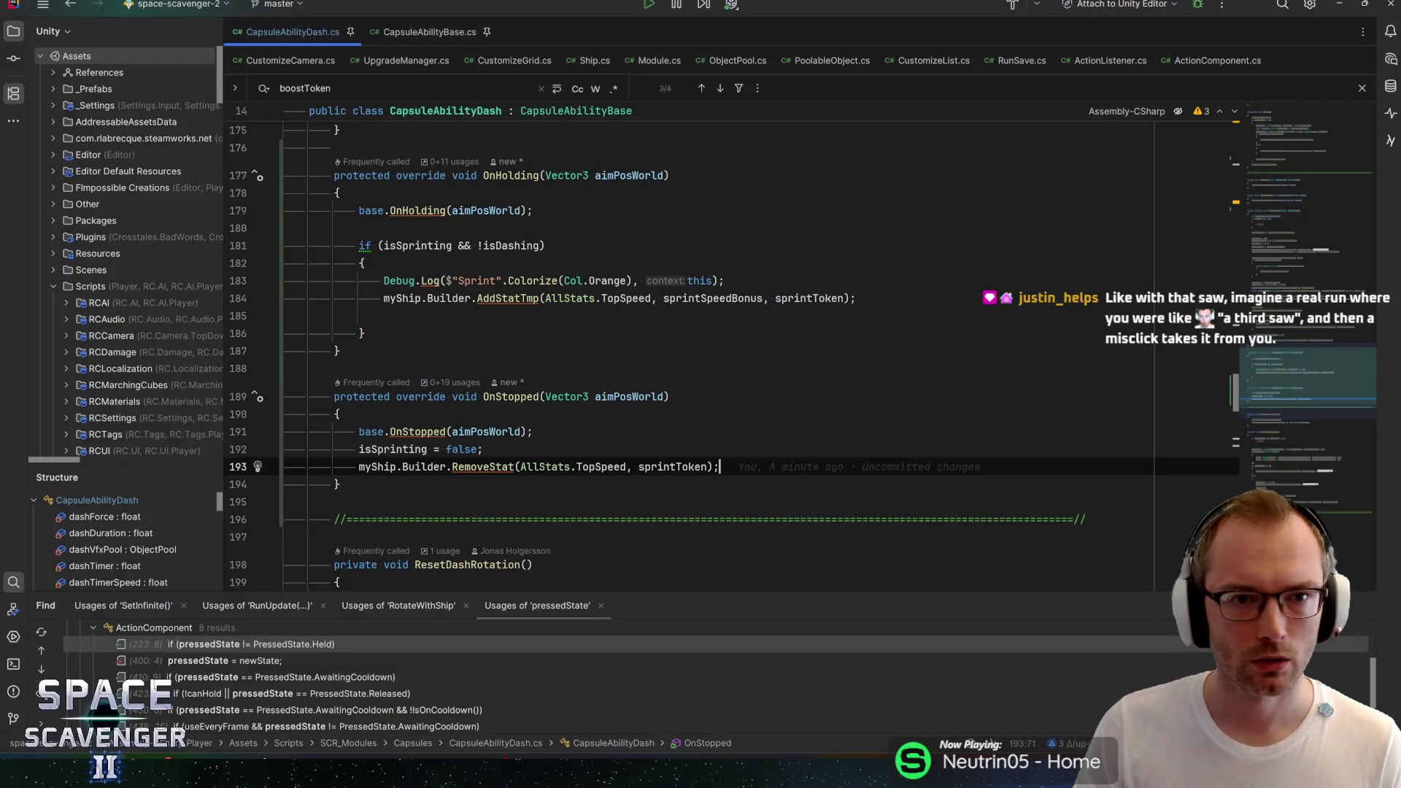
Step: Back in Unity, select CapsuleBasic's Gameplay object to view Max Health 100 and Weight 8
{"action": "key", "text": "alt+Tab"}
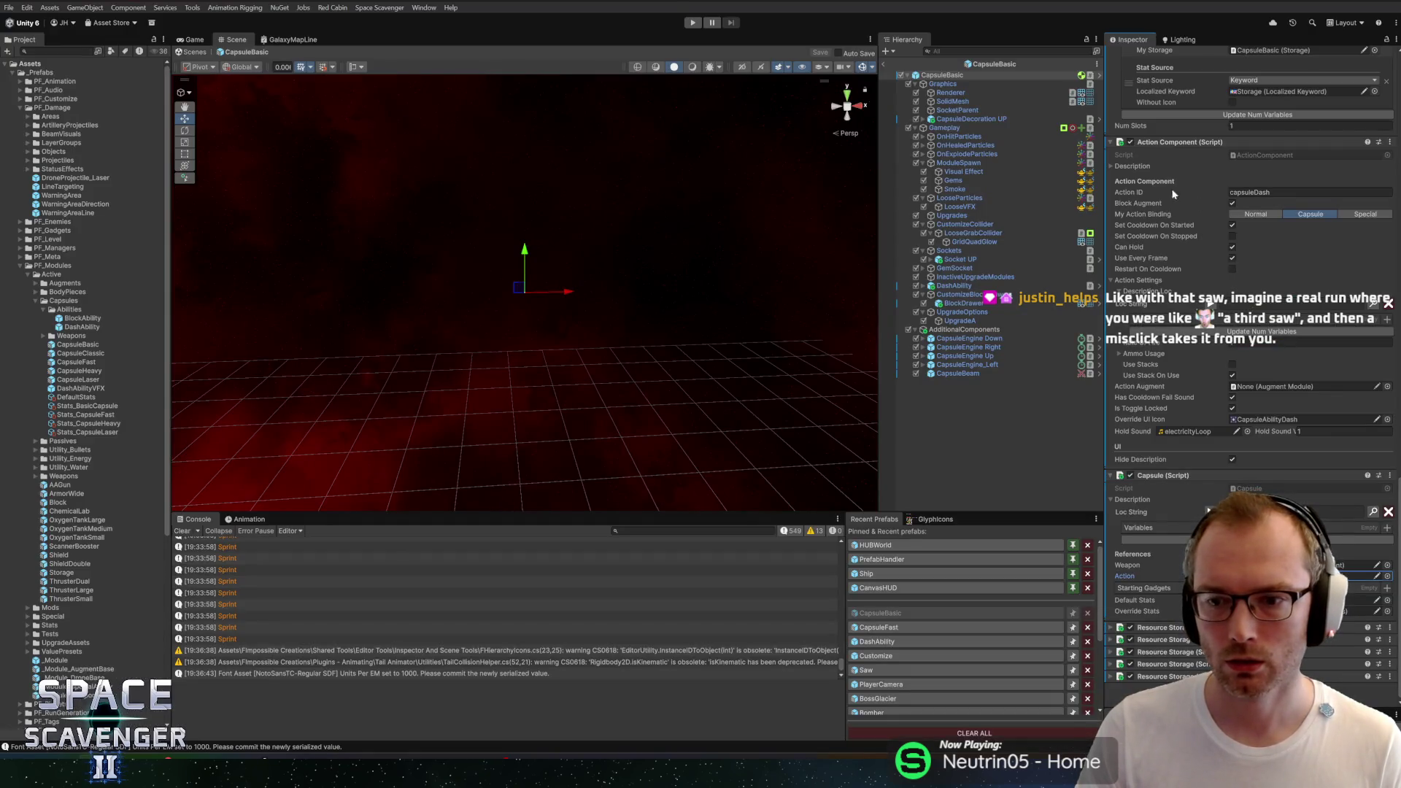
{"action": "left_click", "coordinate": [941, 128]}
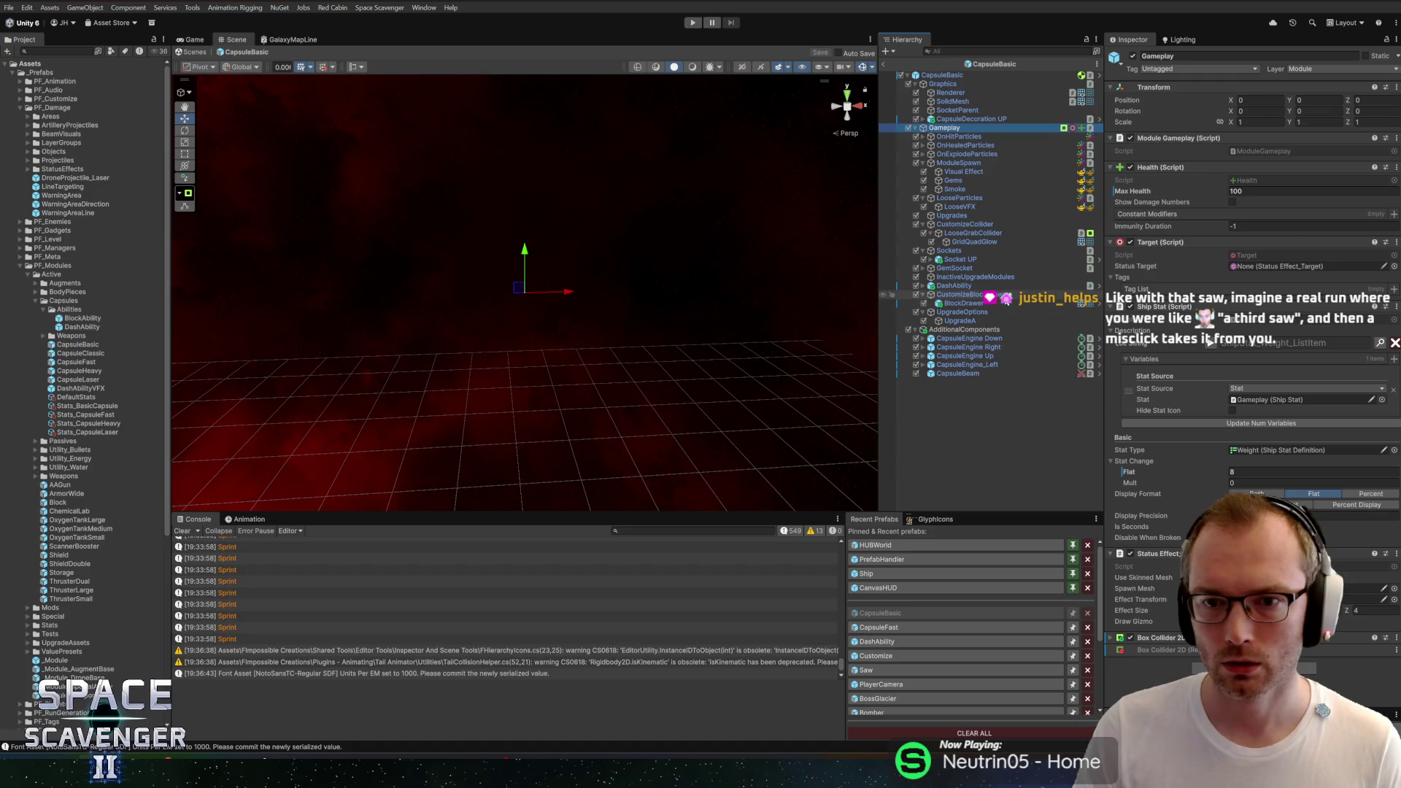
Step: Collapse the ModuleSpawn, LooseParticles and CustomizeCollider groups in the Hierarchy and select DashAbility
{"action": "left_click", "coordinate": [974, 332]}
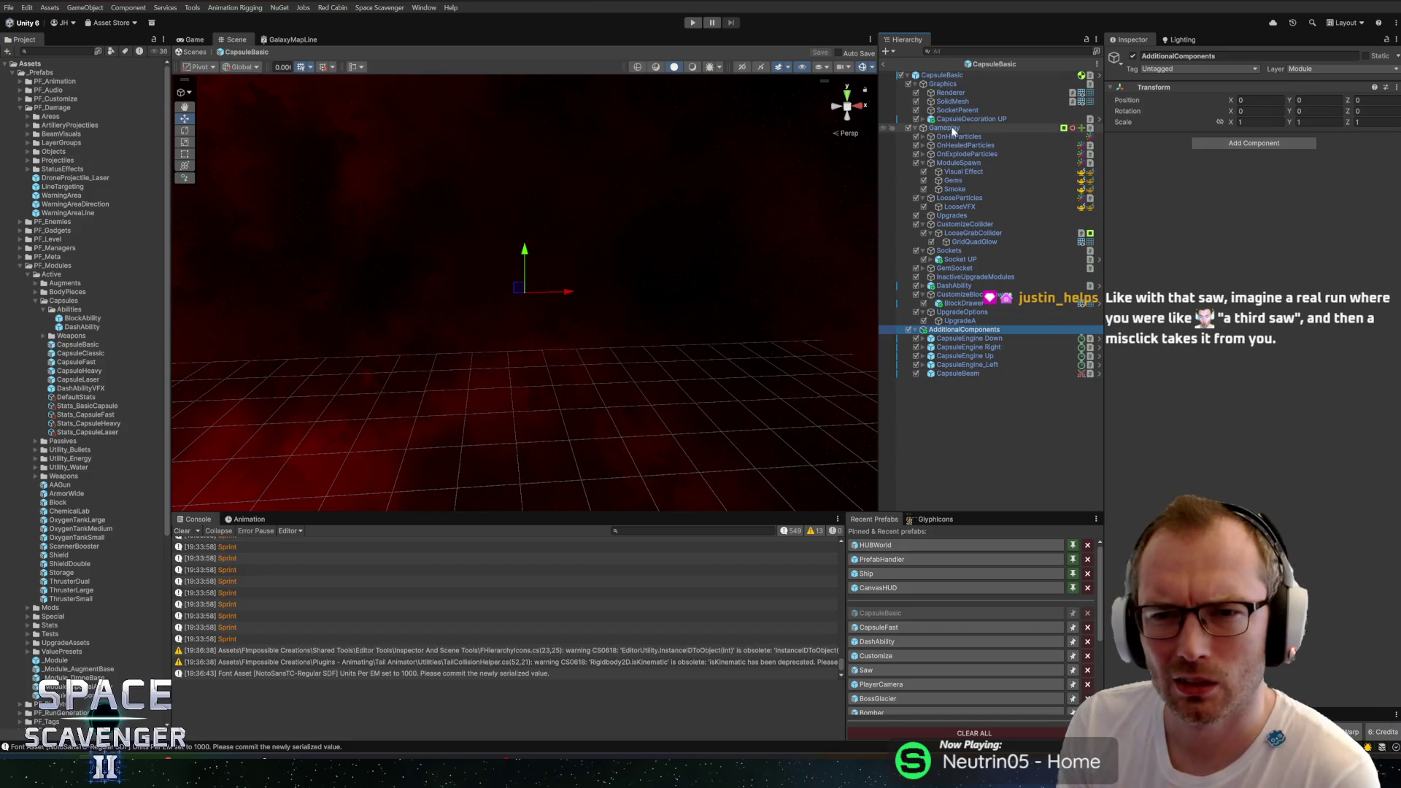
{"action": "left_click", "coordinate": [923, 162]}
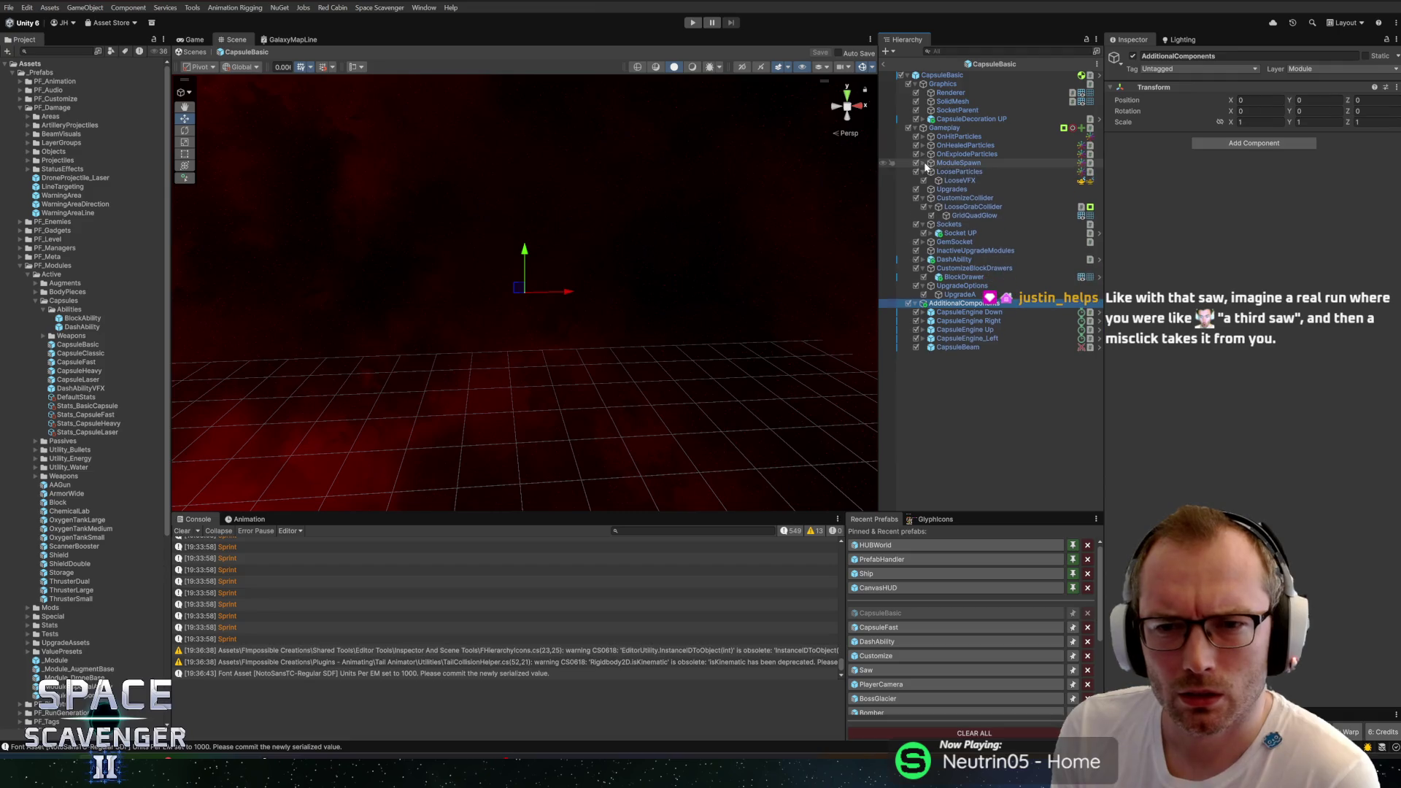
{"action": "left_click", "coordinate": [922, 172]}
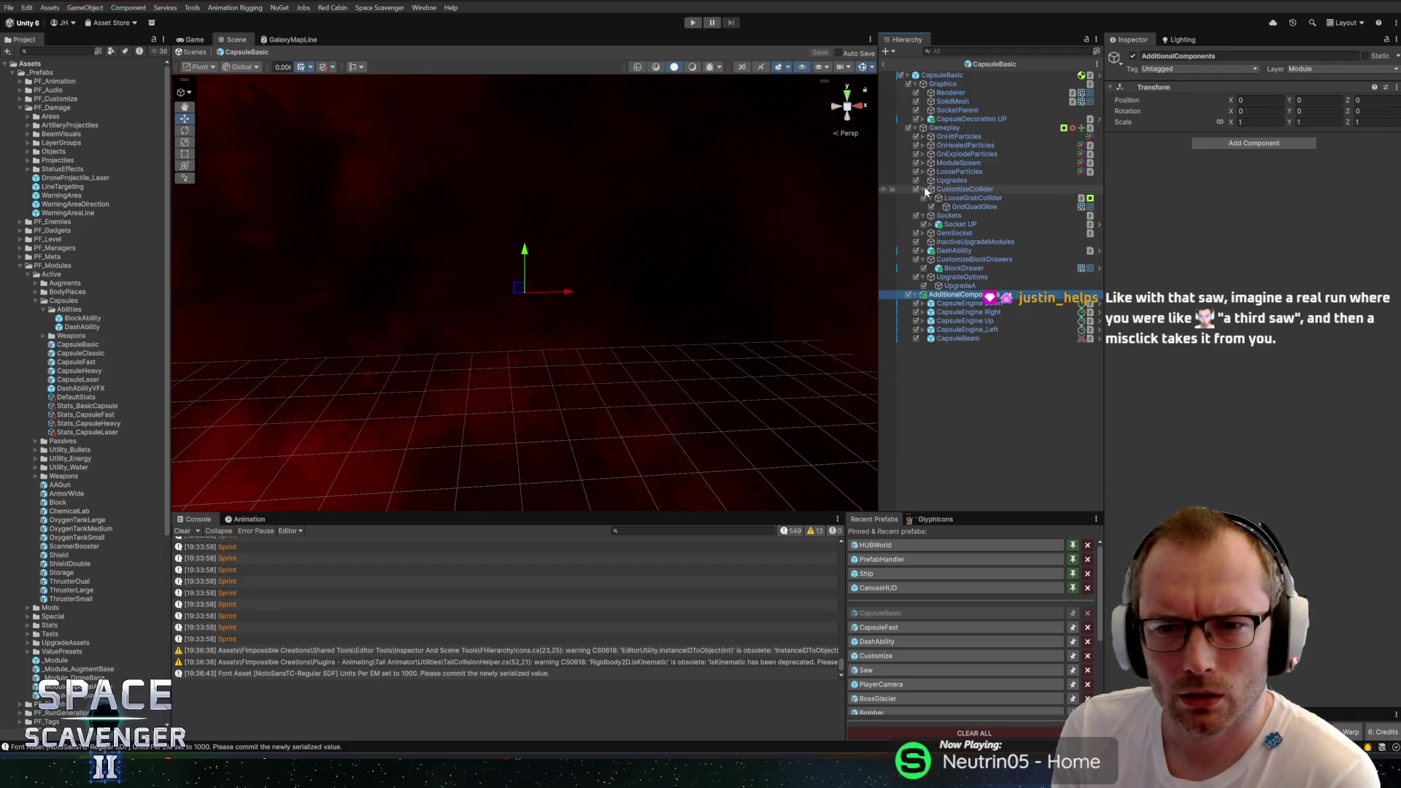
{"action": "left_click", "coordinate": [923, 189]}
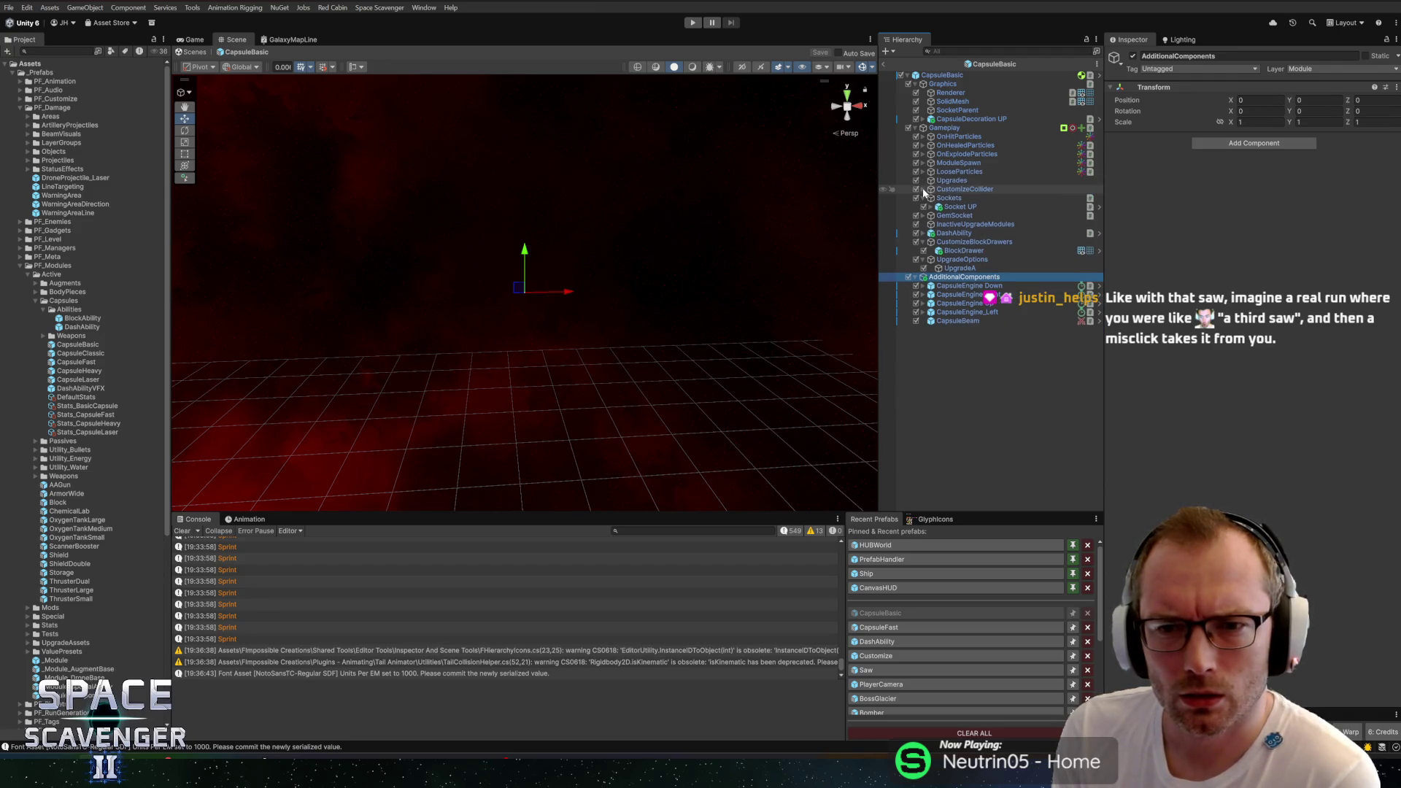
{"action": "left_click", "coordinate": [950, 233]}
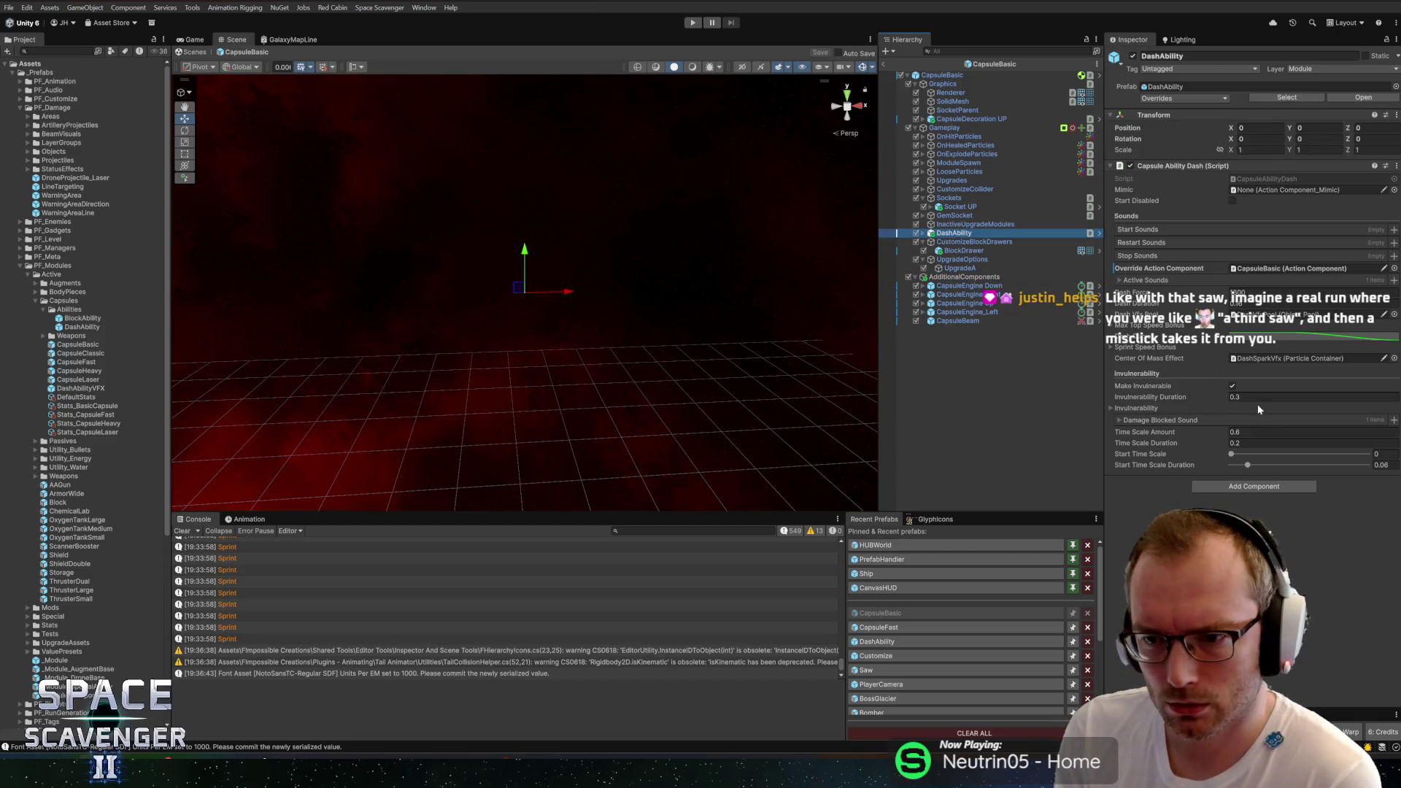
Step: Expand Top Speed Bonus and Sprint Speed Bonus, and set the Sprint Speed Bonus Mult to 1
{"action": "left_click", "coordinate": [1160, 332]}
{"action": "left_click", "coordinate": [1153, 370]}
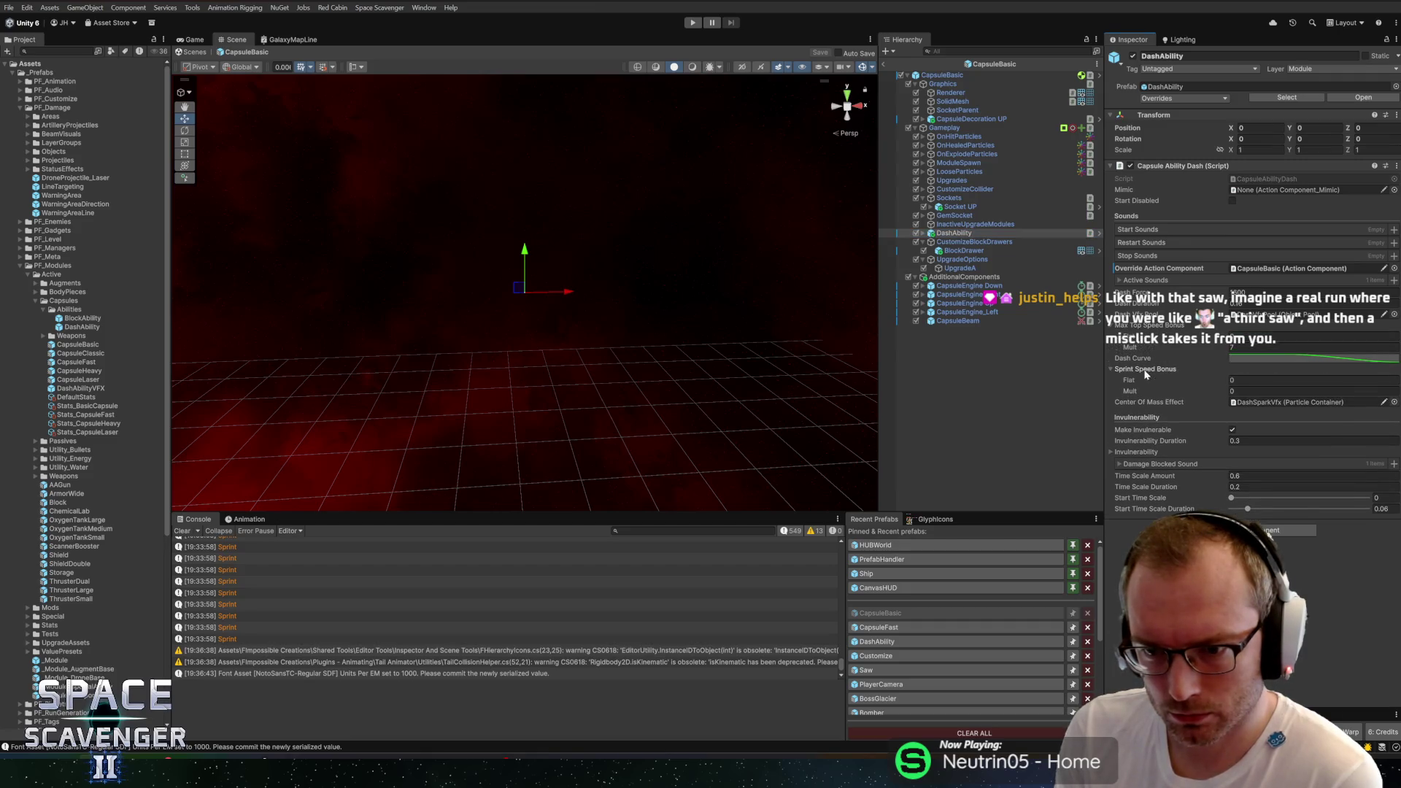
{"action": "left_click", "coordinate": [1255, 391]}
{"action": "type", "text": "2"}
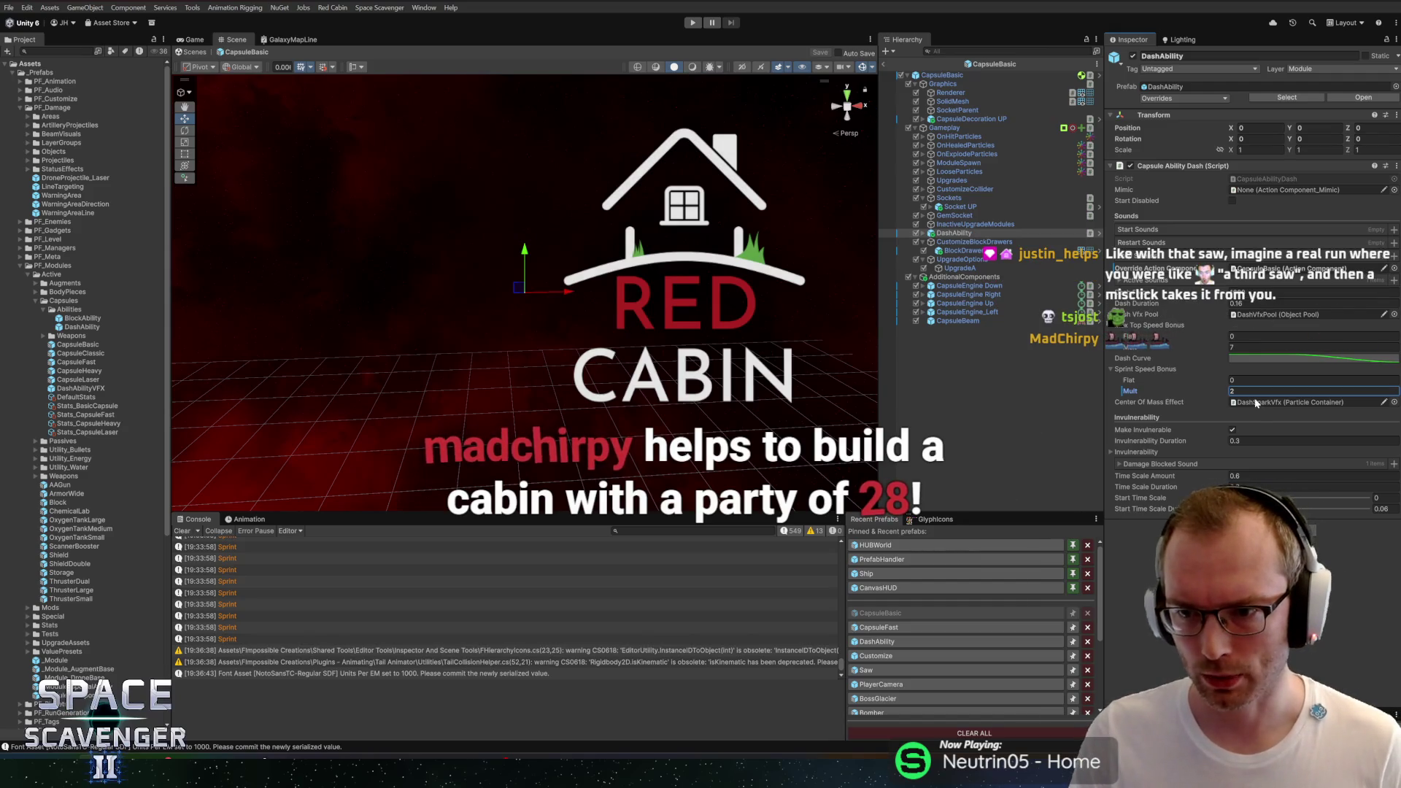
{"action": "key", "text": "BackSpace"}
{"action": "type", "text": "1"}
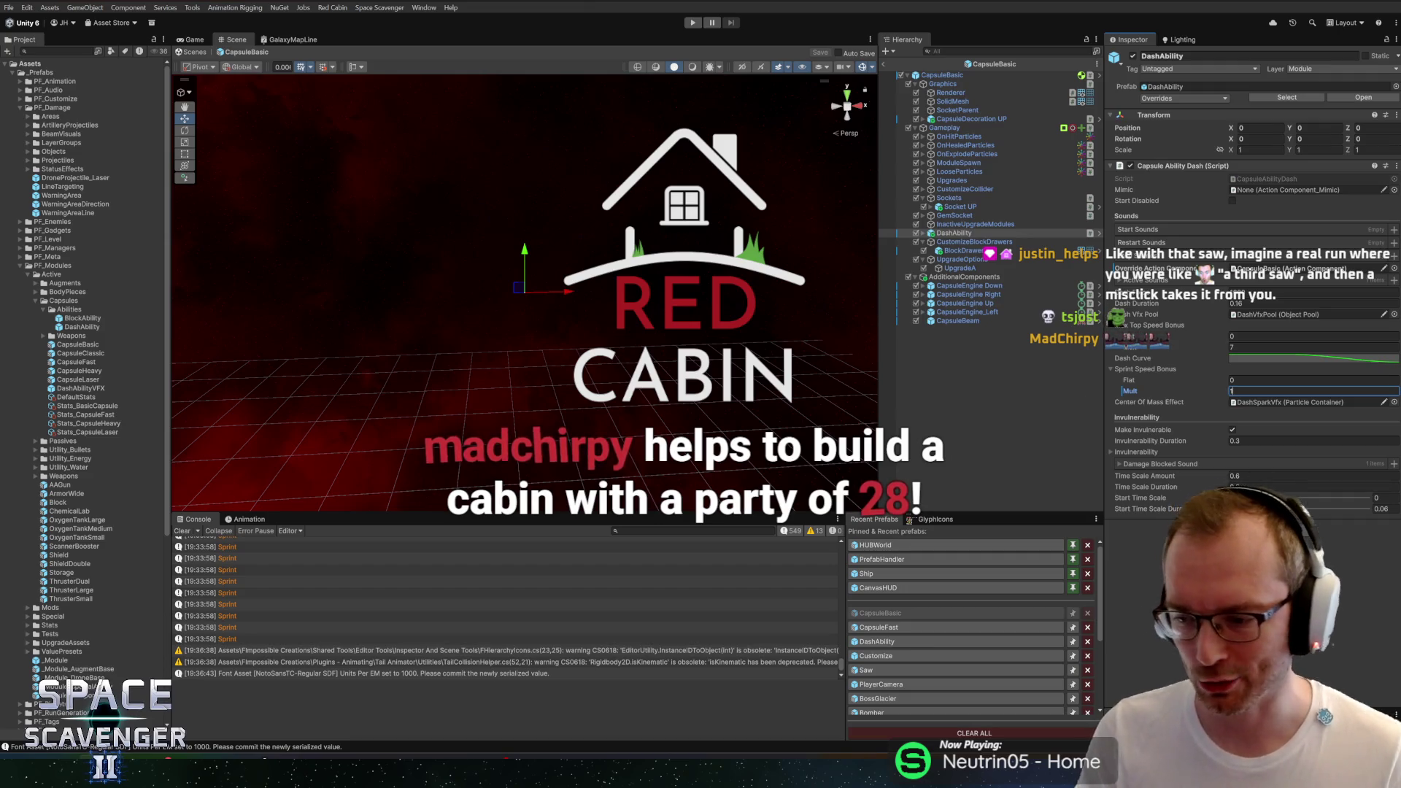
{"action": "key", "text": "Return"}
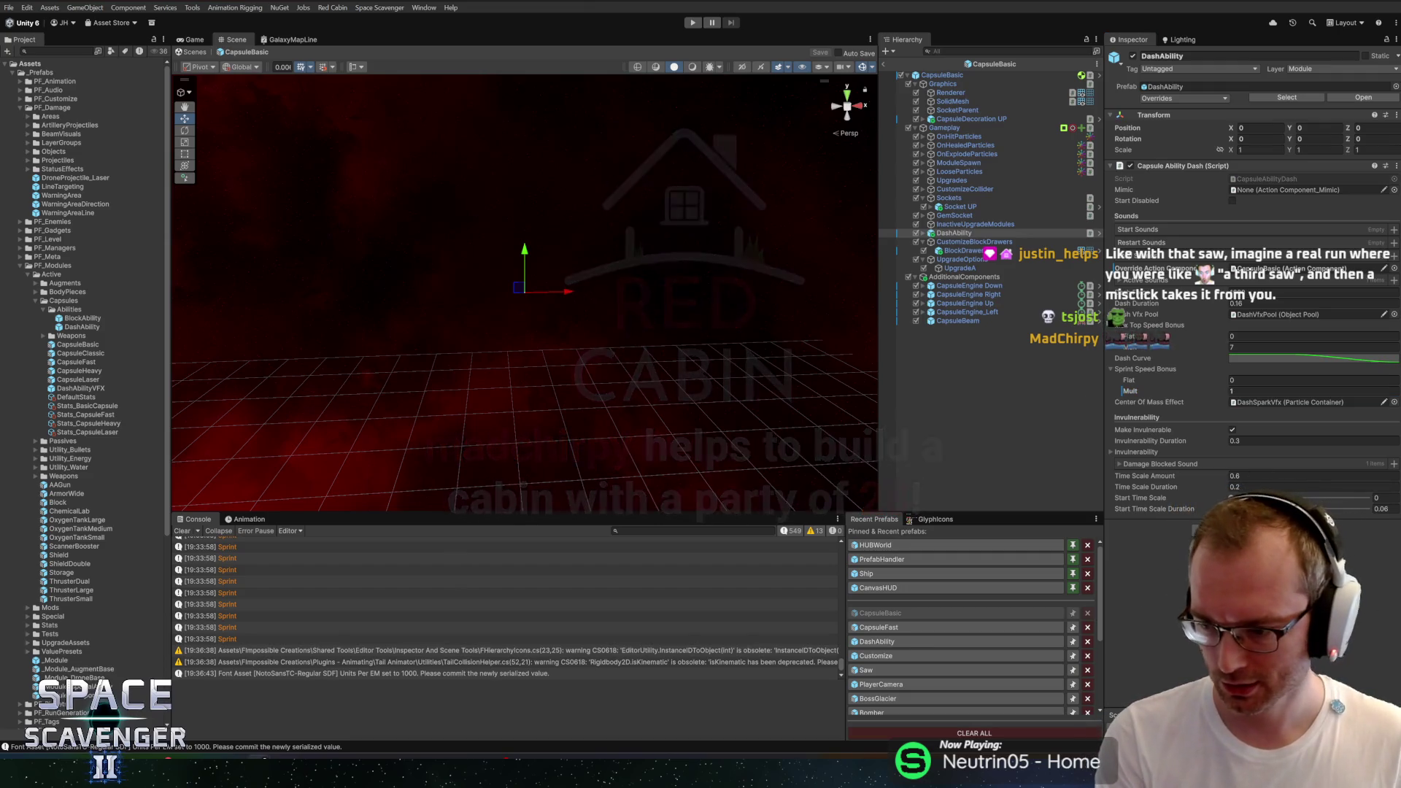
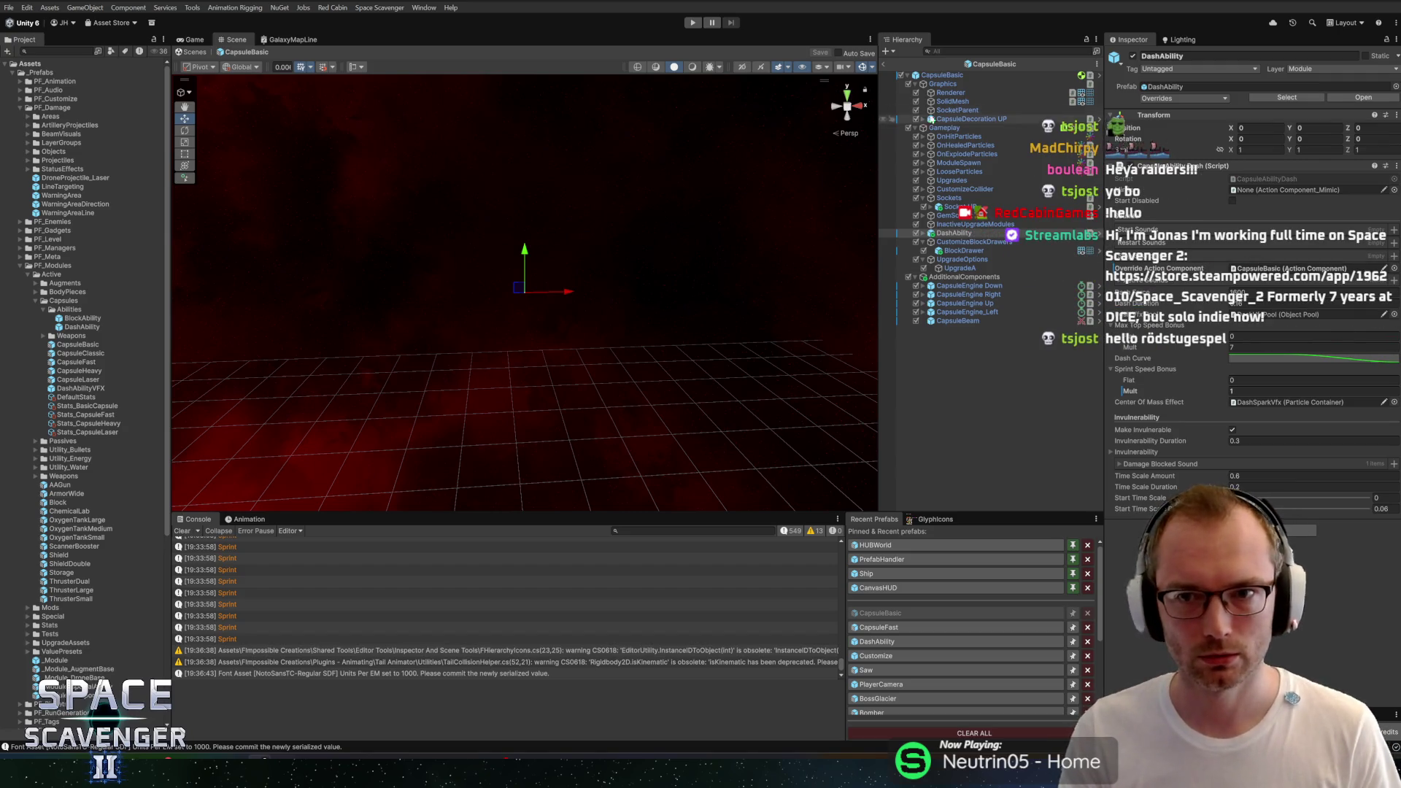
Step: Exit the capsule prefab, enter Play mode, and maximize the Game view
{"action": "left_click", "coordinate": [885, 63]}
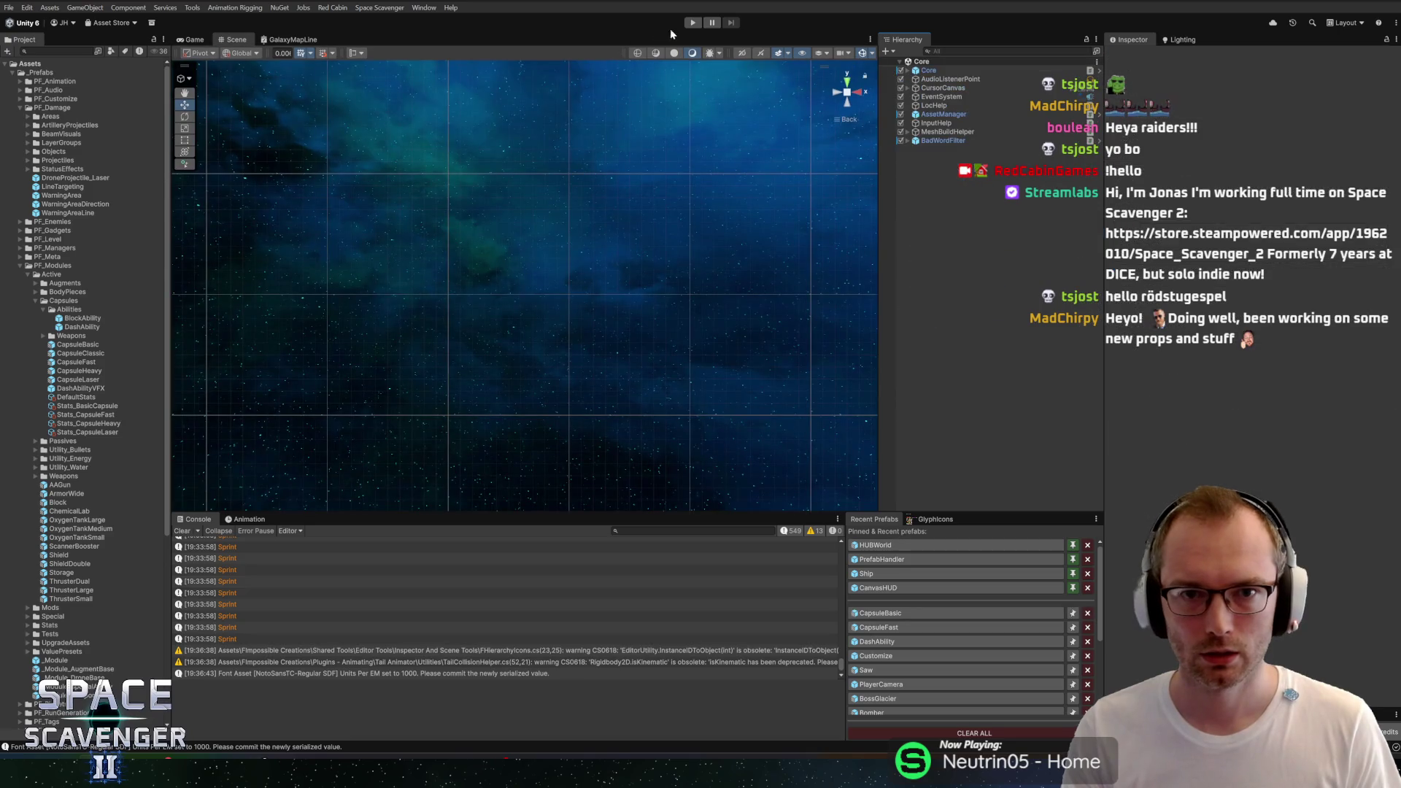
{"action": "left_click", "coordinate": [690, 26]}
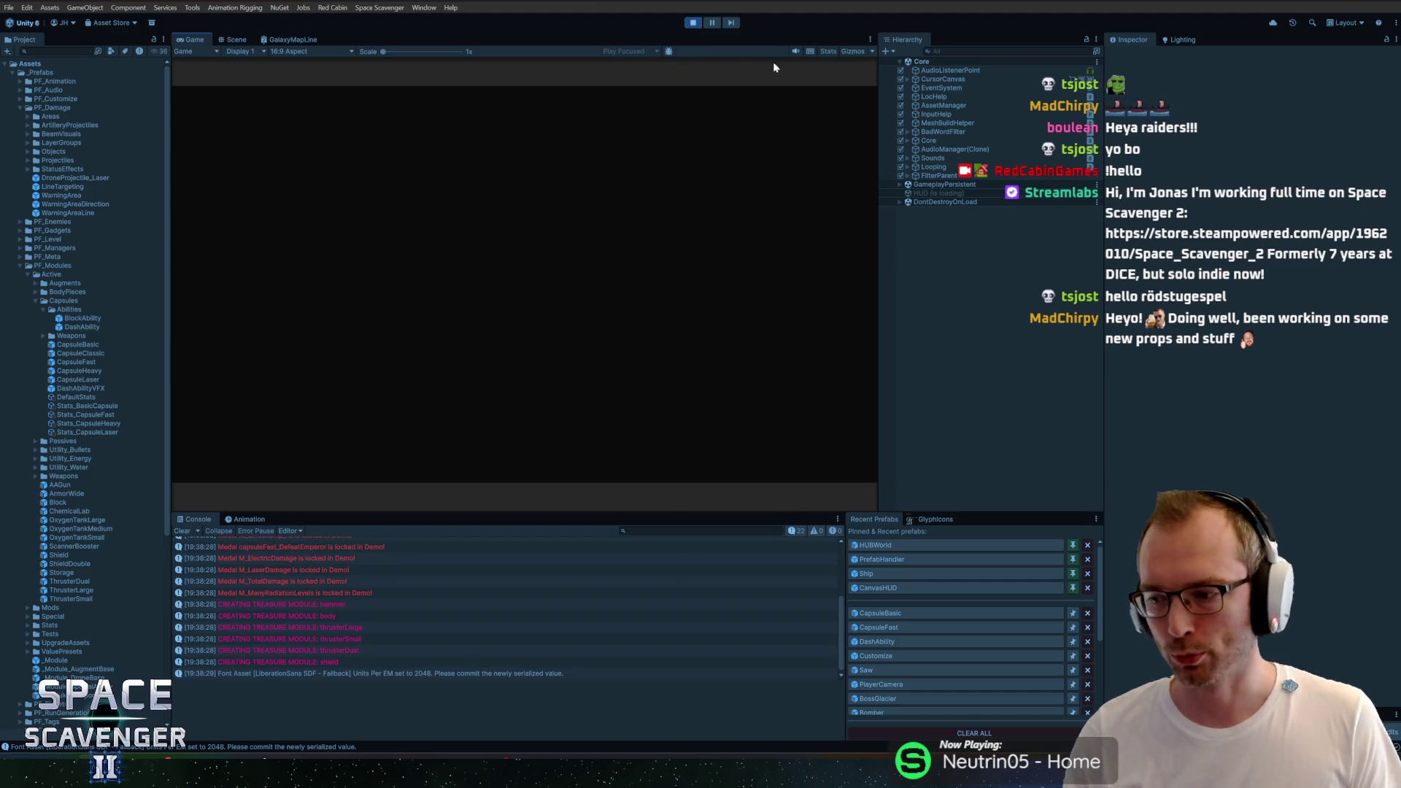
{"action": "double_click", "coordinate": [195, 40]}
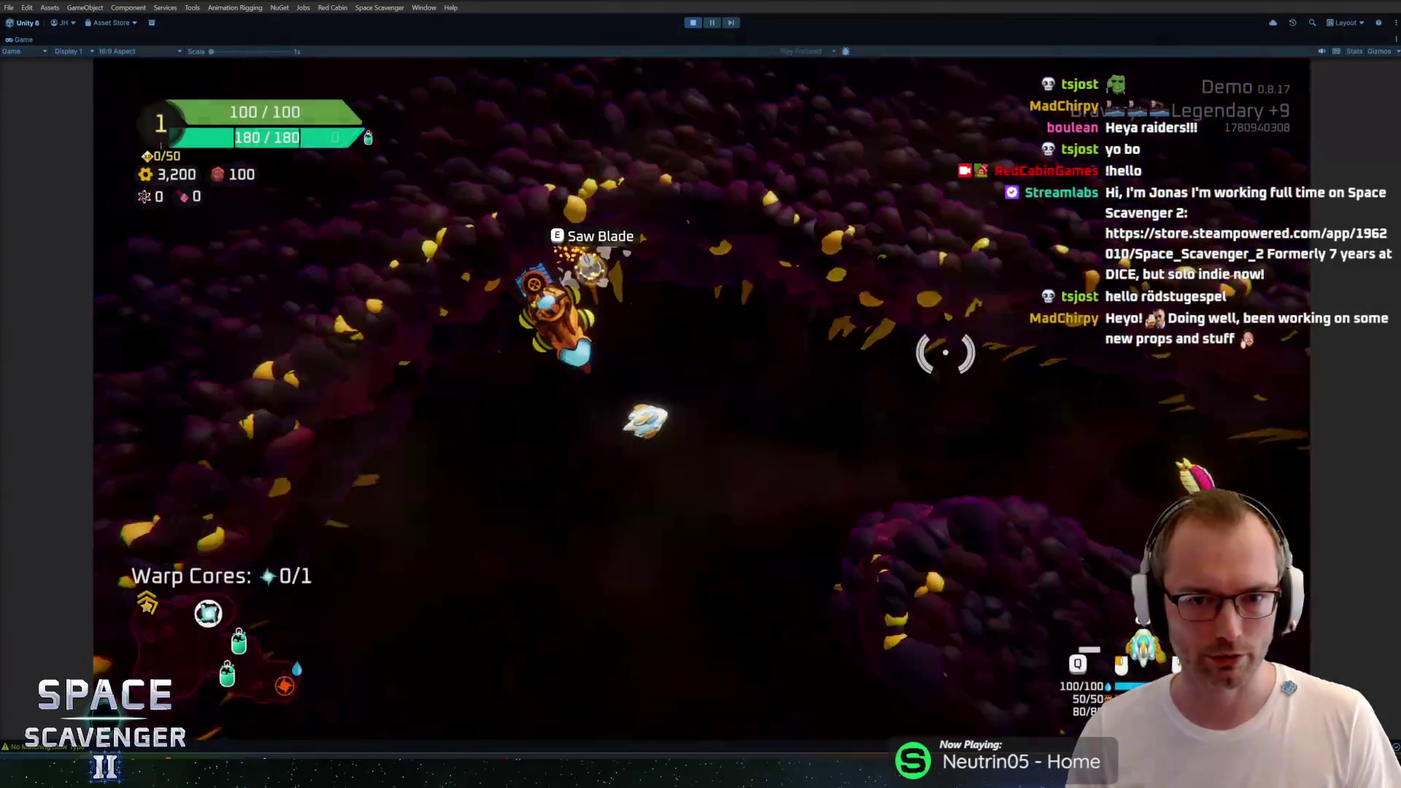
Step: Test the ship's dash down the cave, then restore the normal editor layout
{"action": "key", "text": "s"}
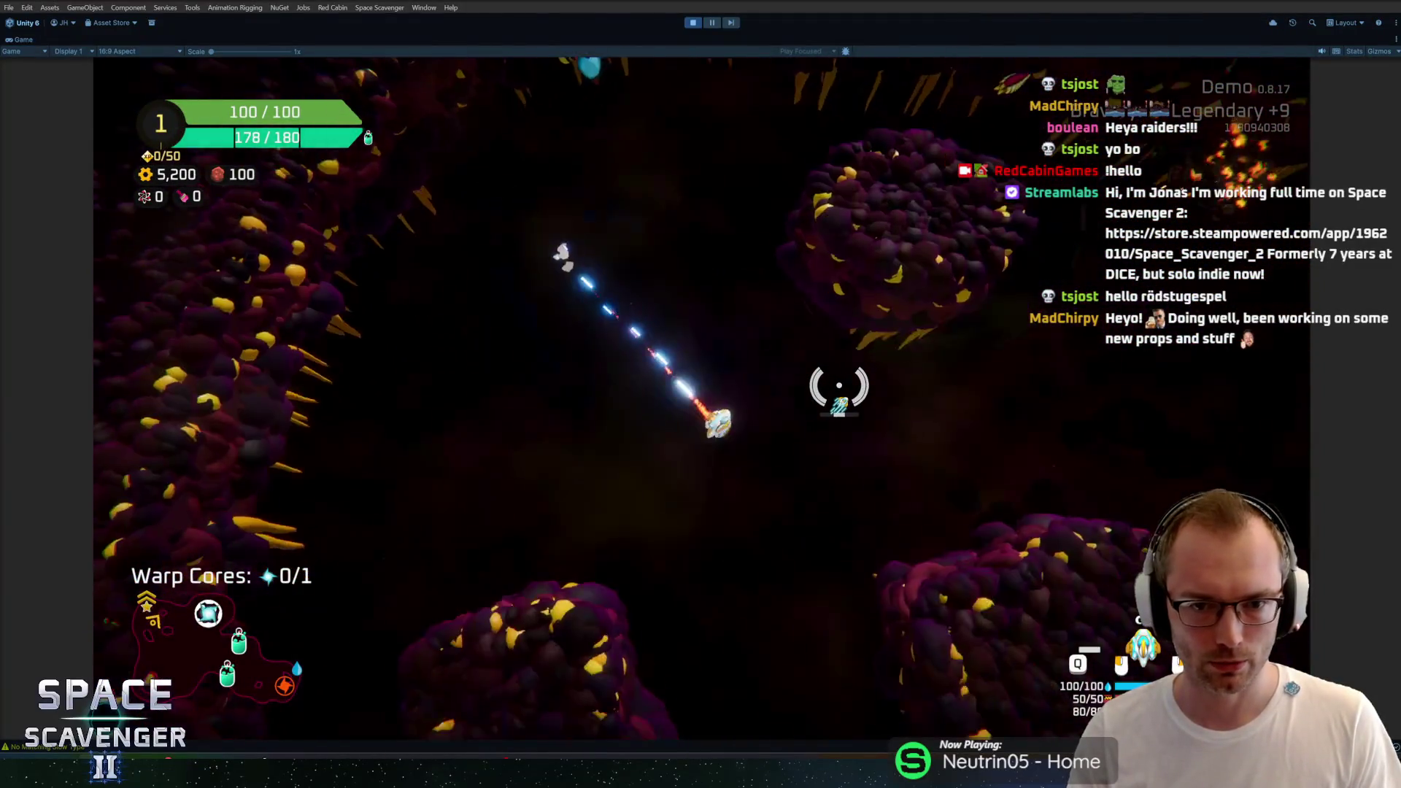
{"action": "key", "text": "s"}
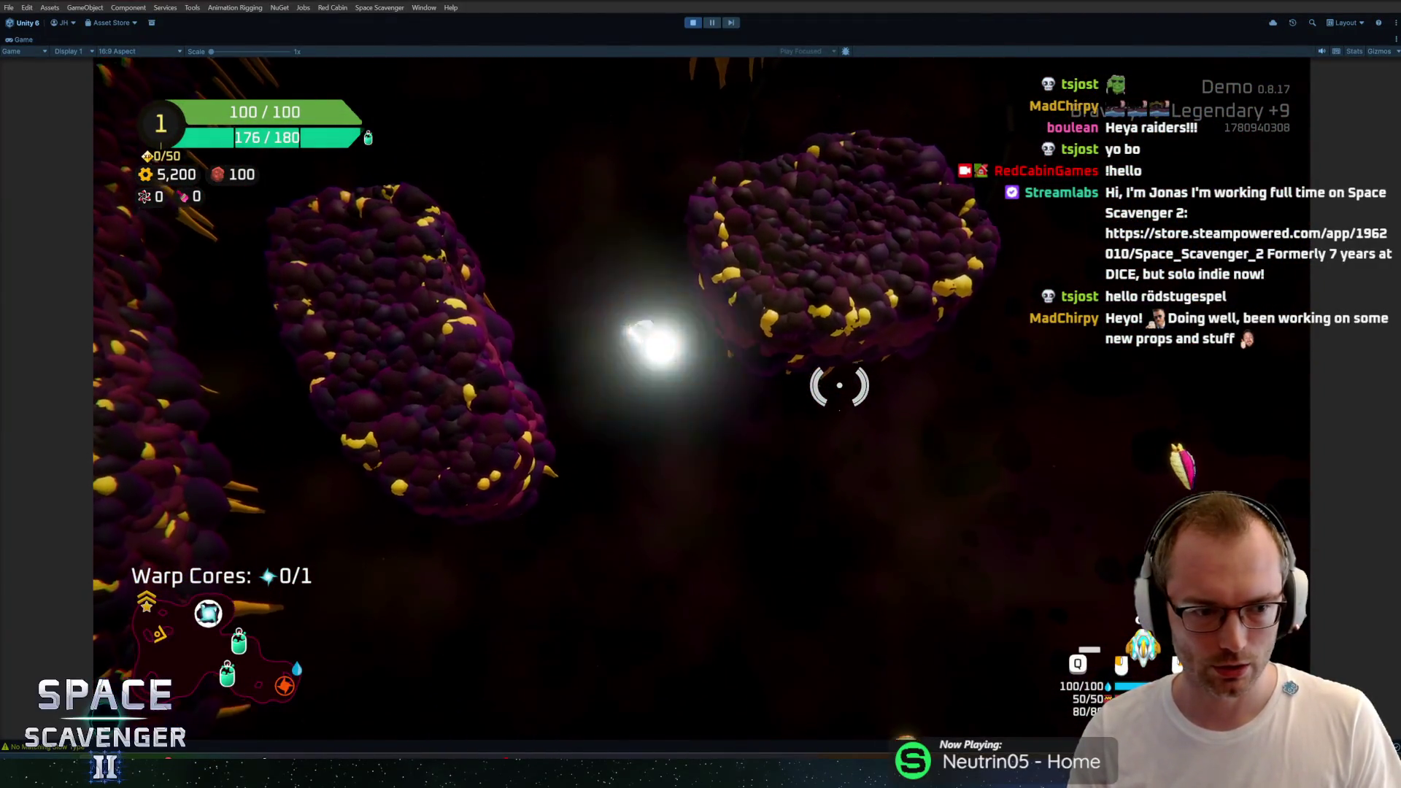
{"action": "key", "text": "shift+space"}
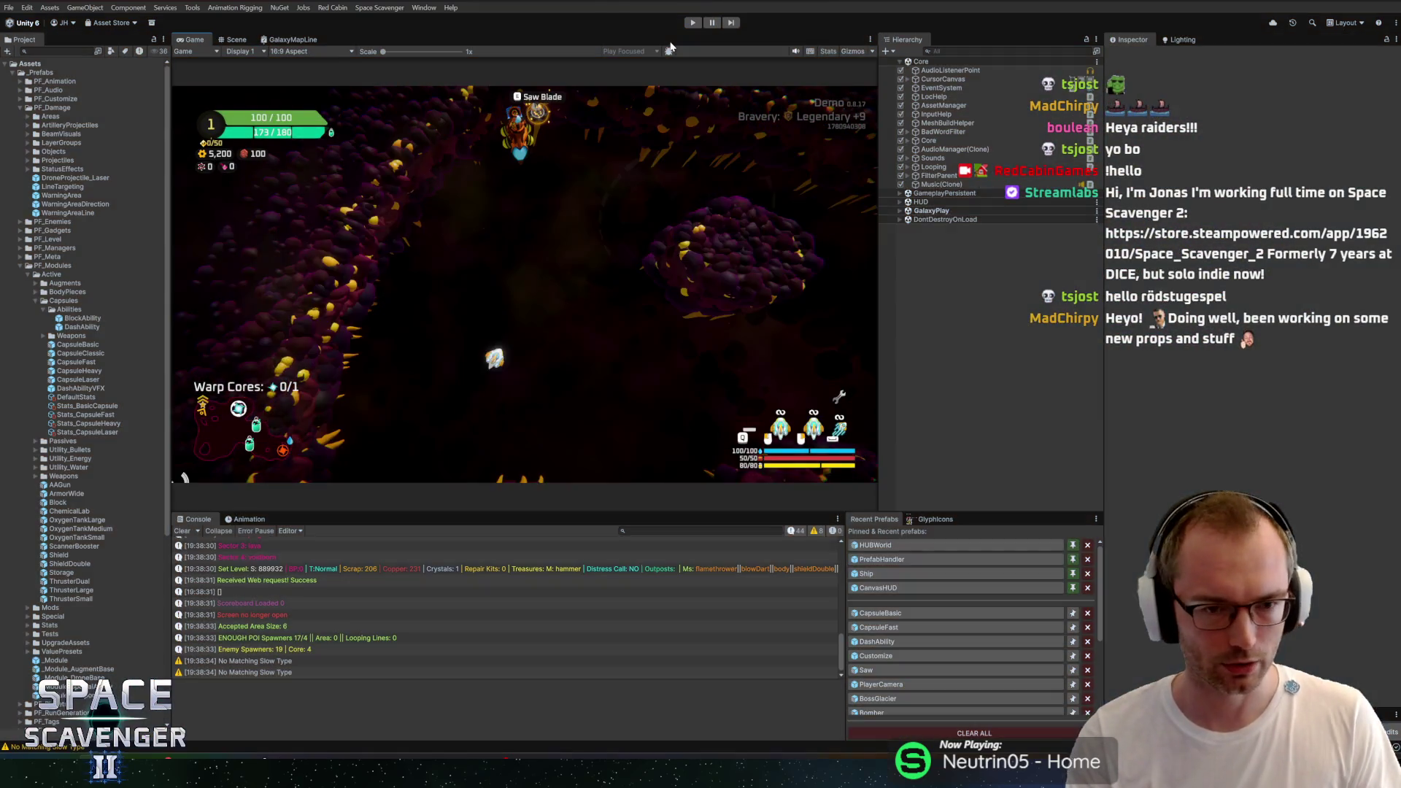
{"action": "key", "text": "alt+Tab"}
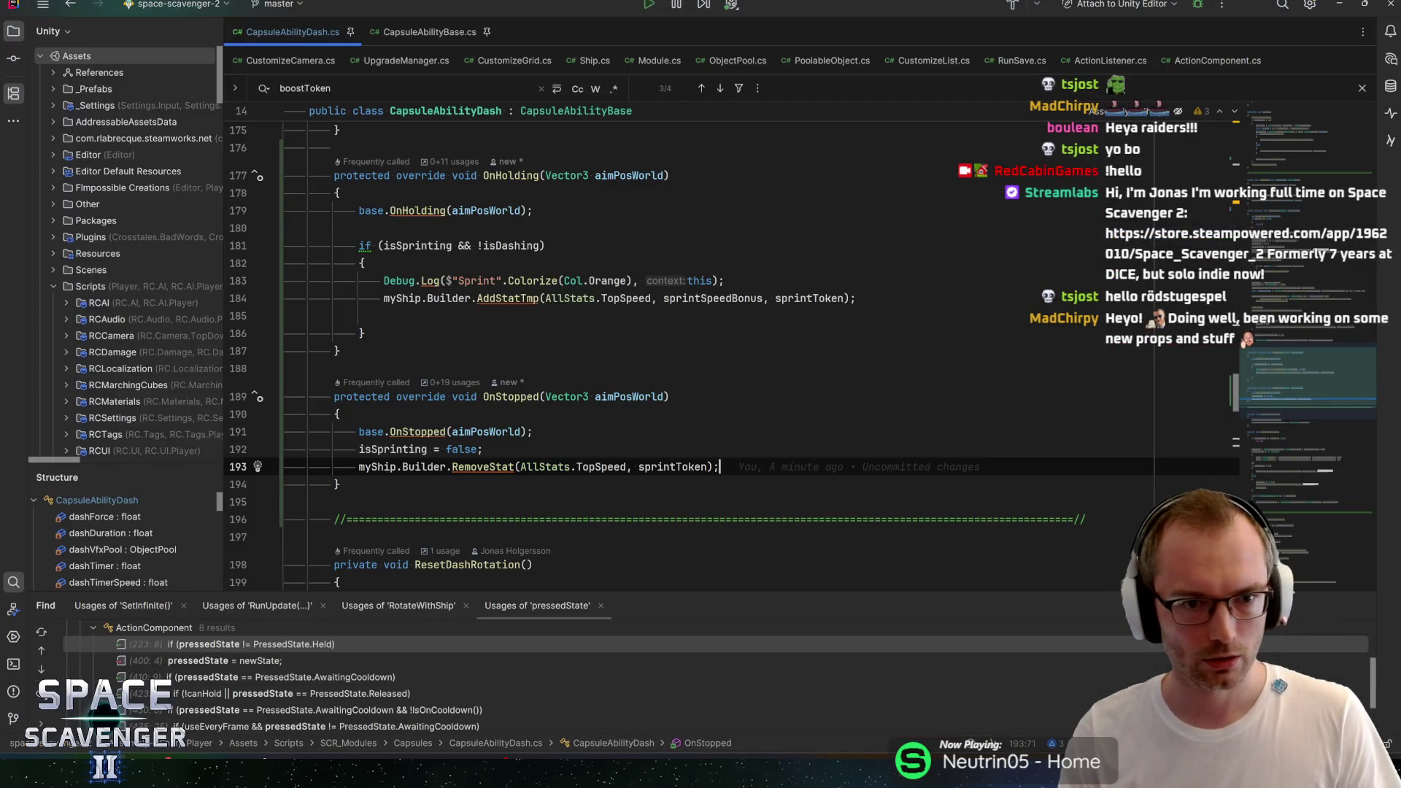
Step: Change the OnHolding condition to 'if (!isDashing)' and save the script
{"action": "left_click", "coordinate": [380, 246]}
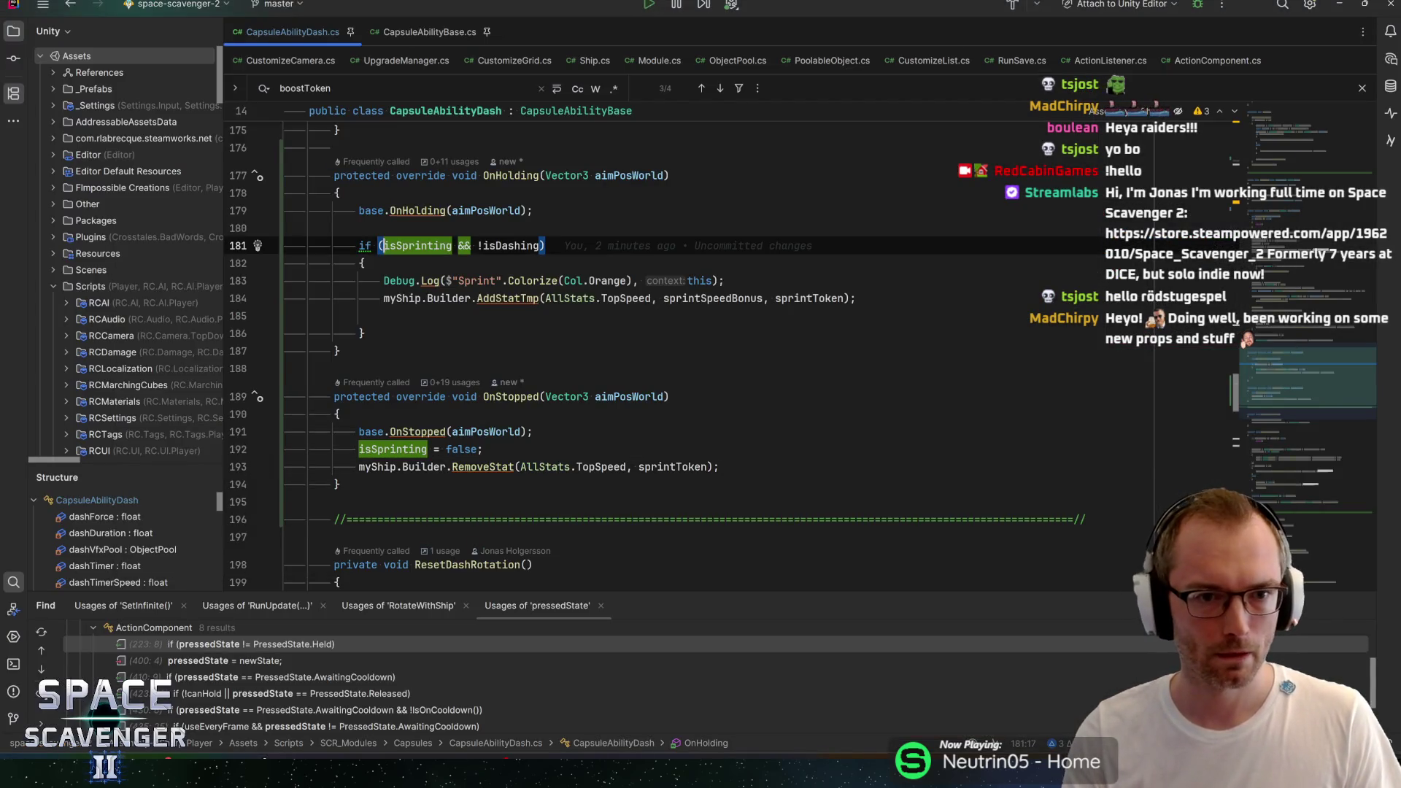
{"action": "key", "text": "ctrl+Delete"}
{"action": "key", "text": "ctrl+Delete"}
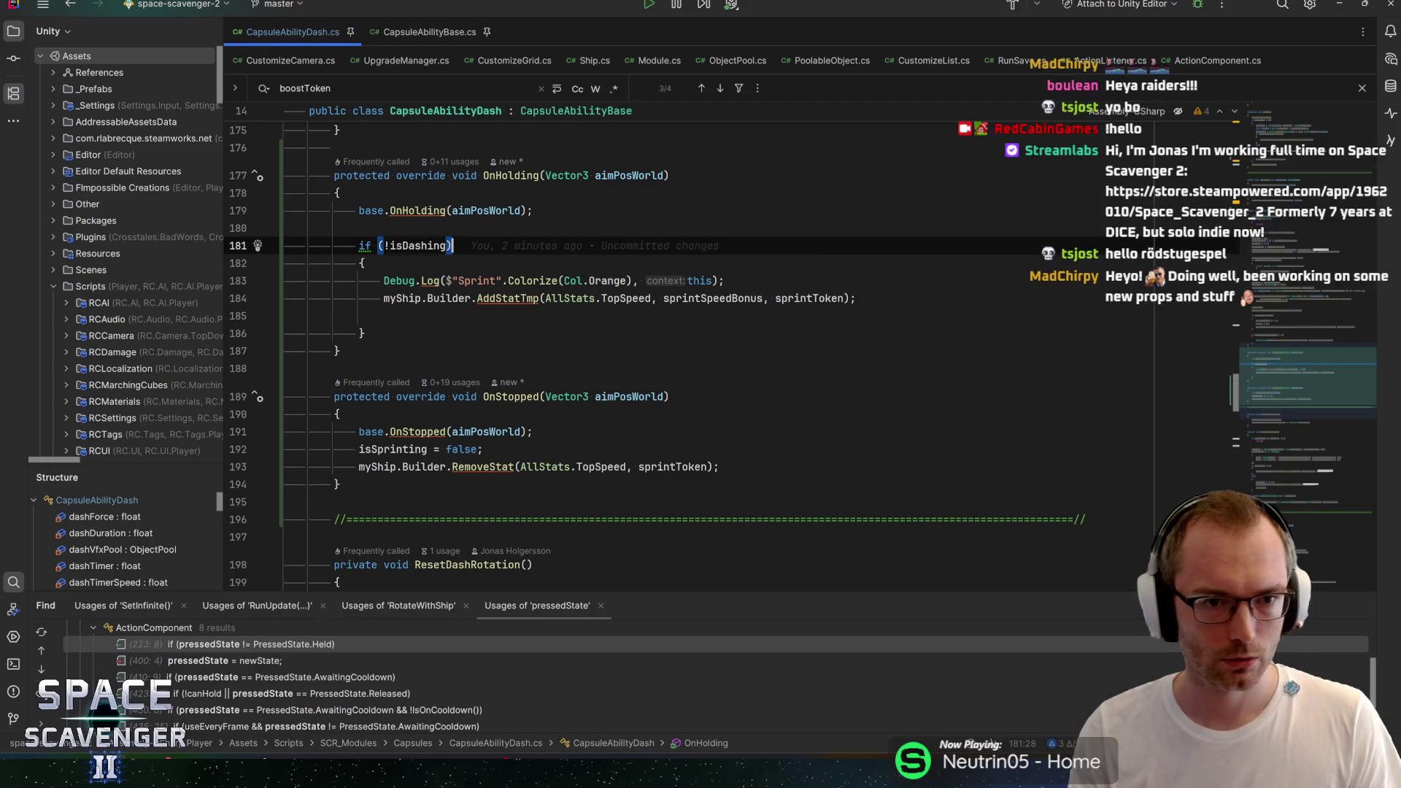
{"action": "key", "text": "ctrl+s"}
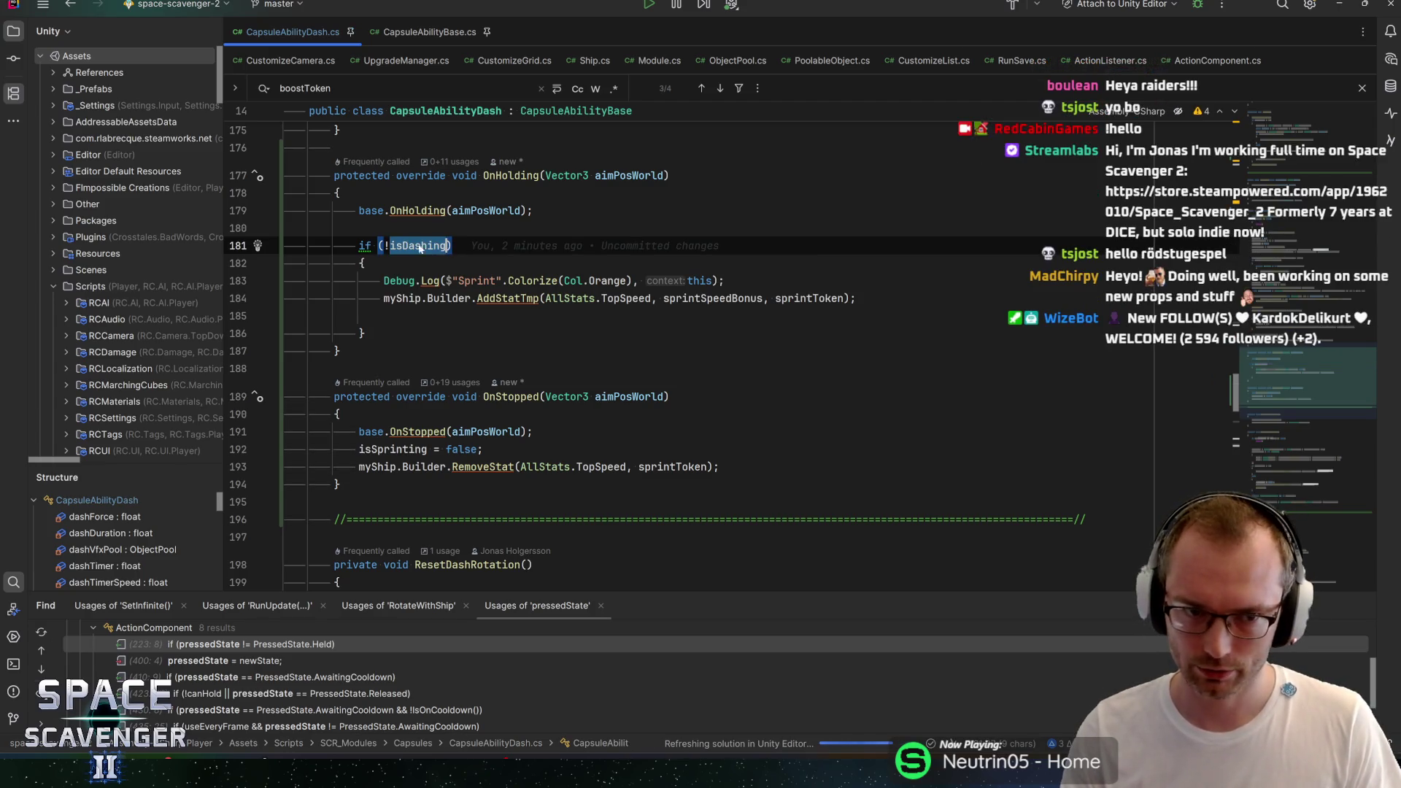
Step: Check where sprintToken and isSprinting are used in CapsuleAbilityDash.cs
{"action": "left_click", "coordinate": [537, 280]}
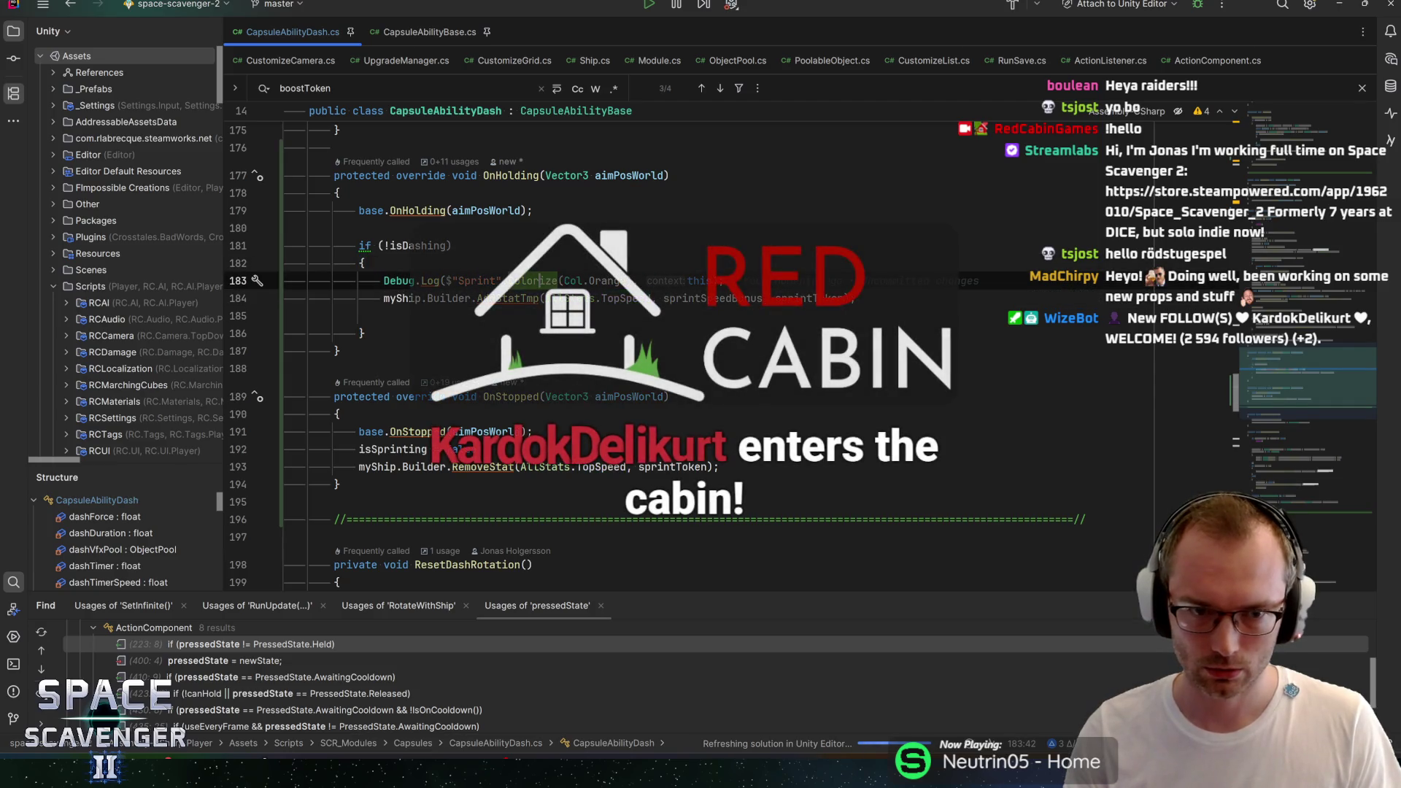
{"action": "left_click", "coordinate": [810, 298]}
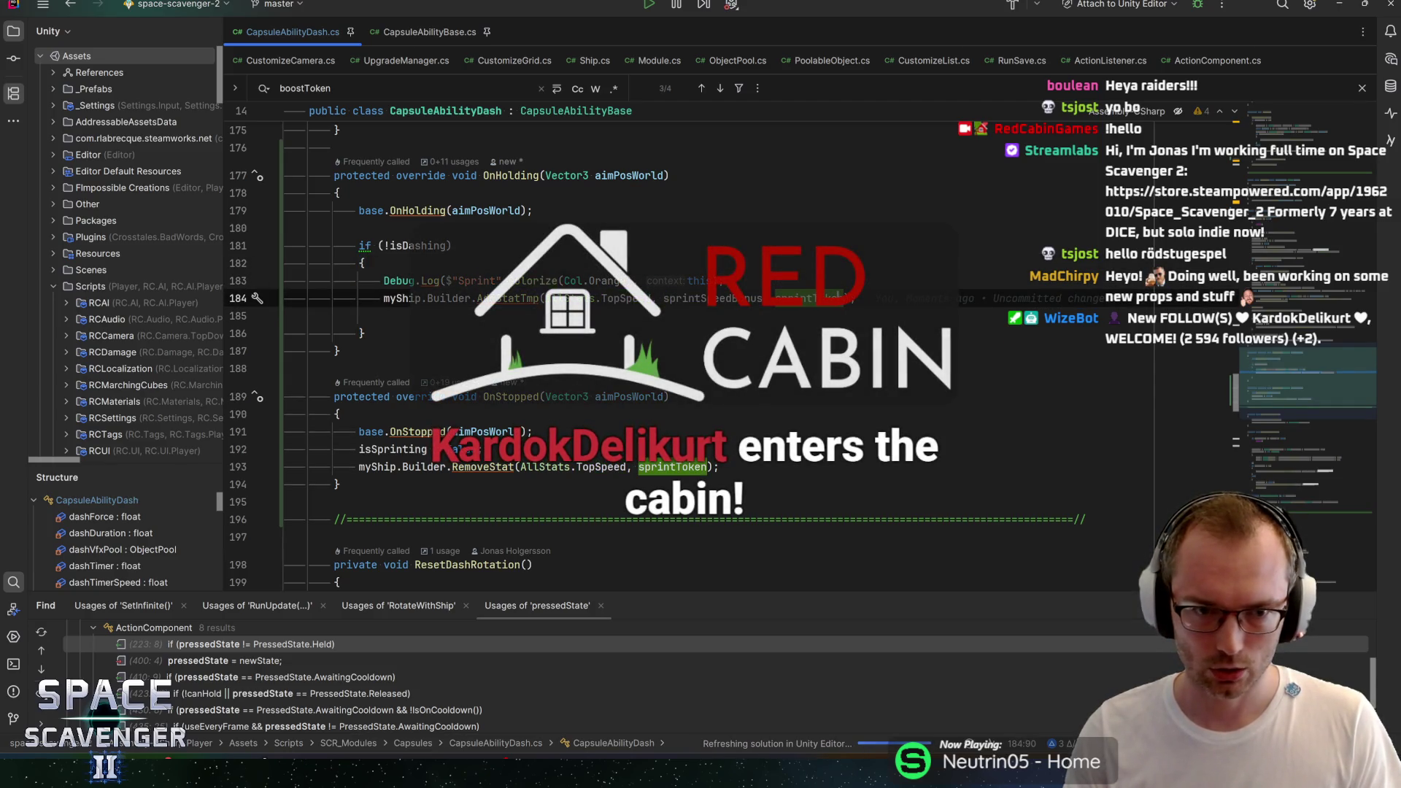
{"action": "double_click", "coordinate": [393, 449]}
{"action": "key", "text": "ctrl+f"}
{"action": "key", "text": "Return"}
{"action": "key", "text": "Return"}
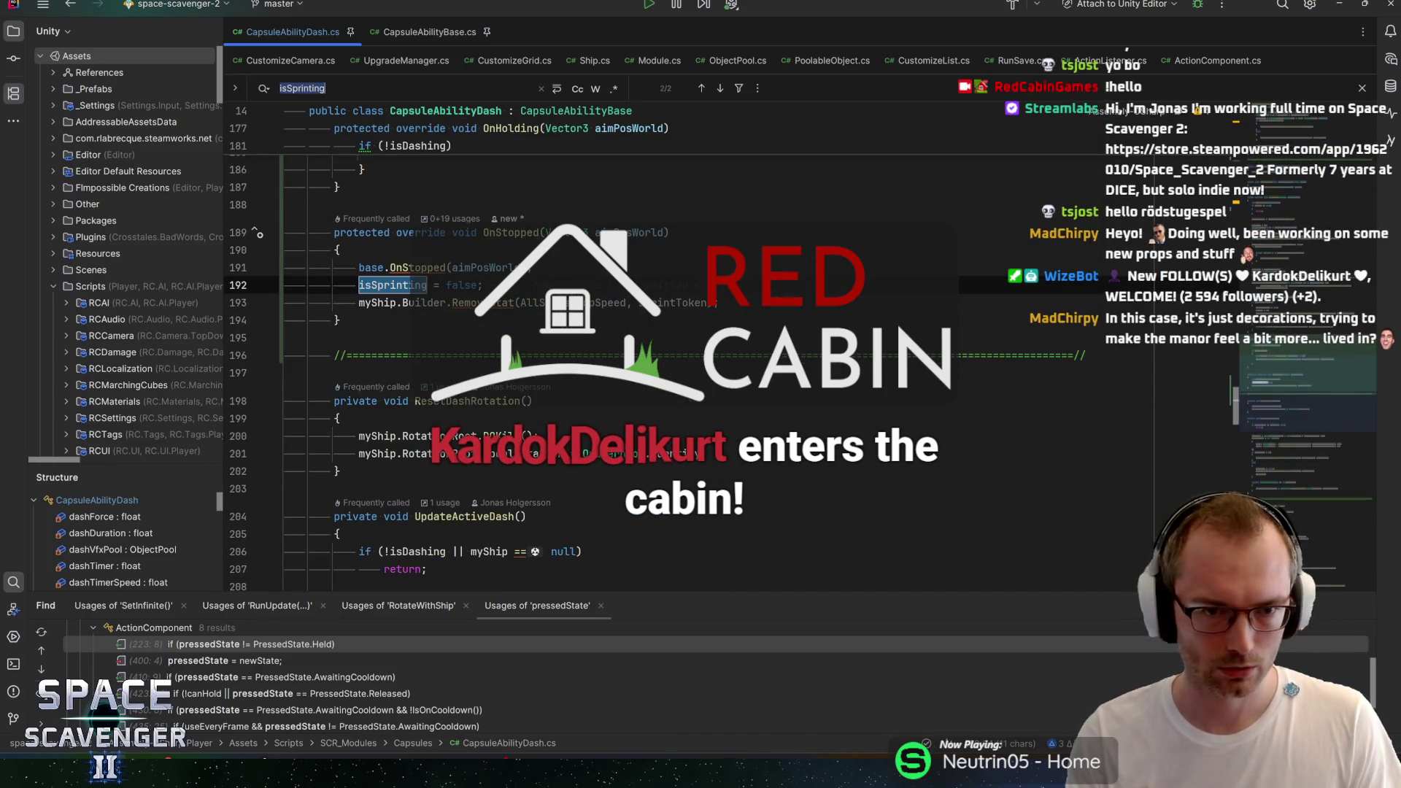
{"action": "key", "text": "Escape"}
{"action": "key", "text": "ctrl+y"}
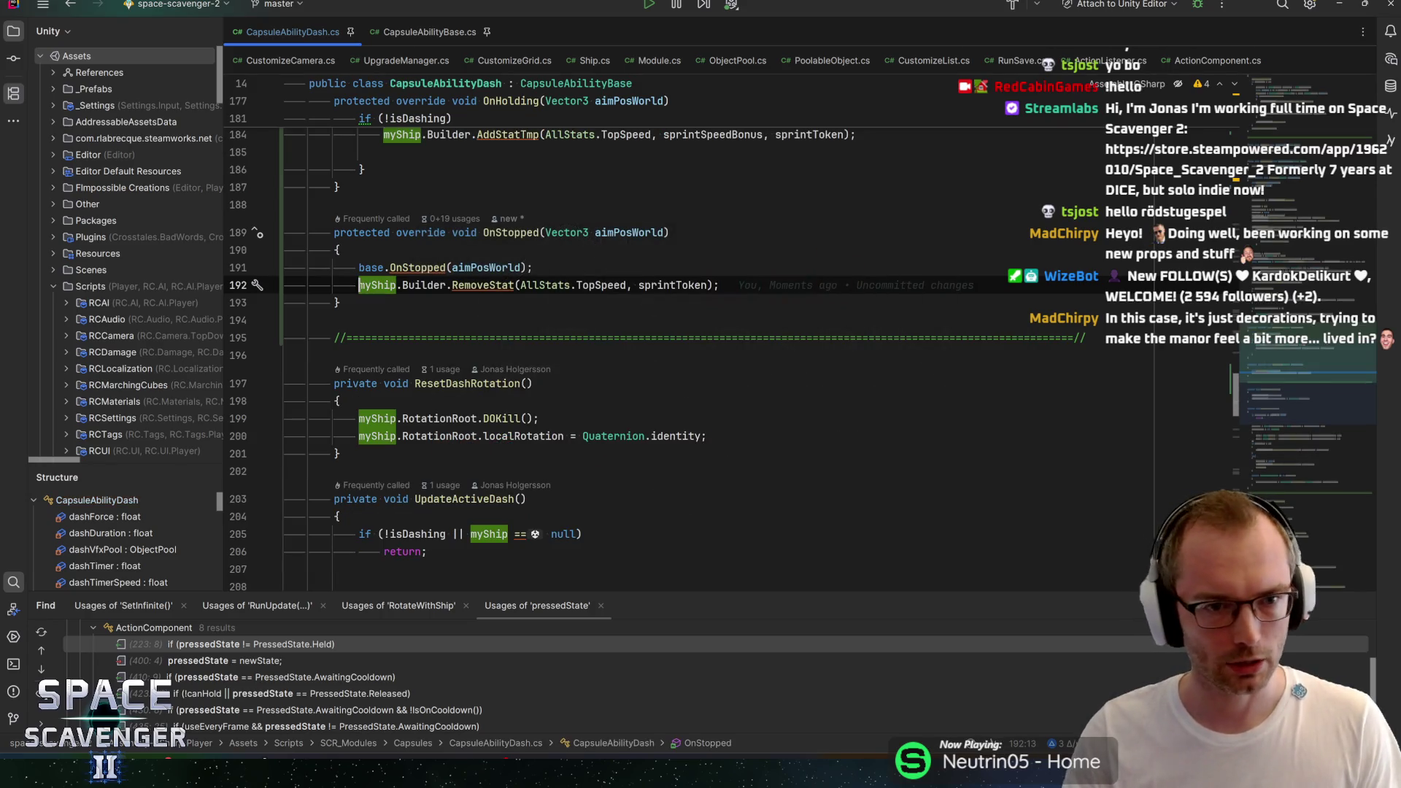
{"action": "key", "text": "ctrl+z"}
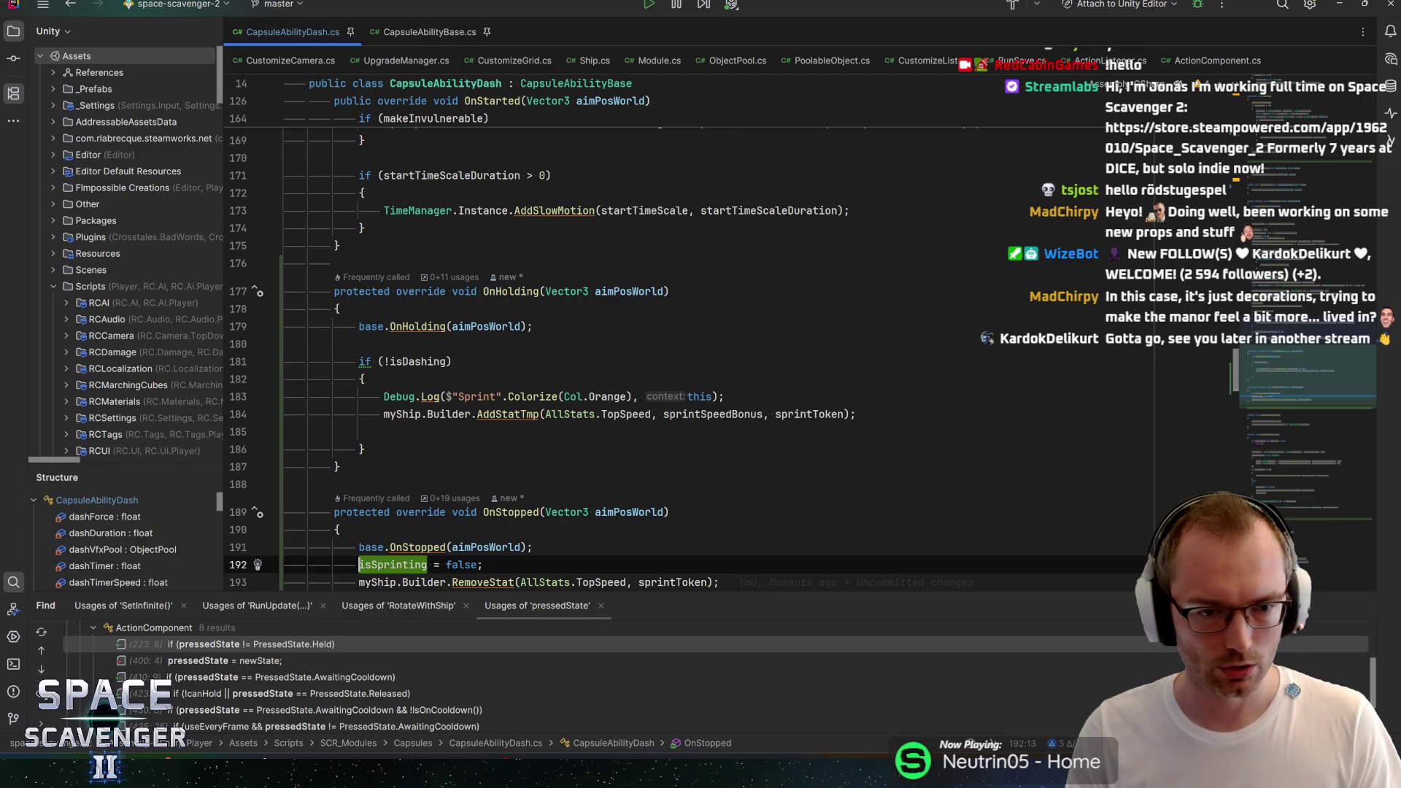
Step: Add 'isSprinting = true;' inside the !isDashing block and save
{"action": "scroll", "coordinate": [730, 329], "scroll_direction": "down", "scroll_amount": 2}
{"action": "left_click", "coordinate": [384, 291]}
{"action": "key", "text": "Return"}
{"action": "key", "text": "Up"}
{"action": "type", "text": "isSprinting = true;"}
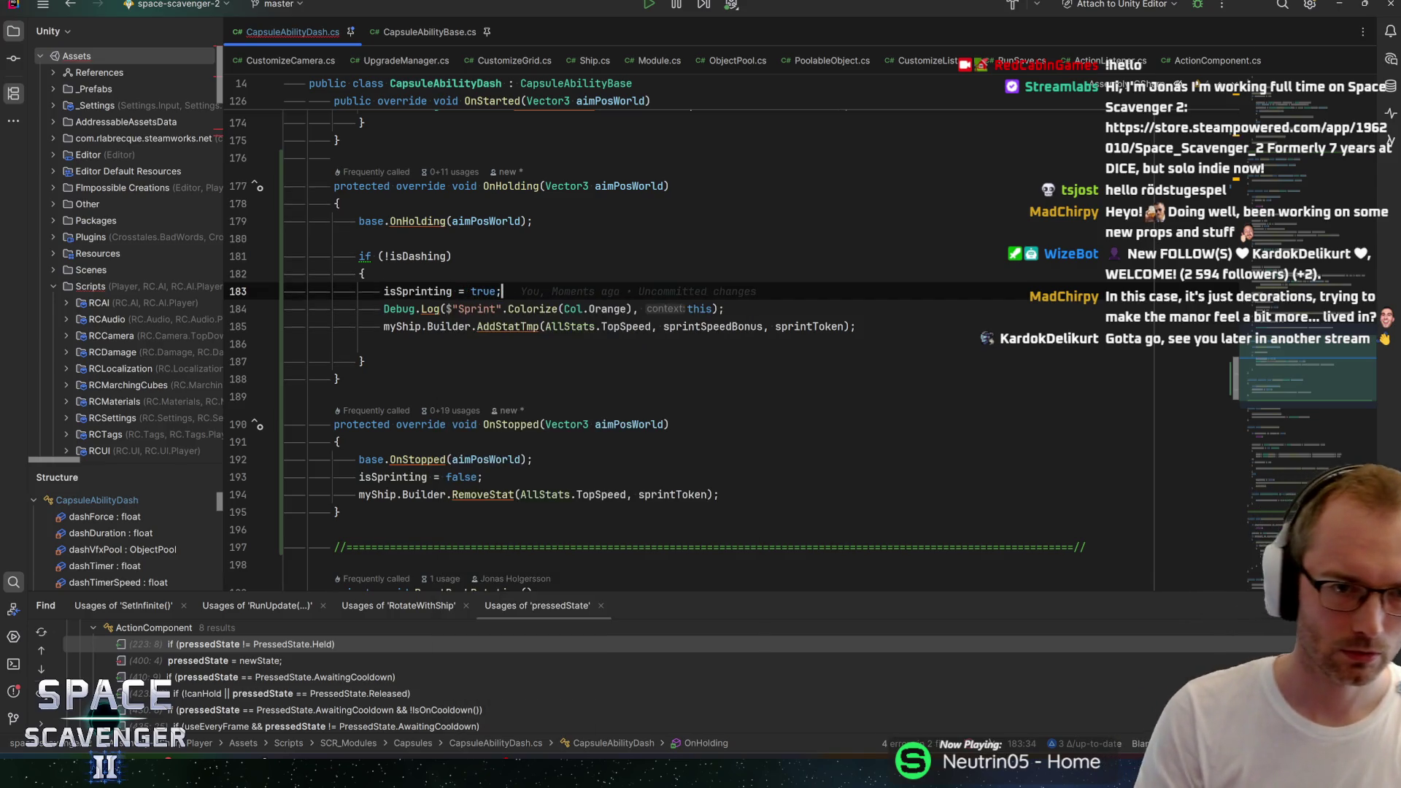
{"action": "key", "text": "ctrl+s"}
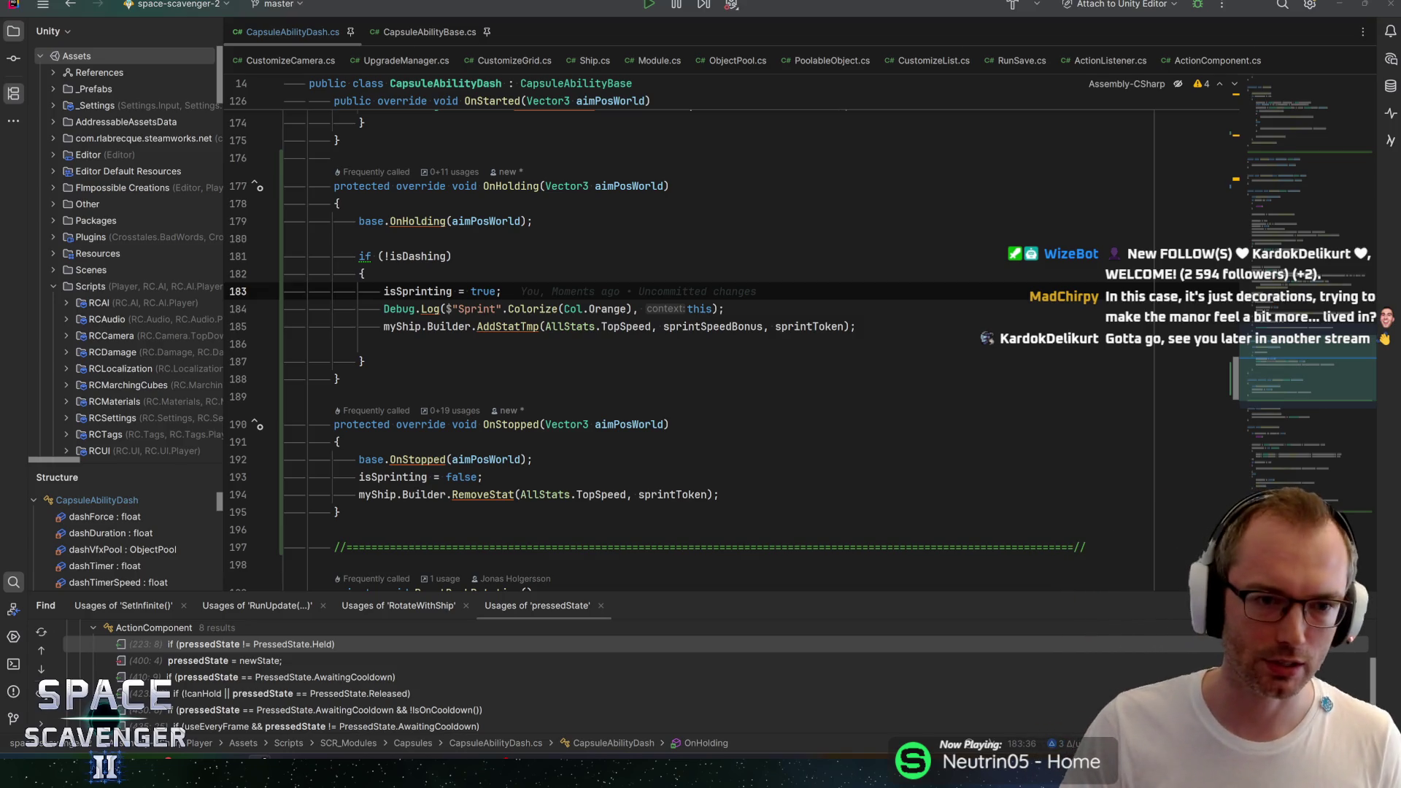
Step: Remove the stray blank line from the block and return to Unity
{"action": "left_click", "coordinate": [384, 344]}
{"action": "key", "text": "BackSpace"}
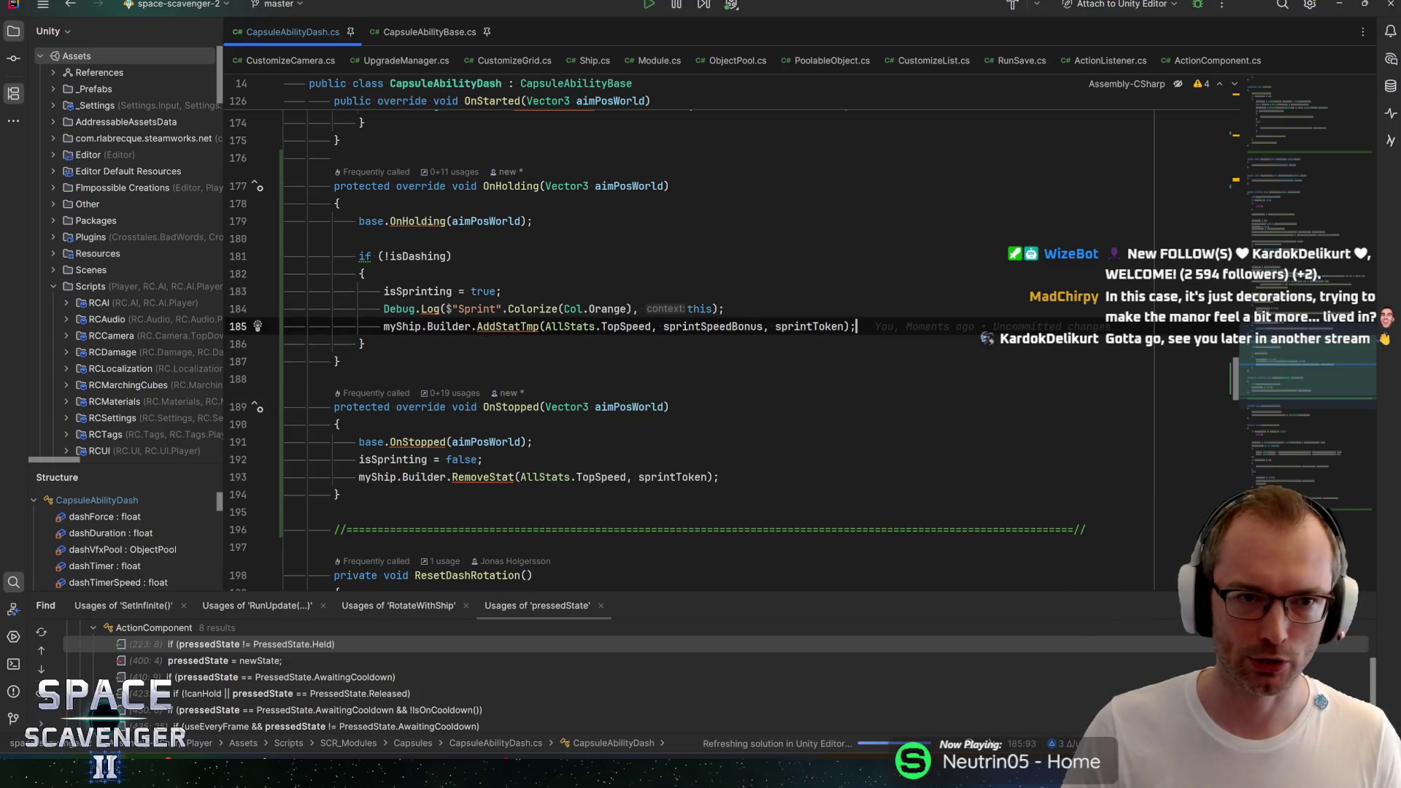
{"action": "key", "text": "Up"}
{"action": "key", "text": "Up"}
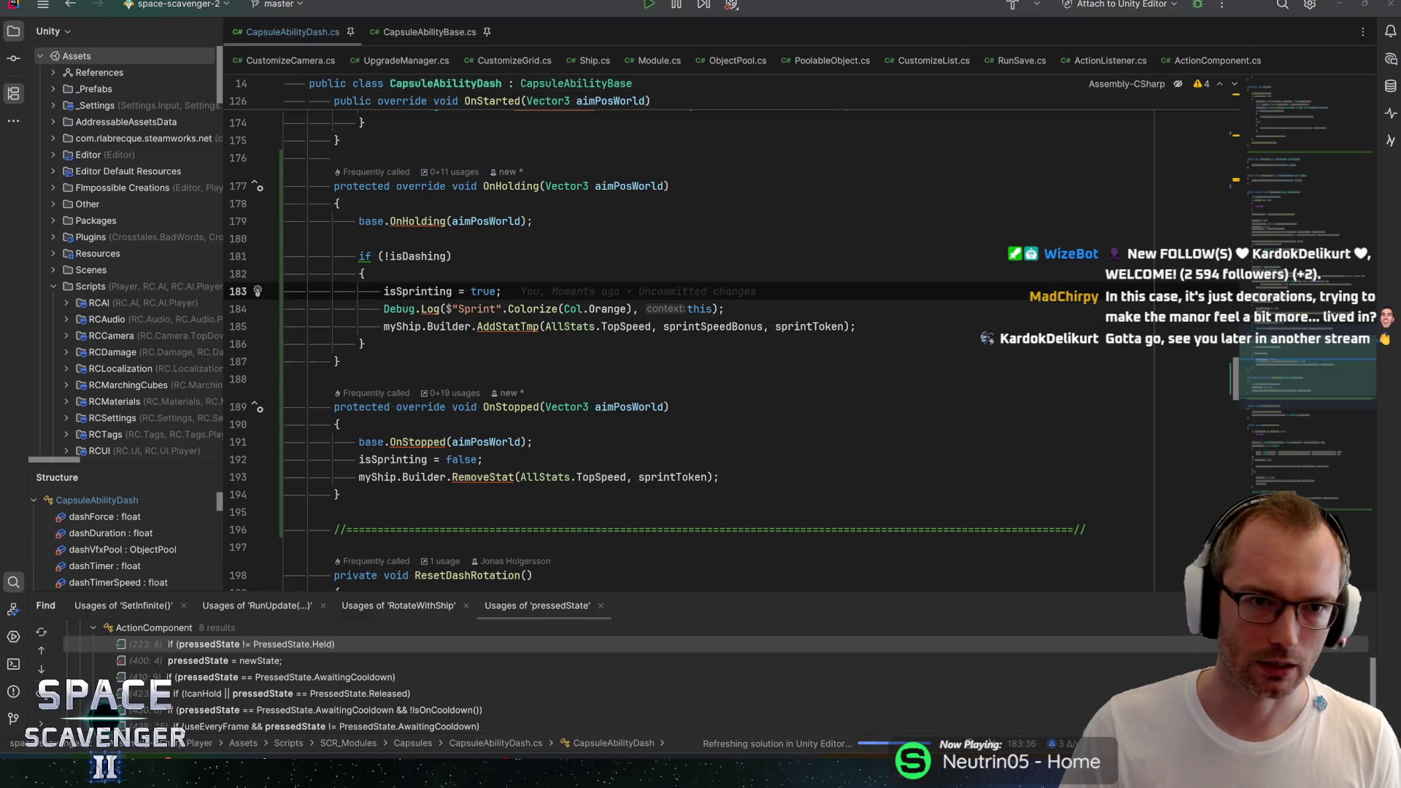
{"action": "key", "text": "alt+Tab"}
{"action": "key", "text": "alt+Tab"}
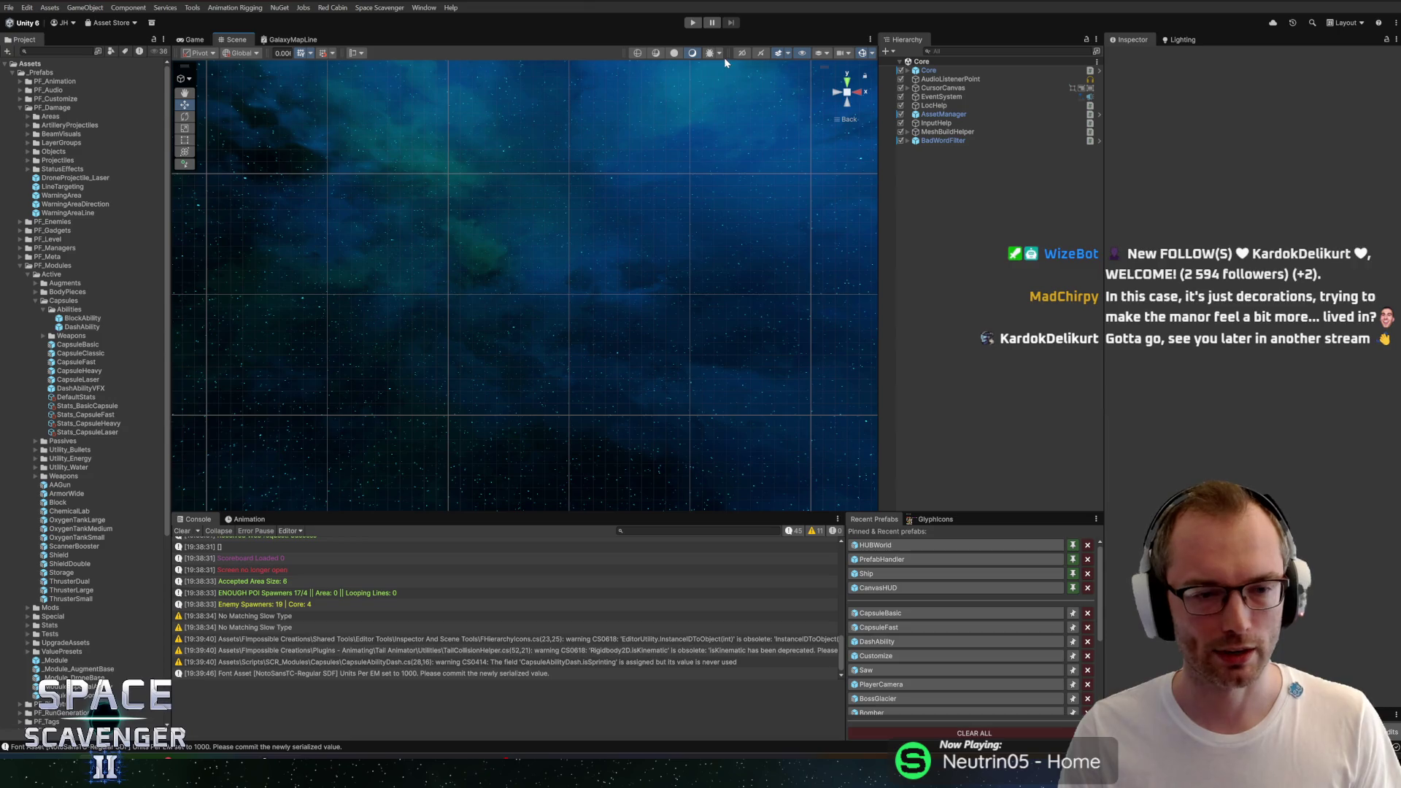
Step: Enter Play mode in a maximized Game view and sprint up the cave past the Oxygen Station
{"action": "left_click", "coordinate": [690, 26]}
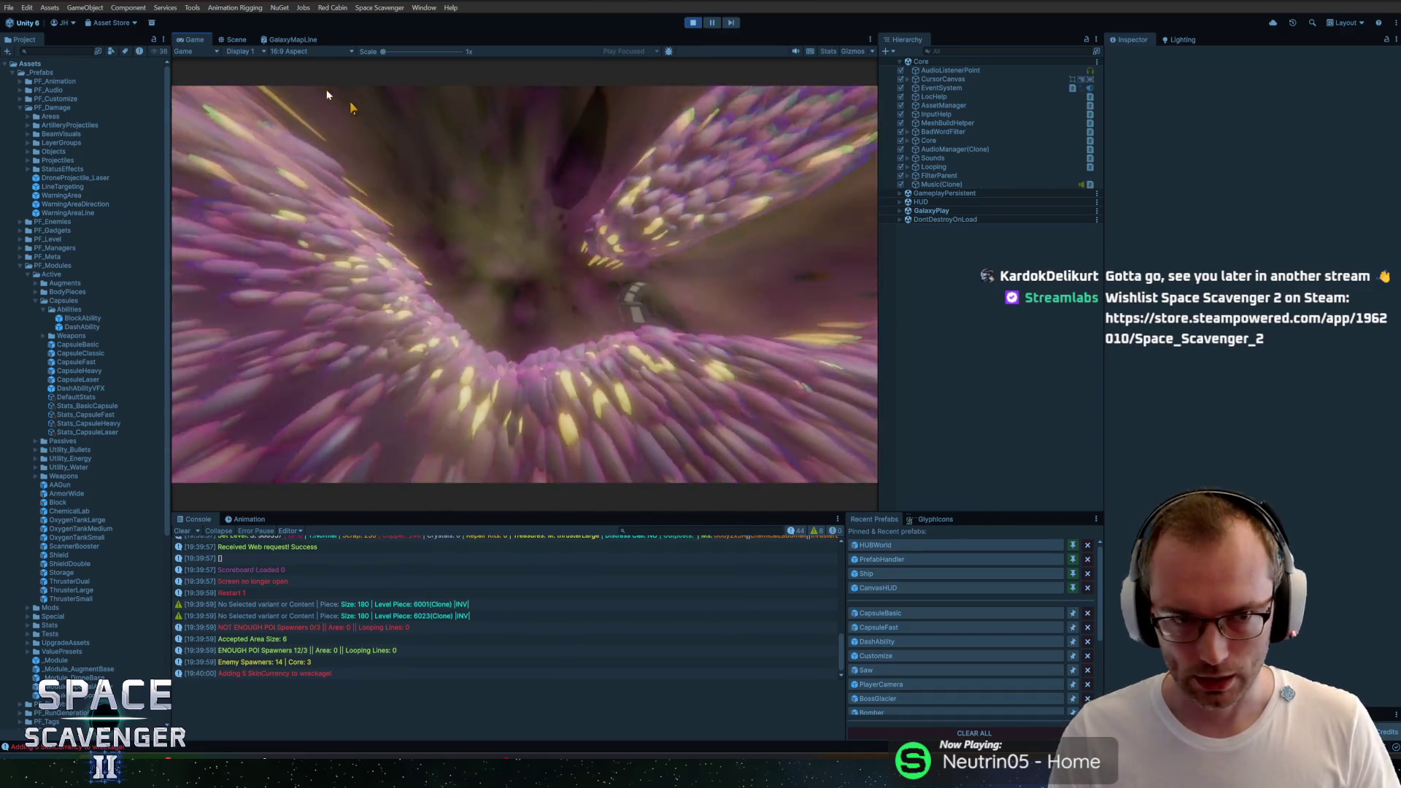
{"action": "double_click", "coordinate": [184, 37]}
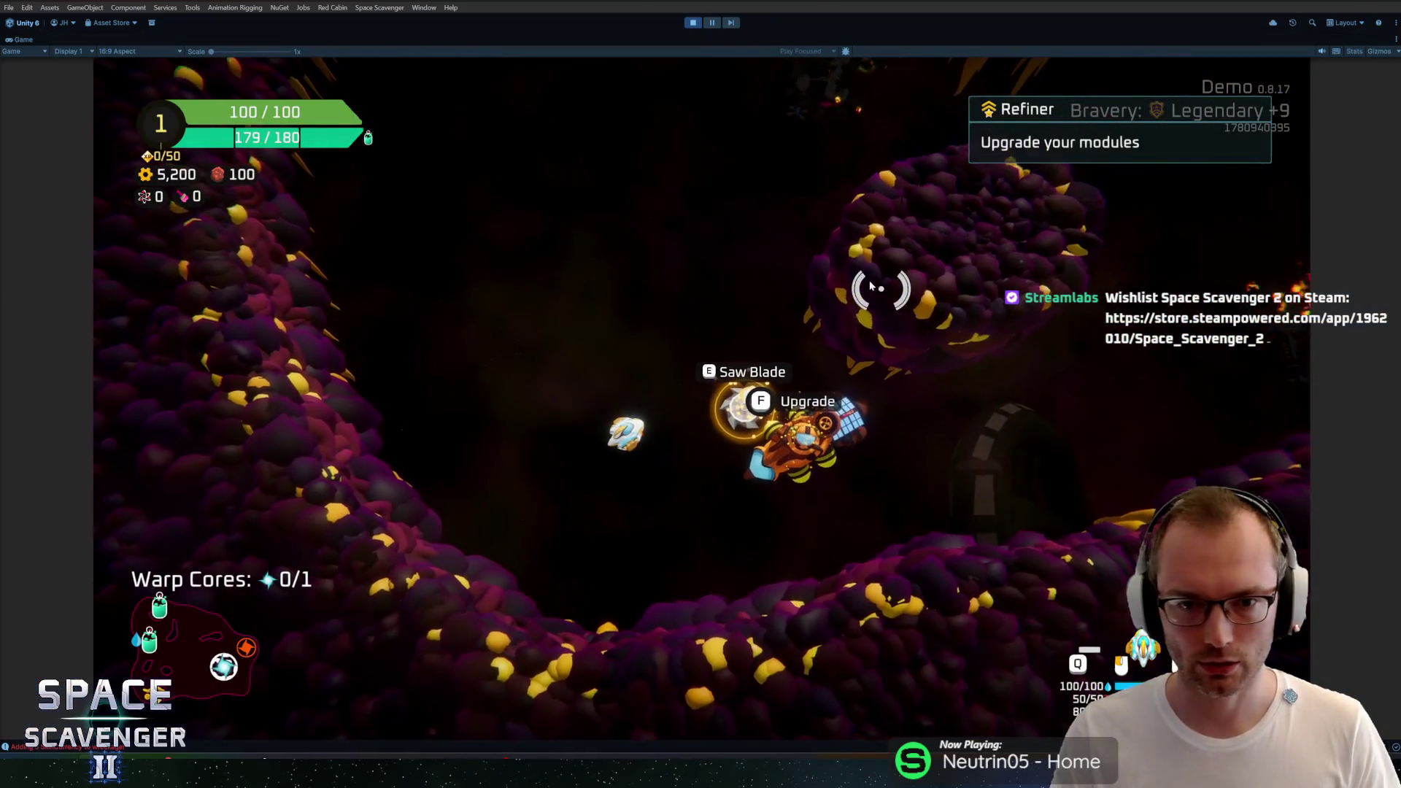
{"action": "key", "text": "w"}
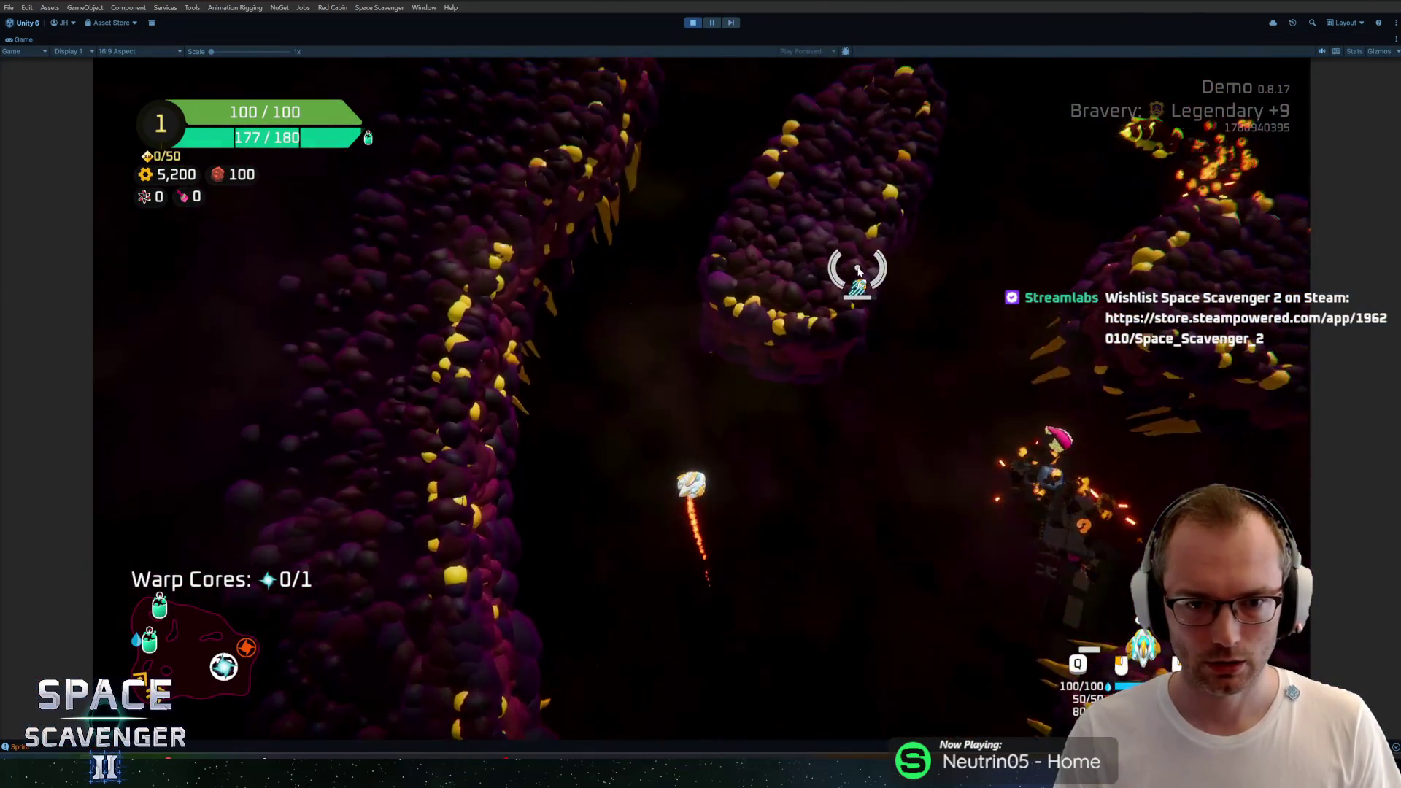
{"action": "key", "text": "w"}
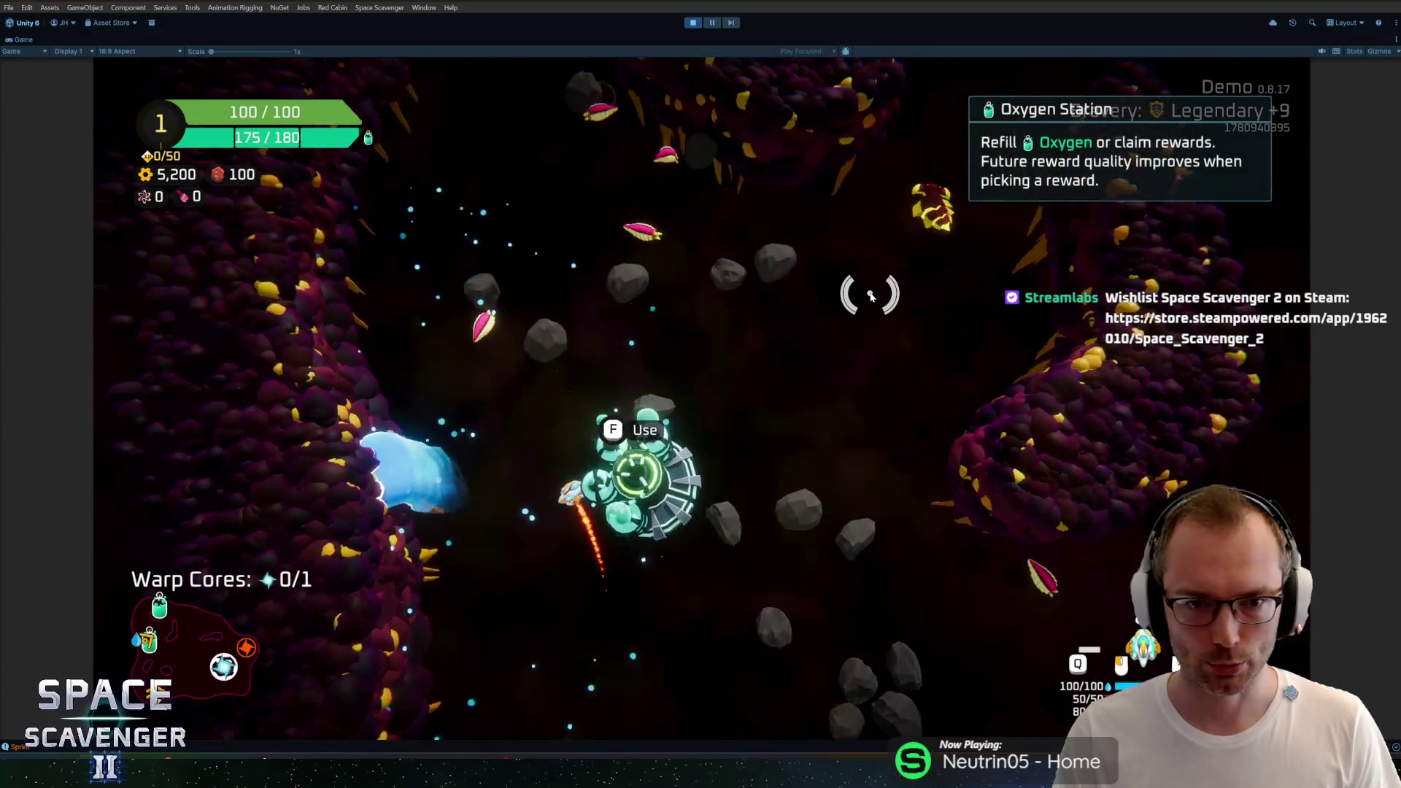
{"action": "key", "text": "w"}
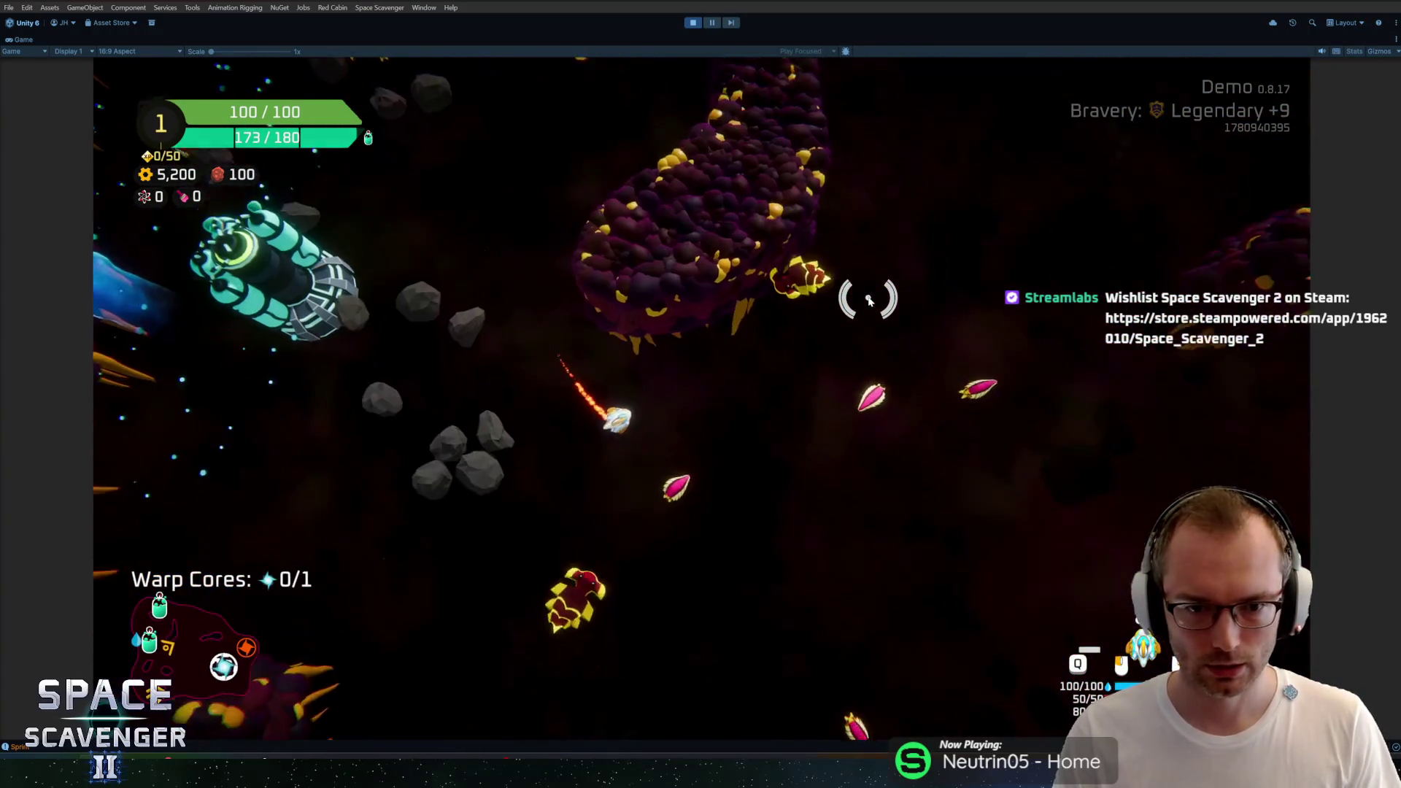
{"action": "key", "text": "w"}
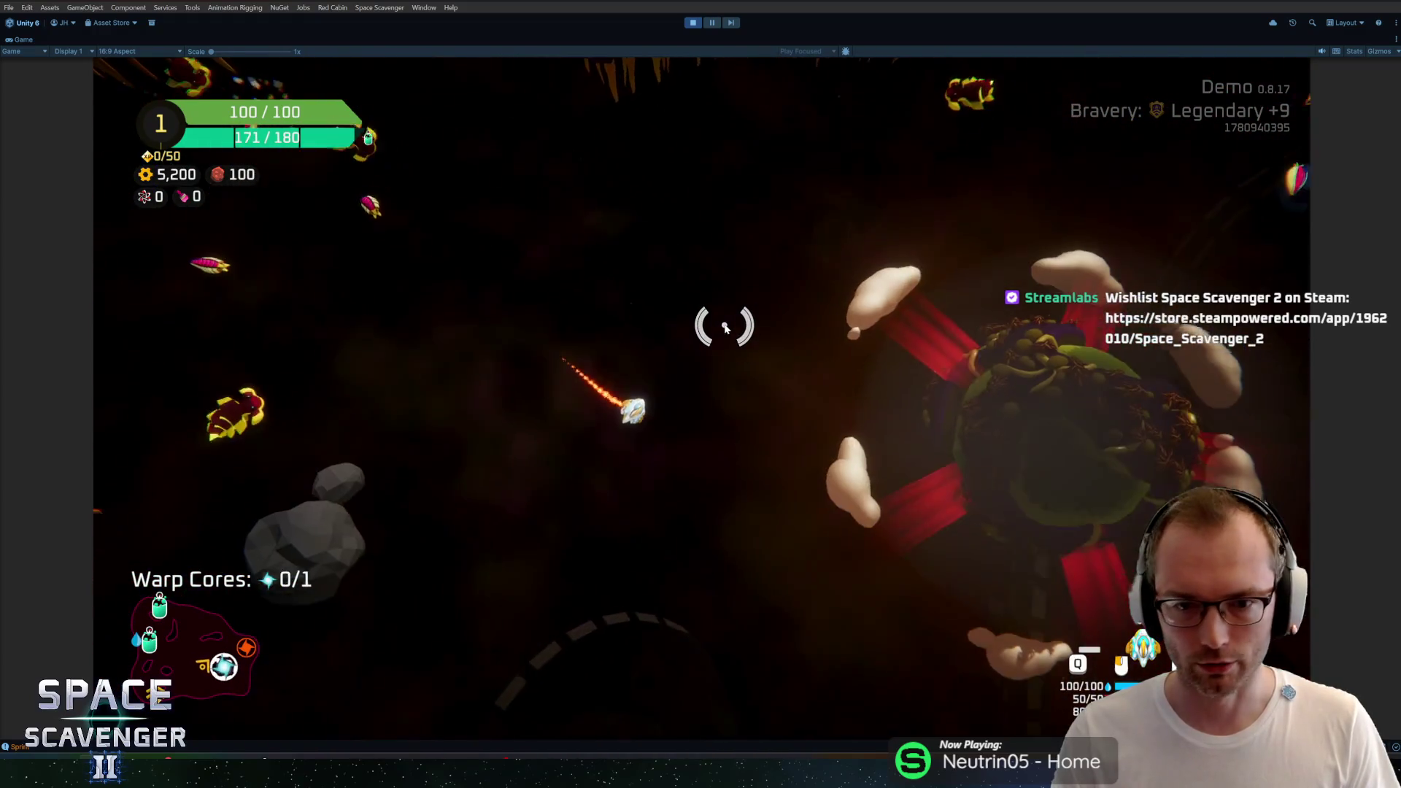
Step: Sprint to the planet for the warp core, then steer down to the Oxygen Station
{"action": "key", "text": "w"}
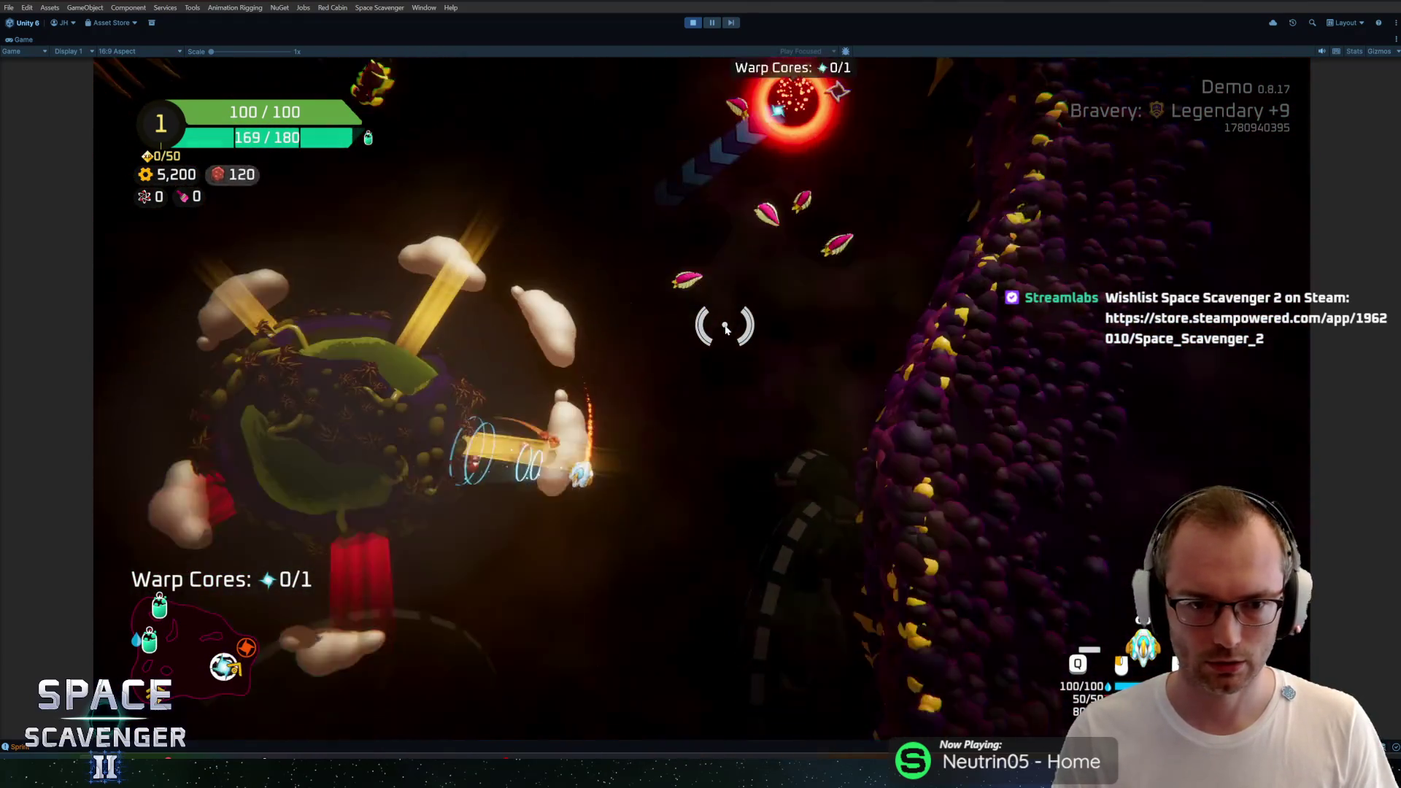
{"action": "key", "text": "w"}
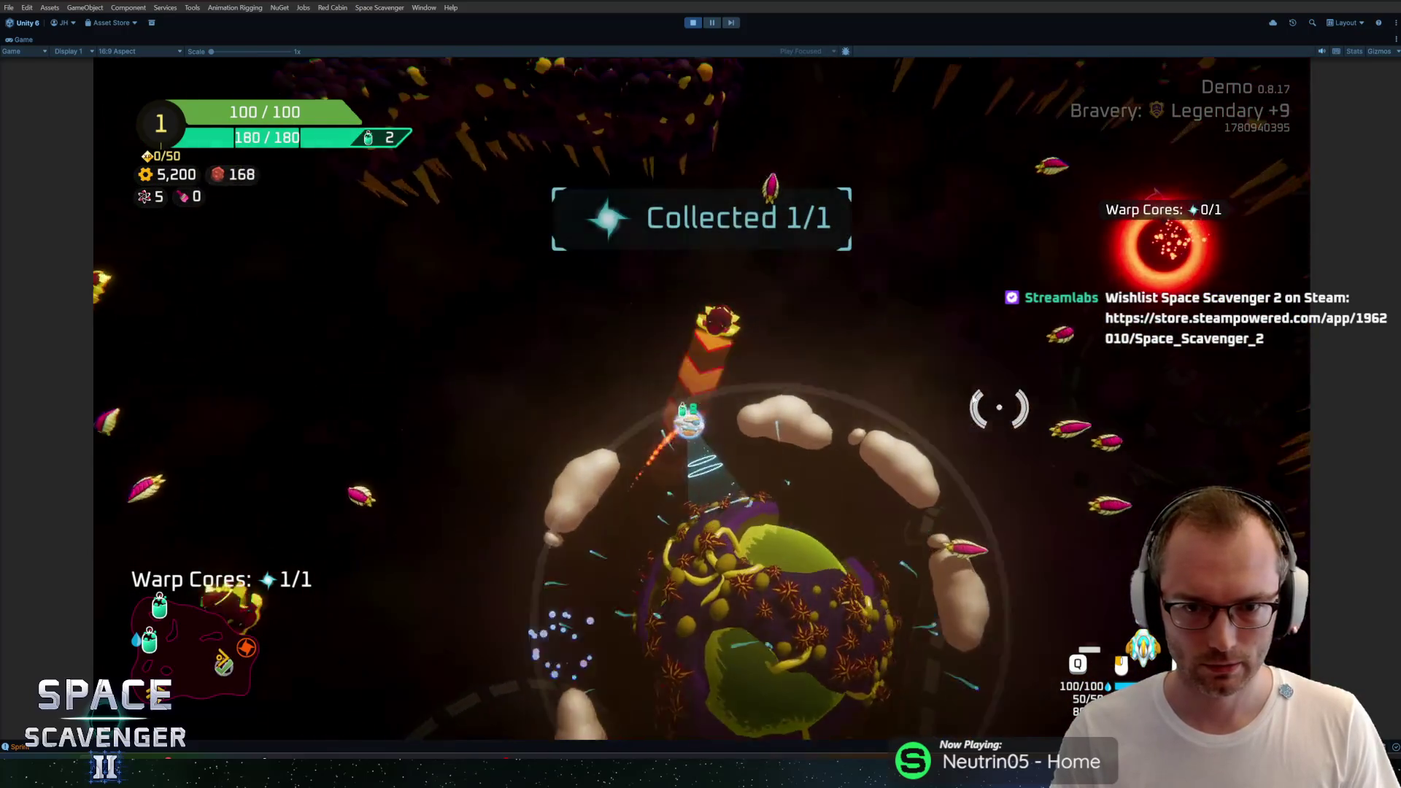
{"action": "key", "text": "w"}
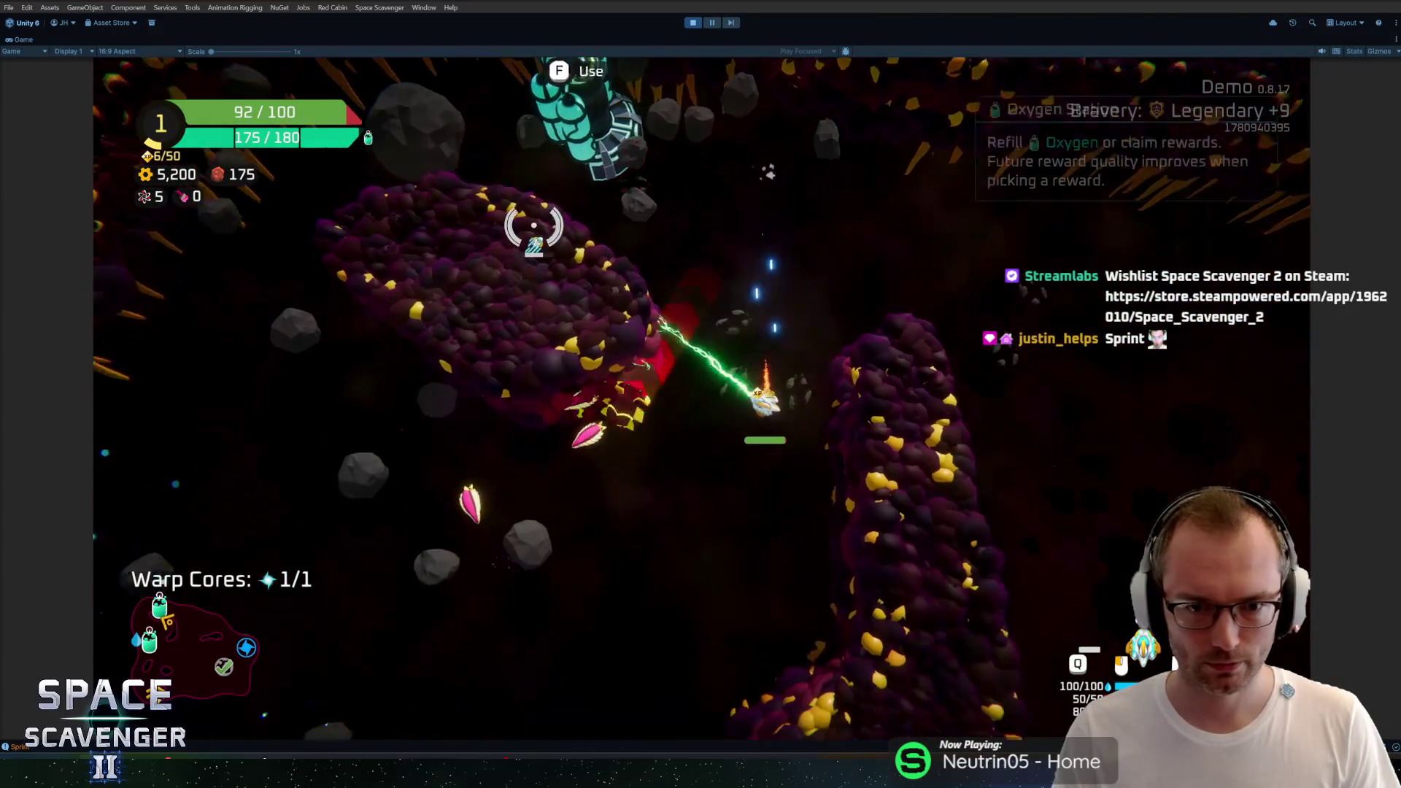
{"action": "key", "text": "w"}
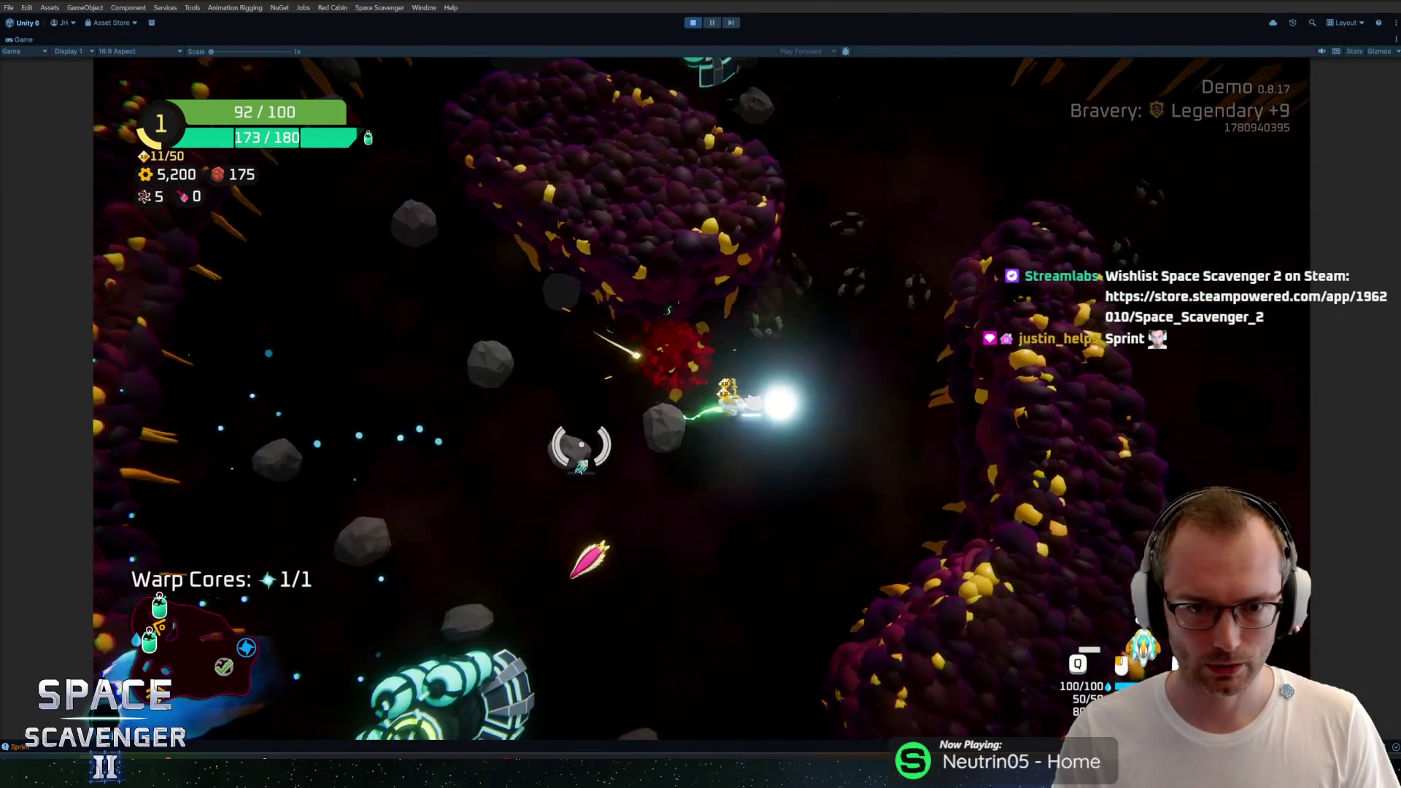
{"action": "key", "text": "s"}
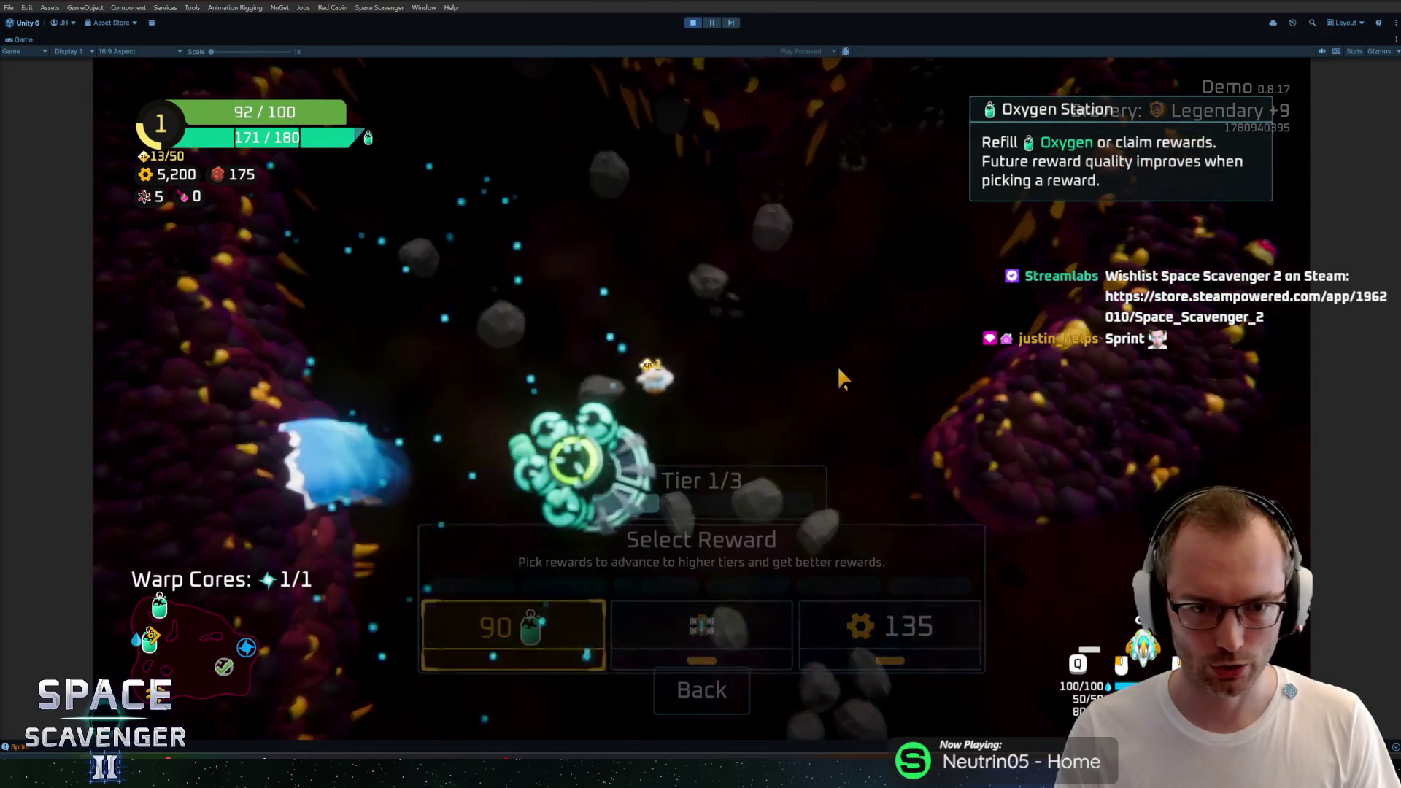
Step: Dismiss the Oxygen Station reward choice and aim the mining beam at an asteroid
{"action": "key", "text": "Escape"}
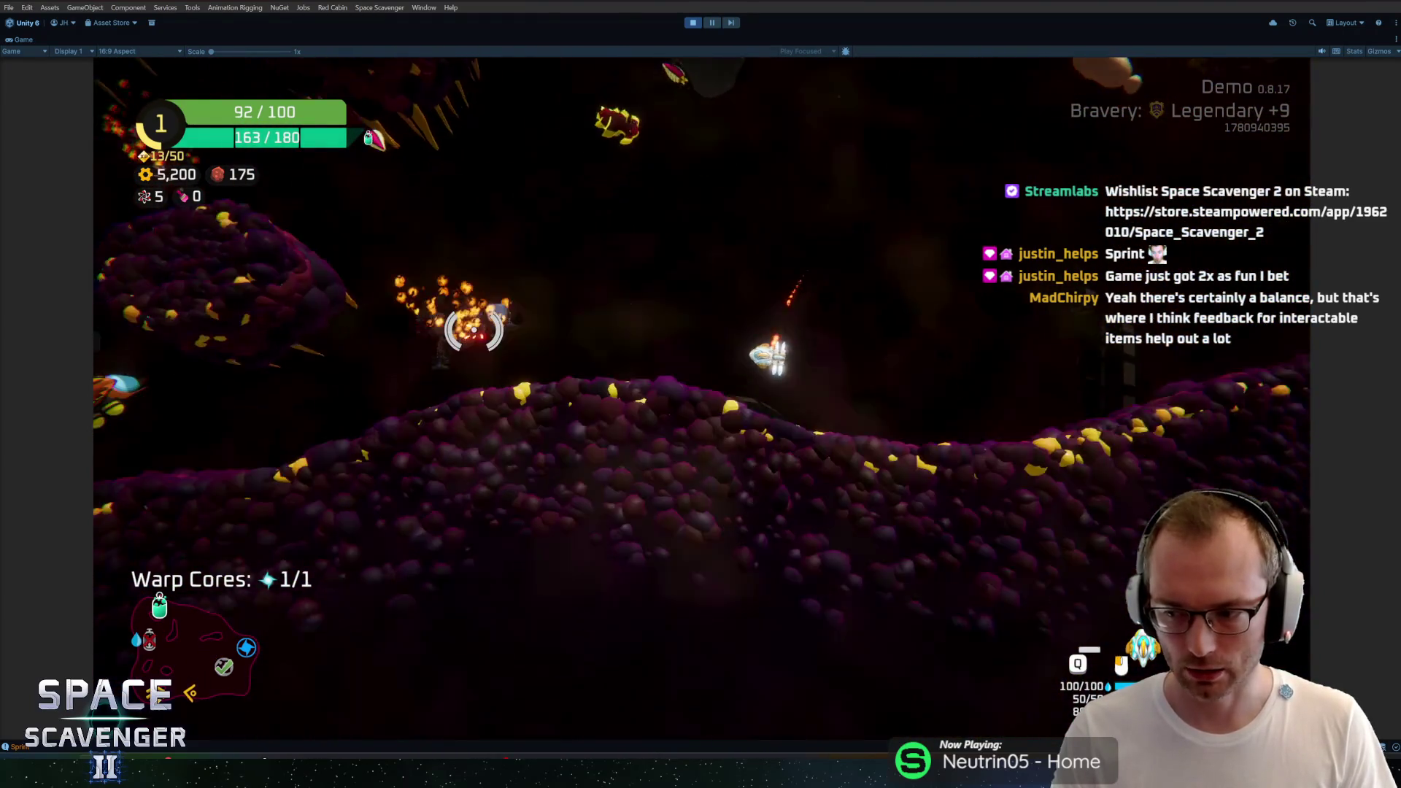
{"action": "mouse_move", "coordinate": [762, 315]}
{"action": "left_mouse_down"}
{"action": "mouse_move", "coordinate": [751, 327]}
{"action": "mouse_move", "coordinate": [938, 347]}
{"action": "mouse_move", "coordinate": [885, 428]}
{"action": "mouse_move", "coordinate": [572, 246]}
{"action": "mouse_move", "coordinate": [485, 291]}
{"action": "mouse_move", "coordinate": [547, 228]}
{"action": "mouse_move", "coordinate": [792, 221]}
{"action": "mouse_move", "coordinate": [752, 409]}
{"action": "mouse_move", "coordinate": [769, 475]}
{"action": "mouse_move", "coordinate": [891, 316]}
{"action": "mouse_move", "coordinate": [842, 264]}
{"action": "mouse_move", "coordinate": [663, 266]}
{"action": "mouse_move", "coordinate": [572, 406]}
{"action": "mouse_move", "coordinate": [741, 347]}
{"action": "mouse_move", "coordinate": [897, 343]}
{"action": "mouse_move", "coordinate": [769, 281]}
{"action": "left_mouse_up"}
{"action": "mouse_move", "coordinate": [337, 361]}
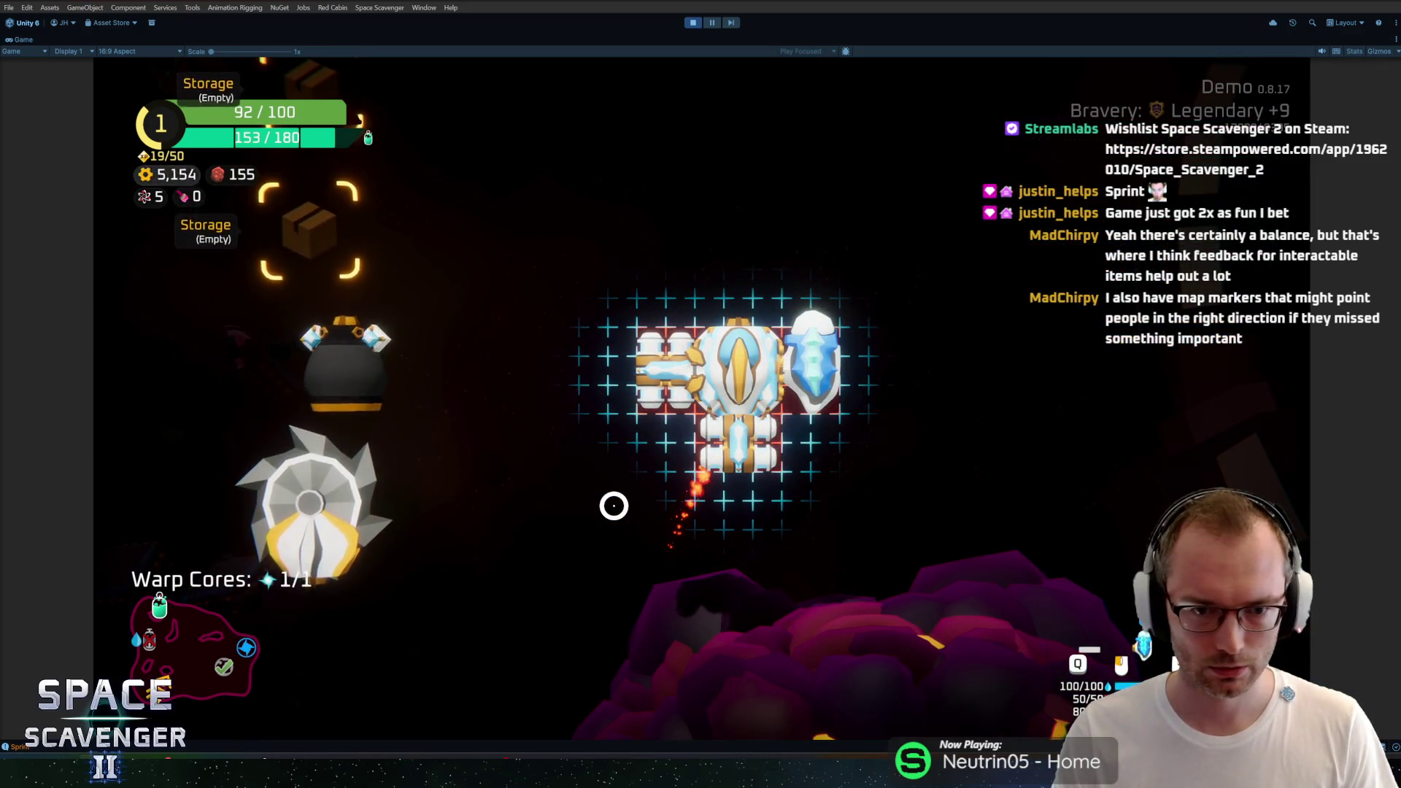
Step: Sprint the ship off while firing a shot, then exit Play mode with Ctrl+P
{"action": "key", "text": "Tab"}
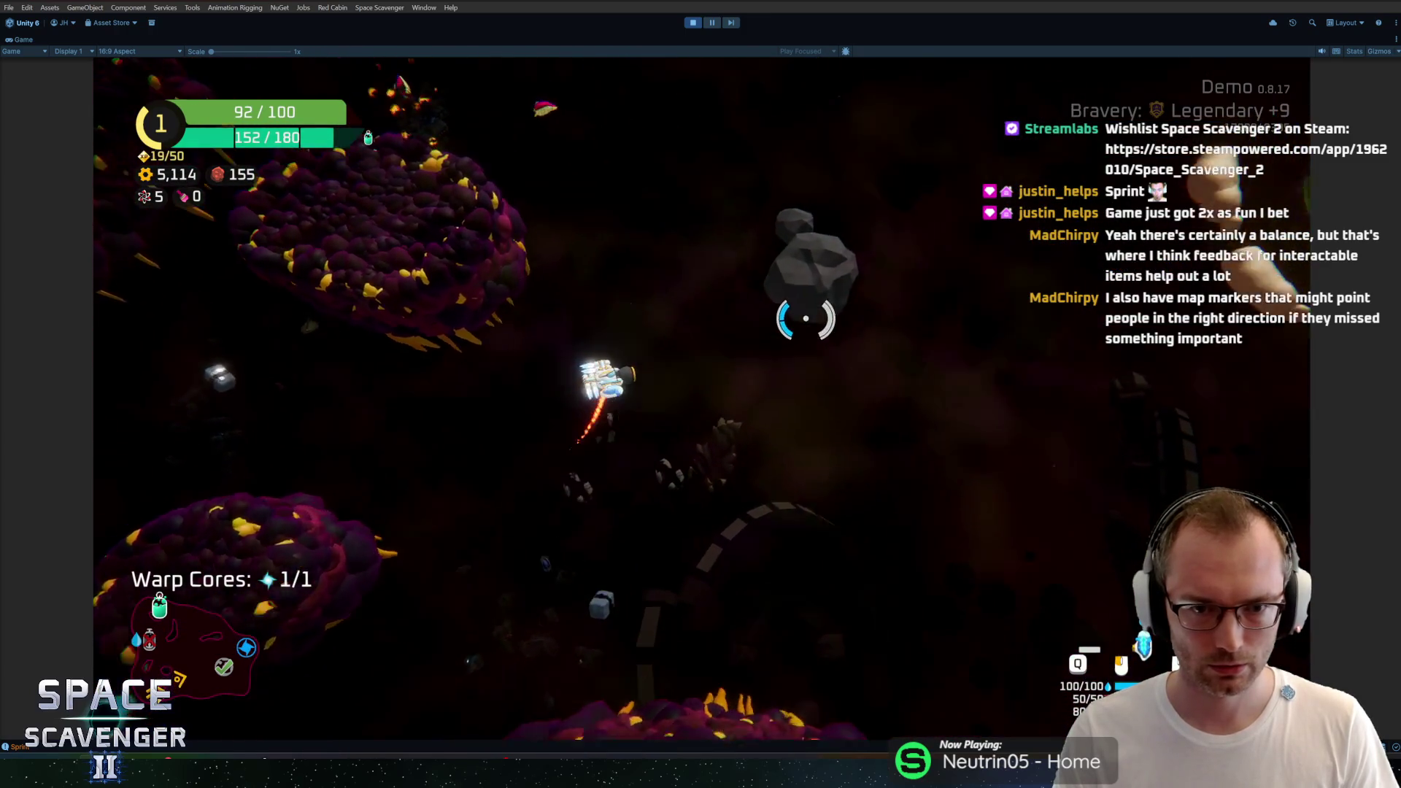
{"action": "key", "text": "shift"}
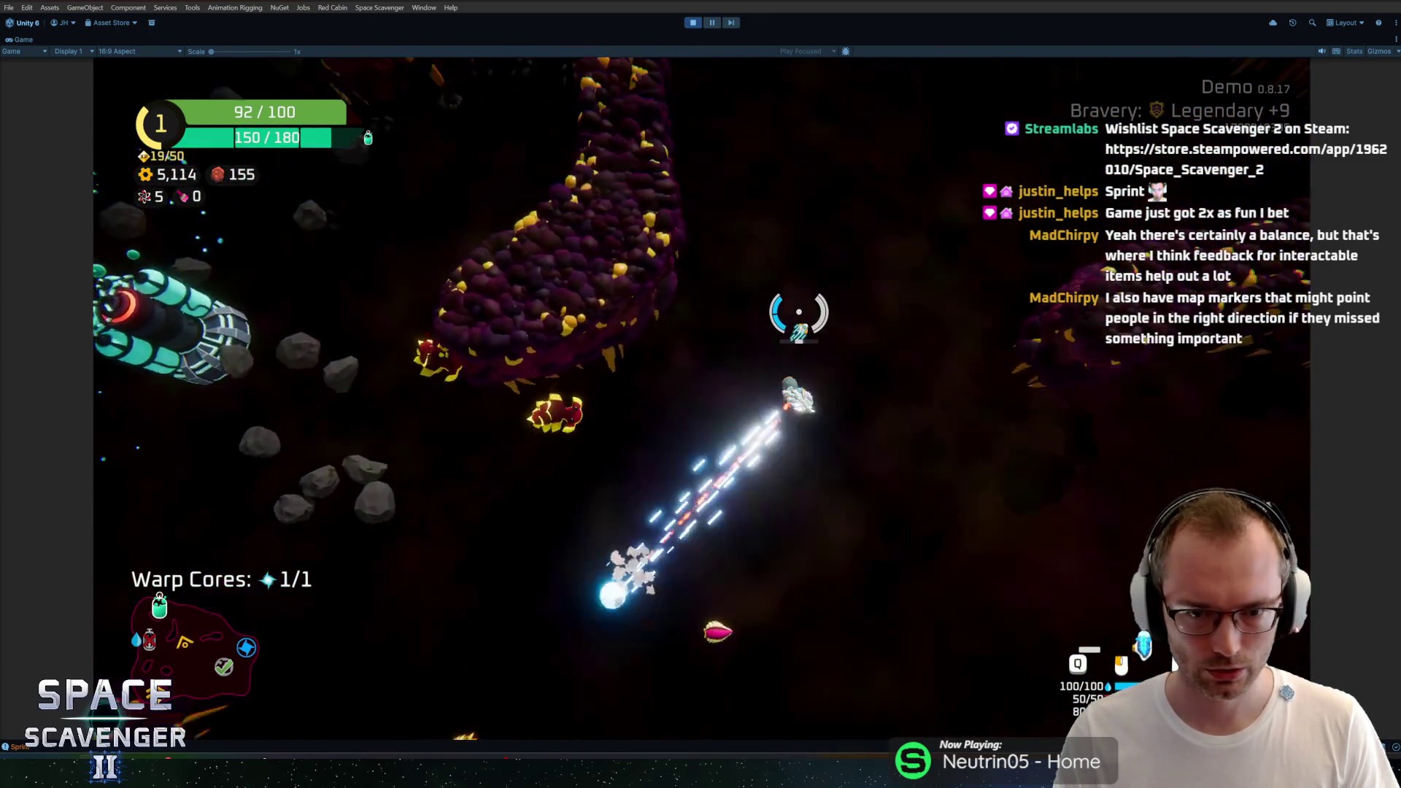
{"action": "left_click", "coordinate": [798, 312]}
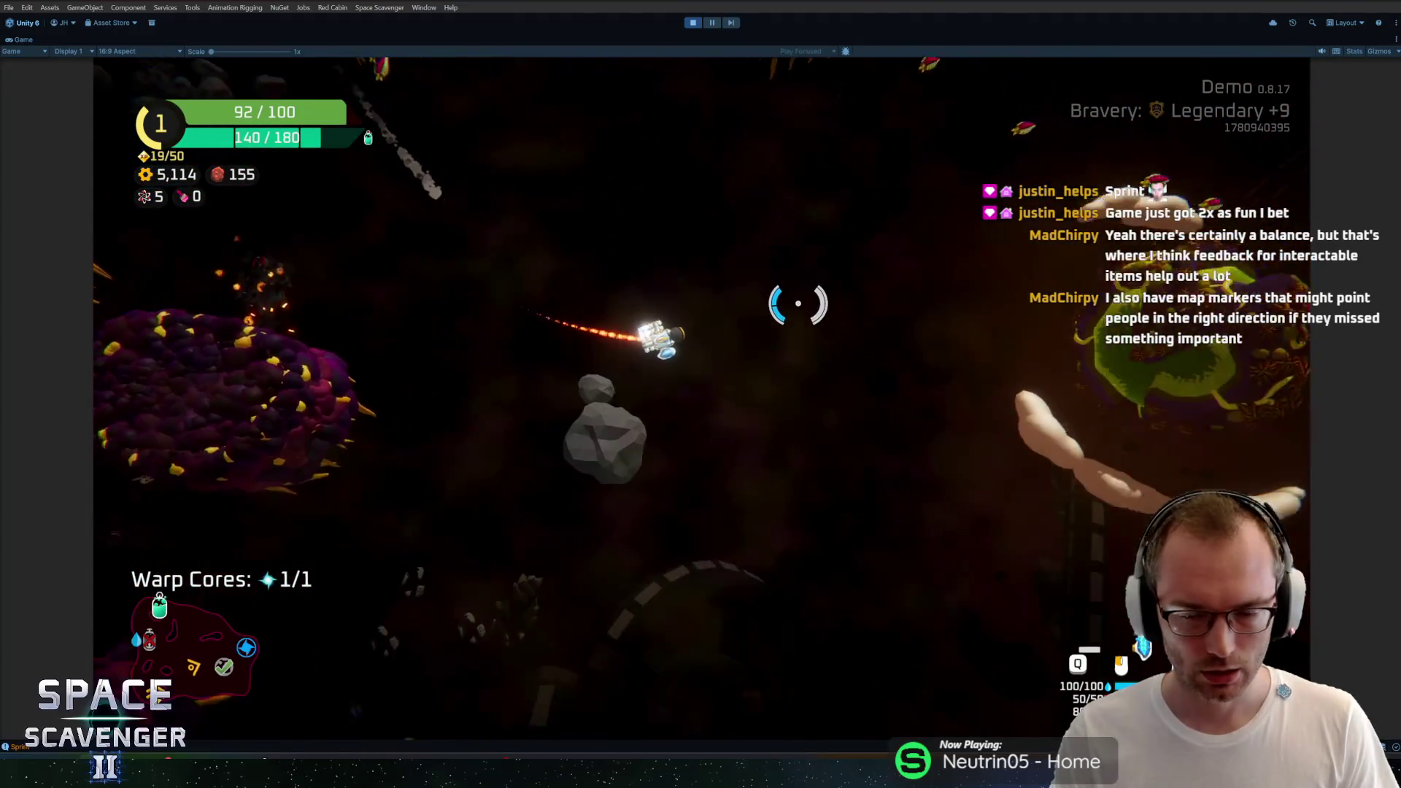
{"action": "key", "text": "ctrl+p"}
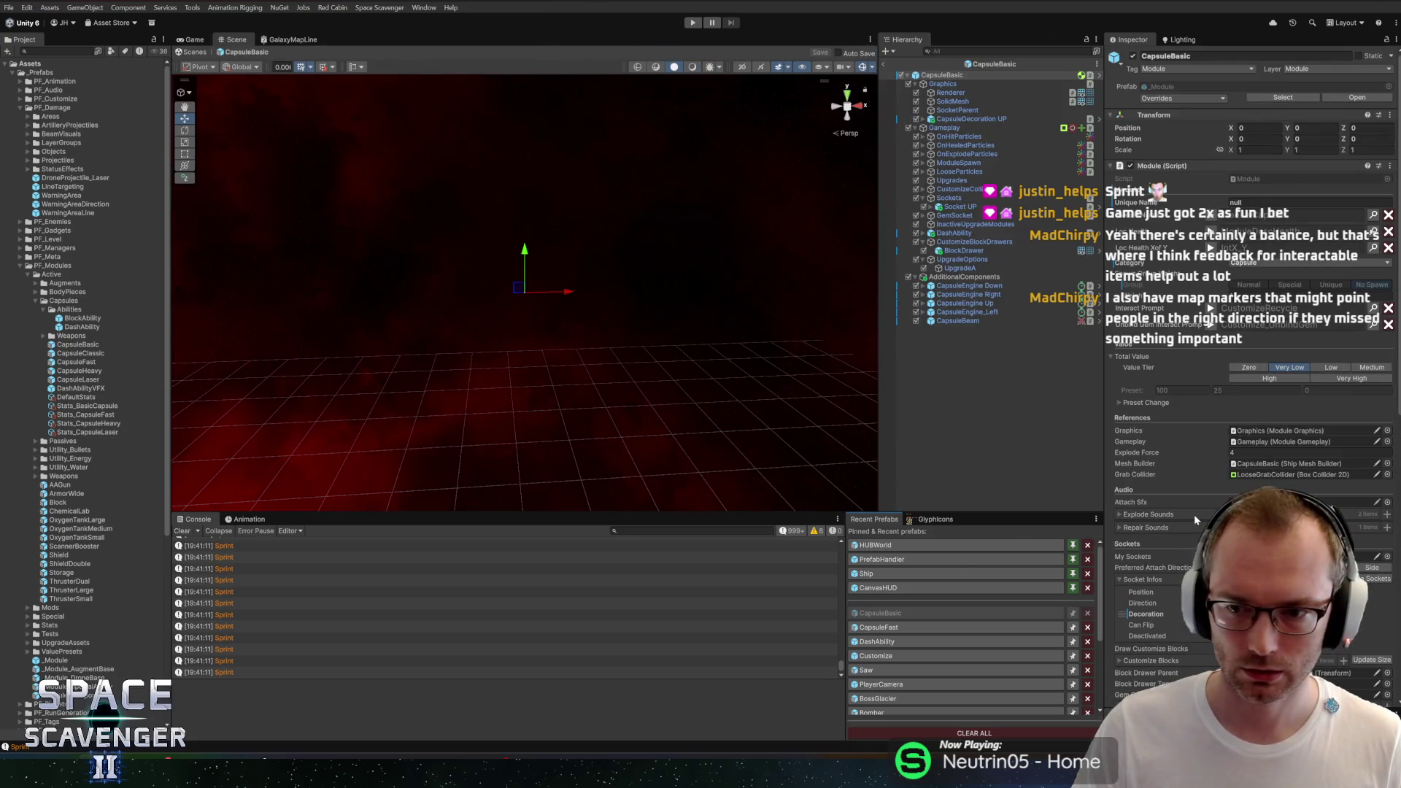
Step: Check the DashAbility Sprint Speed Bonus (Flat 25, Mult 0) on CapsuleBasic, then start Play again
{"action": "scroll", "coordinate": [1147, 559], "scroll_direction": "down", "scroll_amount": 5}
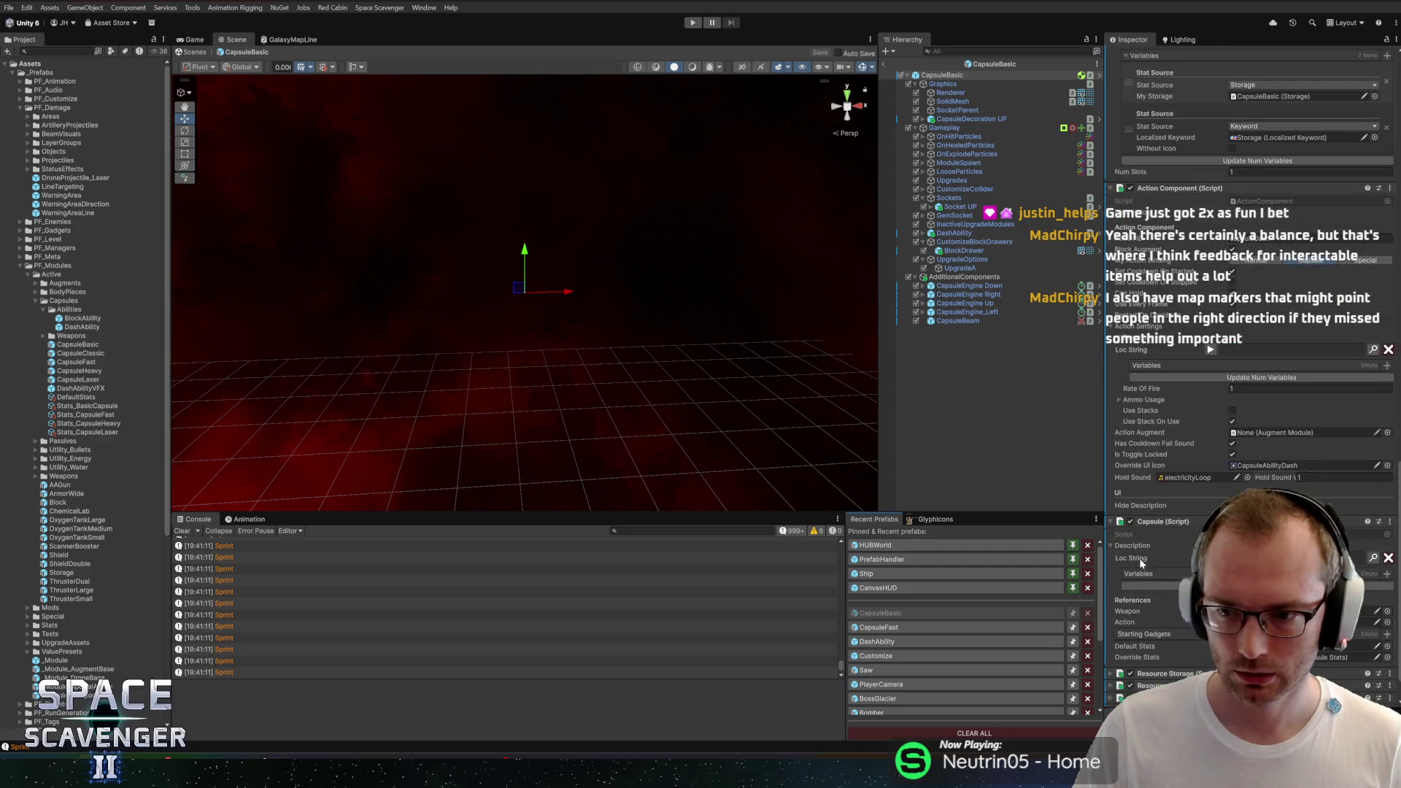
{"action": "left_click", "coordinate": [956, 233]}
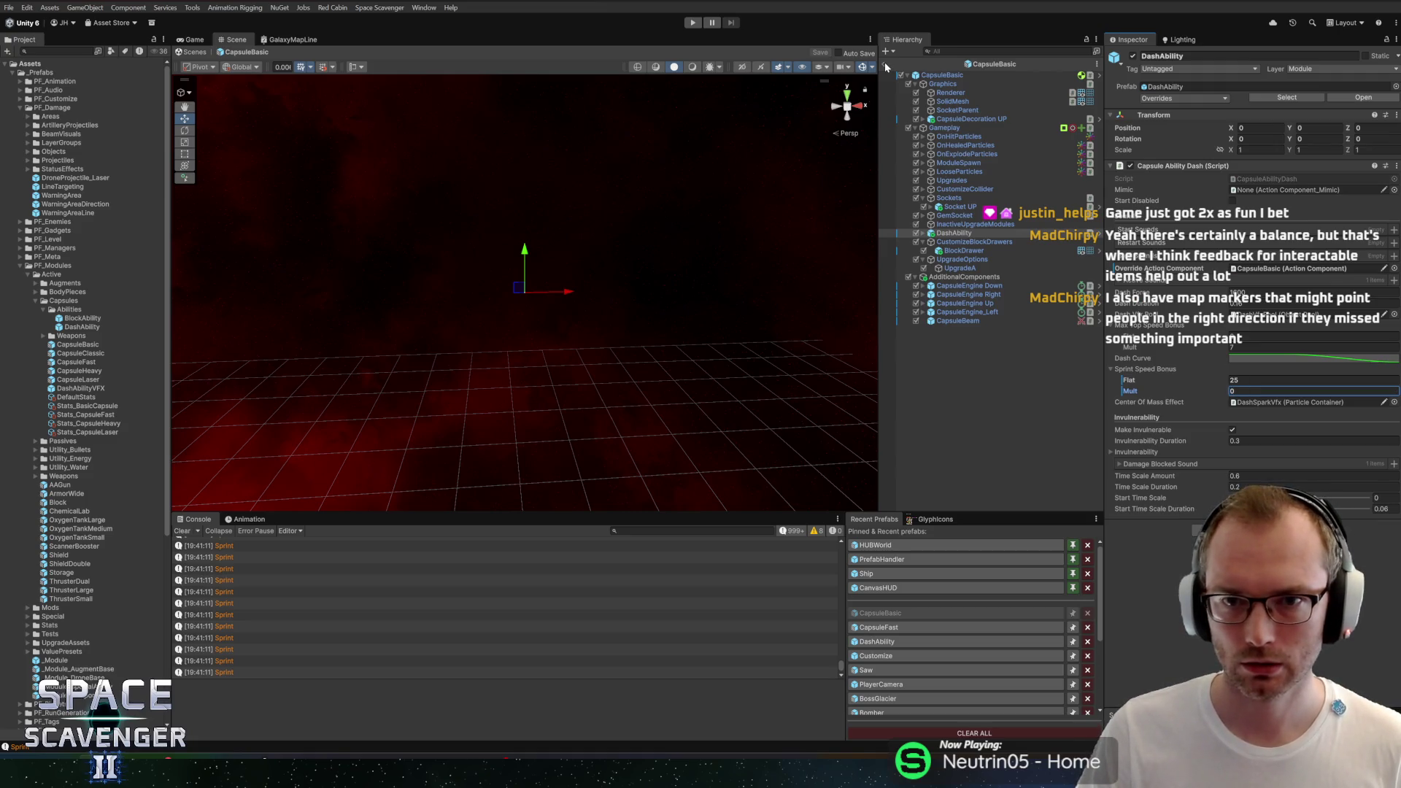
{"action": "left_click", "coordinate": [694, 23]}
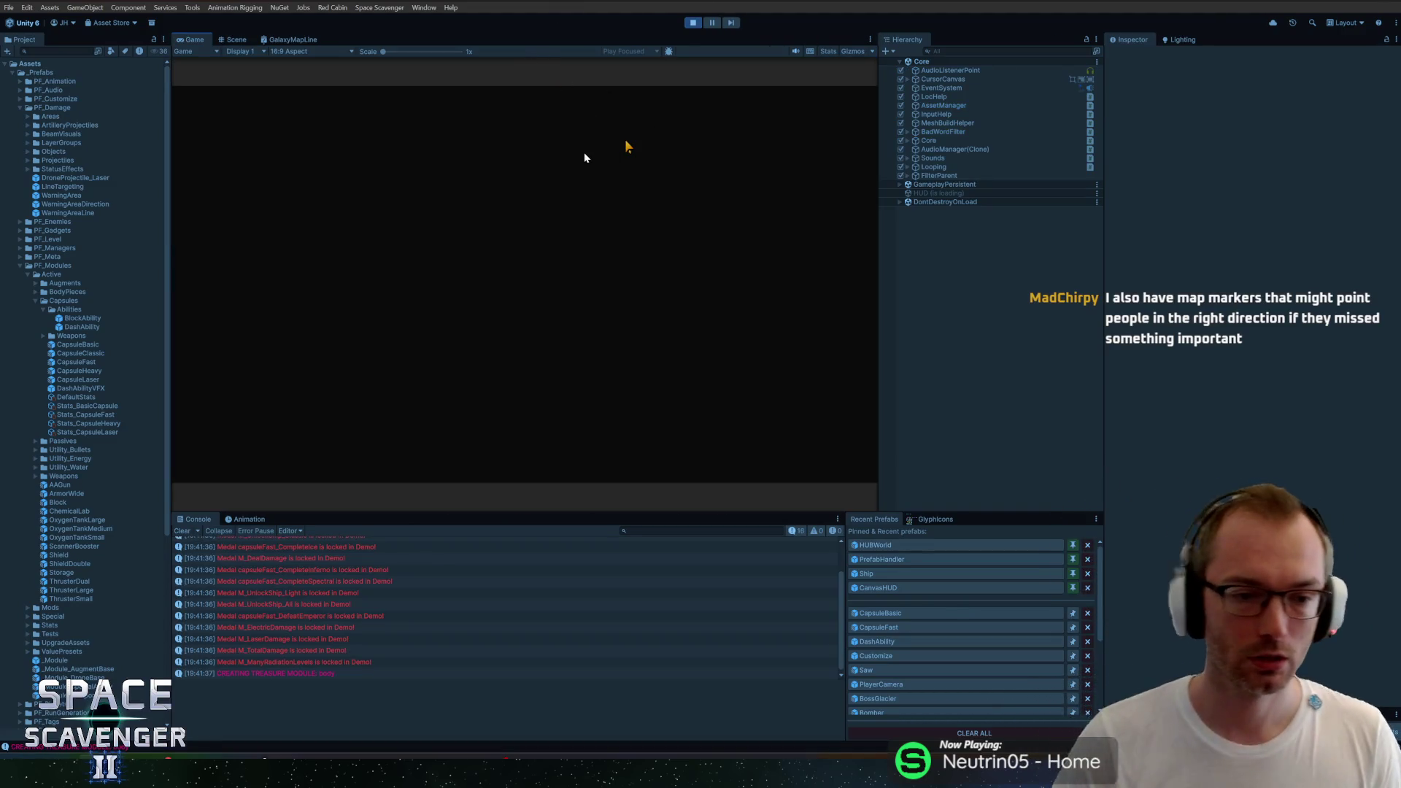
Step: Maximize the Game view, check the module screen, and fly upward firing a bolt
{"action": "double_click", "coordinate": [196, 39]}
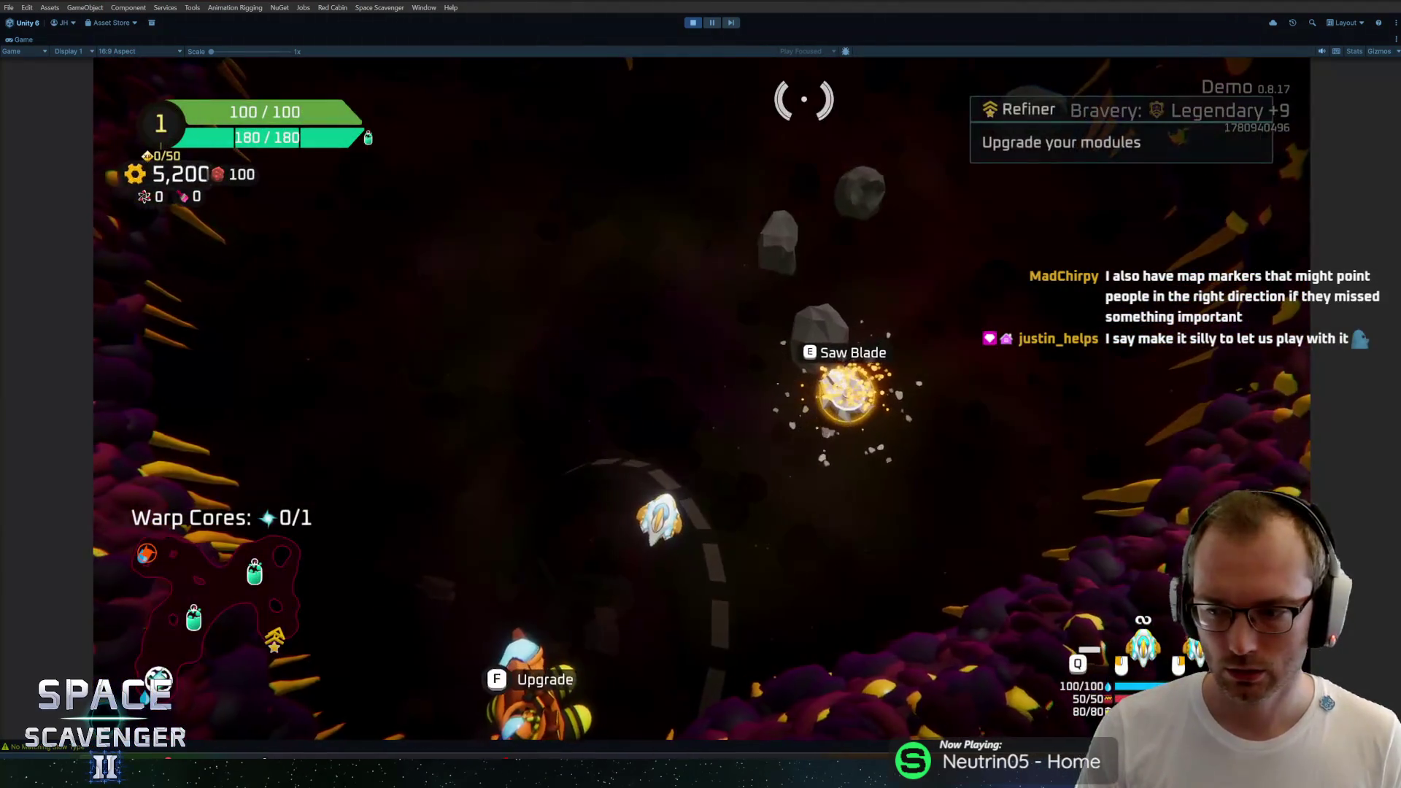
{"action": "key", "text": "Tab"}
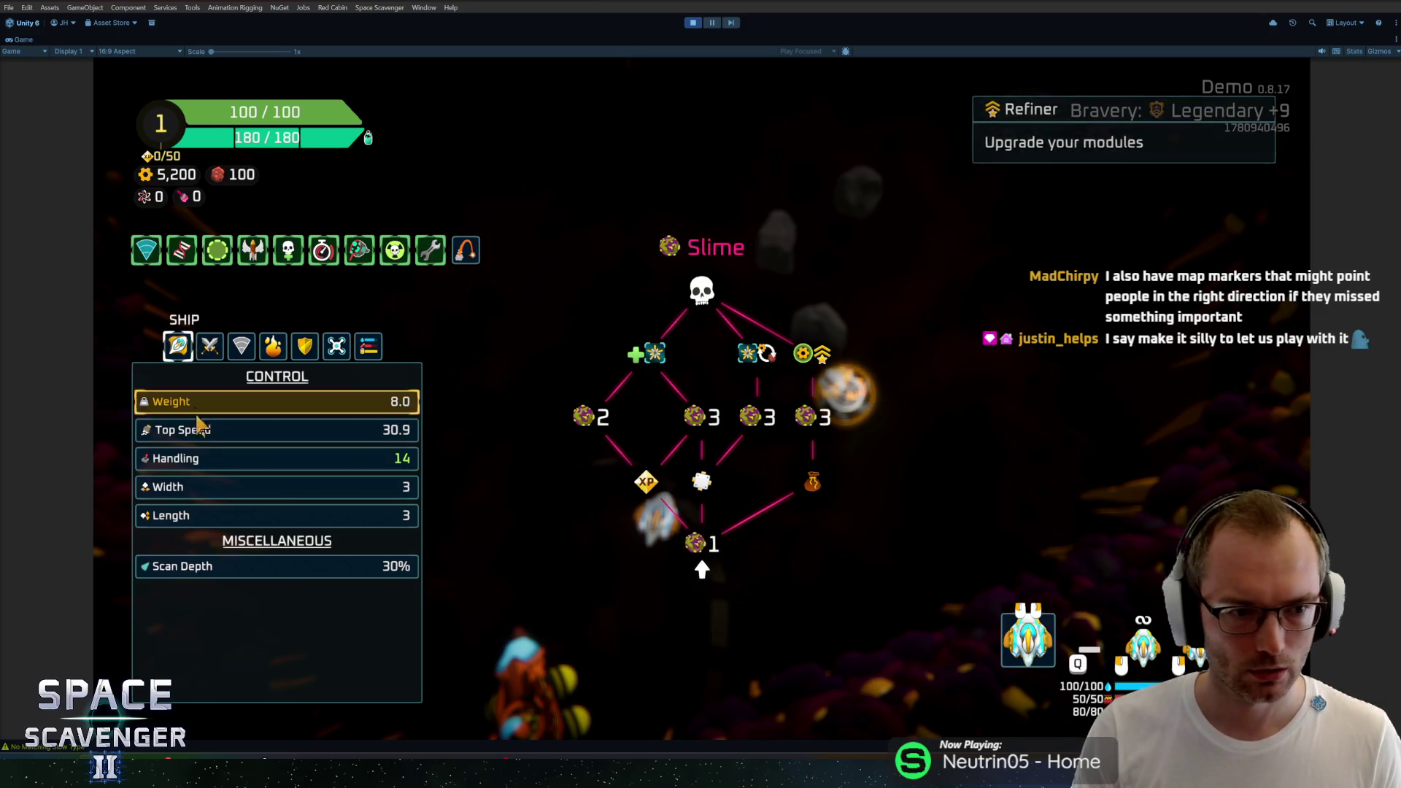
{"action": "key", "text": "Tab"}
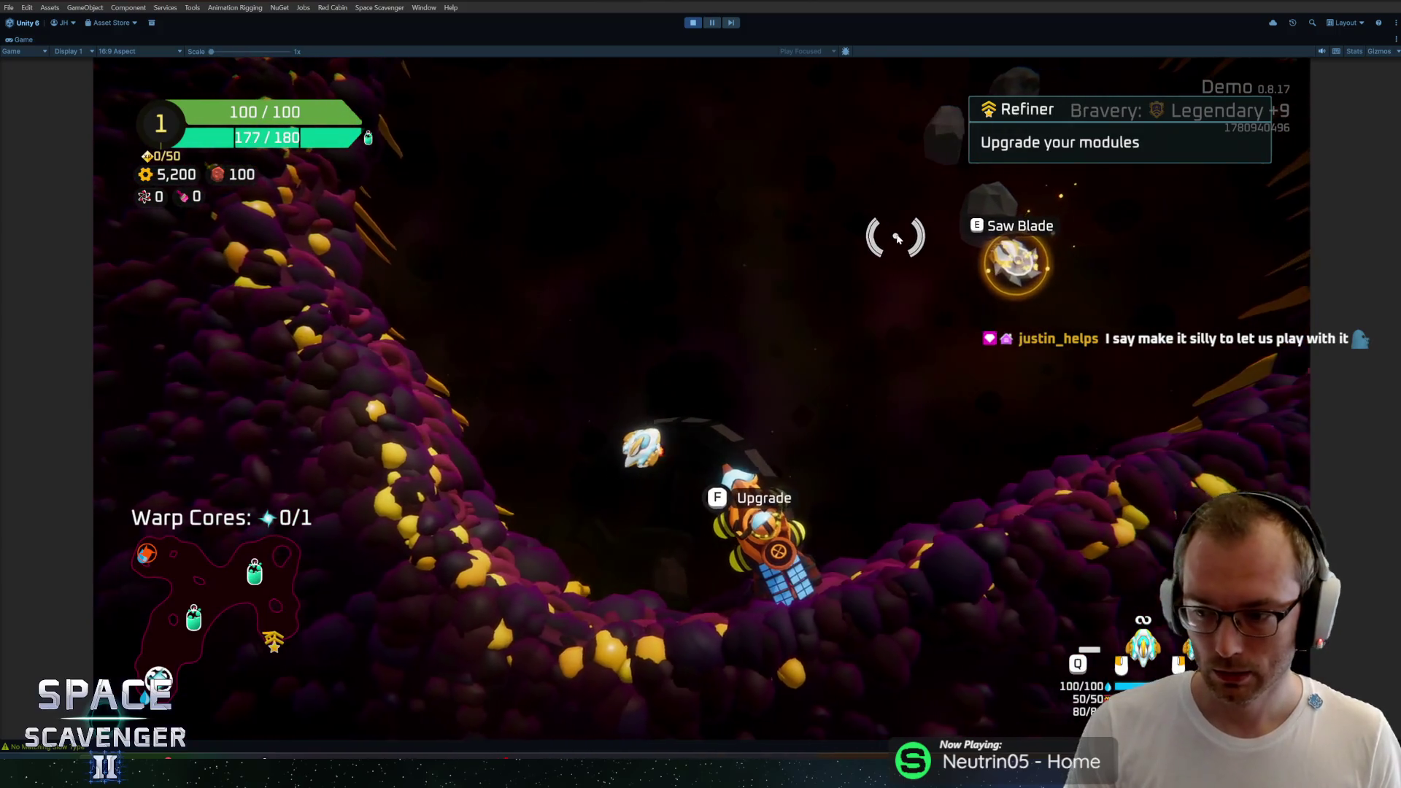
{"action": "key", "text": "w"}
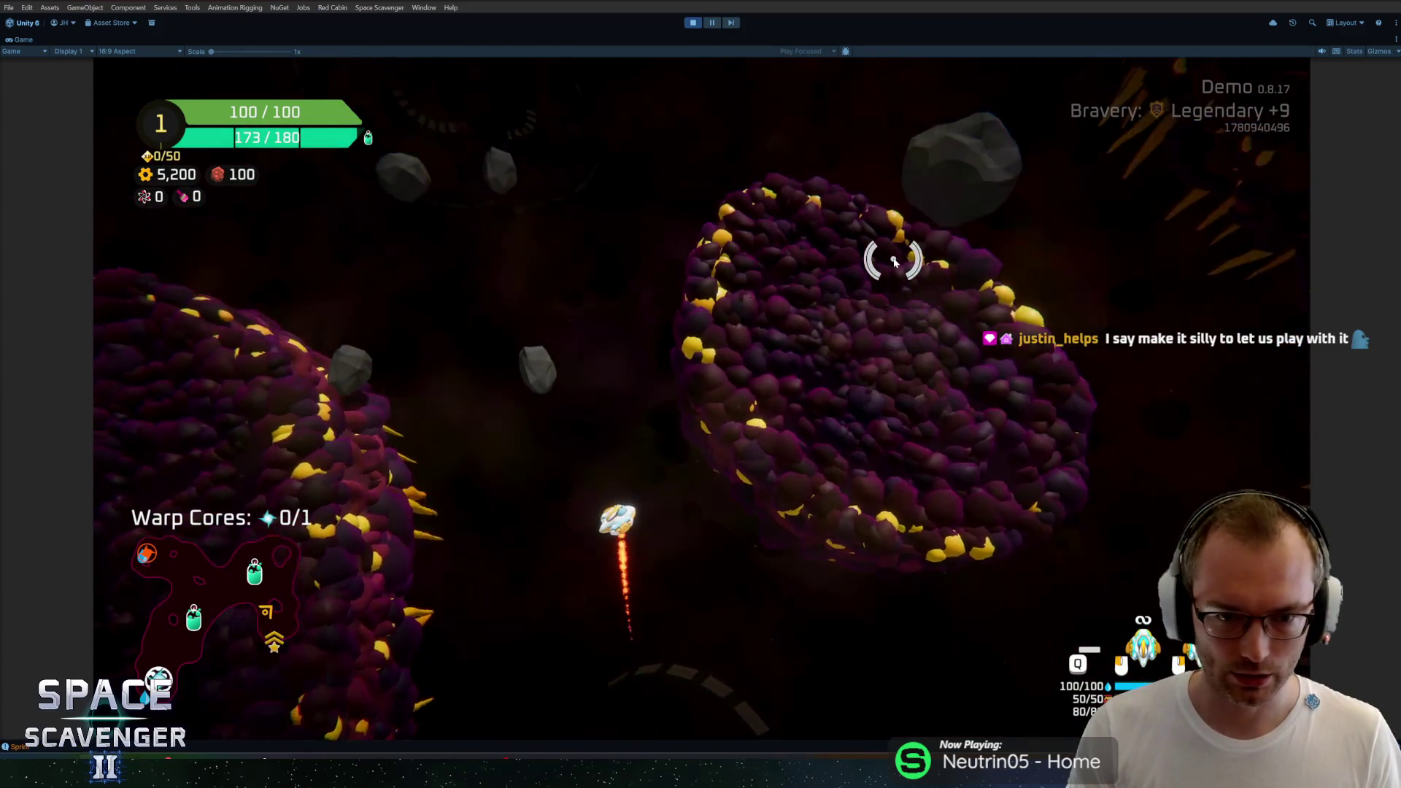
{"action": "left_click", "coordinate": [769, 278]}
Step: Sprint through the purple asteroid field past the oxygen station, collecting Spare Parts from a downed enemy
{"action": "key", "text": "w"}
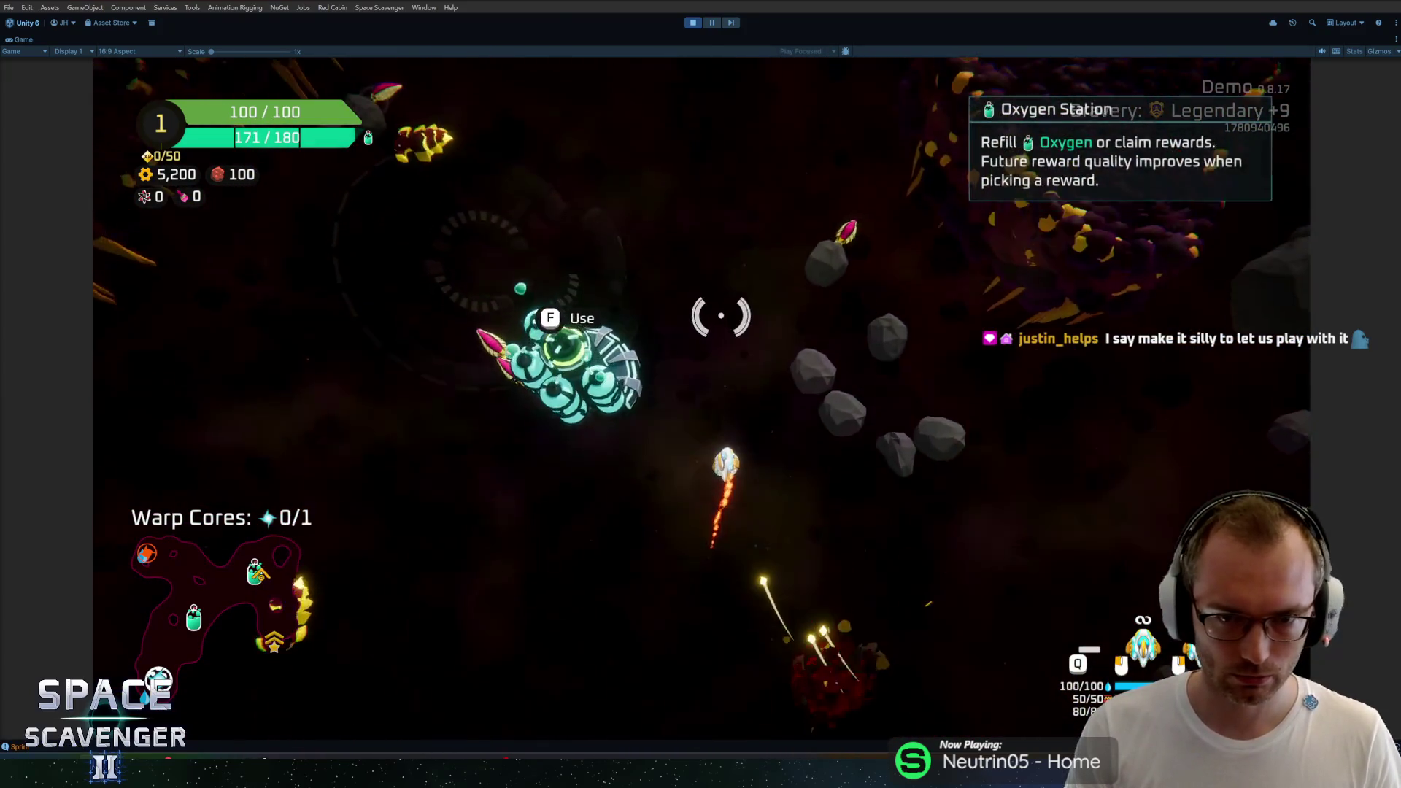
{"action": "key", "text": "w"}
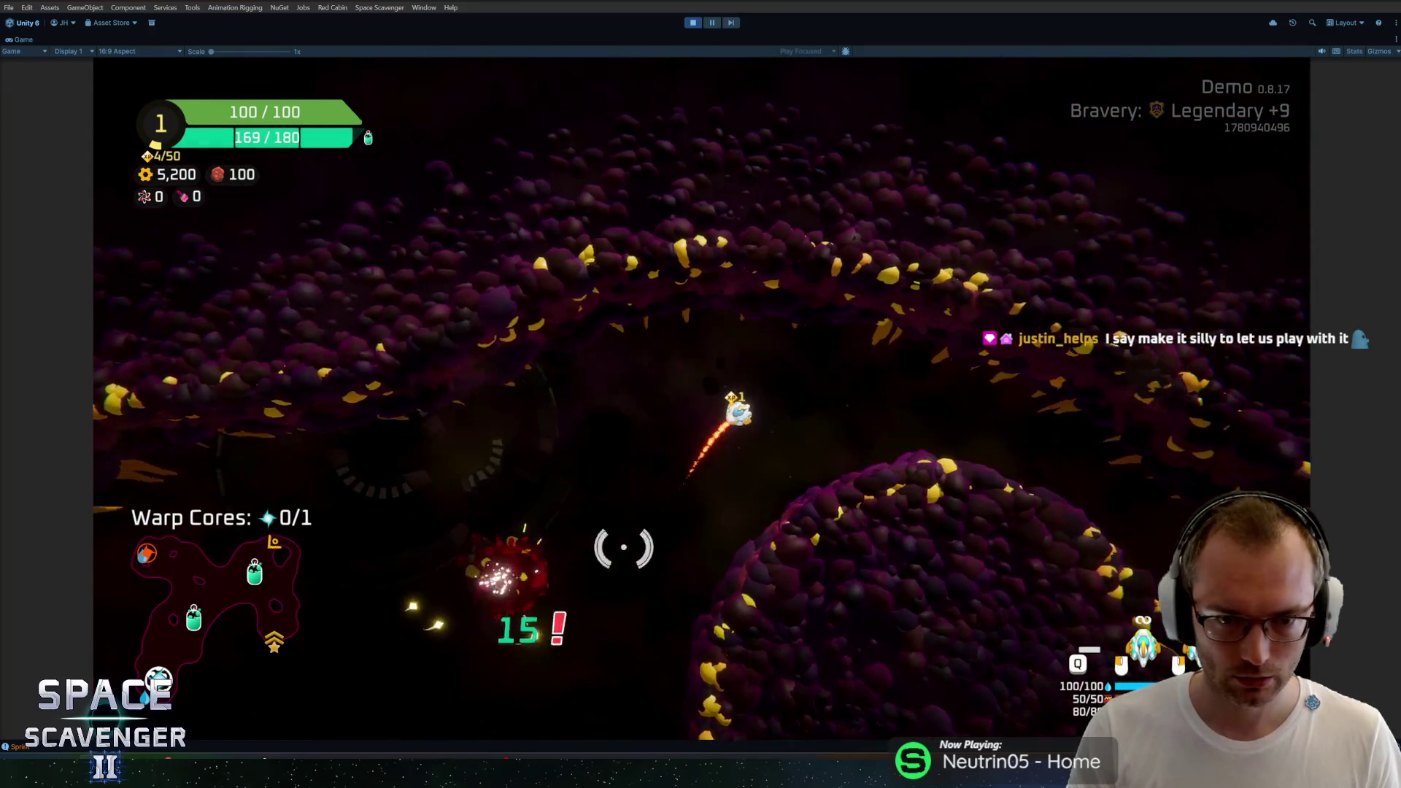
{"action": "key", "text": "w"}
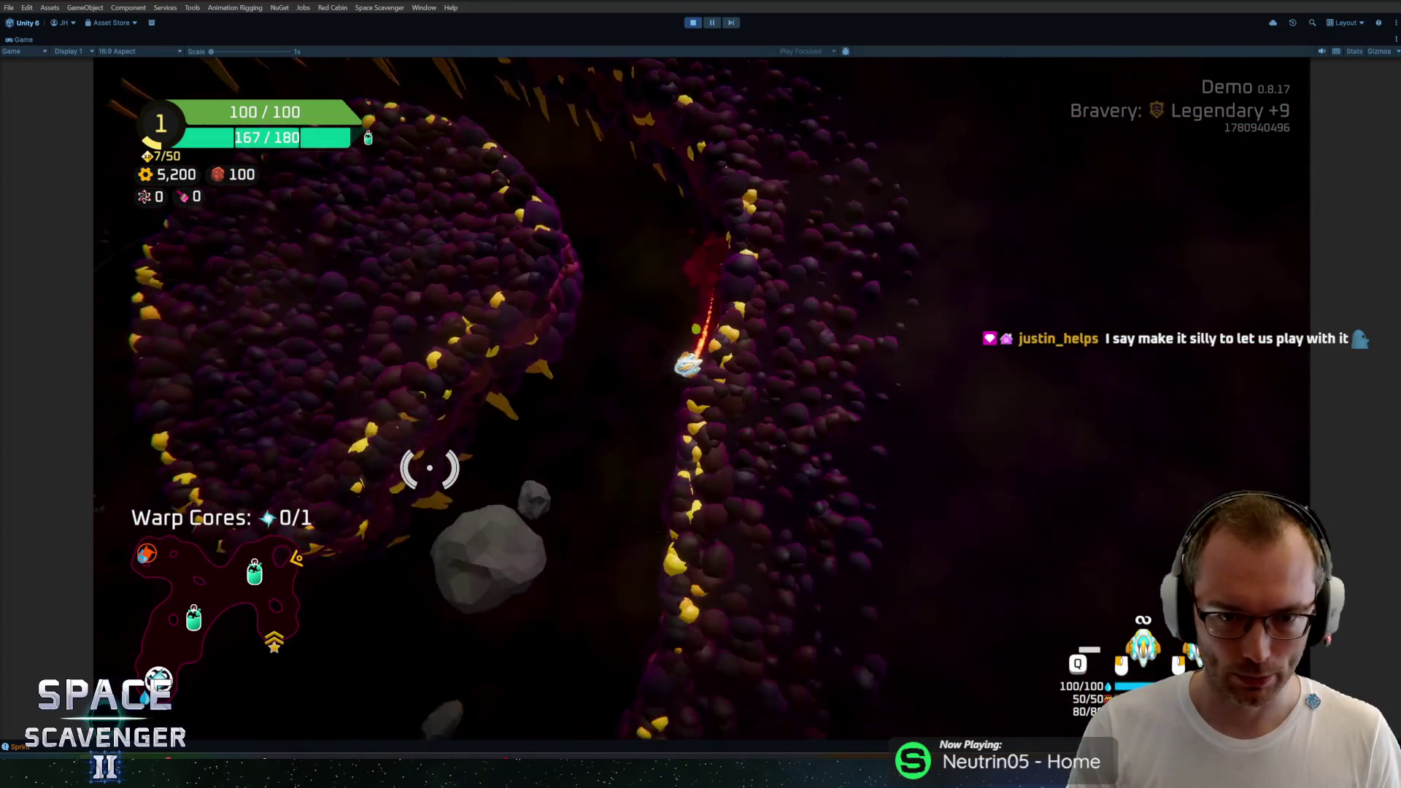
{"action": "key", "text": "w"}
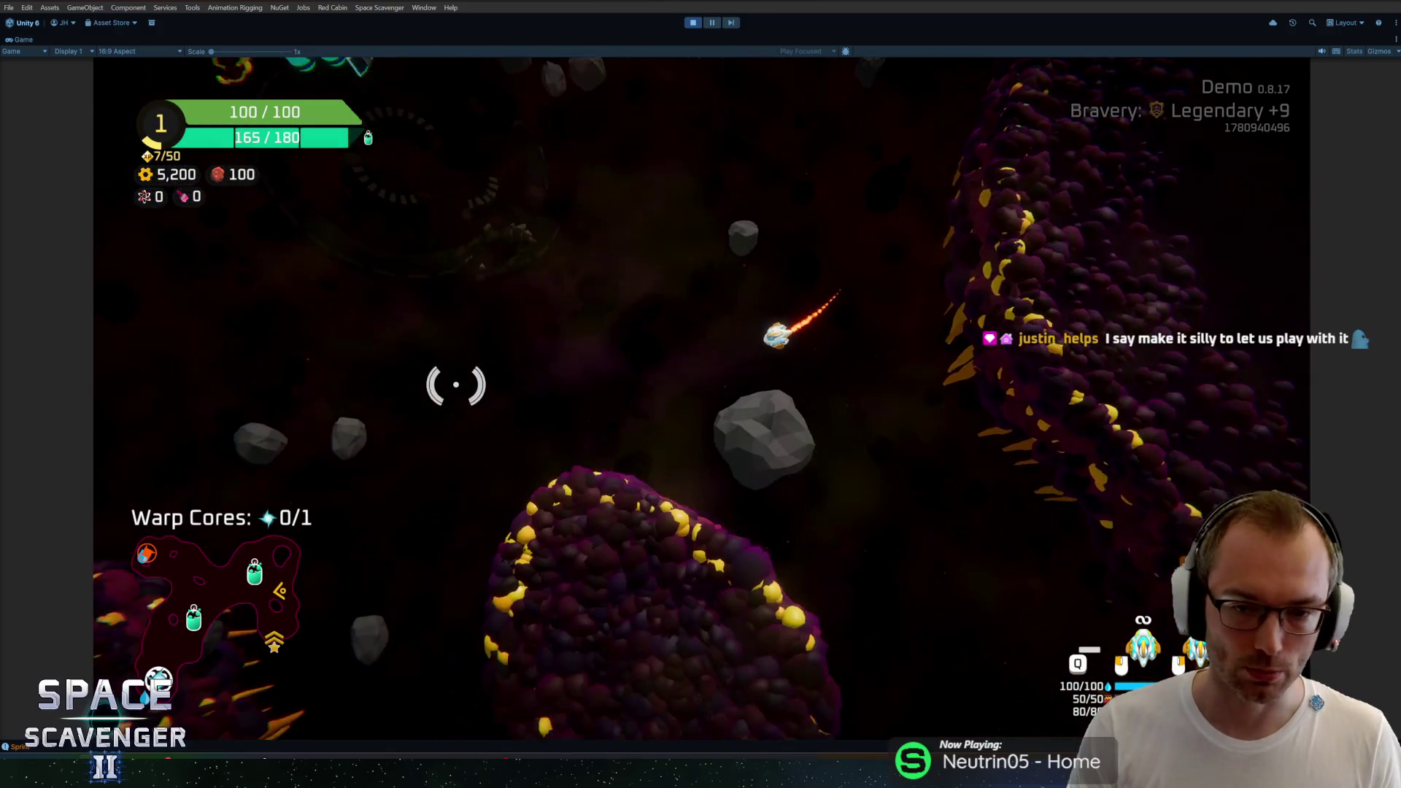
{"action": "key", "text": "w"}
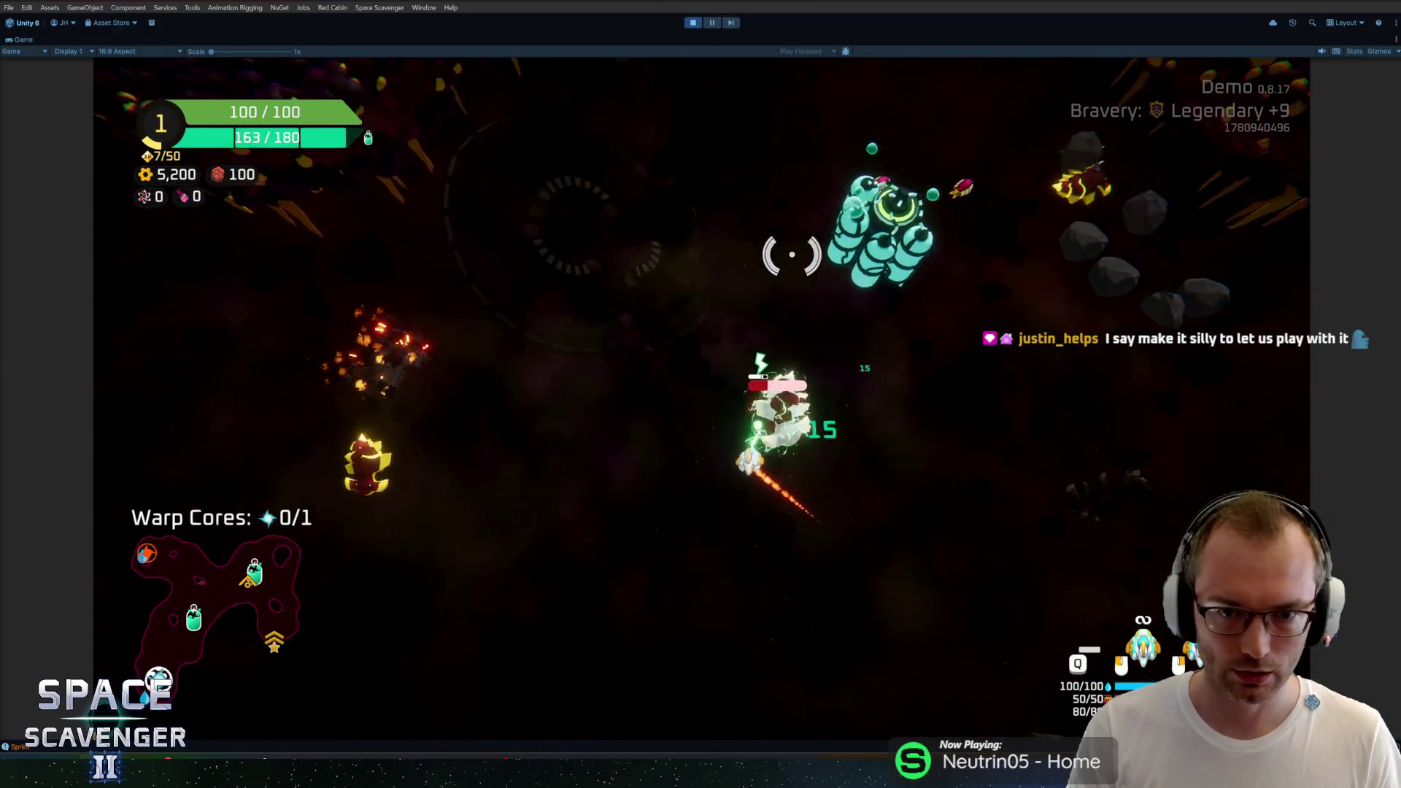
{"action": "key", "text": "w"}
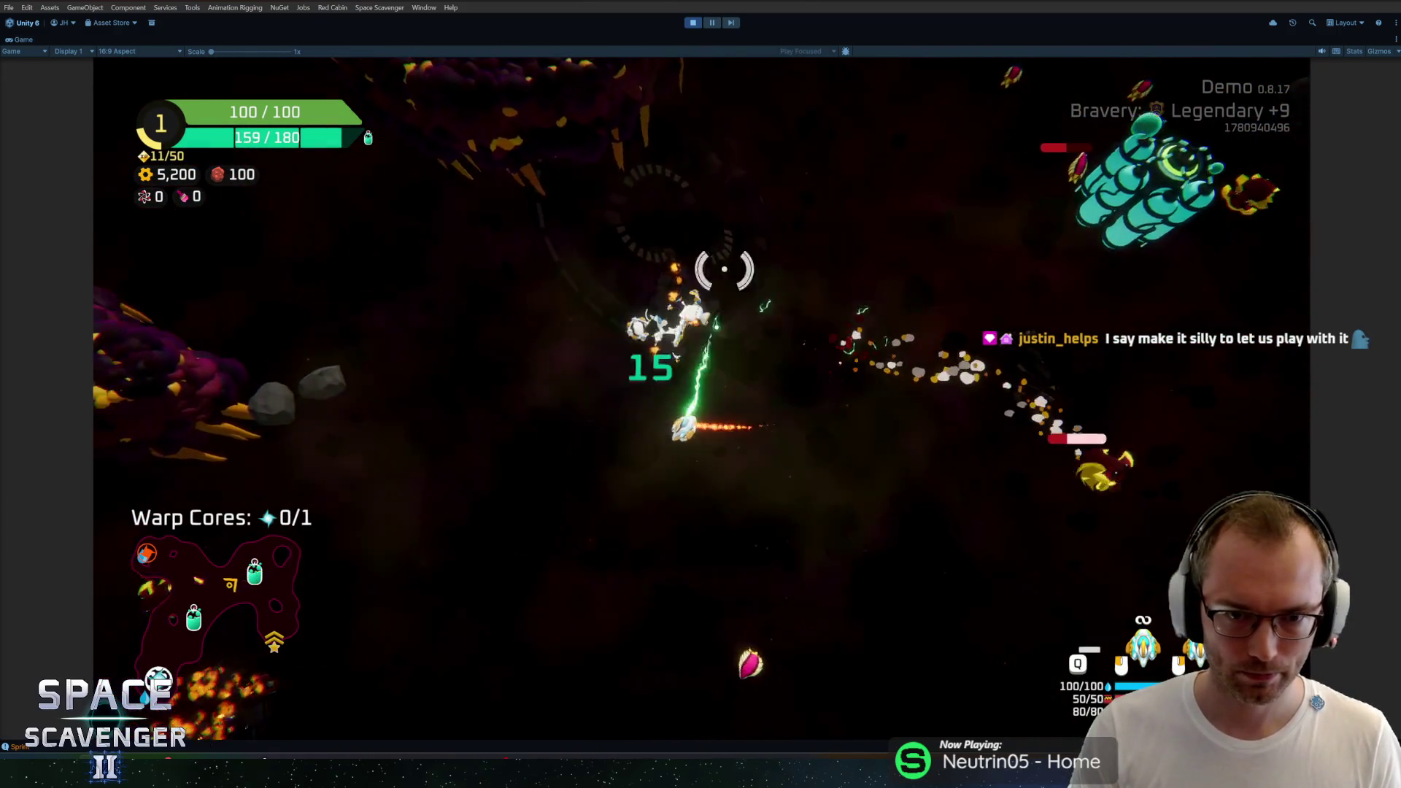
{"action": "key", "text": "w"}
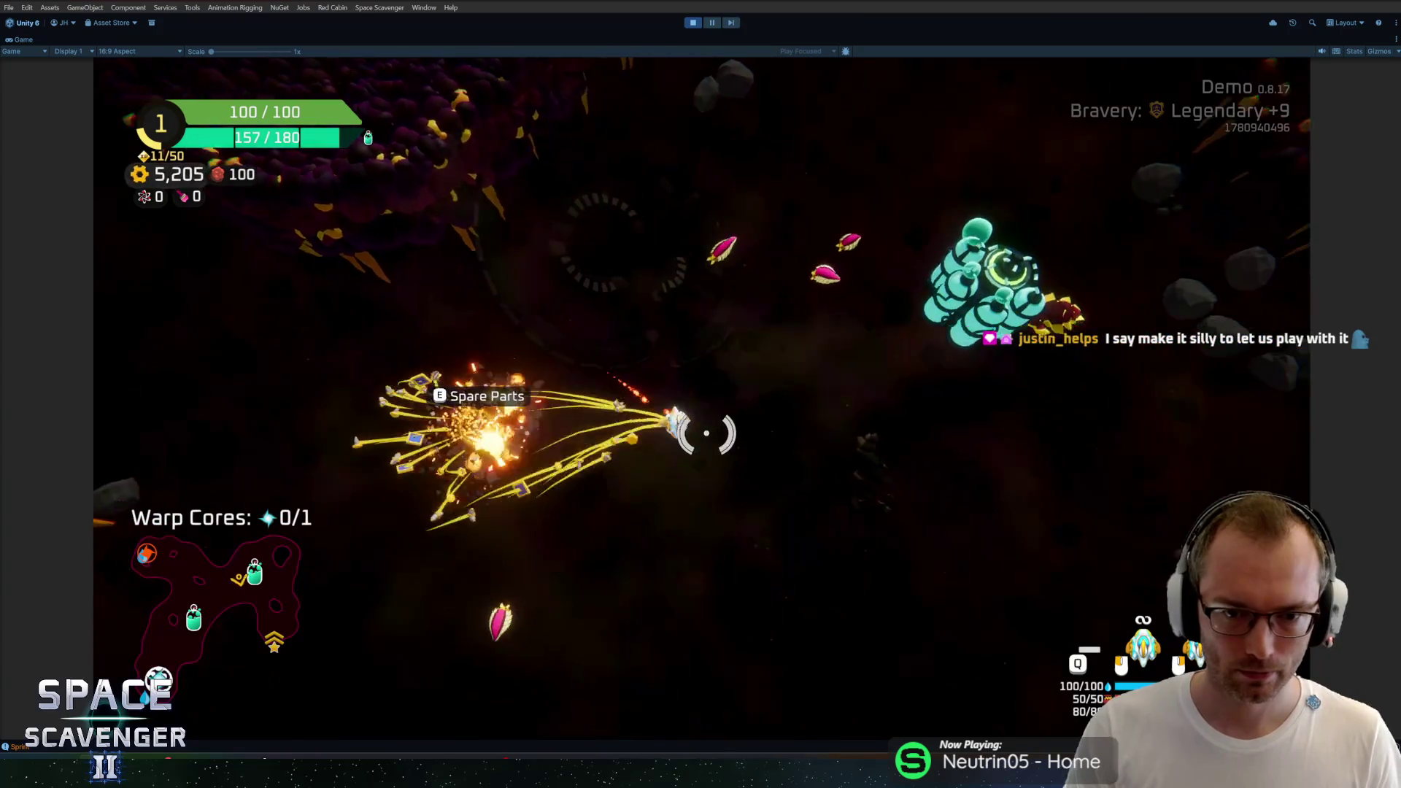
{"action": "key", "text": "w"}
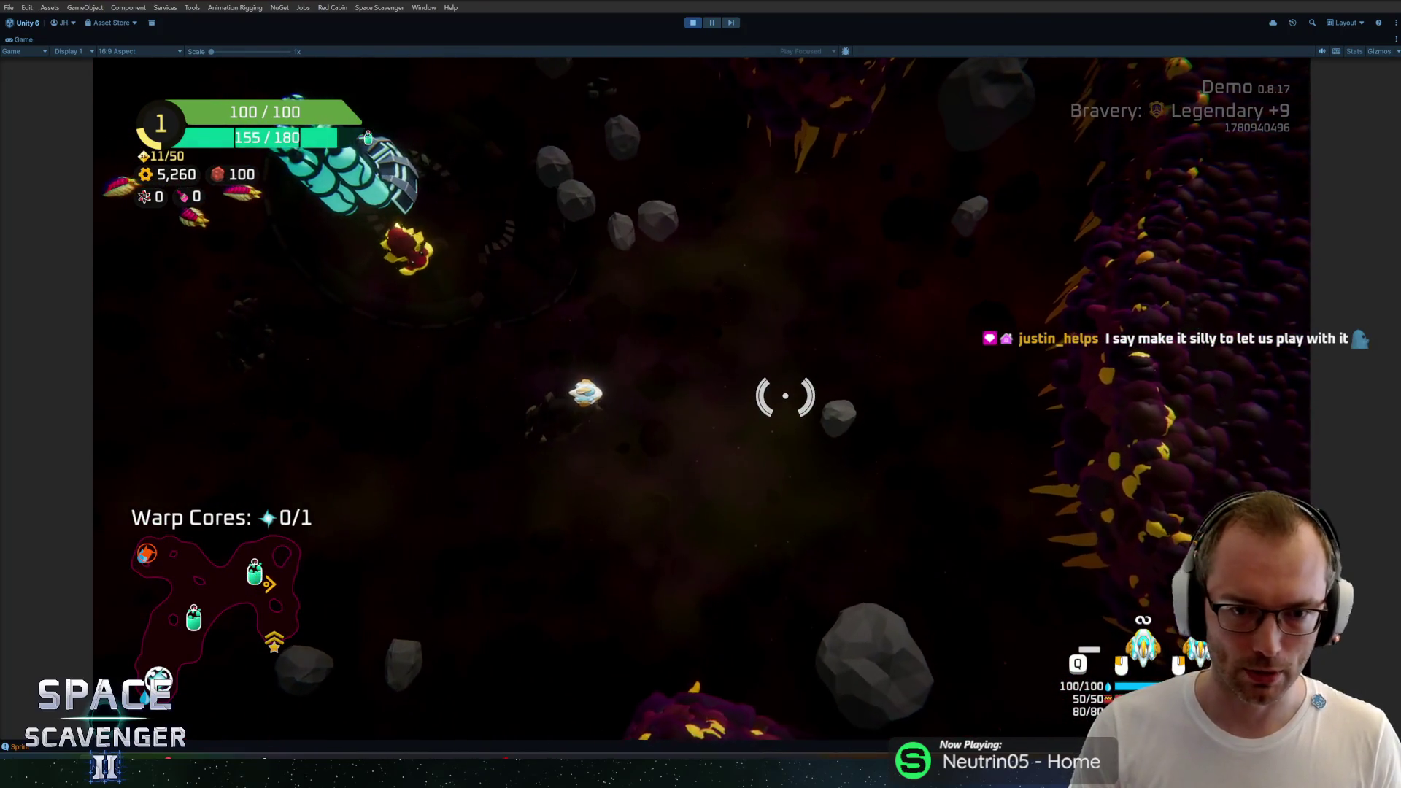
Step: Keep sprinting among the hives until an asteroid drops Spare Parts
{"action": "key", "text": "w"}
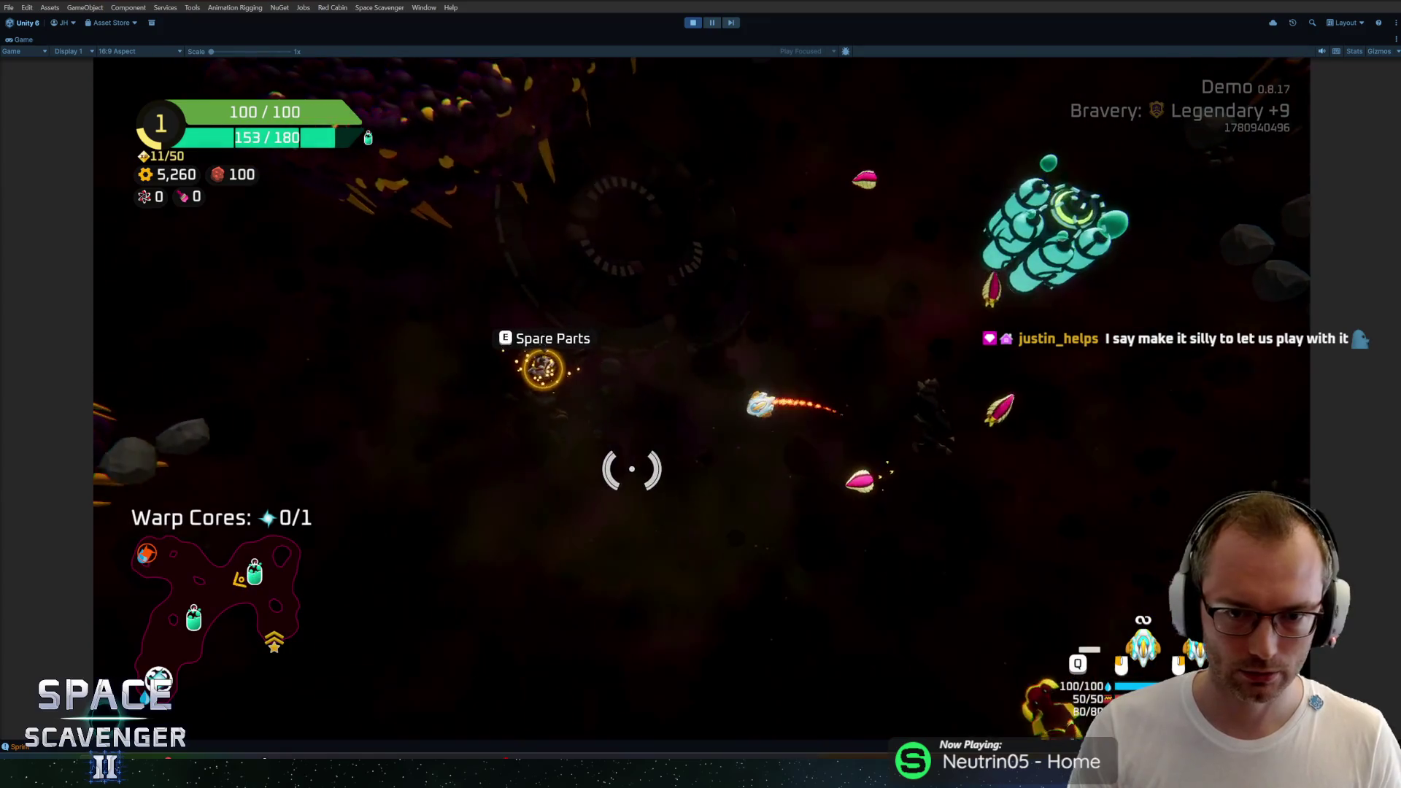
{"action": "key", "text": "w"}
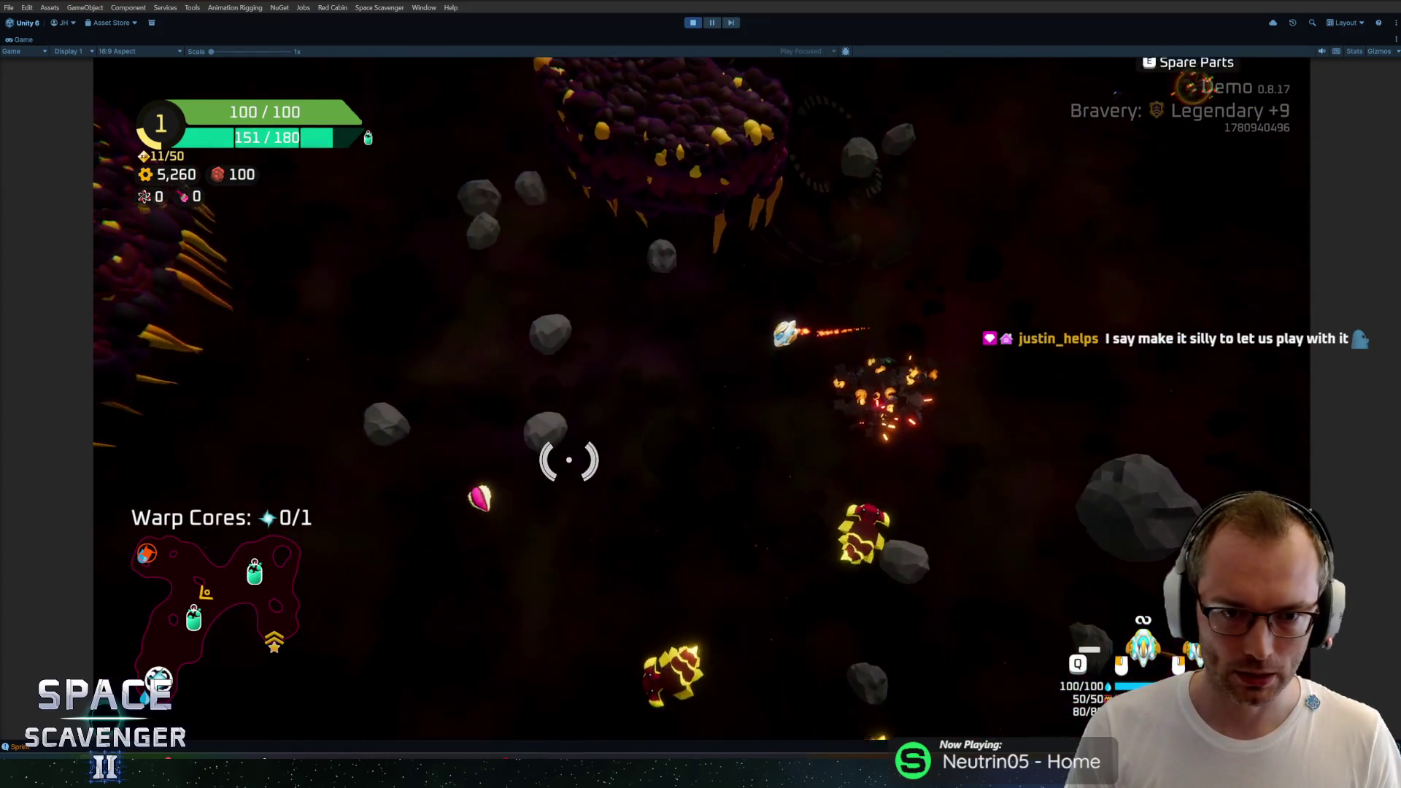
{"action": "key", "text": "w"}
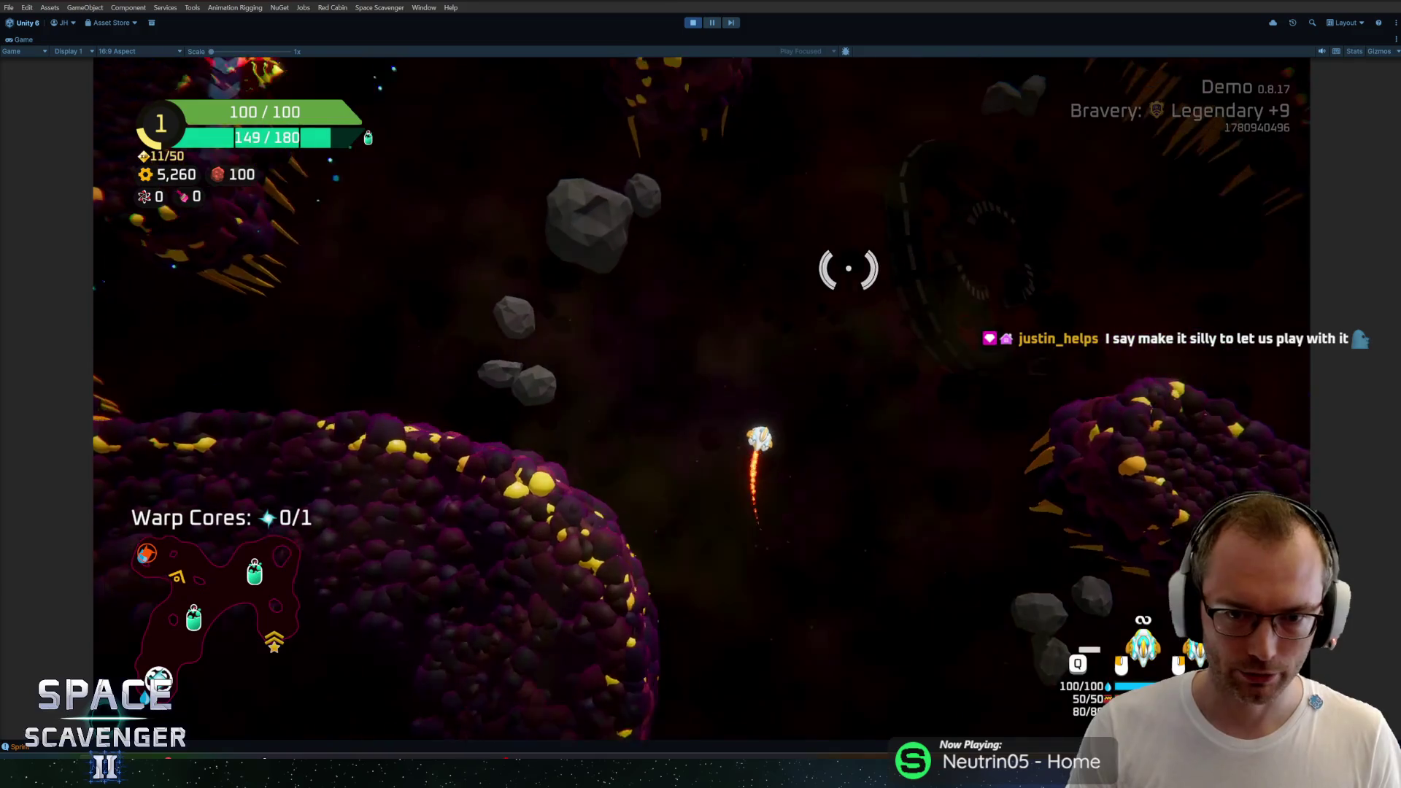
{"action": "key", "text": "w"}
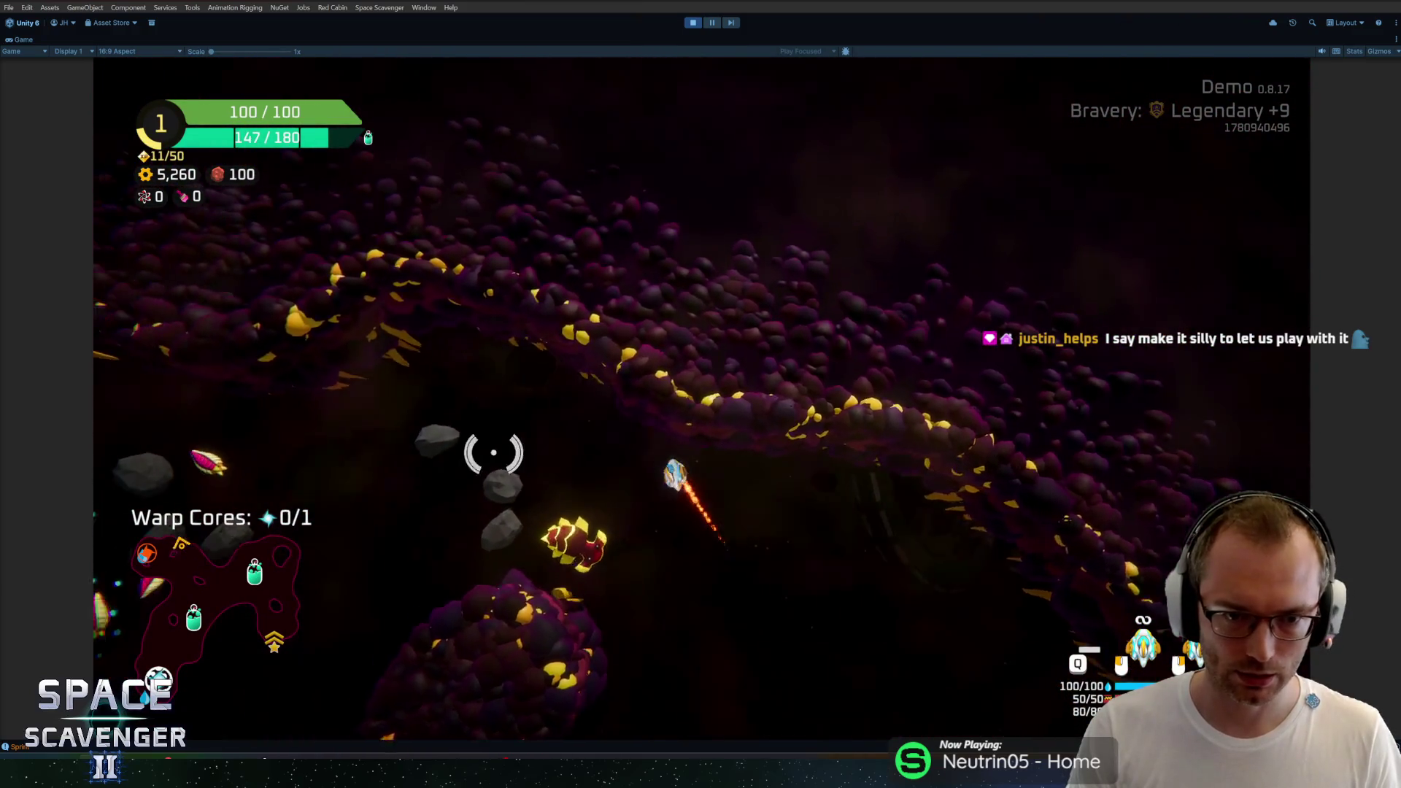
{"action": "key", "text": "w"}
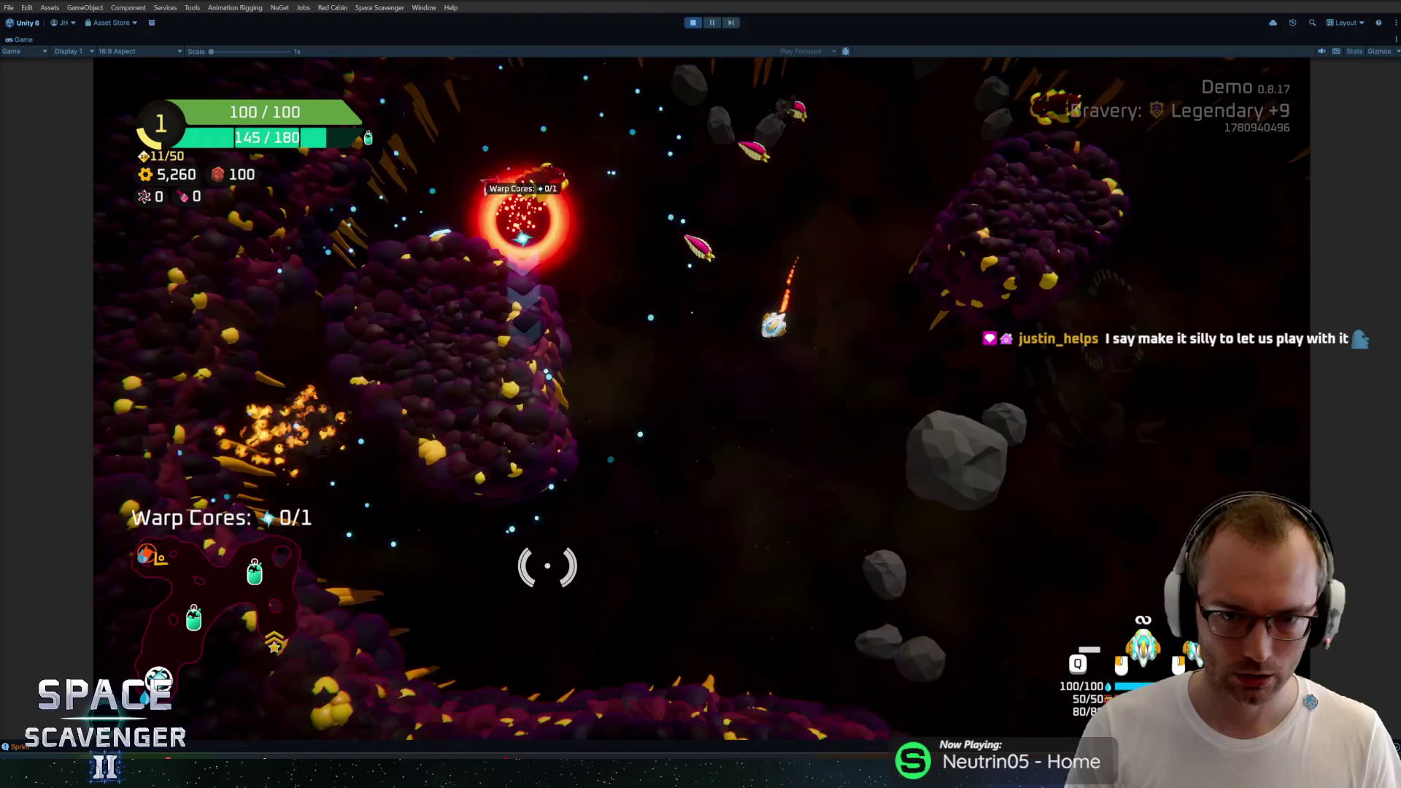
{"action": "key", "text": "w"}
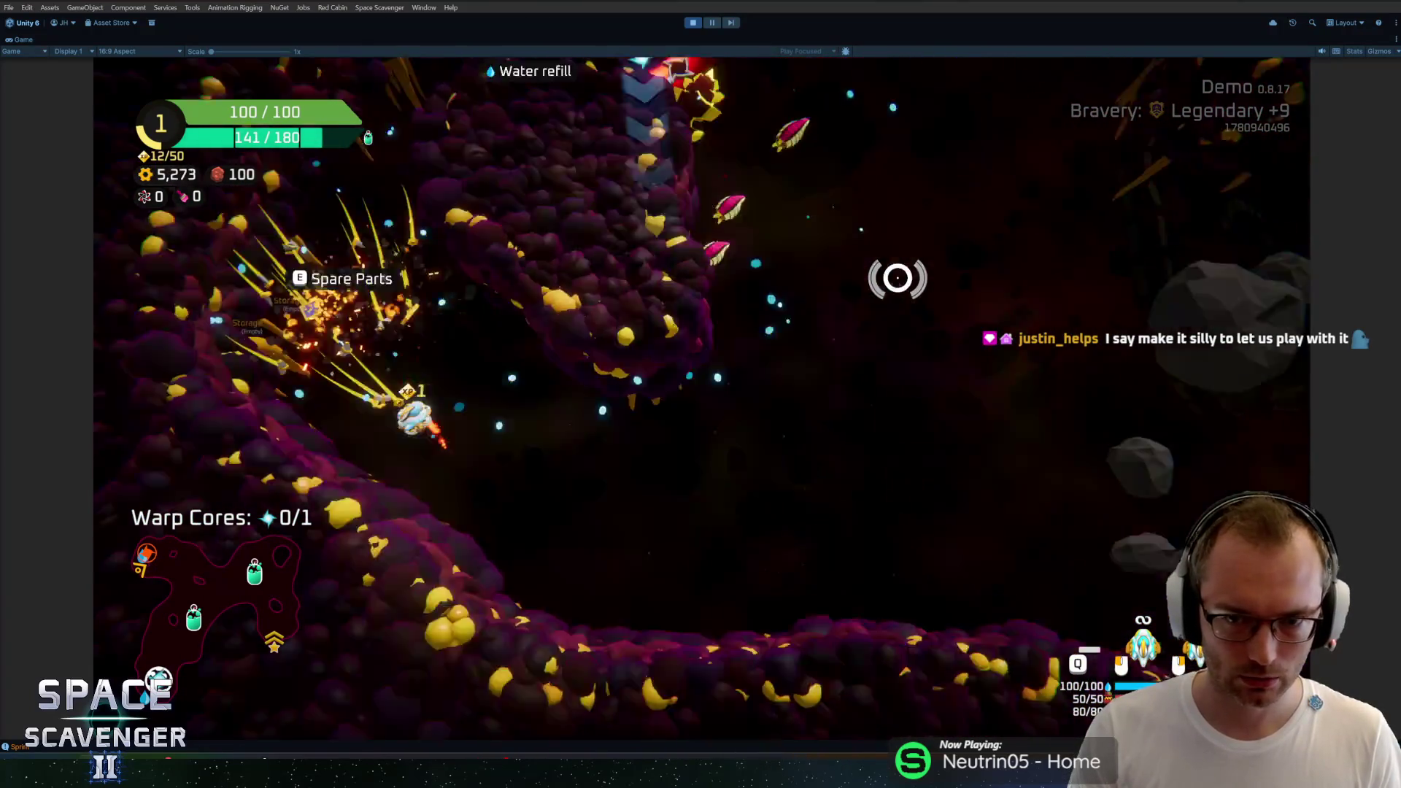
{"action": "key", "text": "e"}
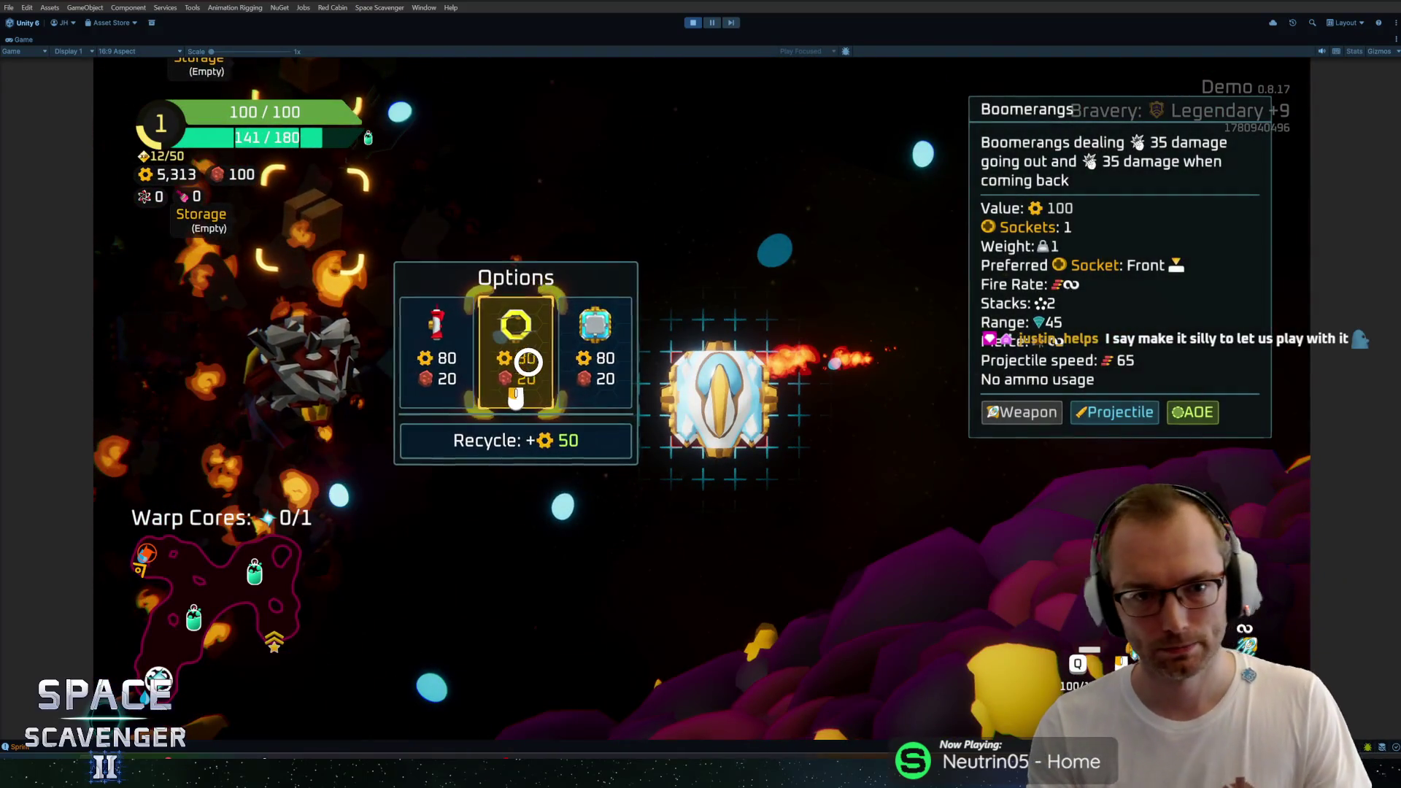
Step: Craft the Spare Parts into a Rocket Launcher and leave the build view
{"action": "left_click", "coordinate": [449, 364]}
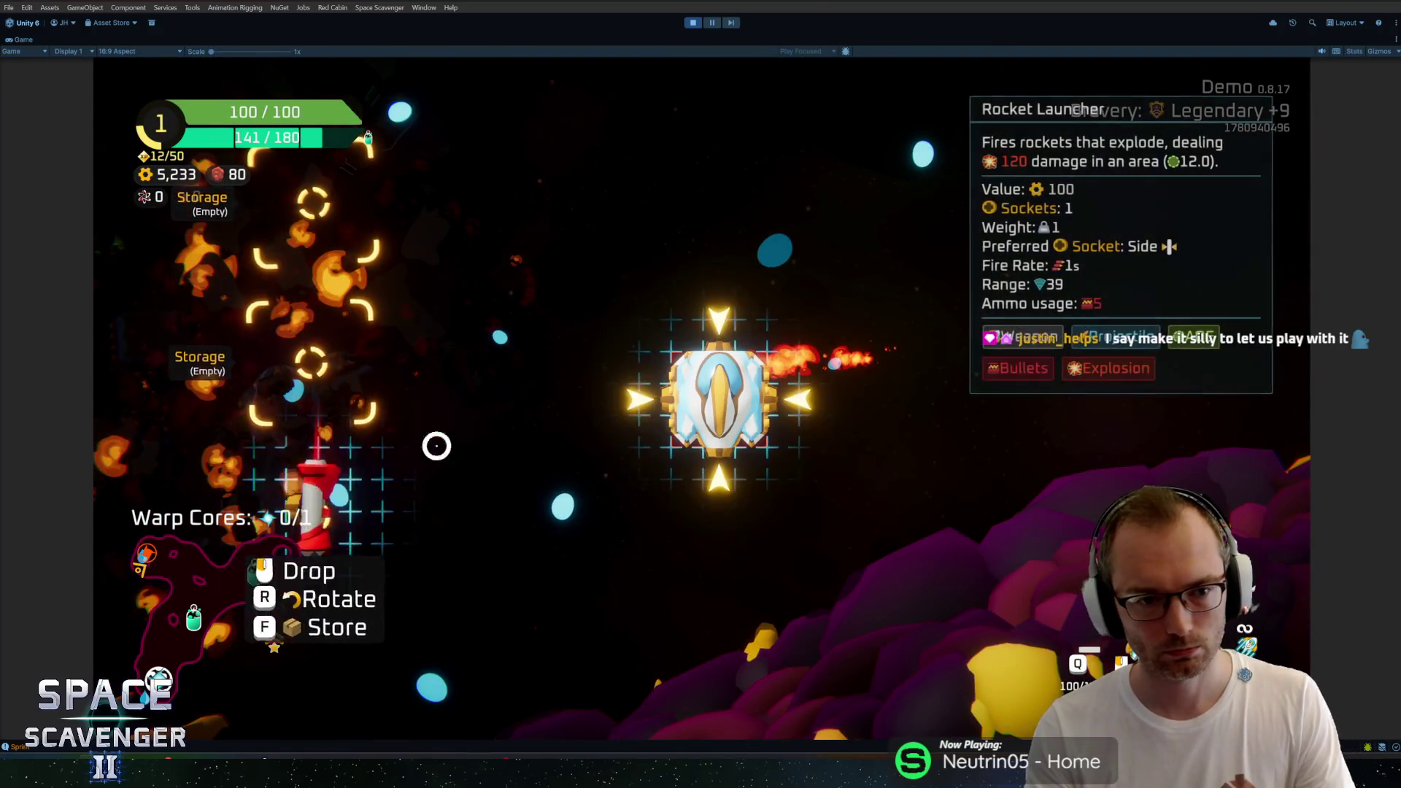
{"action": "key", "text": "e"}
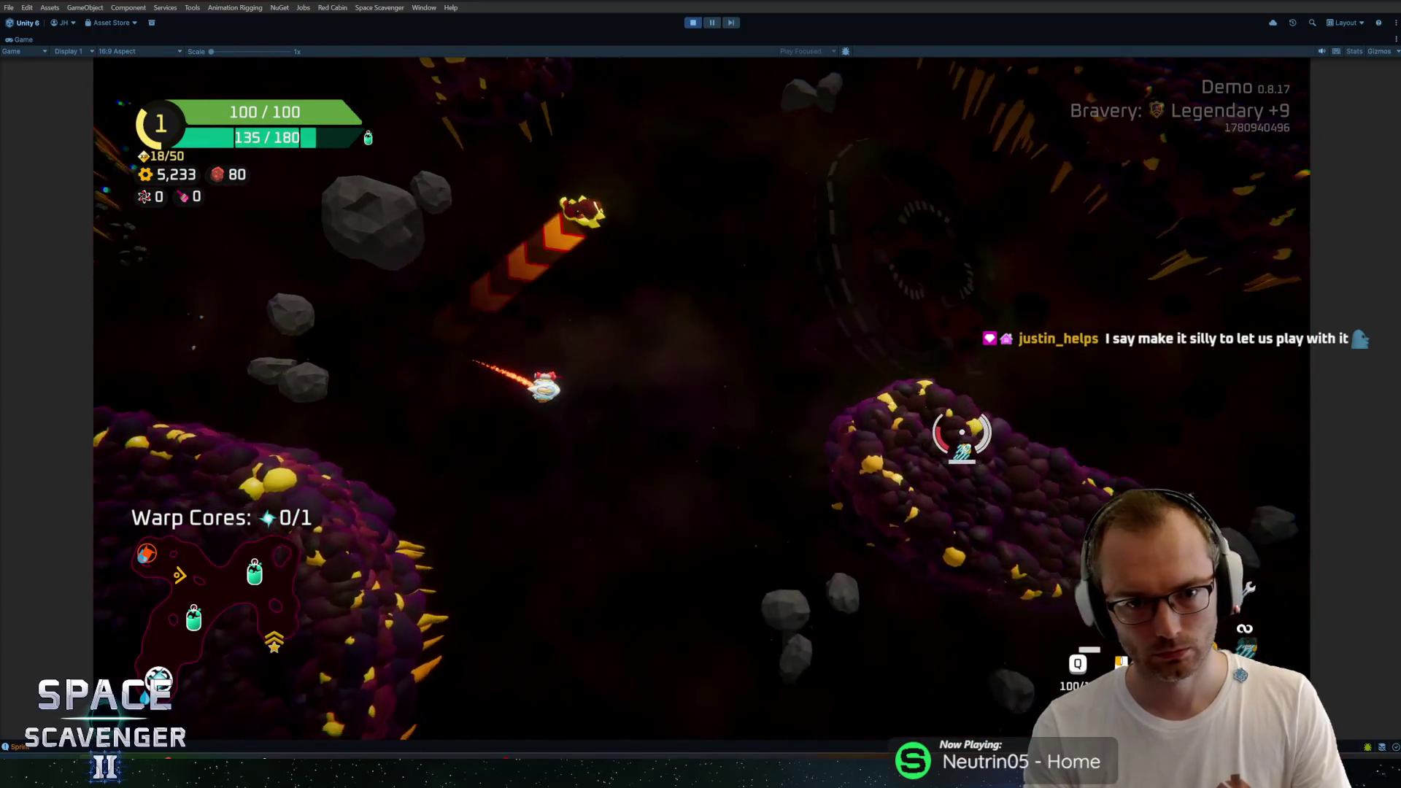
Step: Spawn a Large Thruster via the 'spawn thr' console command, attach it, and check the ship's stats
{"action": "key", "text": "grave"}
{"action": "type", "text": "spawn"}
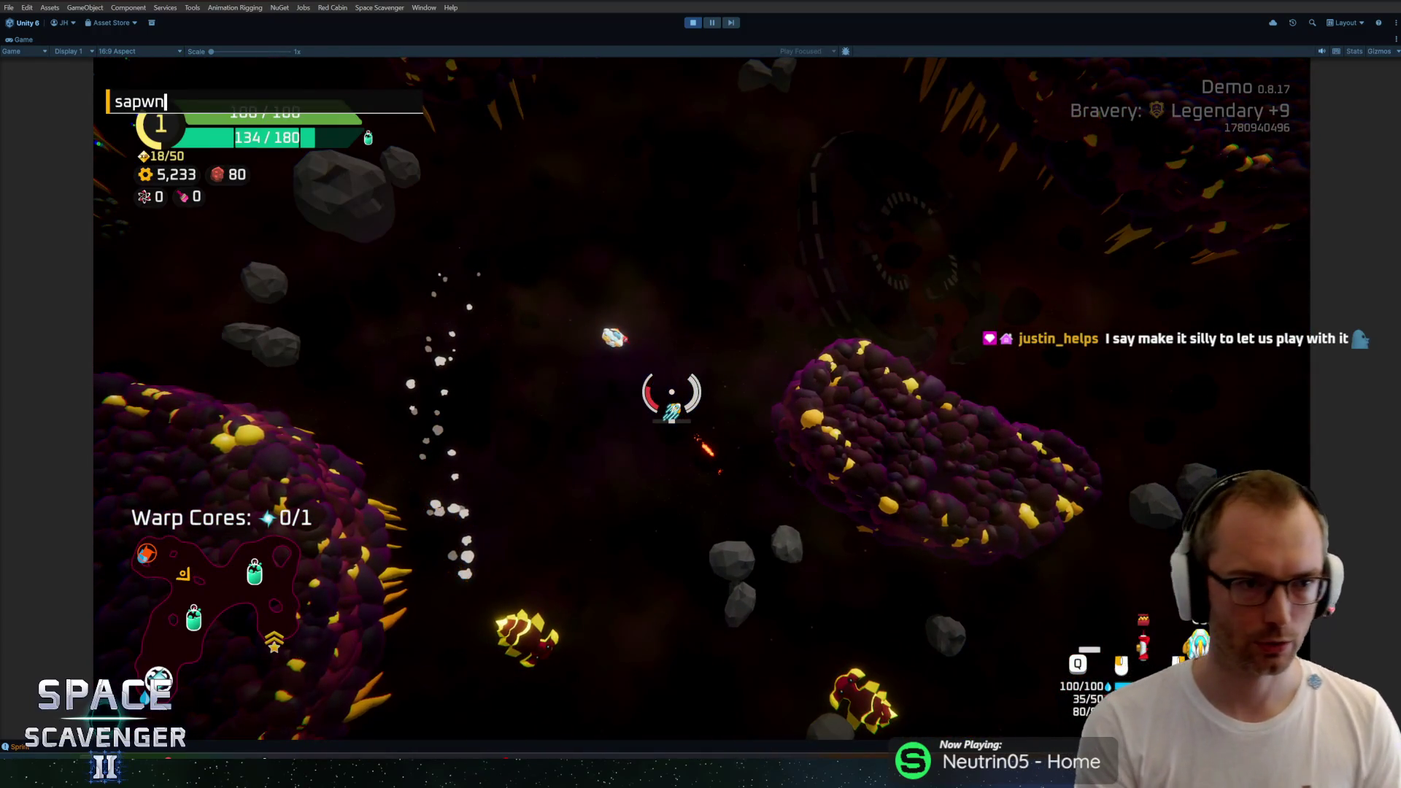
{"action": "type", "text": " thr"}
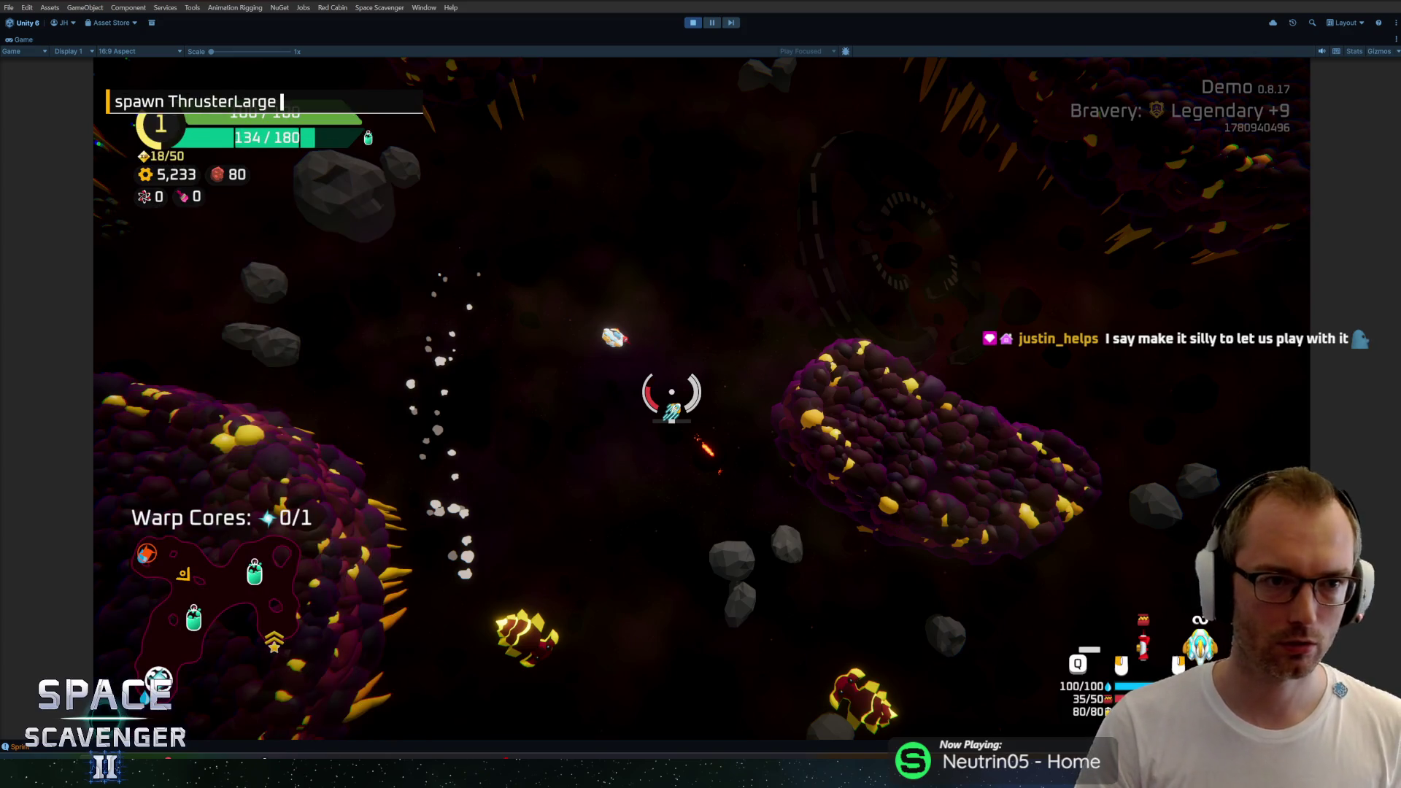
{"action": "key", "text": "Return"}
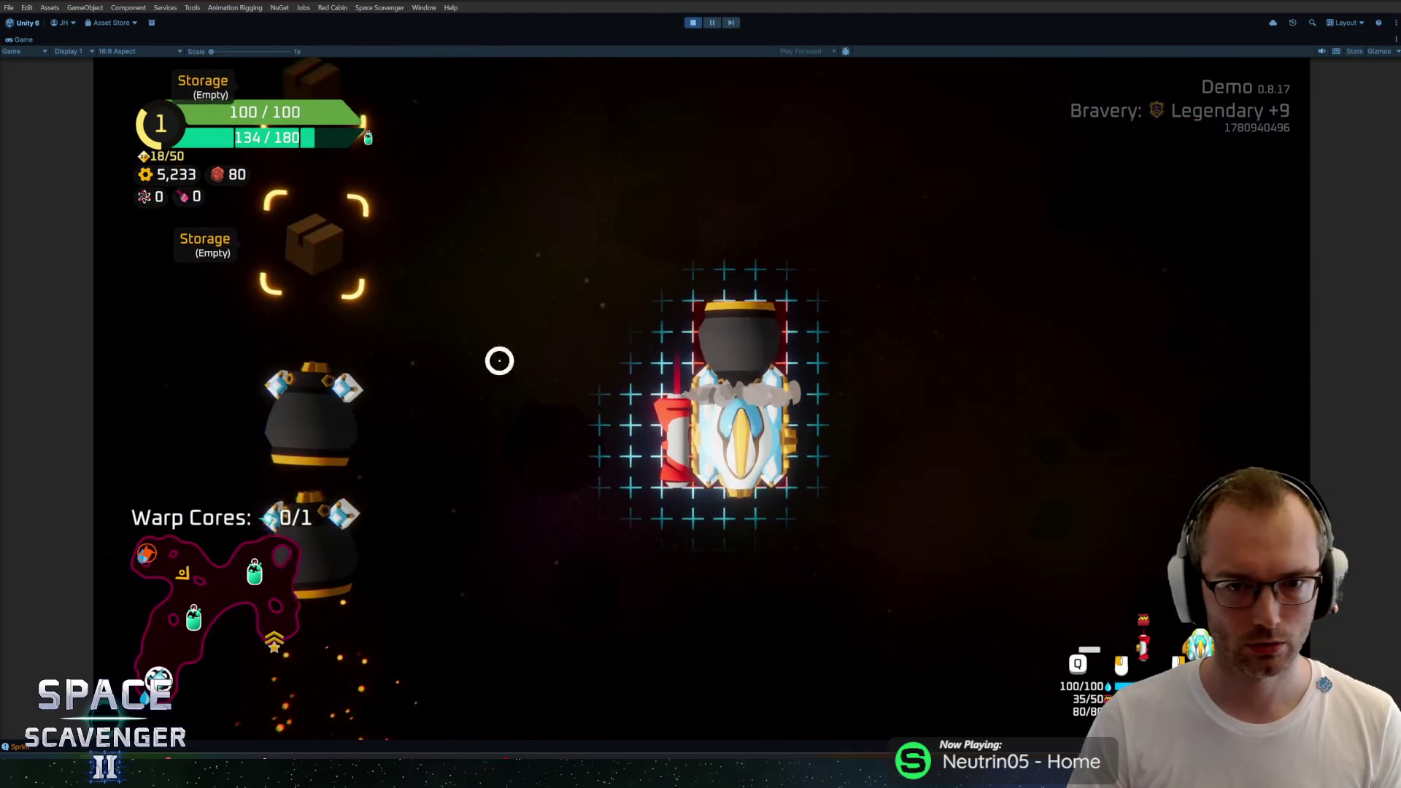
{"action": "left_click", "coordinate": [737, 409]}
{"action": "left_click", "coordinate": [650, 263]}
{"action": "key", "text": "Tab"}
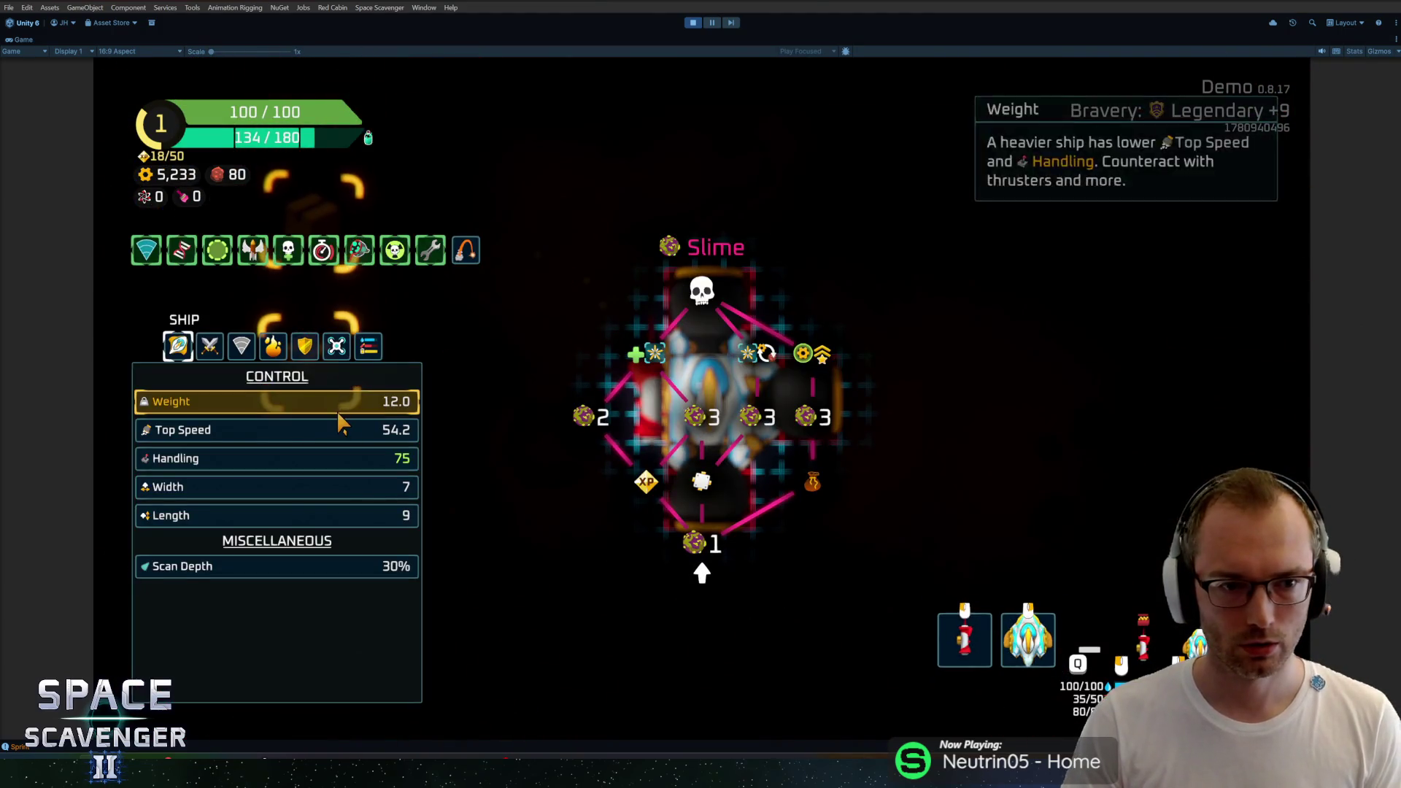
{"action": "key", "text": "Tab"}
{"action": "key", "text": "Escape"}
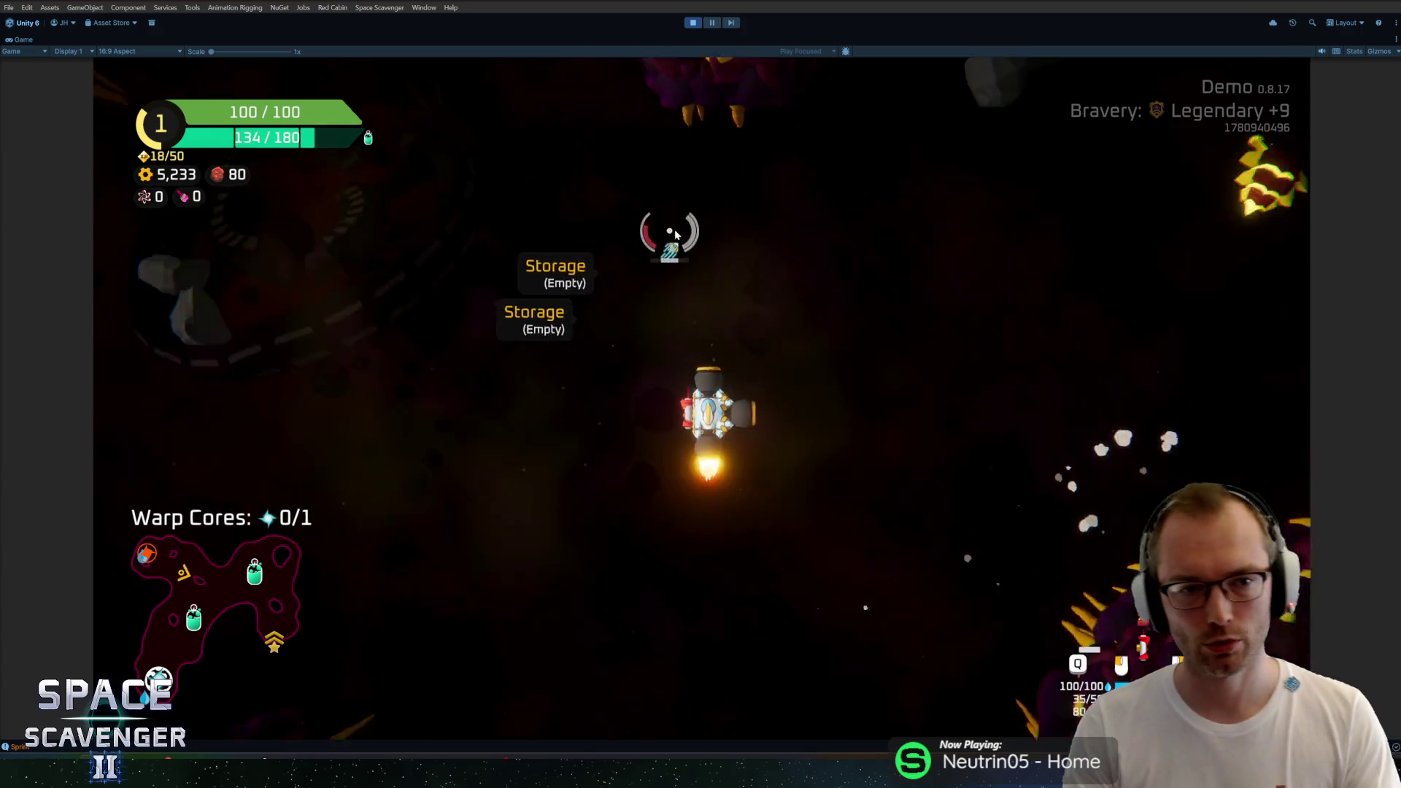
{"action": "key", "text": "w"}
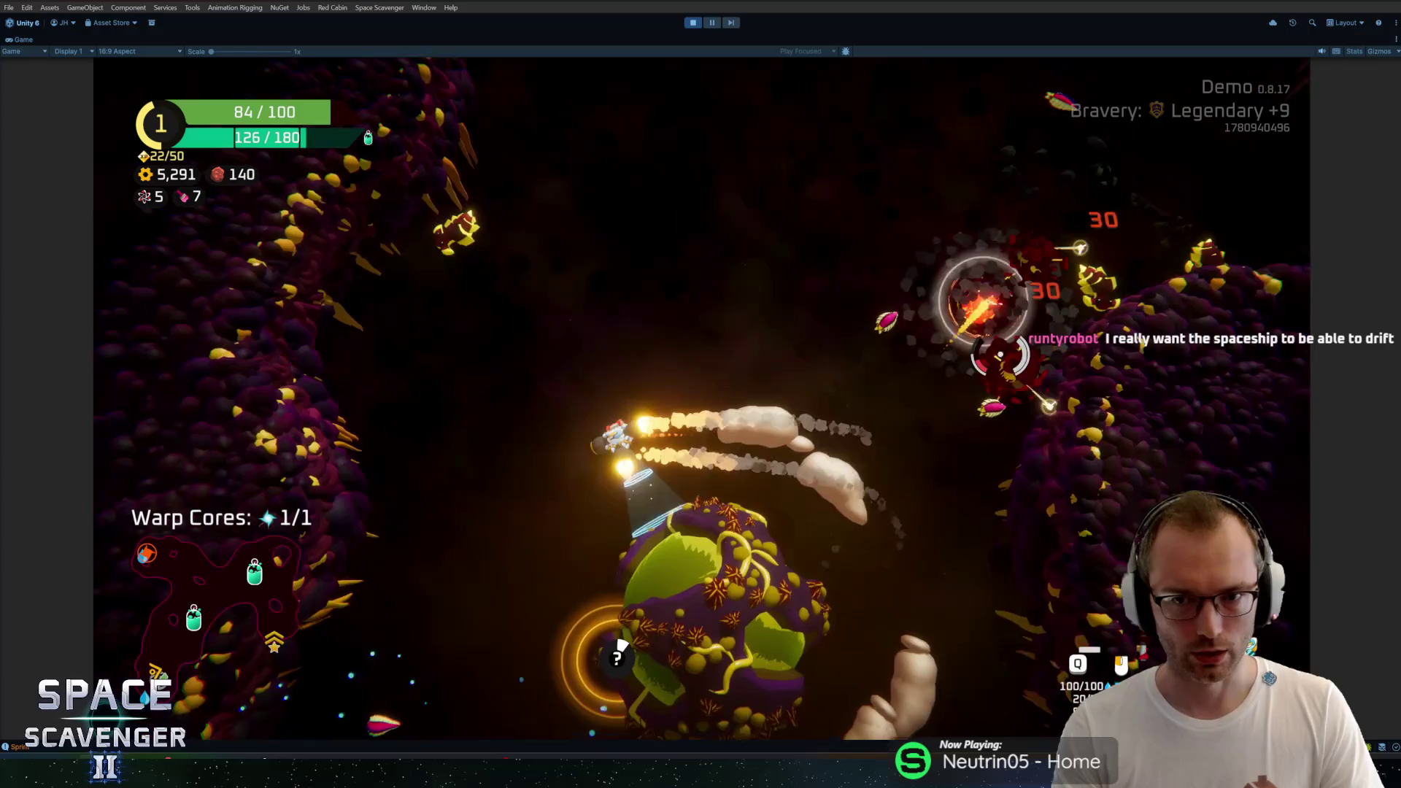
Step: Fight past the planet and open the oxygen station's Tier 1/3 reward choice
{"action": "left_click_drag", "start_coordinate": [903, 329], "coordinate": [762, 305]}
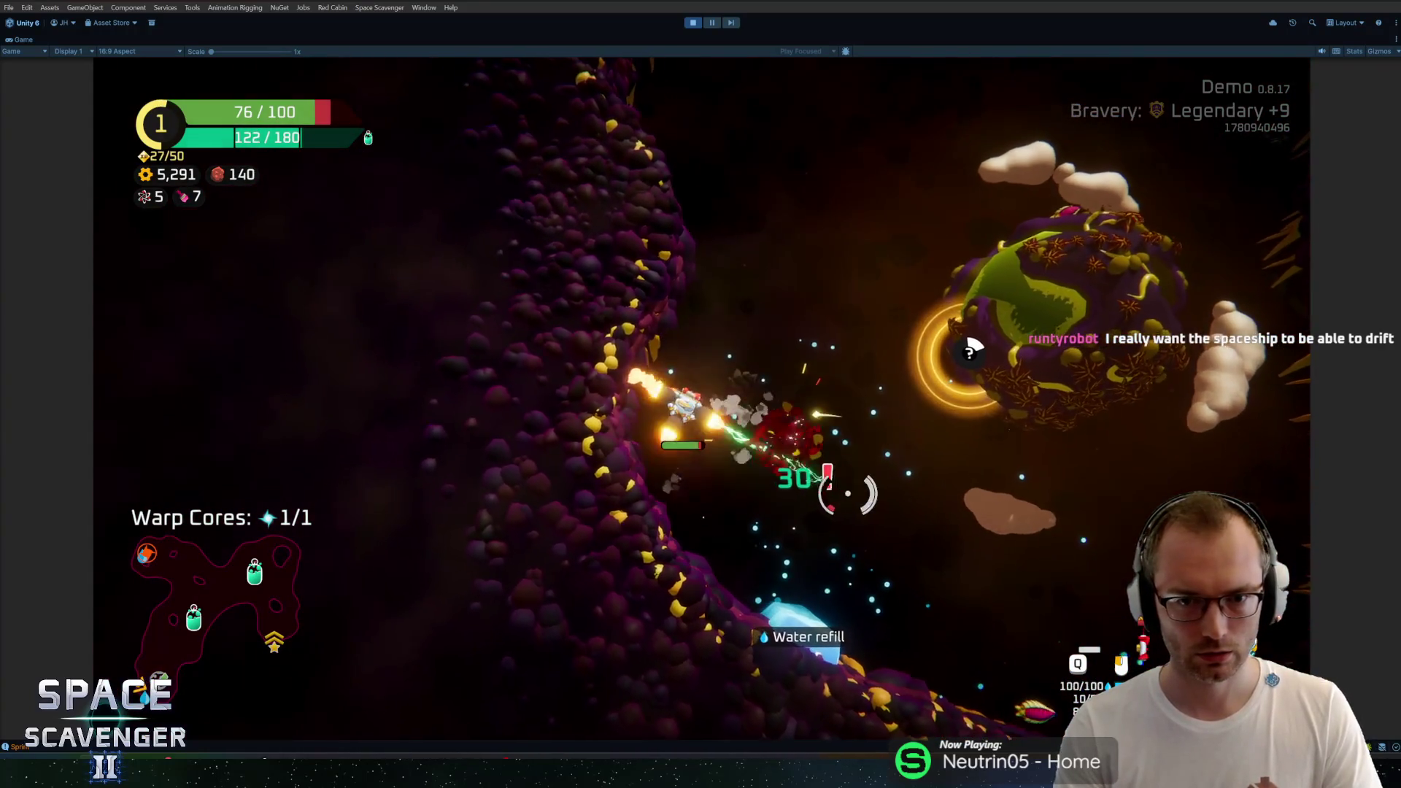
{"action": "mouse_move", "coordinate": [945, 593]}
{"action": "left_mouse_down"}
{"action": "mouse_move", "coordinate": [803, 572]}
{"action": "mouse_move", "coordinate": [656, 175]}
{"action": "left_mouse_up"}
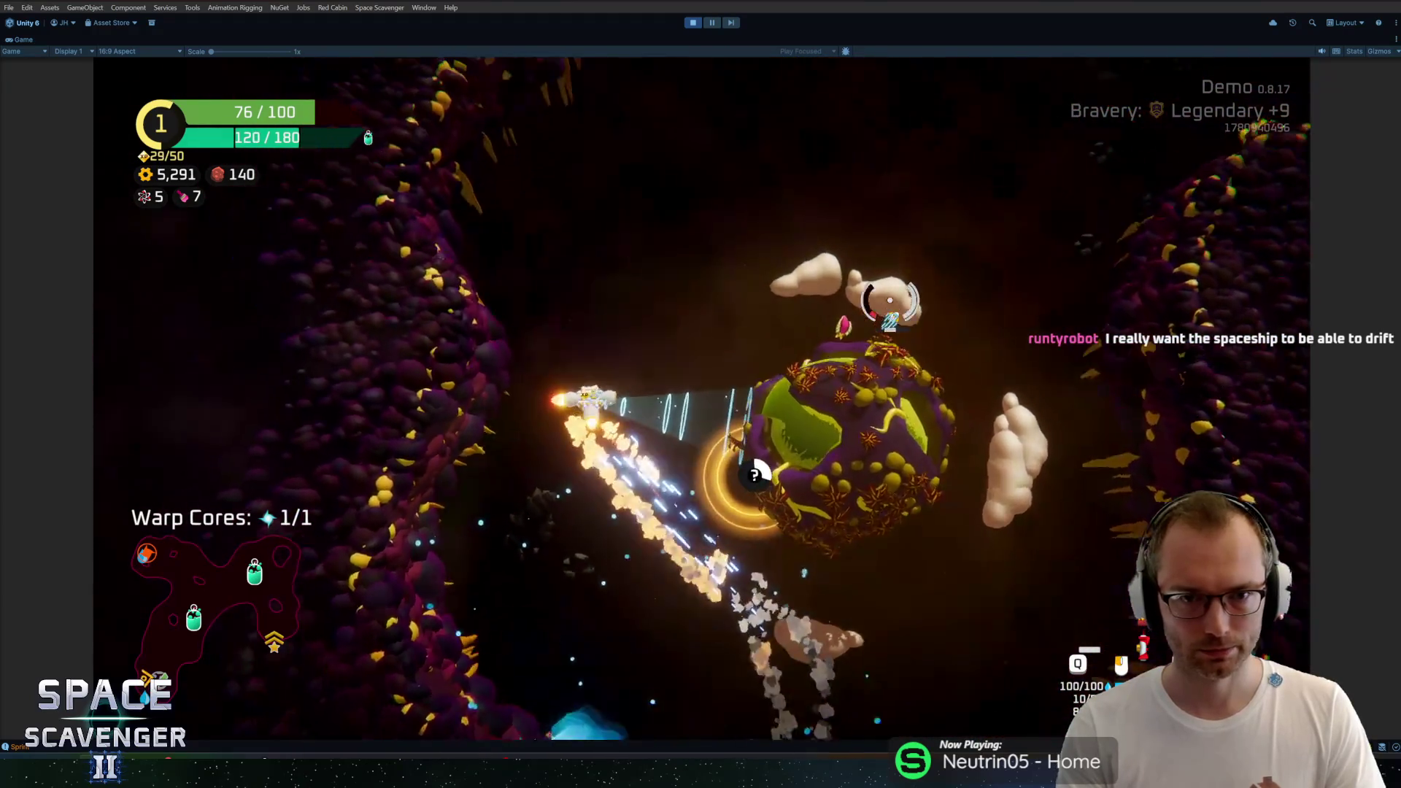
{"action": "mouse_move", "coordinate": [1022, 415]}
{"action": "left_mouse_down"}
{"action": "mouse_move", "coordinate": [847, 409]}
{"action": "mouse_move", "coordinate": [798, 313]}
{"action": "mouse_move", "coordinate": [742, 303]}
{"action": "mouse_move", "coordinate": [754, 302]}
{"action": "mouse_move", "coordinate": [679, 219]}
{"action": "mouse_move", "coordinate": [748, 237]}
{"action": "mouse_move", "coordinate": [751, 292]}
{"action": "mouse_move", "coordinate": [979, 313]}
{"action": "mouse_move", "coordinate": [981, 431]}
{"action": "mouse_move", "coordinate": [829, 490]}
{"action": "mouse_move", "coordinate": [807, 322]}
{"action": "mouse_move", "coordinate": [757, 313]}
{"action": "mouse_move", "coordinate": [779, 240]}
{"action": "mouse_move", "coordinate": [415, 331]}
{"action": "mouse_move", "coordinate": [466, 310]}
{"action": "mouse_move", "coordinate": [807, 275]}
{"action": "mouse_move", "coordinate": [626, 260]}
{"action": "mouse_move", "coordinate": [723, 238]}
{"action": "mouse_move", "coordinate": [885, 269]}
{"action": "mouse_move", "coordinate": [910, 557]}
{"action": "mouse_move", "coordinate": [805, 506]}
{"action": "mouse_move", "coordinate": [837, 516]}
{"action": "mouse_move", "coordinate": [860, 360]}
{"action": "left_mouse_up"}
{"action": "key", "text": "e"}
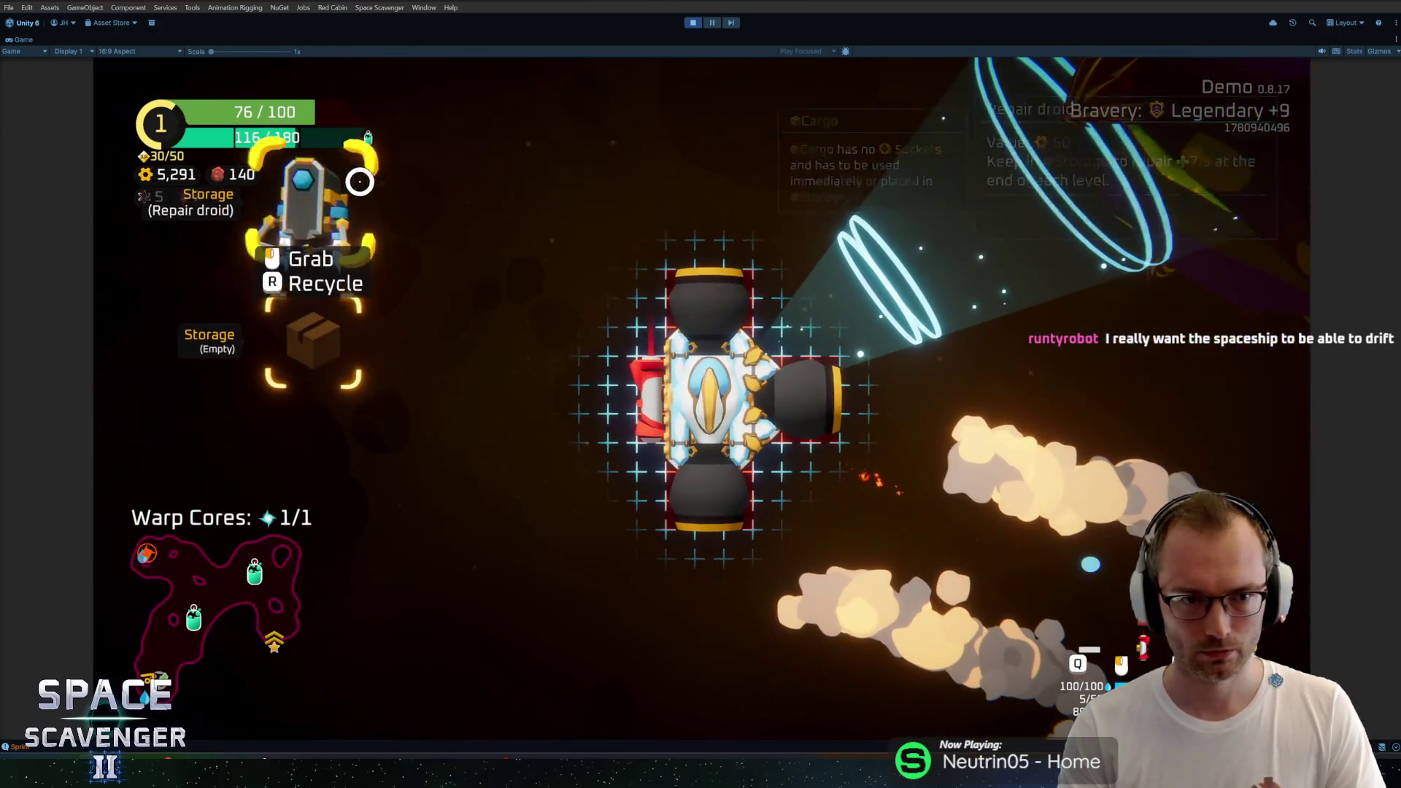
{"action": "key", "text": "e"}
{"action": "key", "text": "e"}
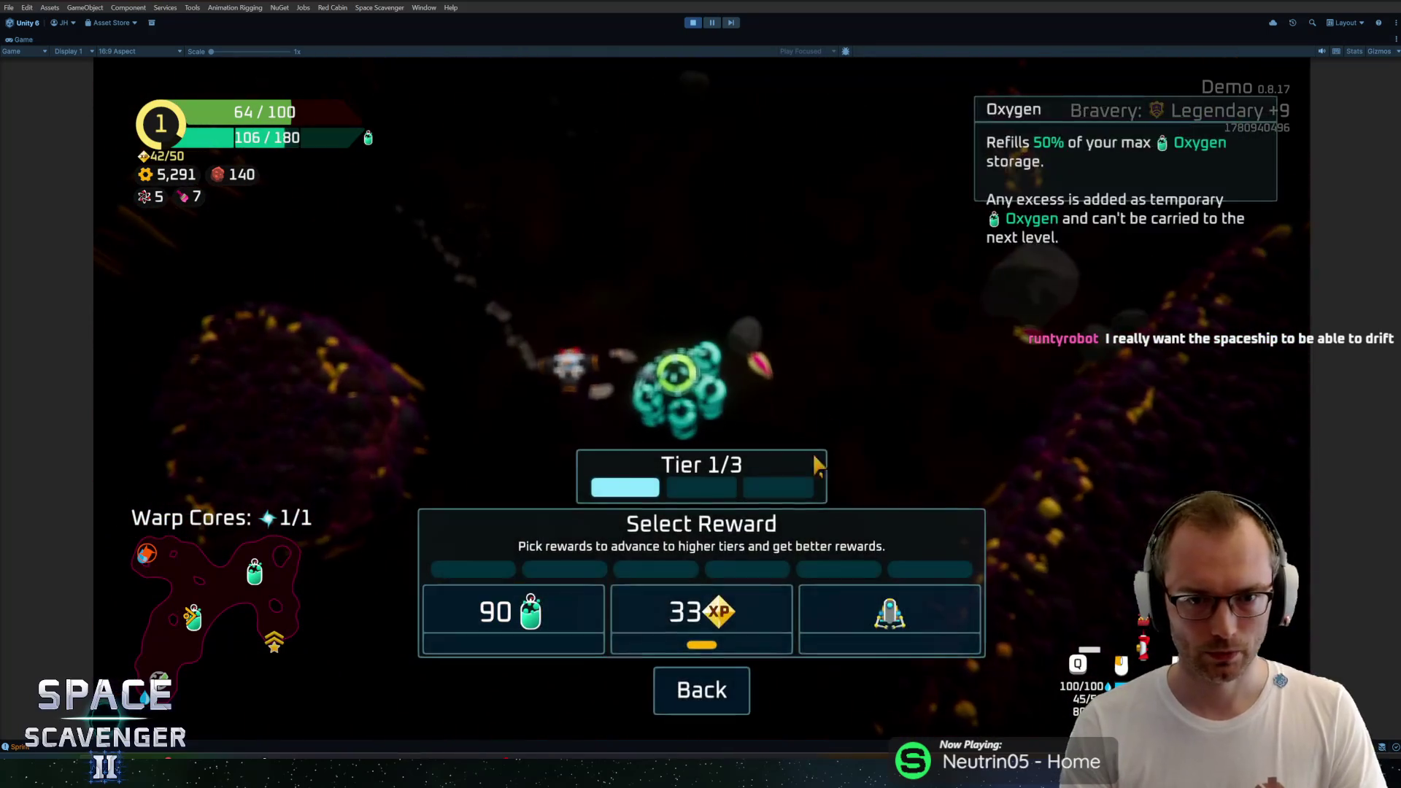
Step: Take the 33 XP reward and pick a rank-2 upgrade card
{"action": "left_click", "coordinate": [705, 625]}
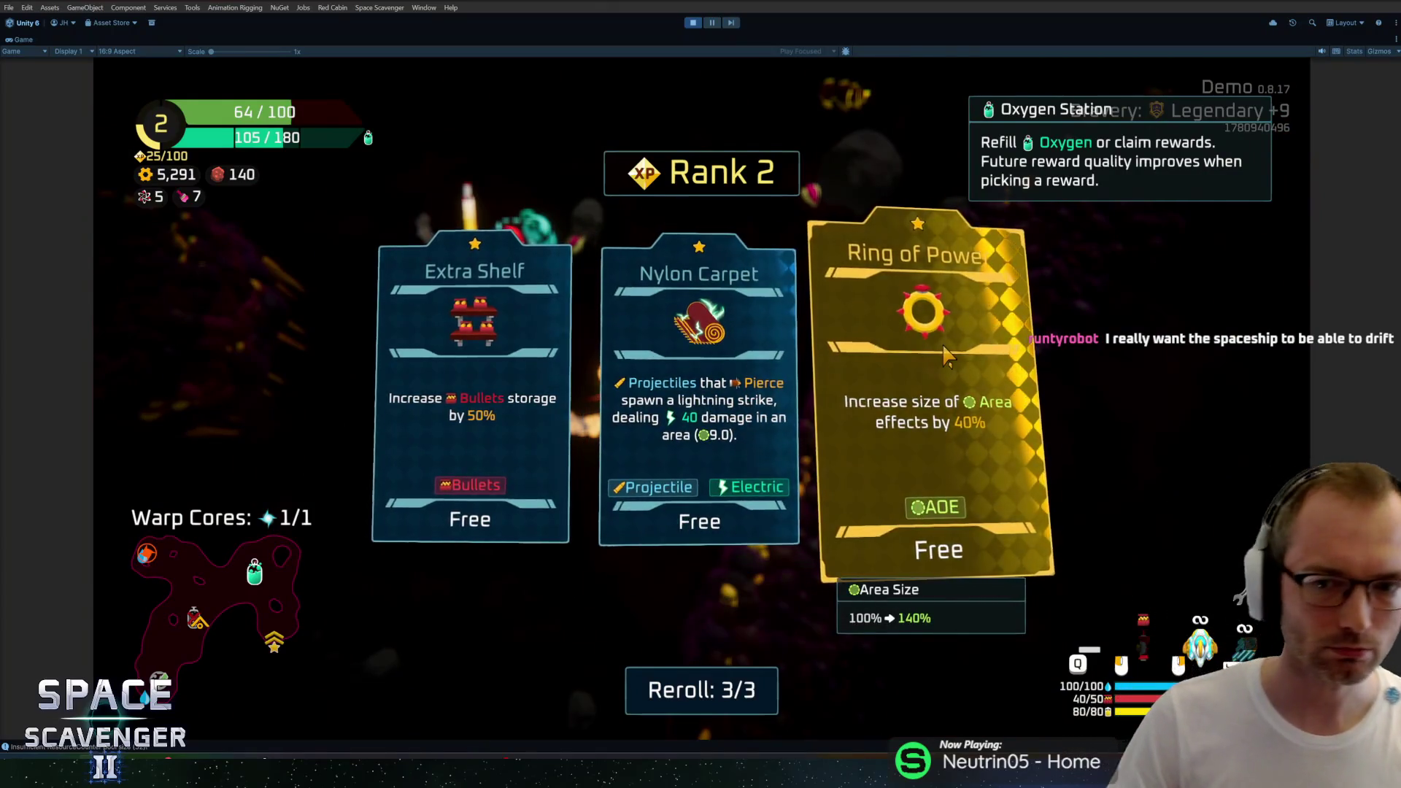
{"action": "left_click", "coordinate": [663, 299]}
{"action": "mouse_move", "coordinate": [666, 310]}
{"action": "left_mouse_down"}
{"action": "mouse_move", "coordinate": [601, 235]}
{"action": "mouse_move", "coordinate": [609, 219]}
{"action": "mouse_move", "coordinate": [716, 206]}
{"action": "mouse_move", "coordinate": [713, 238]}
{"action": "mouse_move", "coordinate": [805, 209]}
{"action": "mouse_move", "coordinate": [821, 236]}
{"action": "mouse_move", "coordinate": [666, 234]}
{"action": "mouse_move", "coordinate": [541, 303]}
{"action": "mouse_move", "coordinate": [647, 266]}
{"action": "mouse_move", "coordinate": [946, 294]}
{"action": "mouse_move", "coordinate": [907, 419]}
{"action": "mouse_move", "coordinate": [829, 493]}
{"action": "mouse_move", "coordinate": [954, 212]}
{"action": "mouse_move", "coordinate": [814, 204]}
{"action": "mouse_move", "coordinate": [625, 225]}
{"action": "mouse_move", "coordinate": [885, 304]}
{"action": "mouse_move", "coordinate": [928, 256]}
{"action": "mouse_move", "coordinate": [871, 203]}
{"action": "mouse_move", "coordinate": [844, 237]}
{"action": "left_mouse_up"}
Step: Craft the Spare Parts into a Large Thruster and remove the Rocket Launcher from the ship
{"action": "key", "text": "Tab"}
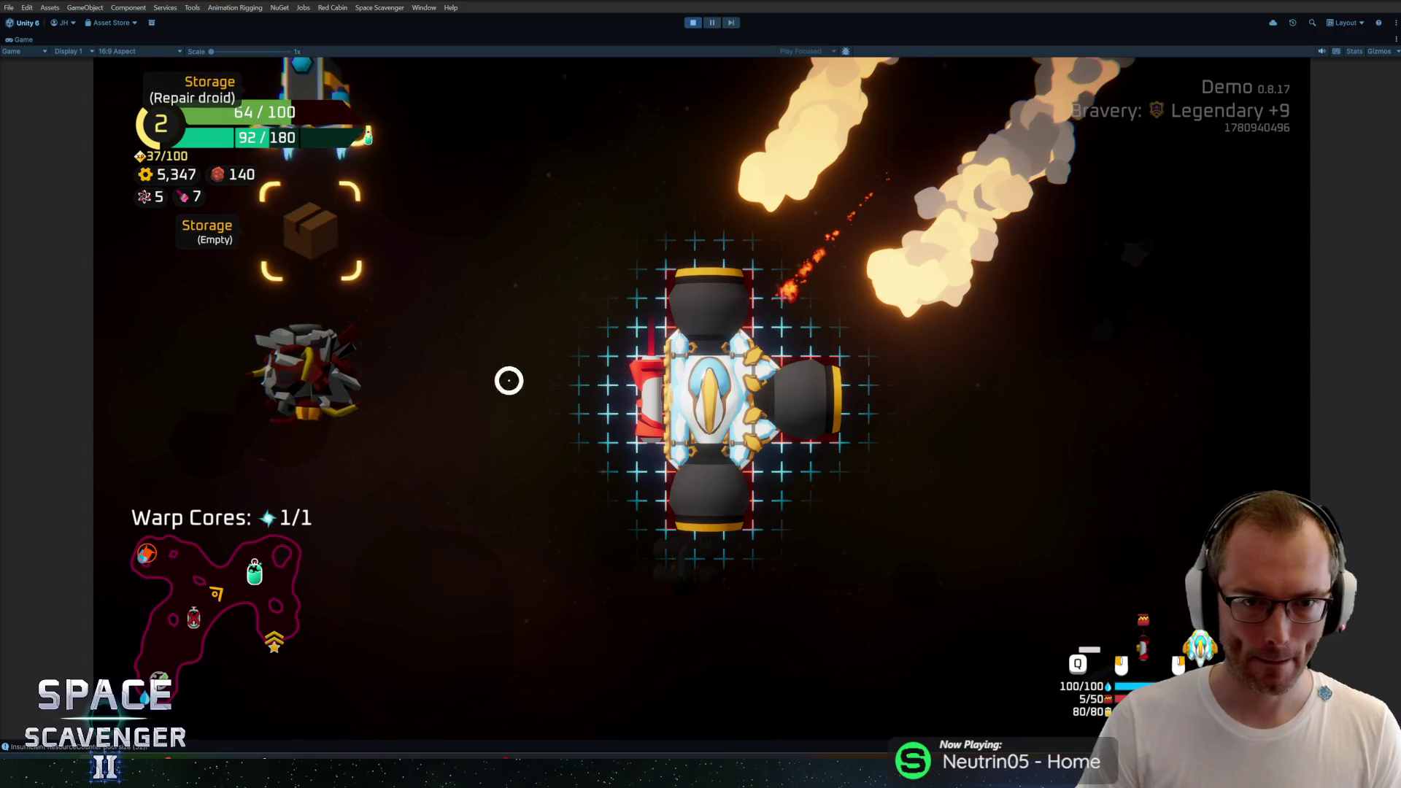
{"action": "key", "text": "Tab"}
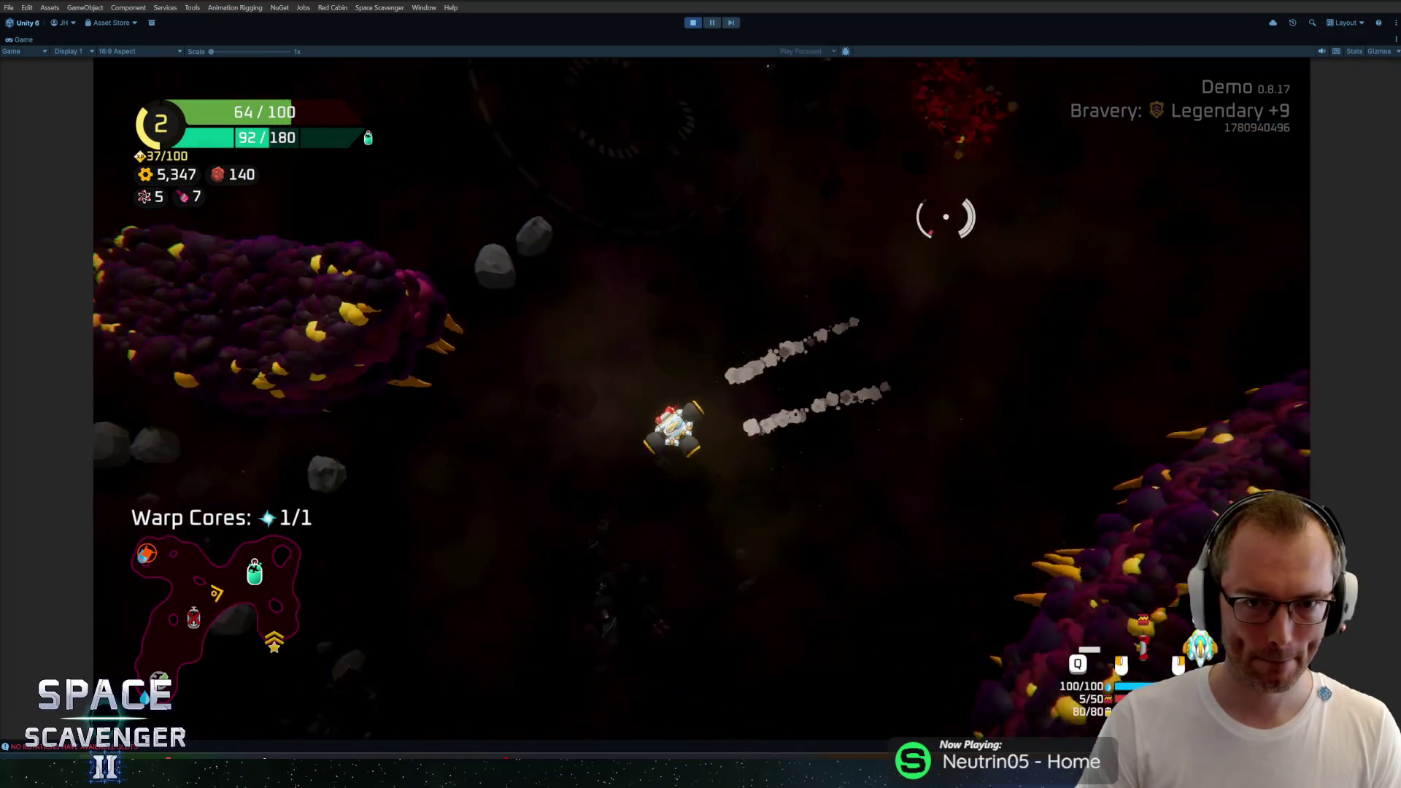
{"action": "key", "text": "Tab"}
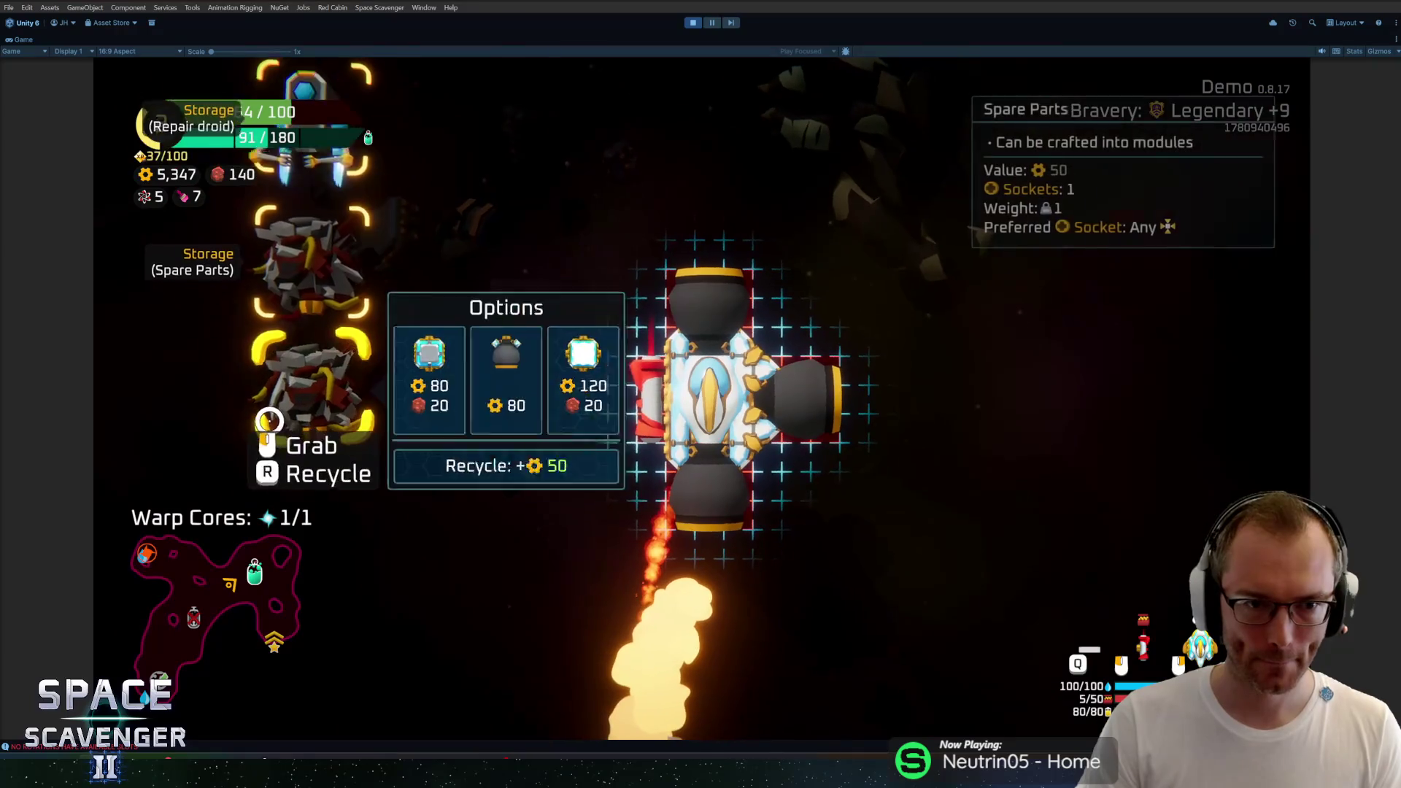
{"action": "left_click", "coordinate": [524, 376]}
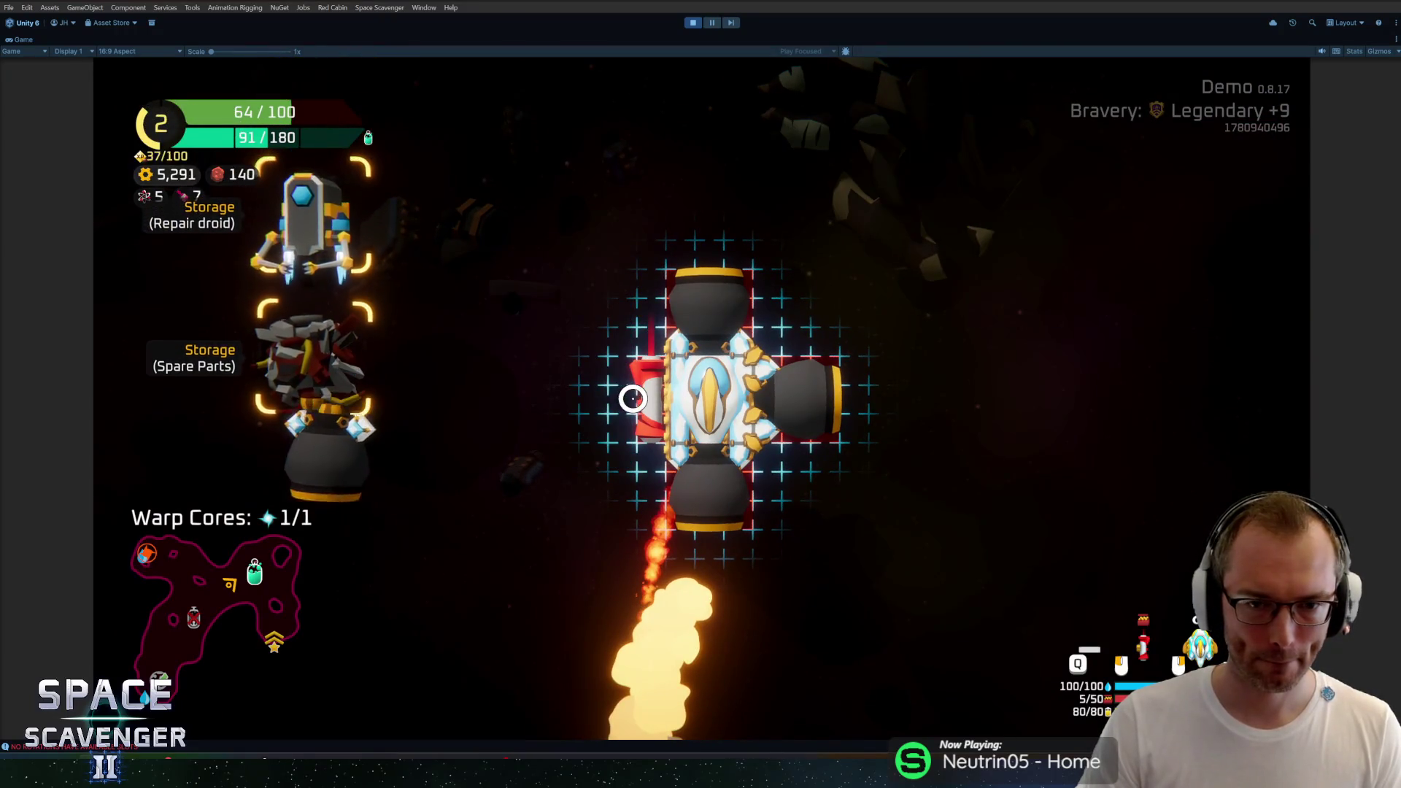
{"action": "left_click_drag", "start_coordinate": [646, 391], "coordinate": [251, 547]}
{"action": "key", "text": "Tab"}
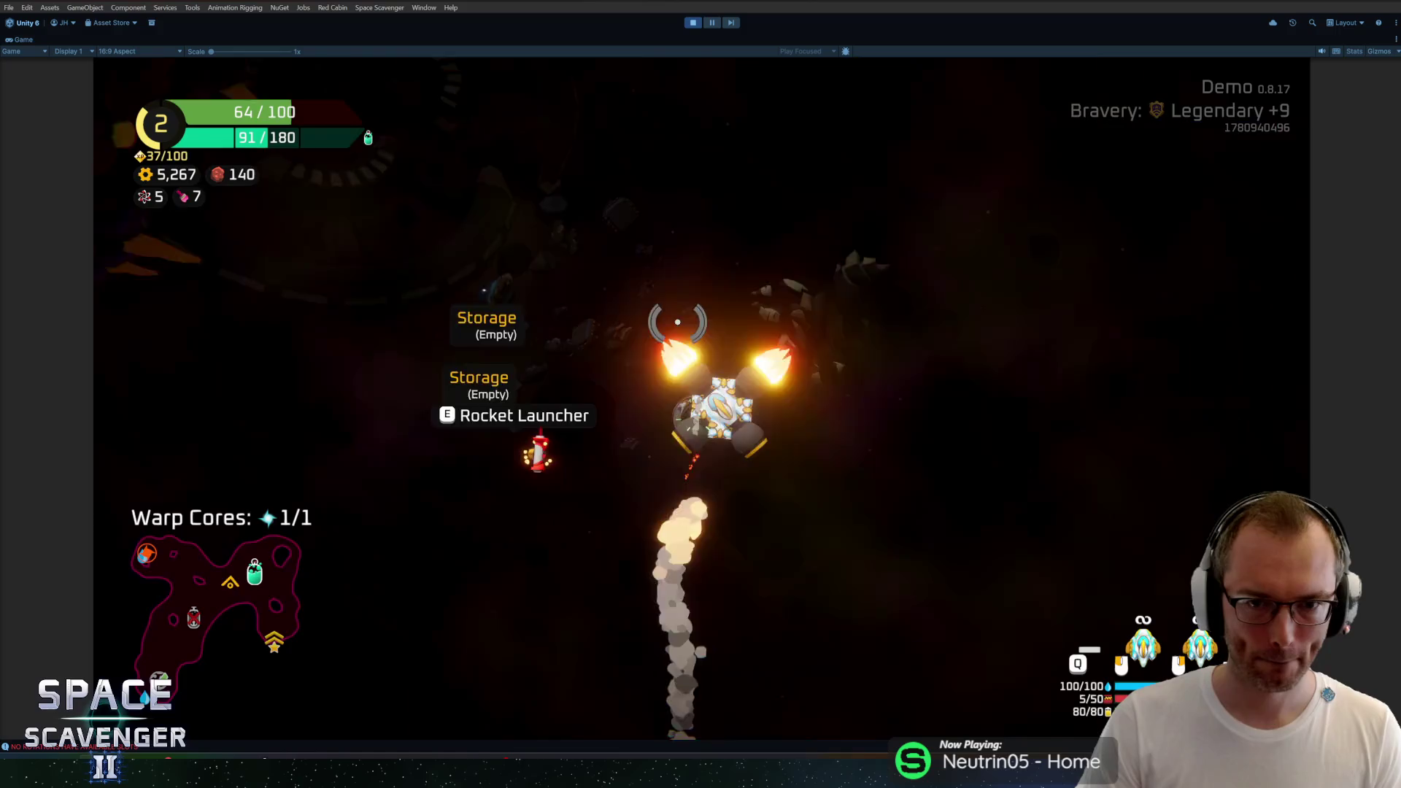
Step: Fly on through the cave, then exit Play mode with Ctrl+P
{"action": "key", "text": "w"}
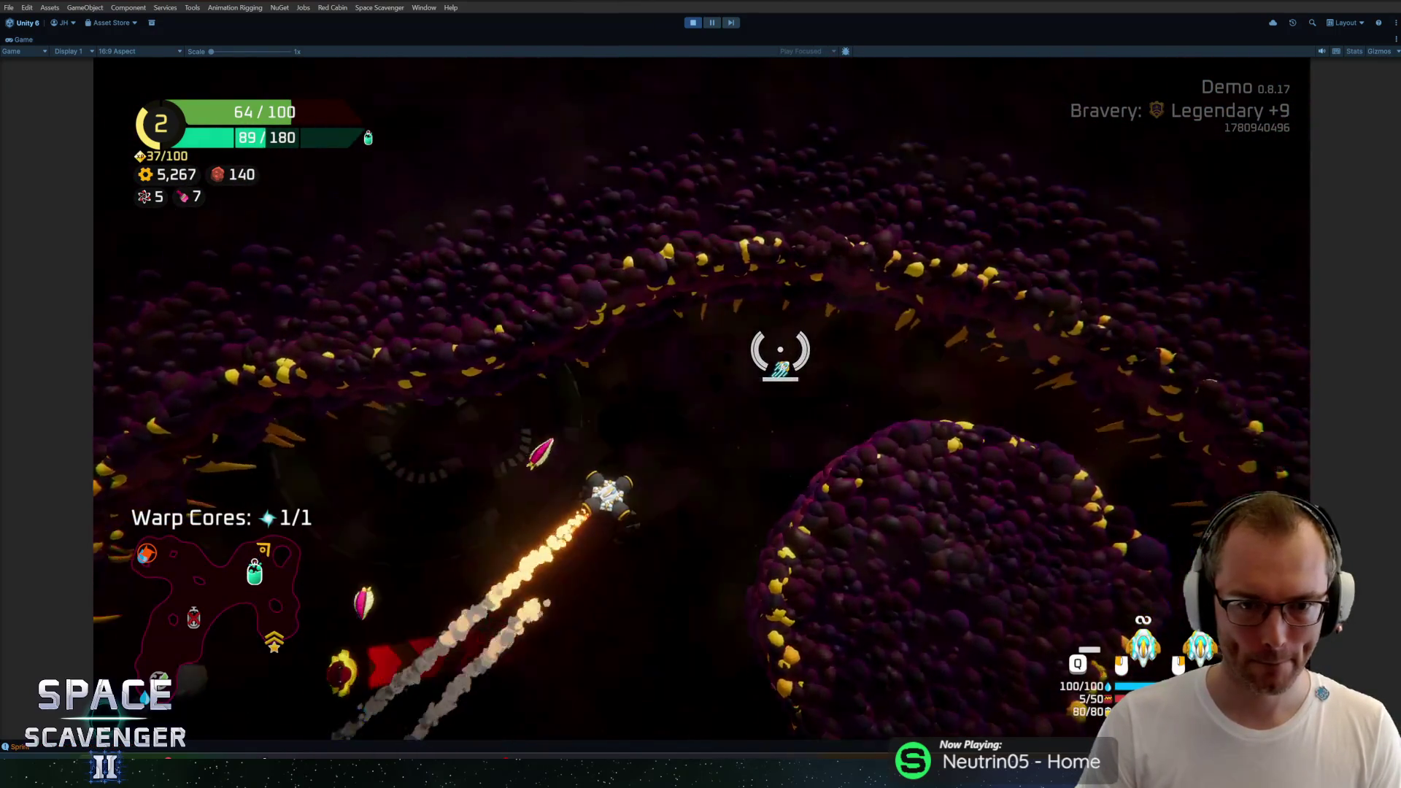
{"action": "key", "text": "w"}
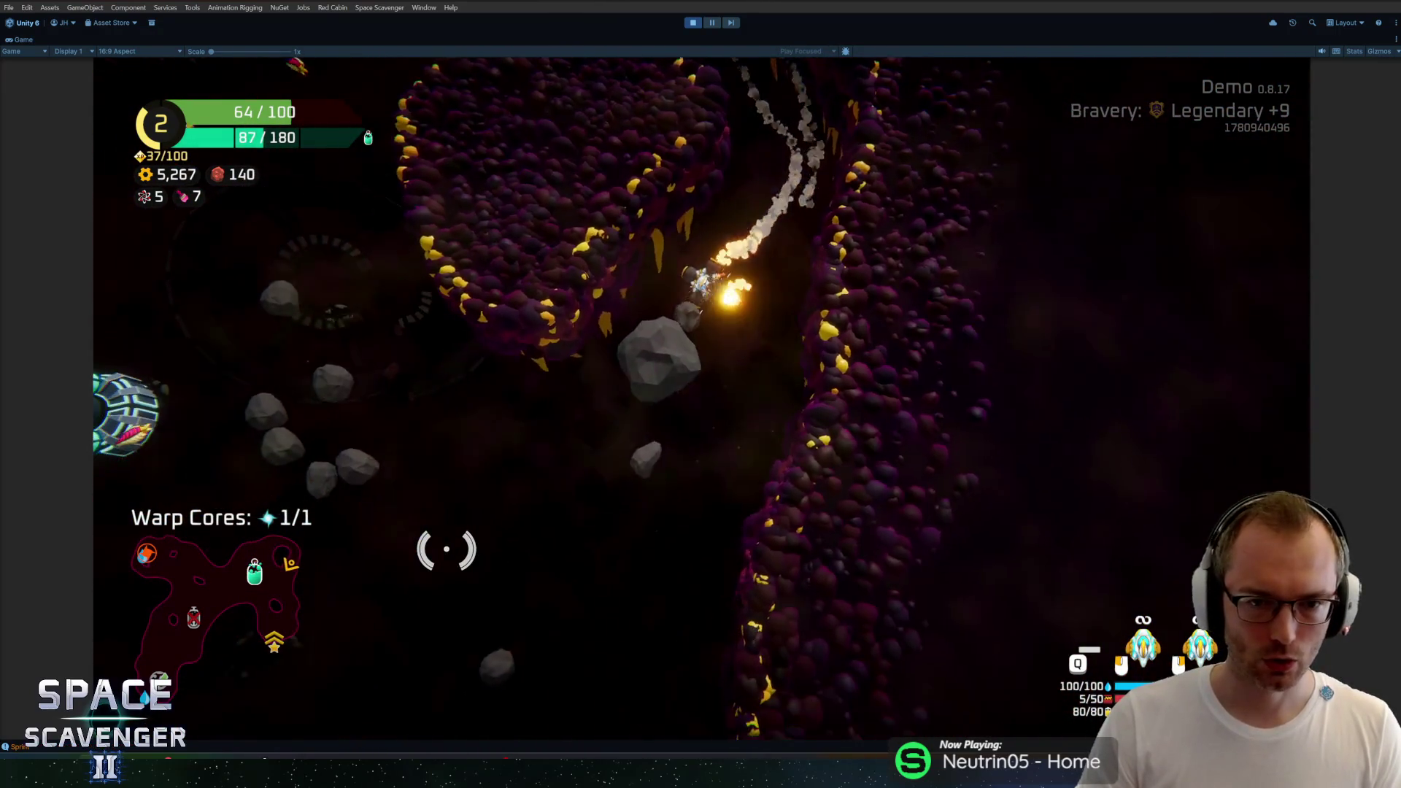
{"action": "key", "text": "w"}
{"action": "key", "text": "ctrl+p"}
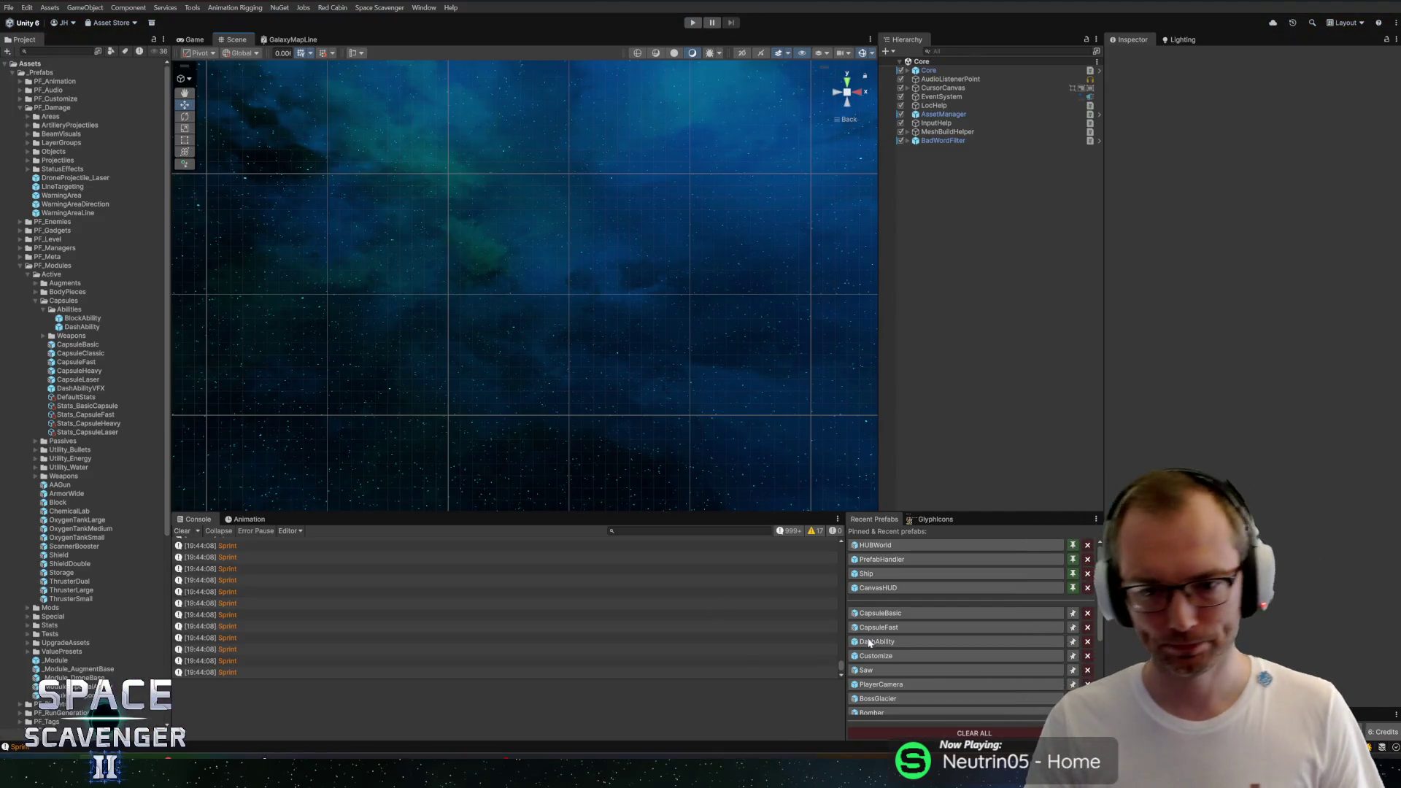
Step: Set DashAbility's sprint speed bonus to Flat 0, Mult 0.8 in CapsuleBasic, then return to the scene
{"action": "left_click", "coordinate": [864, 613]}
{"action": "scroll", "coordinate": [1158, 416], "scroll_direction": "down", "scroll_amount": 15}
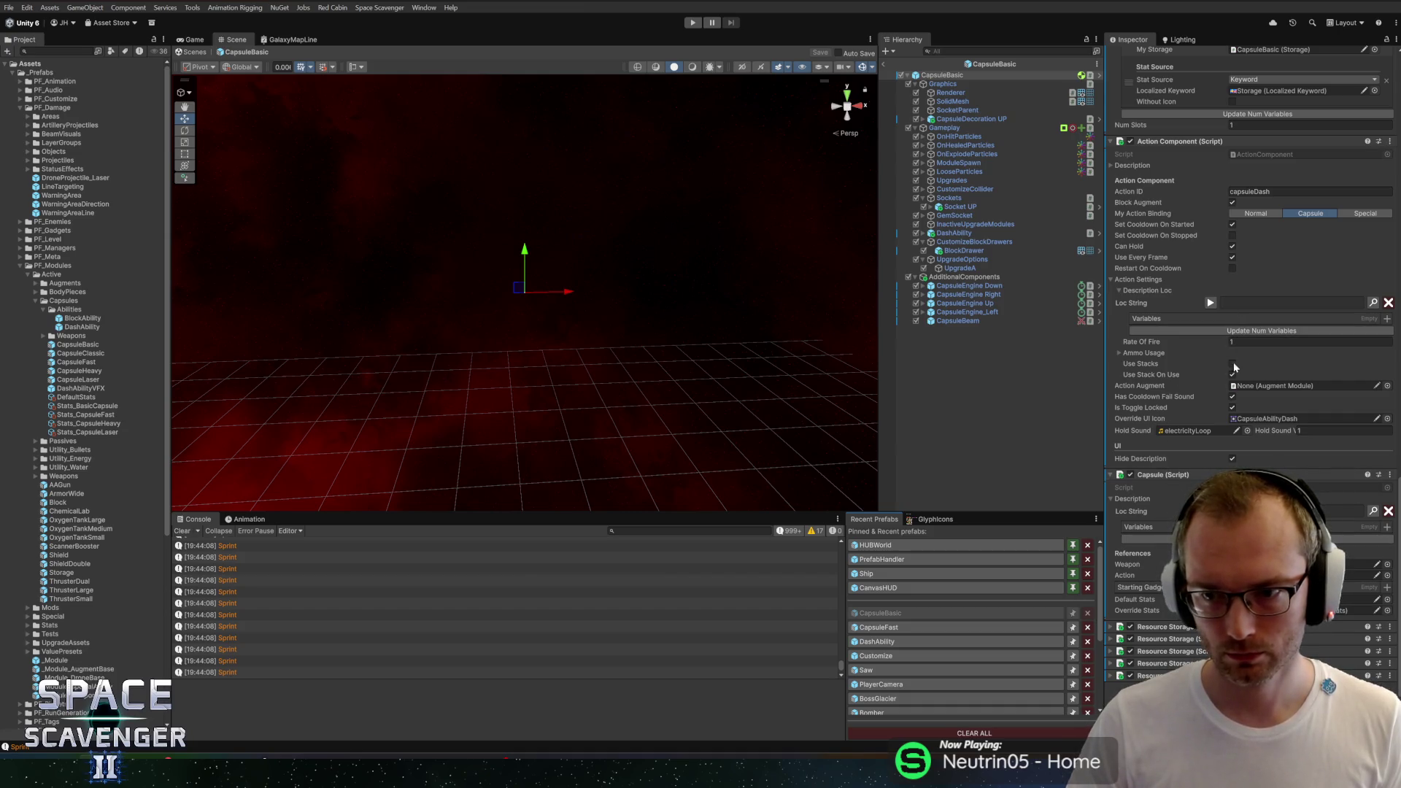
{"action": "left_click", "coordinate": [954, 234]}
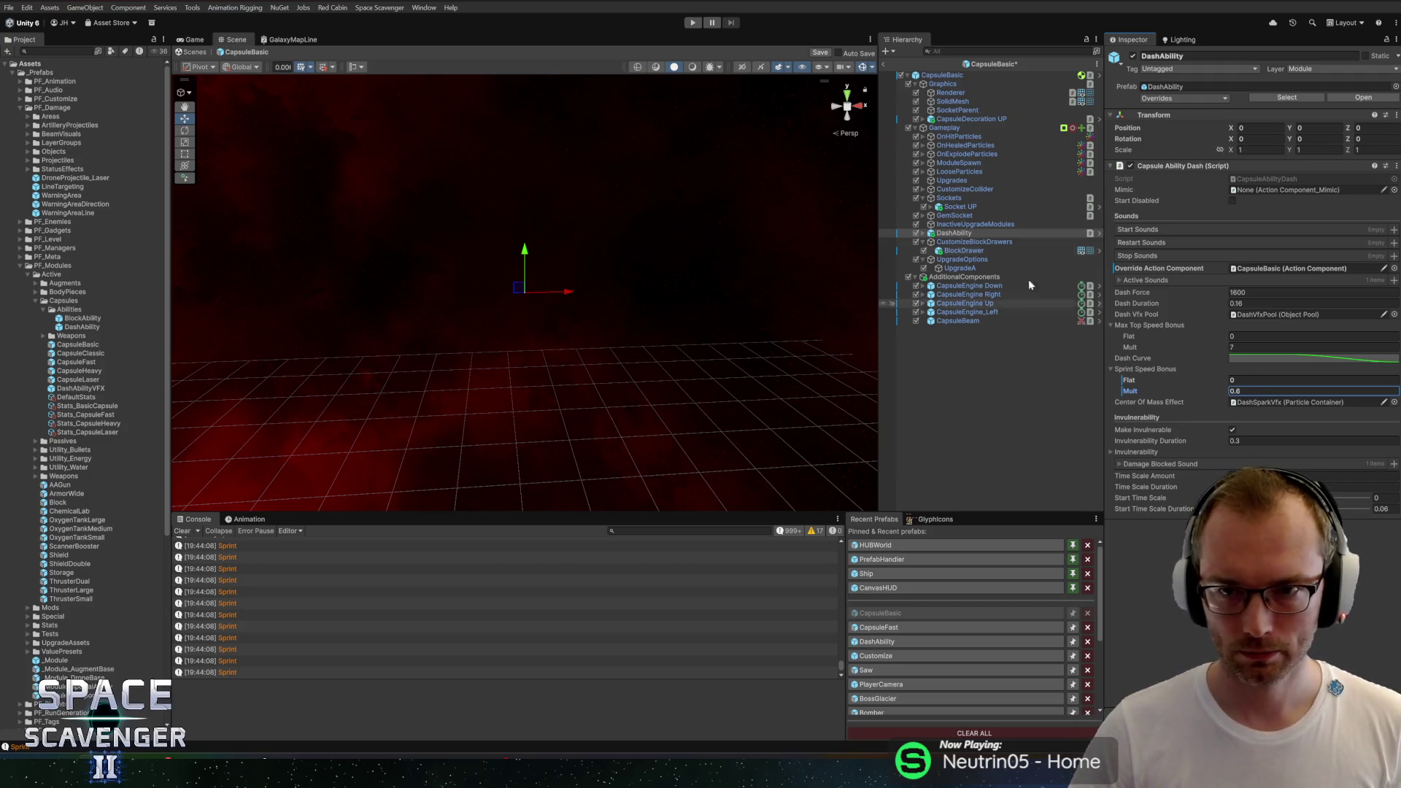
{"action": "left_click", "coordinate": [885, 66]}
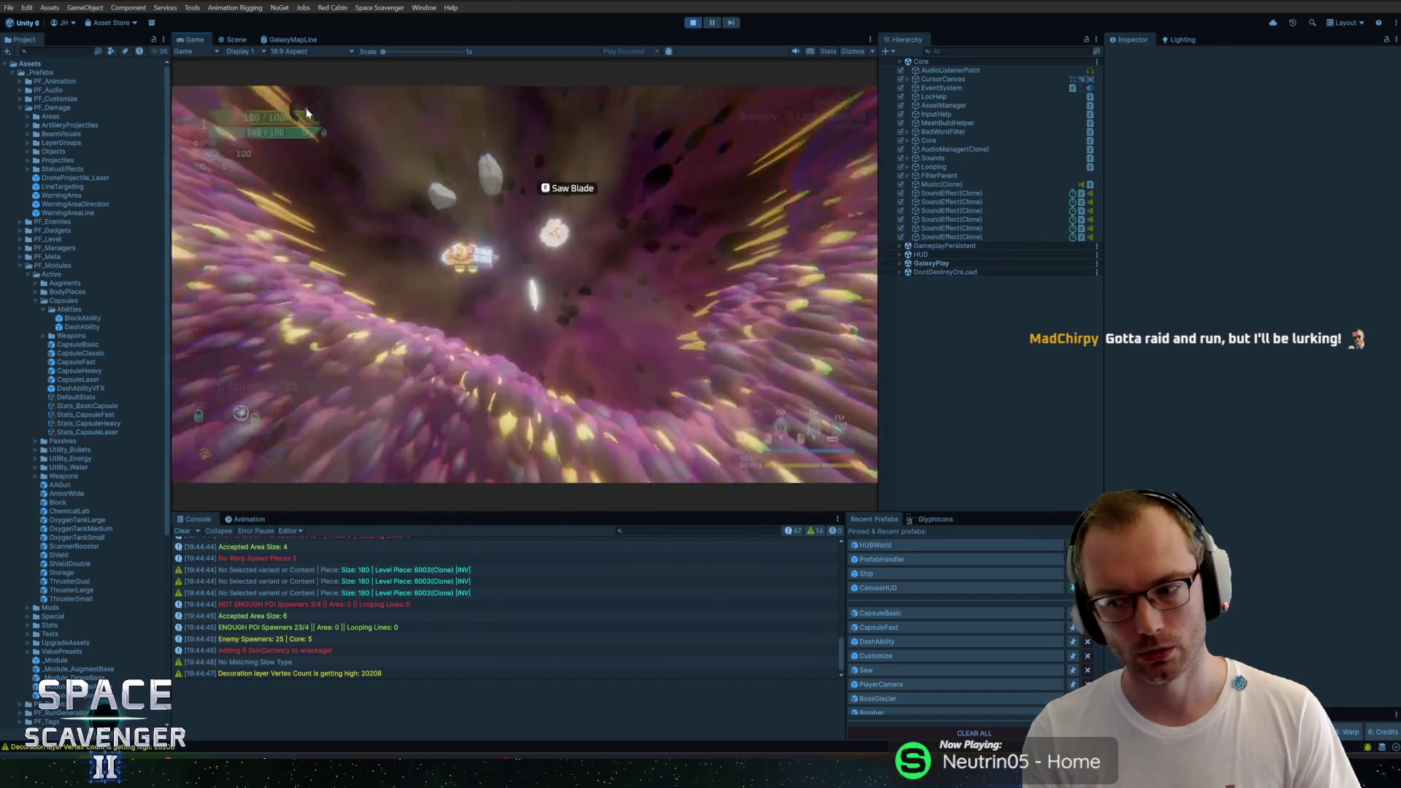
Step: Maximize the game view and run 'spawn ThrusterLarge' in the debug console
{"action": "double_click", "coordinate": [191, 38]}
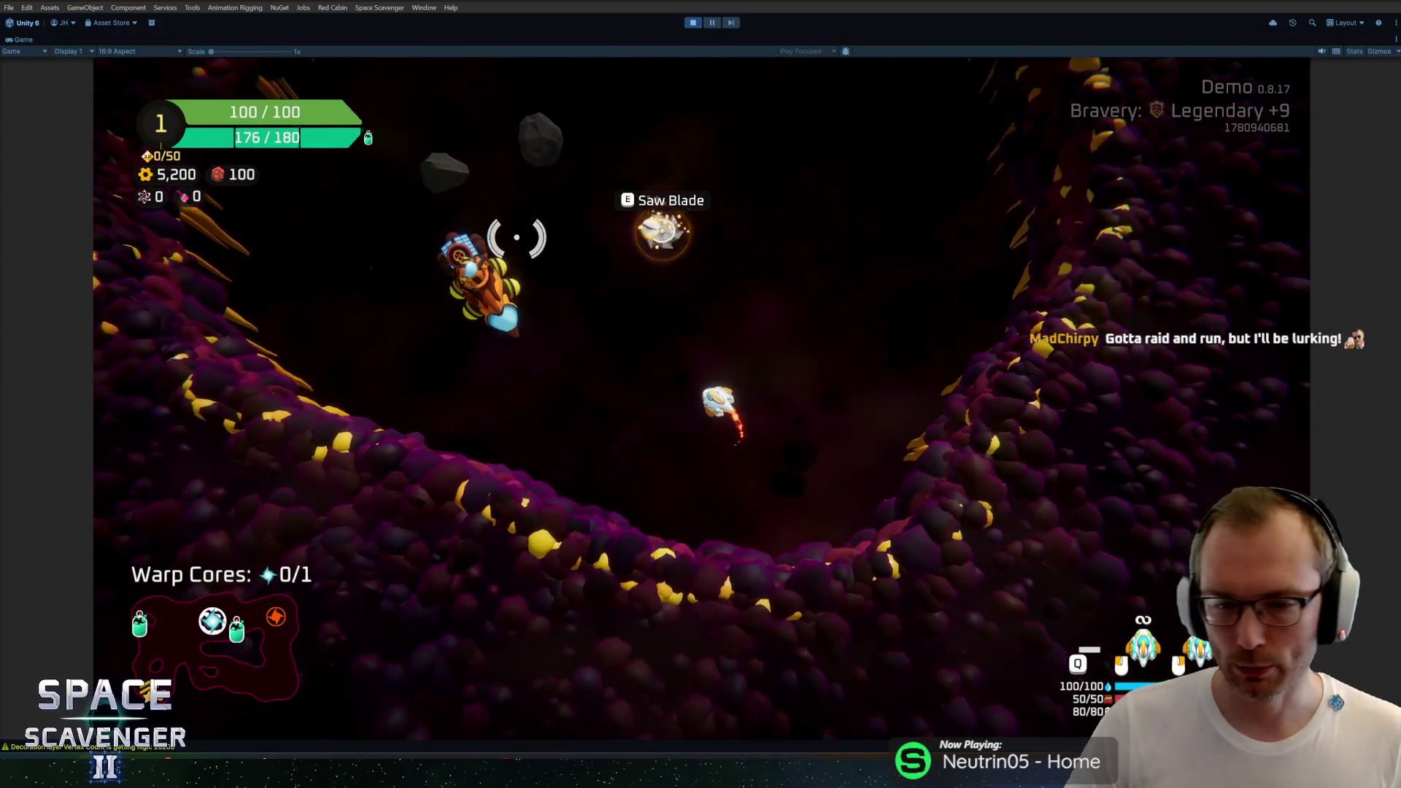
{"action": "key", "text": "grave"}
{"action": "type", "text": "spawn thi"}
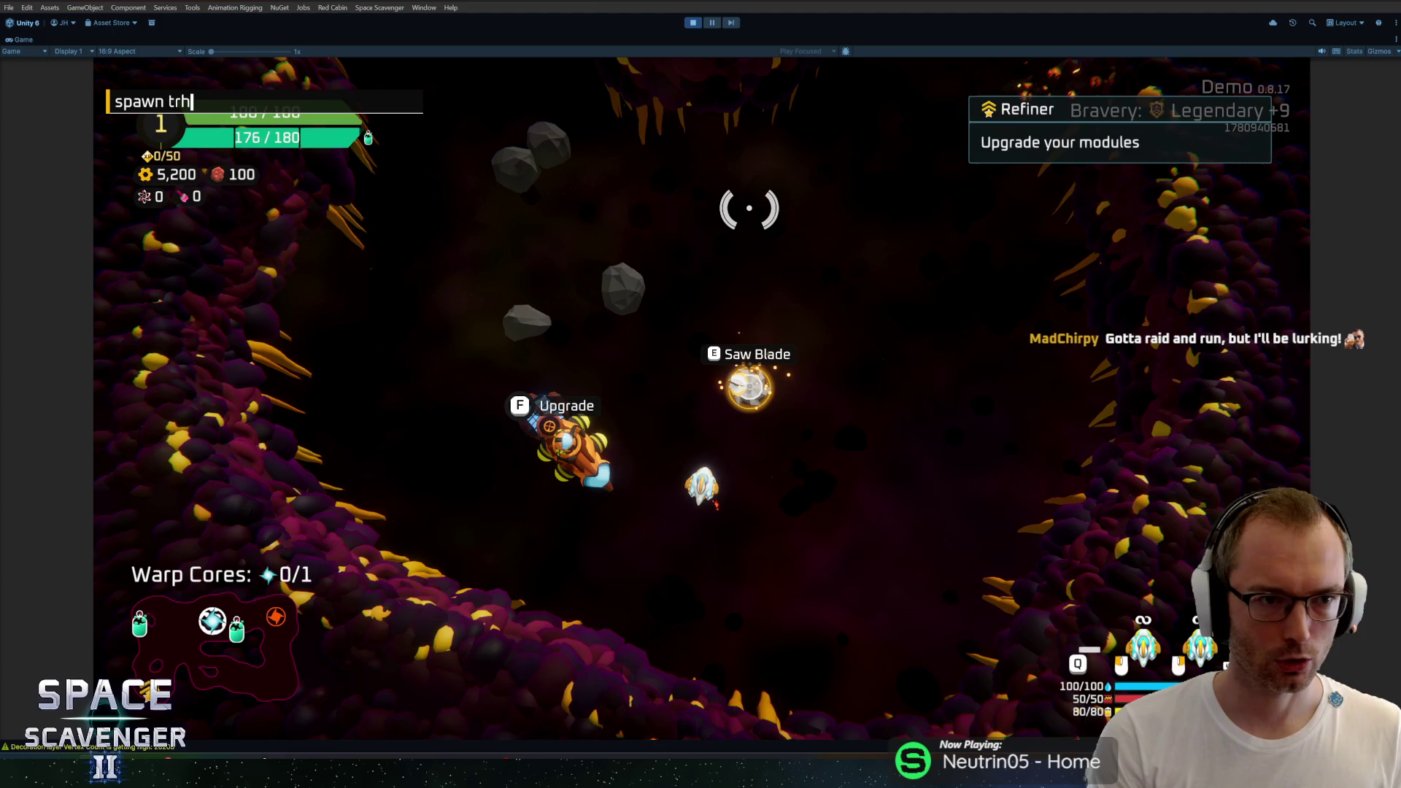
{"action": "key", "text": "BackSpace"}
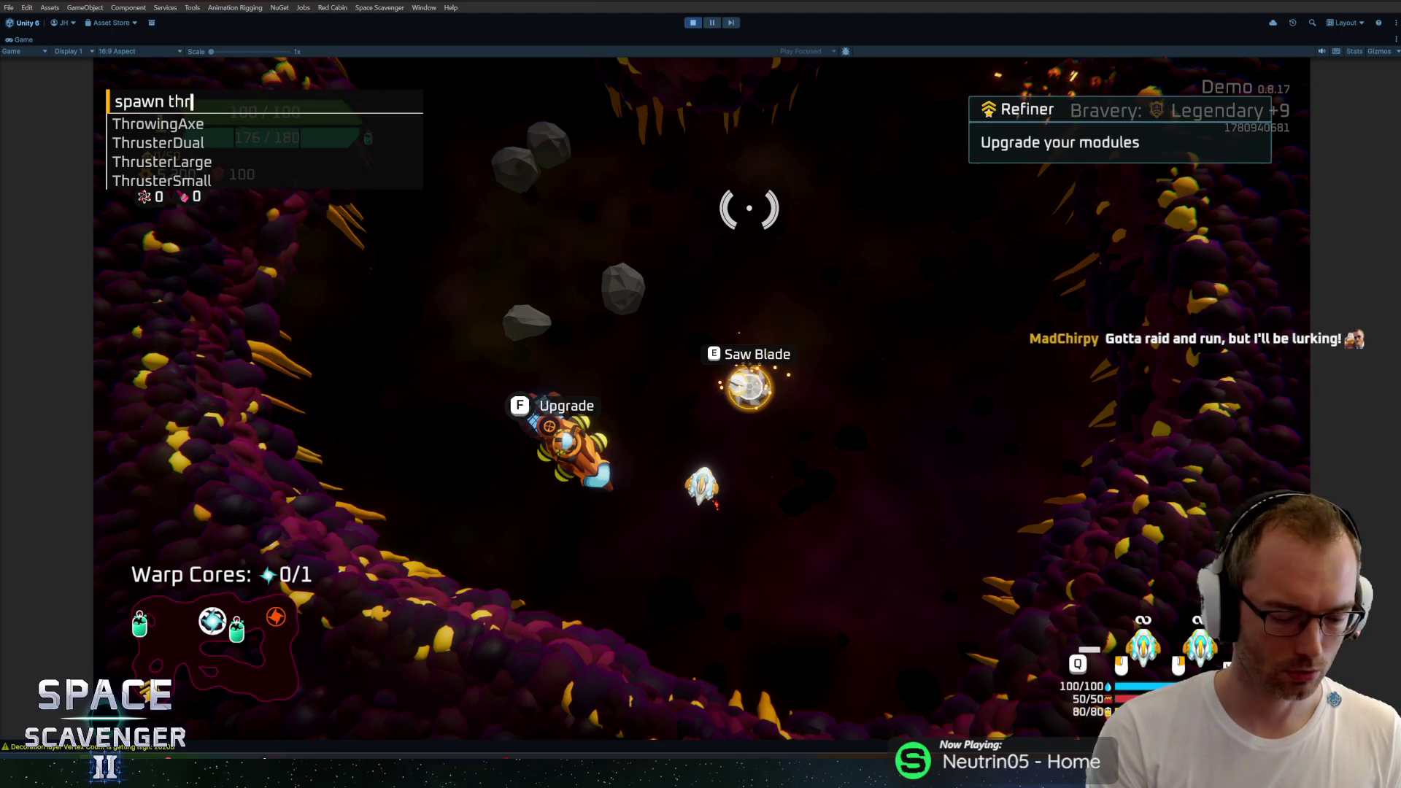
{"action": "key", "text": "Return"}
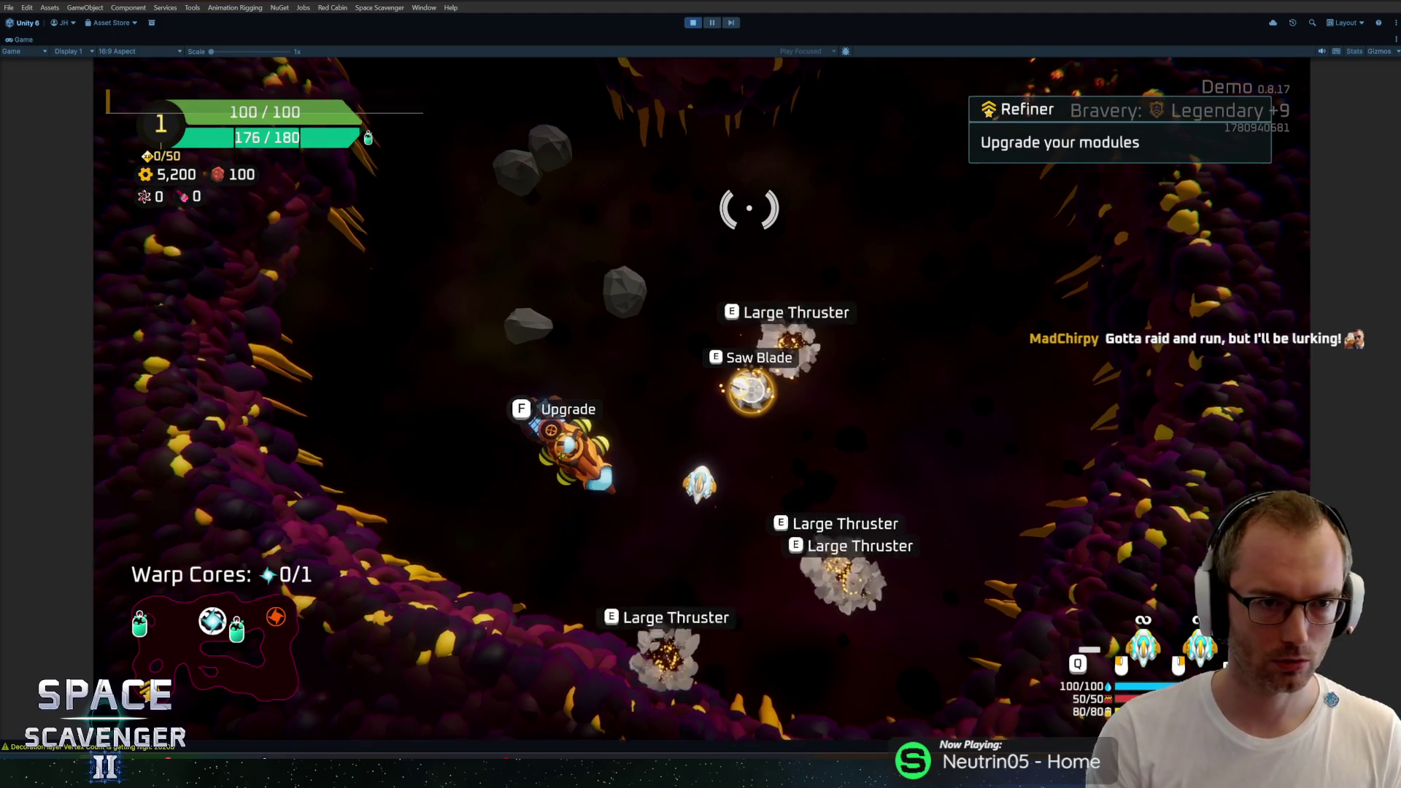
Step: Fly the ship up to the planet to mine it, then away while aiming the laser at enemies
{"action": "key", "text": "w"}
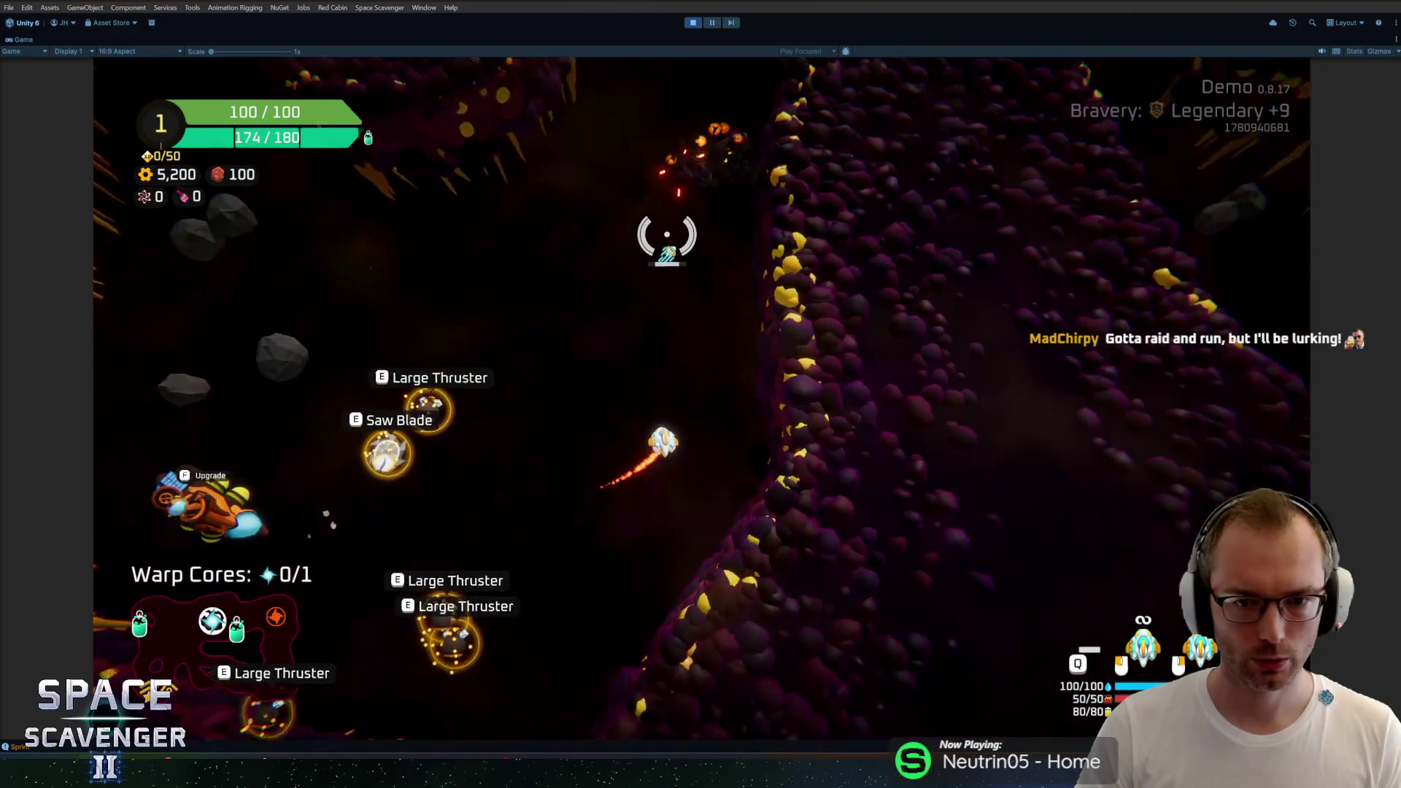
{"action": "key", "text": "w"}
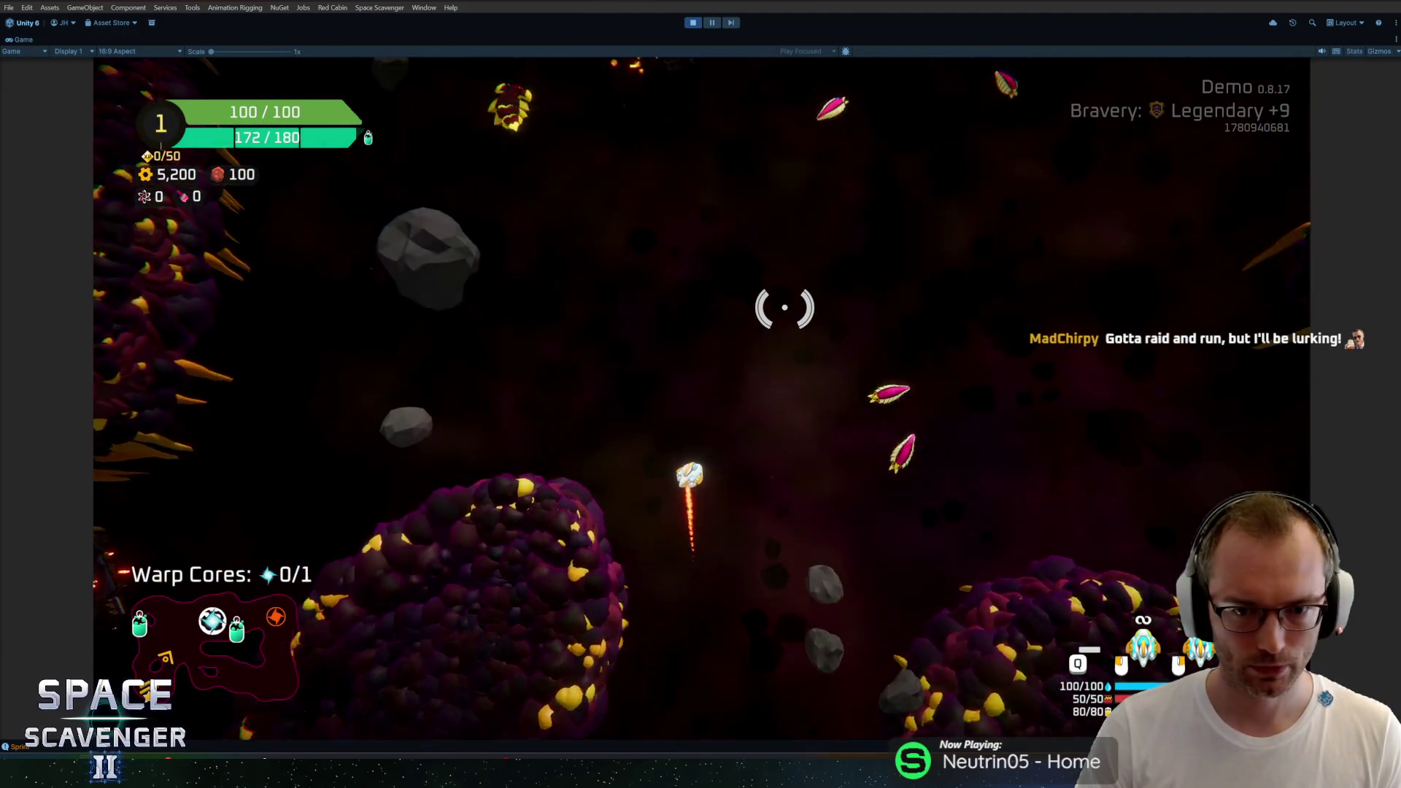
{"action": "key", "text": "w"}
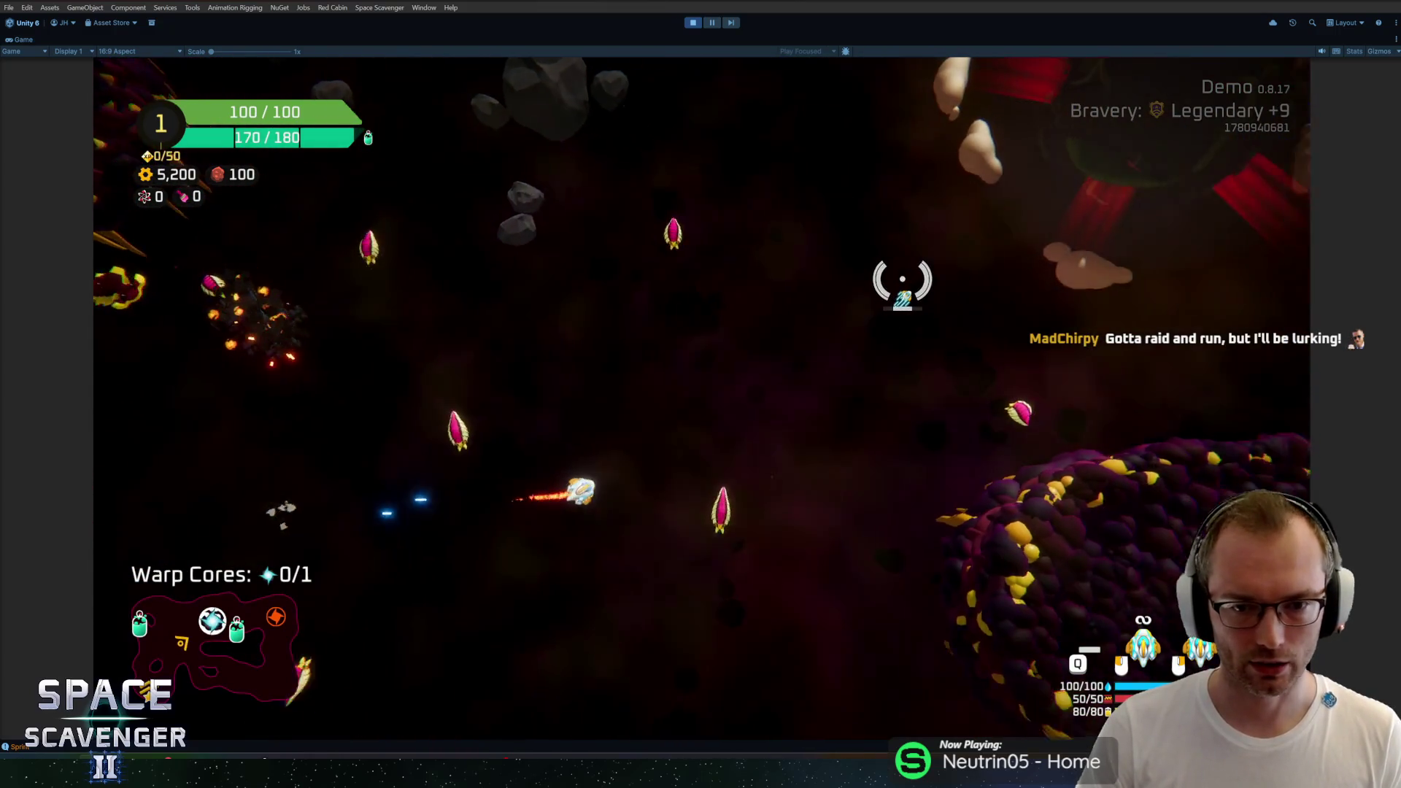
{"action": "key", "text": "w"}
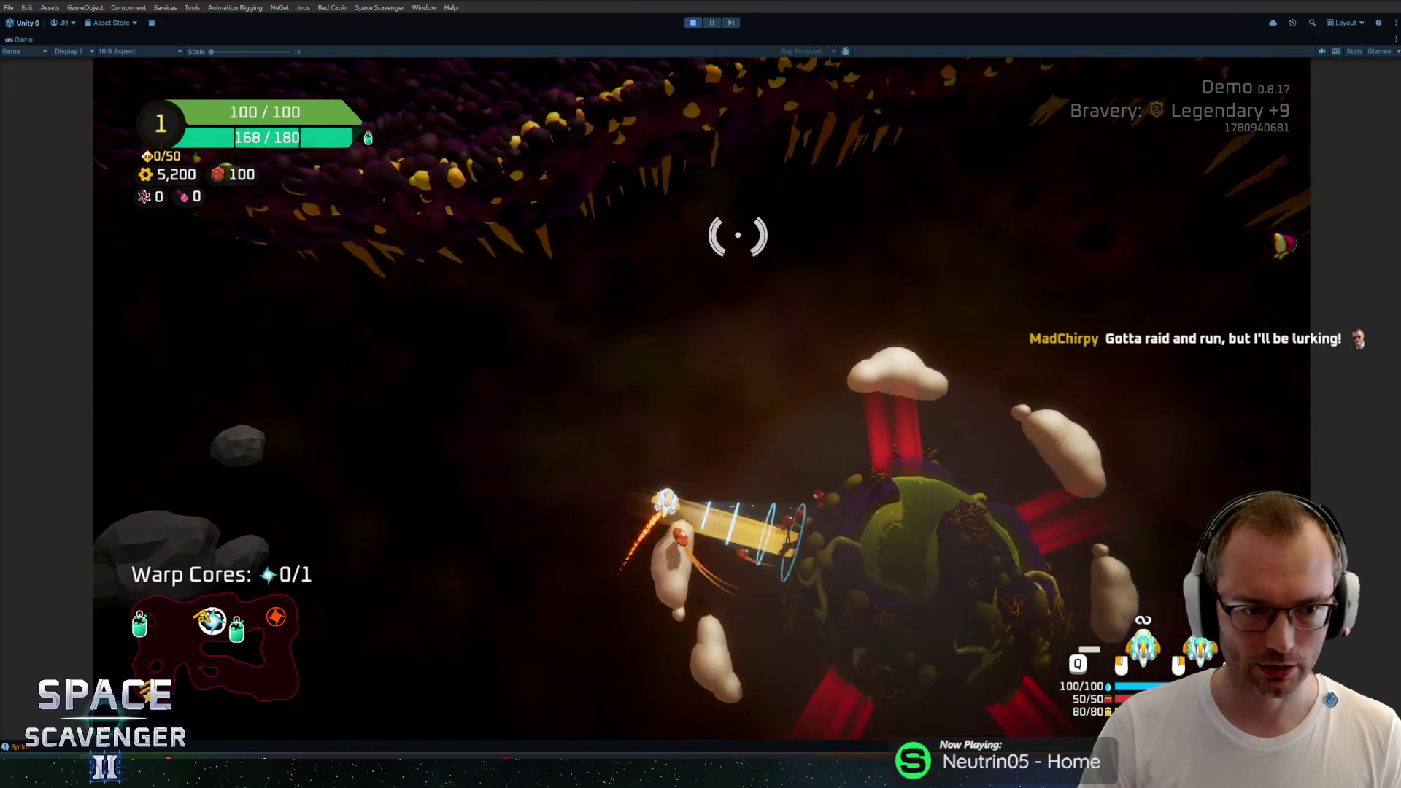
{"action": "key", "text": "a"}
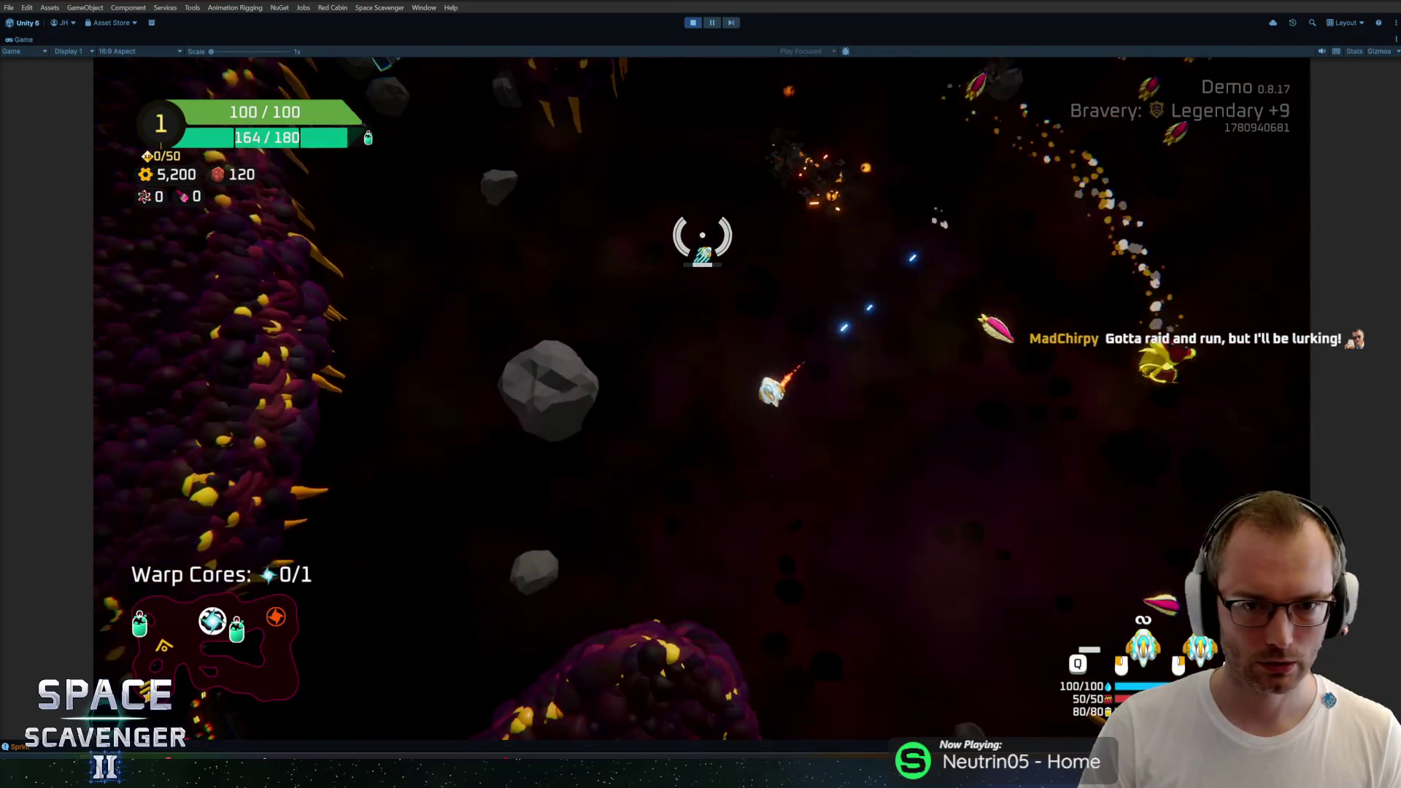
{"action": "key", "text": "a"}
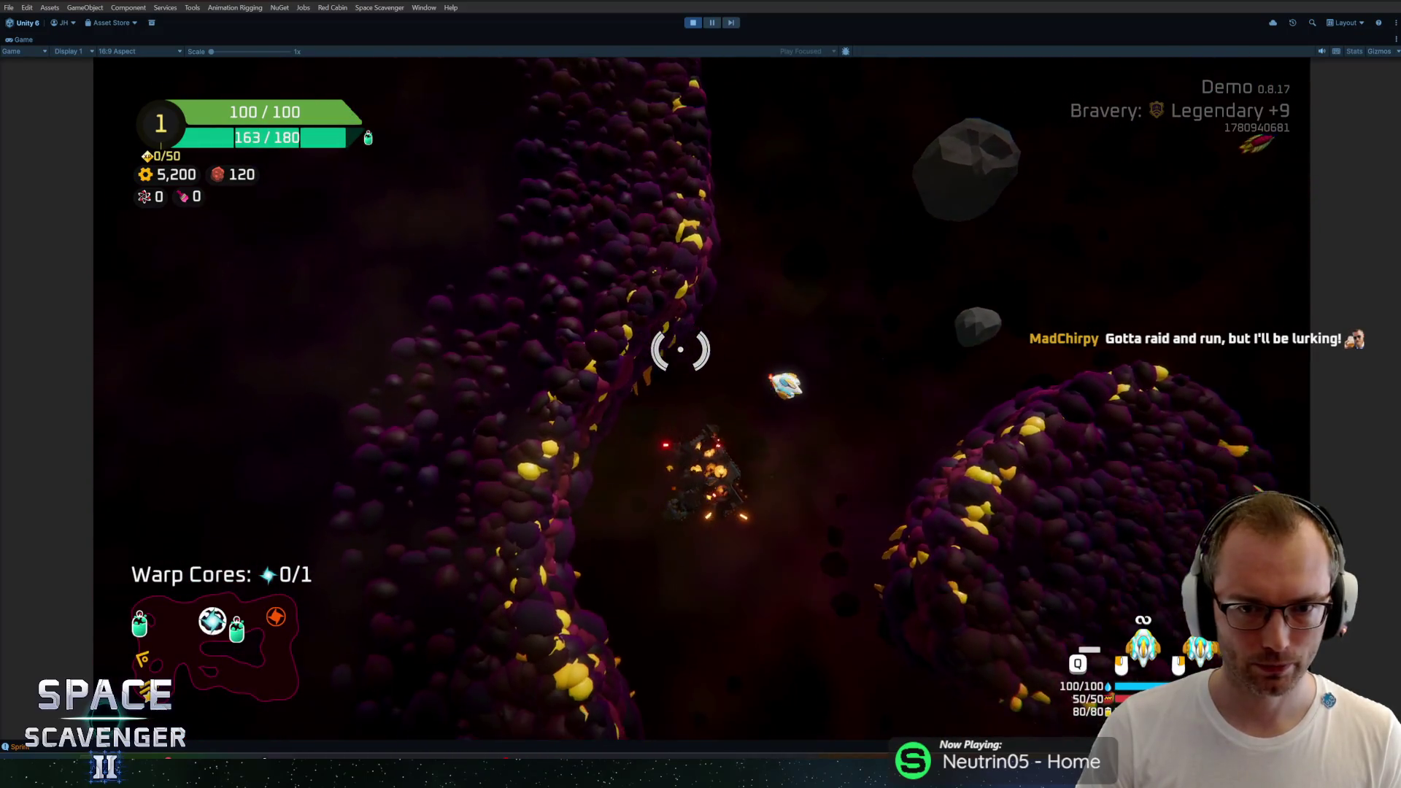
{"action": "key", "text": "w"}
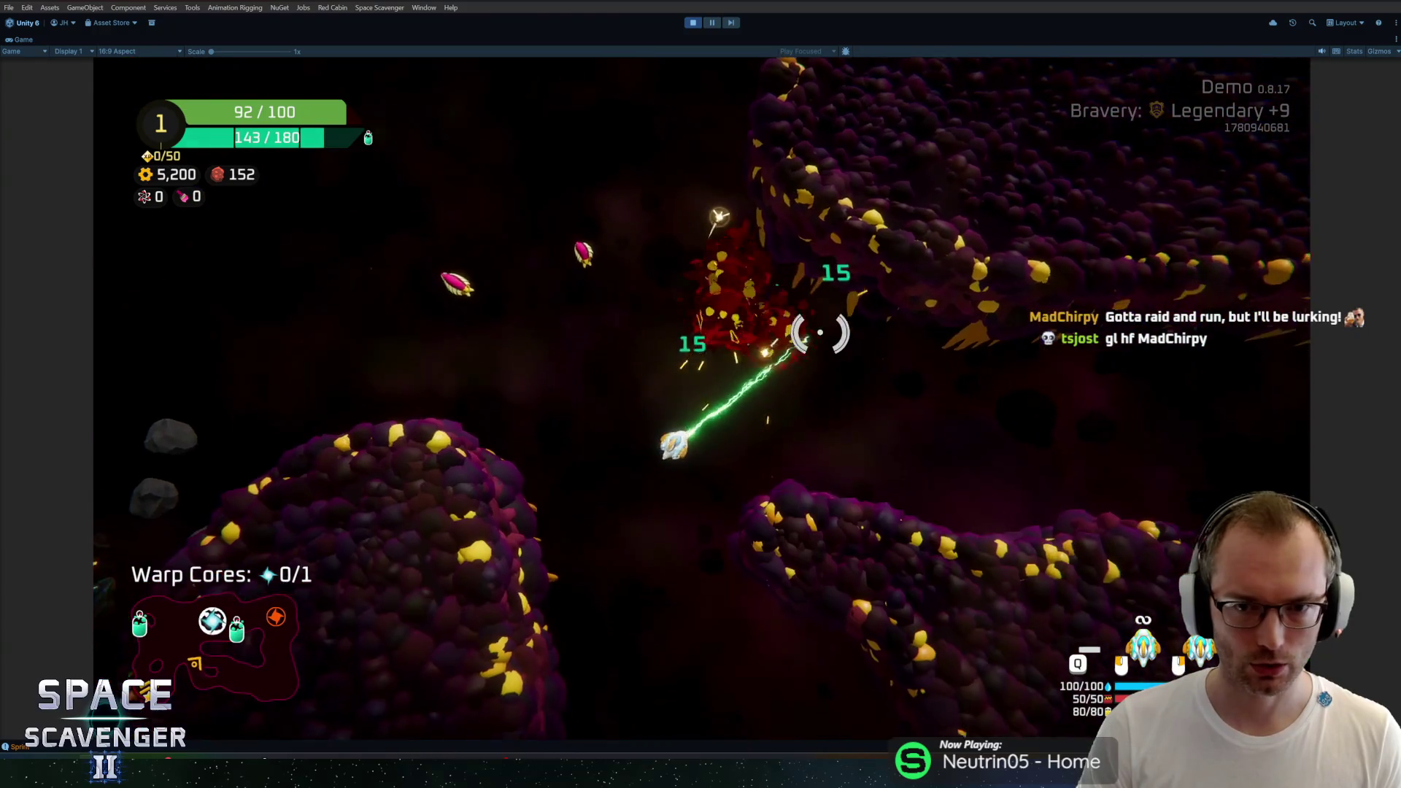
{"action": "left_click_drag", "start_coordinate": [819, 334], "coordinate": [523, 264]}
{"action": "mouse_move", "coordinate": [692, 392]}
{"action": "left_mouse_down"}
{"action": "mouse_move", "coordinate": [851, 419]}
{"action": "mouse_move", "coordinate": [972, 285]}
{"action": "mouse_move", "coordinate": [721, 213]}
{"action": "mouse_move", "coordinate": [650, 216]}
{"action": "mouse_move", "coordinate": [600, 241]}
{"action": "mouse_move", "coordinate": [721, 585]}
{"action": "mouse_move", "coordinate": [973, 319]}
{"action": "mouse_move", "coordinate": [948, 385]}
{"action": "mouse_move", "coordinate": [847, 510]}
{"action": "mouse_move", "coordinate": [633, 544]}
{"action": "left_mouse_up"}
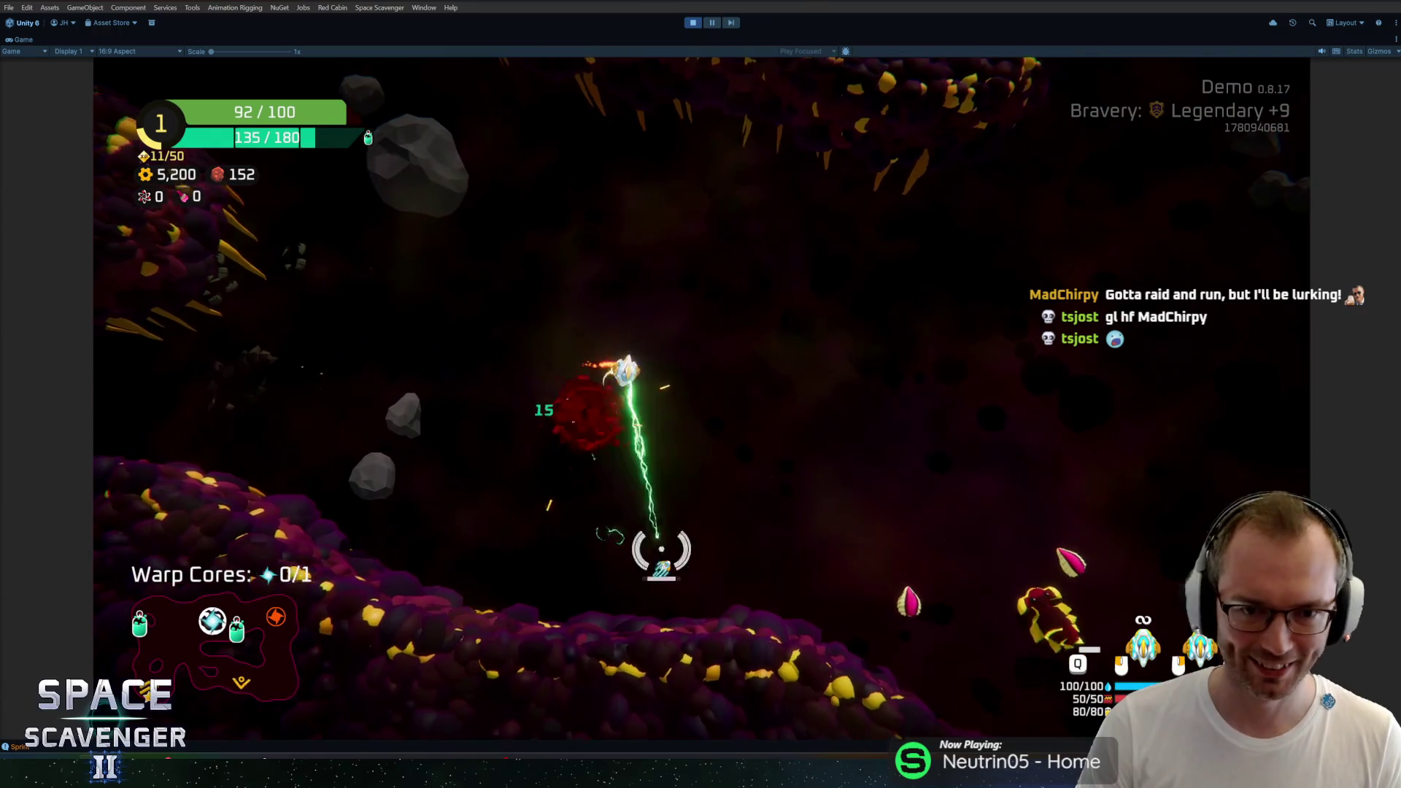
{"action": "mouse_move", "coordinate": [812, 563]}
{"action": "left_mouse_down"}
{"action": "mouse_move", "coordinate": [882, 472]}
{"action": "mouse_move", "coordinate": [828, 416]}
{"action": "mouse_move", "coordinate": [966, 400]}
{"action": "mouse_move", "coordinate": [805, 561]}
{"action": "mouse_move", "coordinate": [713, 532]}
{"action": "mouse_move", "coordinate": [663, 485]}
{"action": "mouse_move", "coordinate": [857, 409]}
{"action": "mouse_move", "coordinate": [773, 188]}
{"action": "mouse_move", "coordinate": [847, 207]}
{"action": "mouse_move", "coordinate": [888, 321]}
{"action": "mouse_move", "coordinate": [863, 234]}
{"action": "mouse_move", "coordinate": [763, 188]}
{"action": "mouse_move", "coordinate": [853, 365]}
{"action": "mouse_move", "coordinate": [838, 475]}
{"action": "mouse_move", "coordinate": [753, 426]}
{"action": "left_mouse_up"}
Step: Buy the 80/20 spiked-ball flail module from the spare part's build view
{"action": "key", "text": "e"}
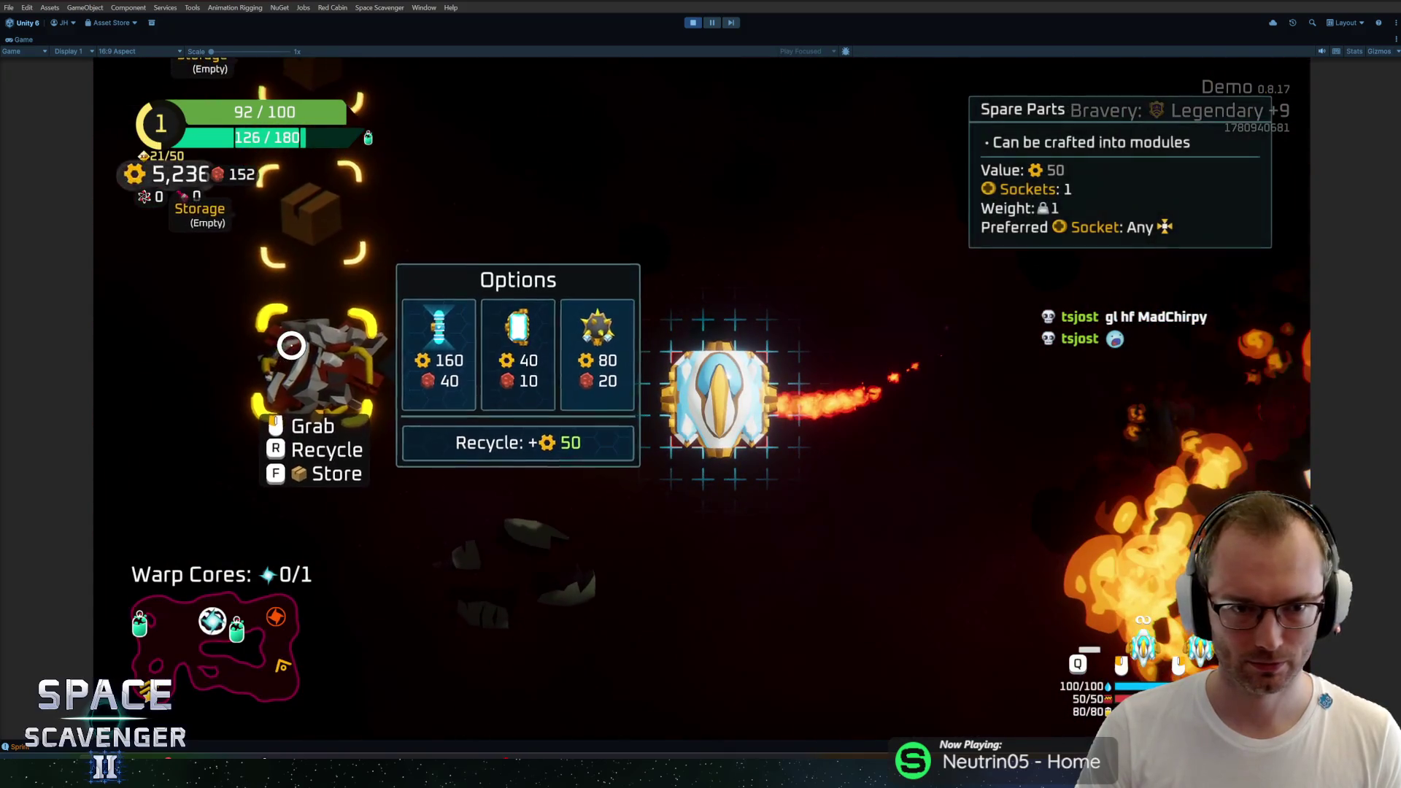
{"action": "left_click", "coordinate": [561, 362]}
{"action": "key", "text": "e"}
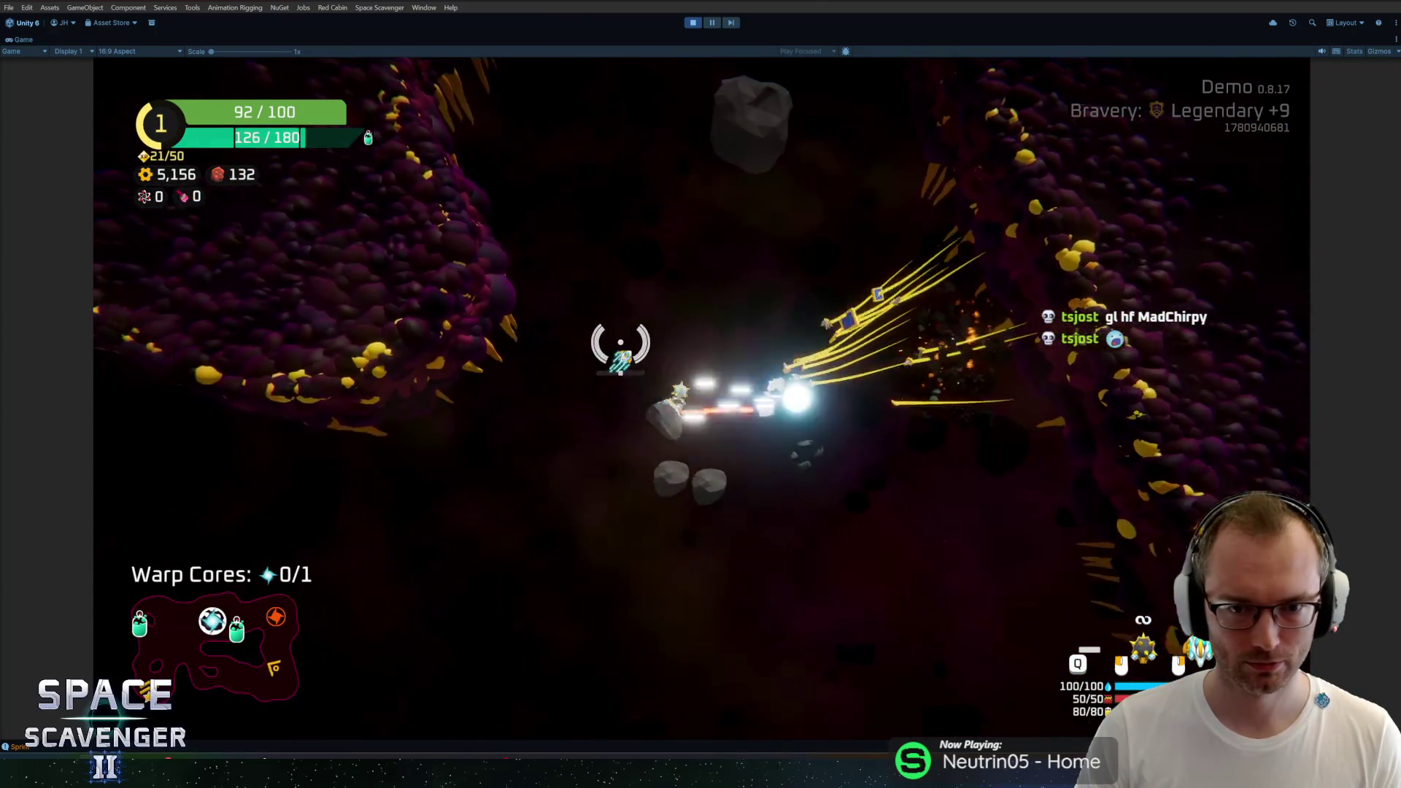
Step: Fly the flail-equipped ship down-left for a pickup, smash an asteroid, then head right
{"action": "key", "text": "s"}
{"action": "key", "text": "a"}
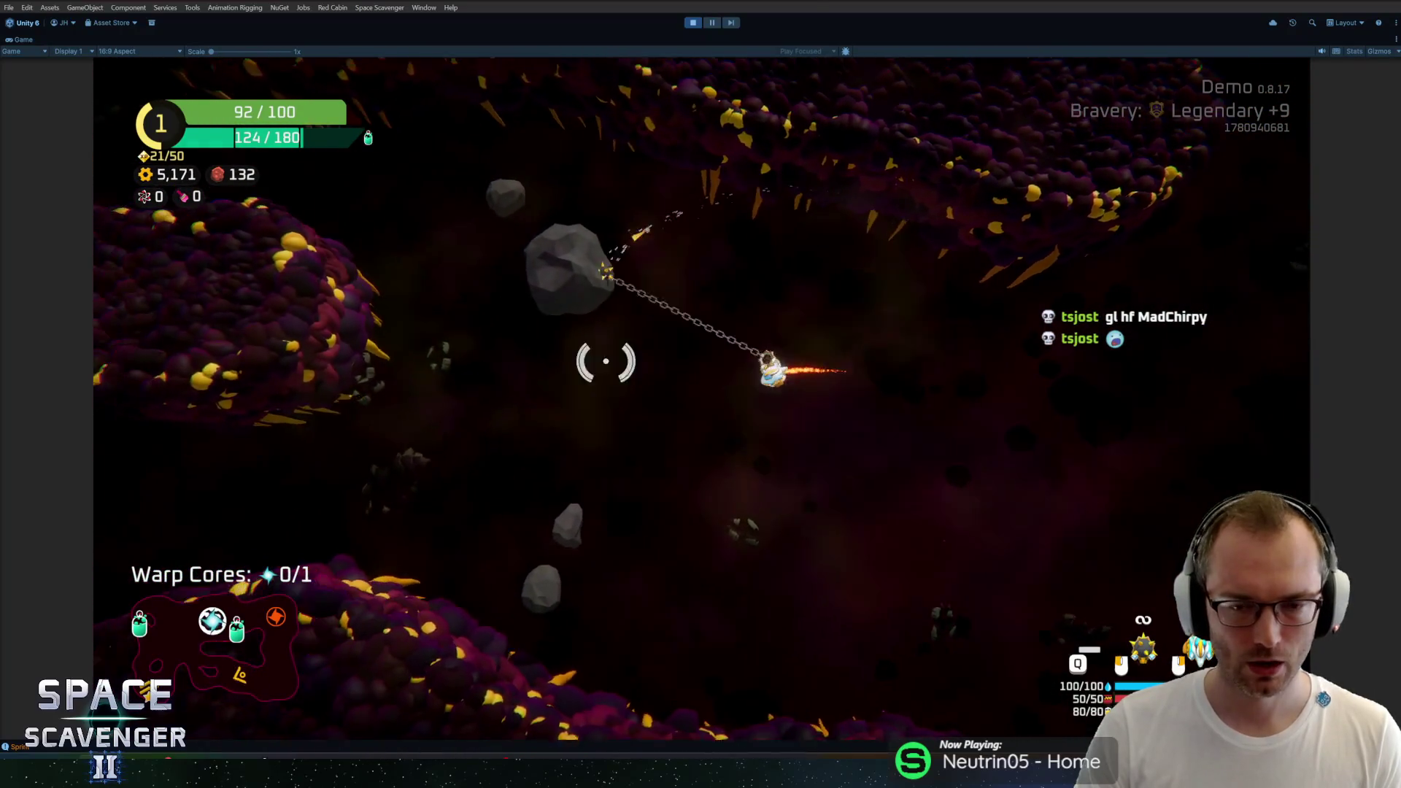
{"action": "key", "text": "d"}
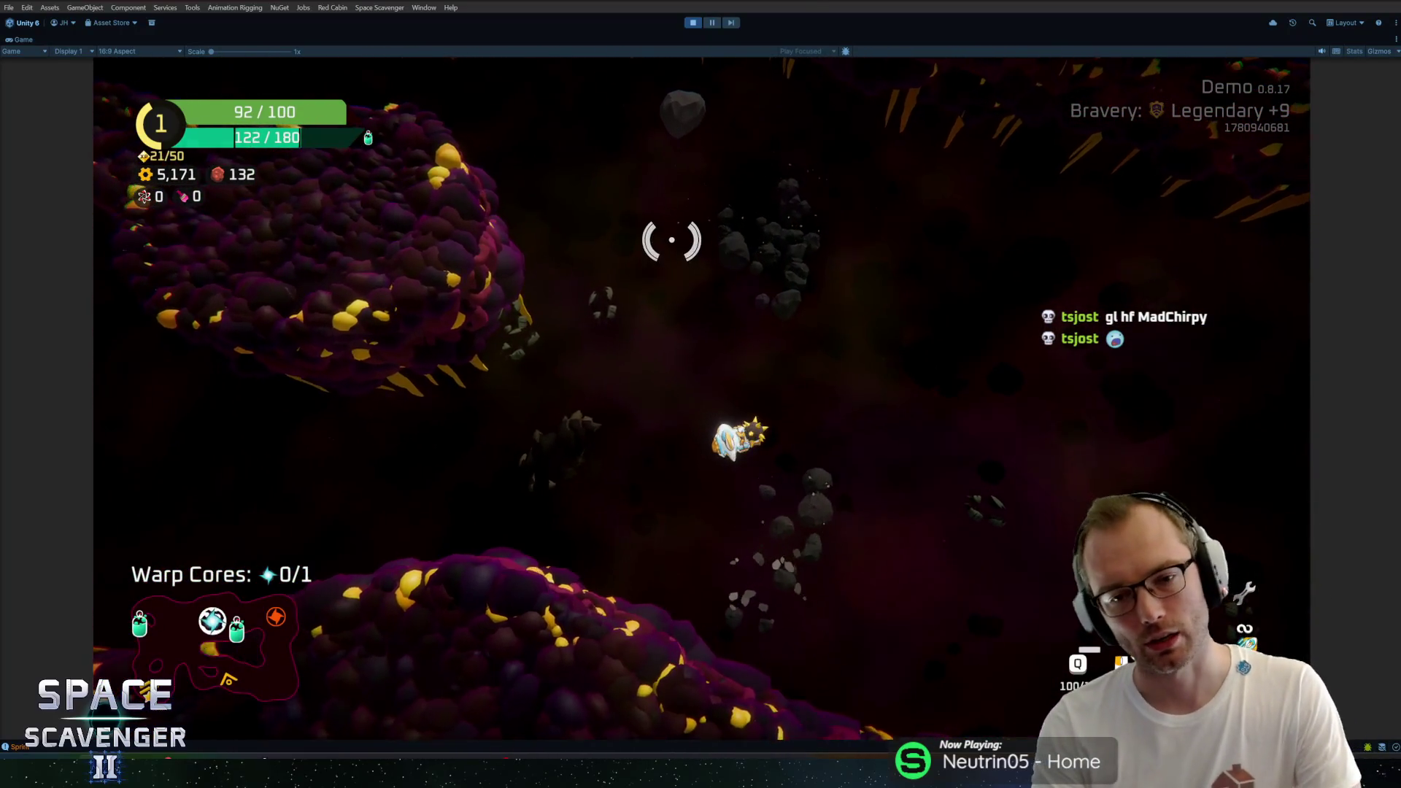
{"action": "key", "text": "d"}
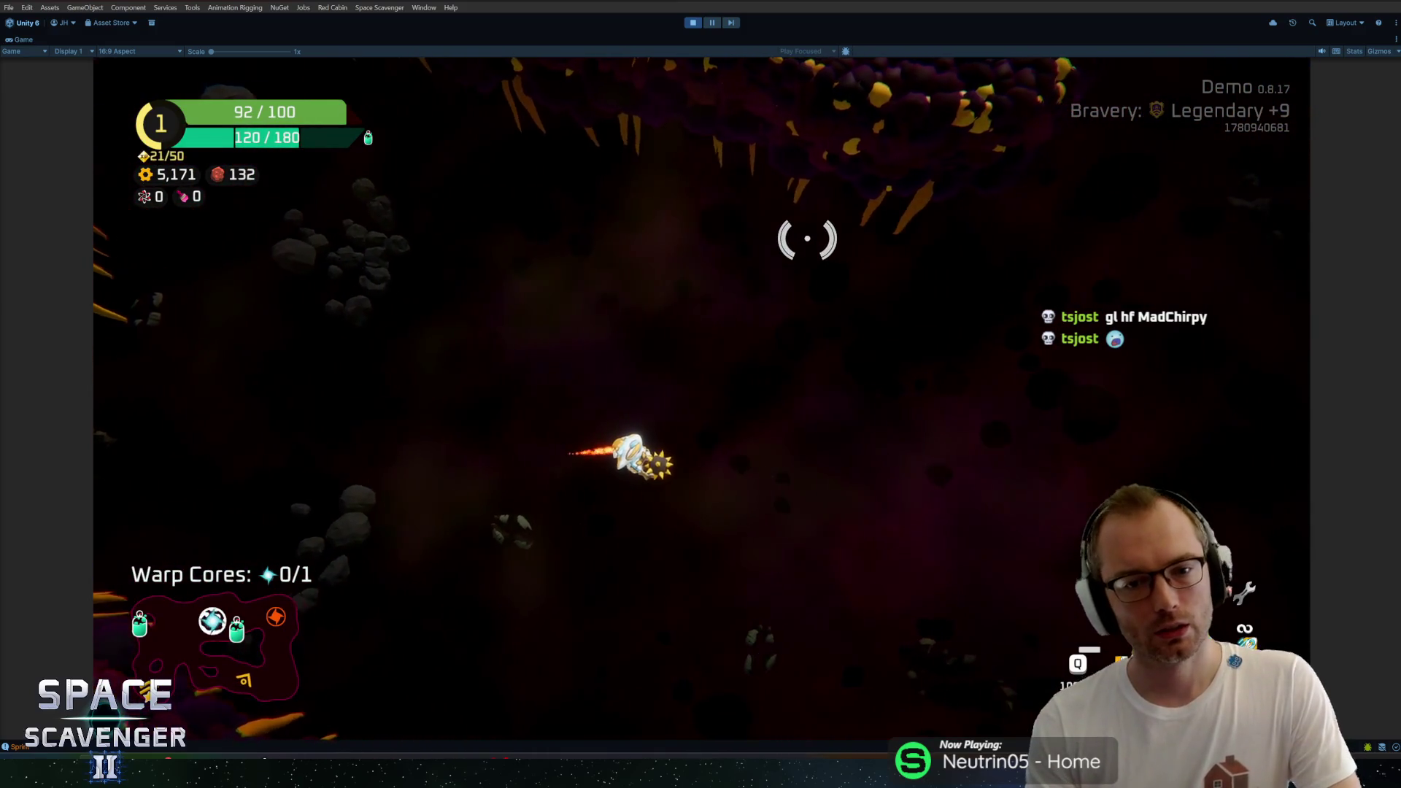
{"action": "key", "text": "d"}
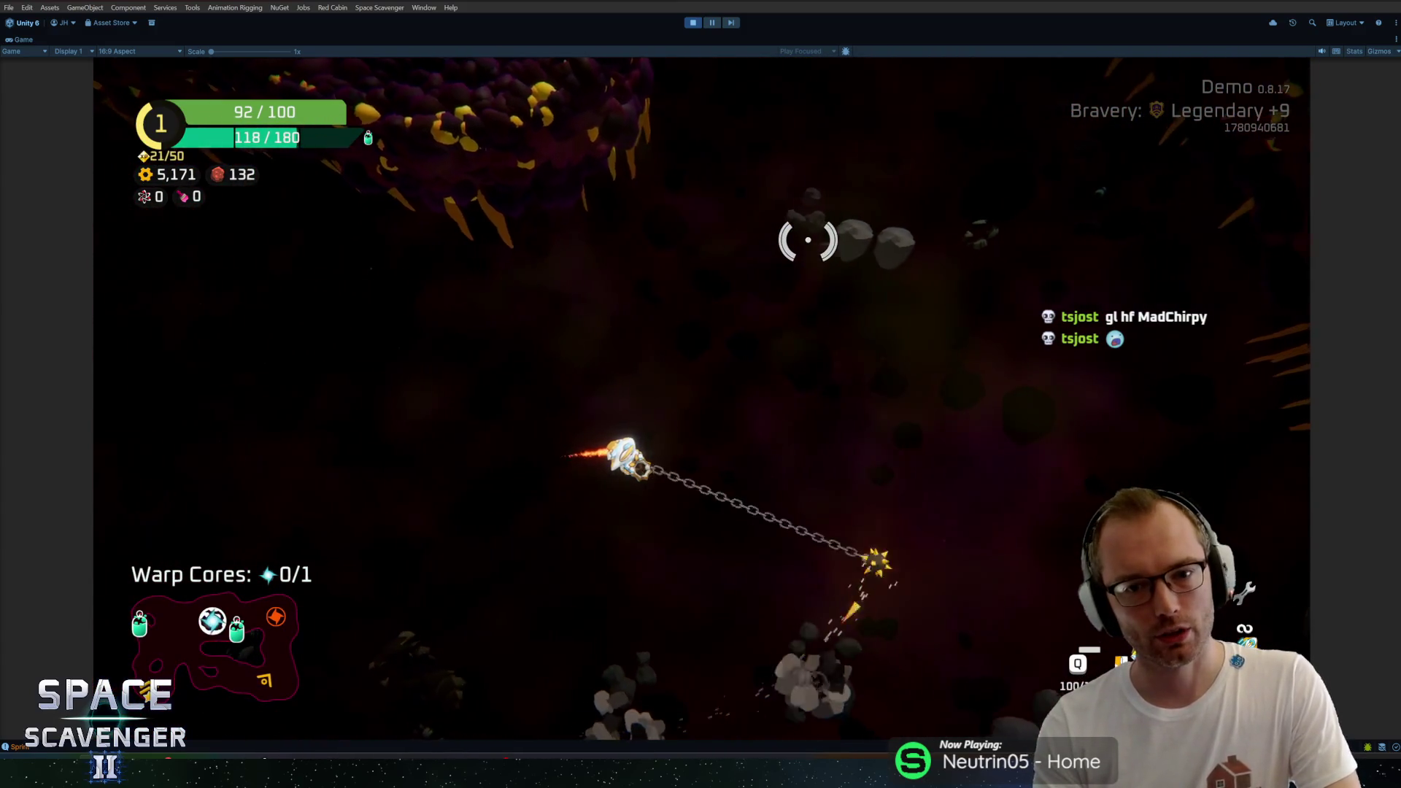
Step: Fly up and left past the walls, swinging the tethered flail and firing at enemies
{"action": "key", "text": "w"}
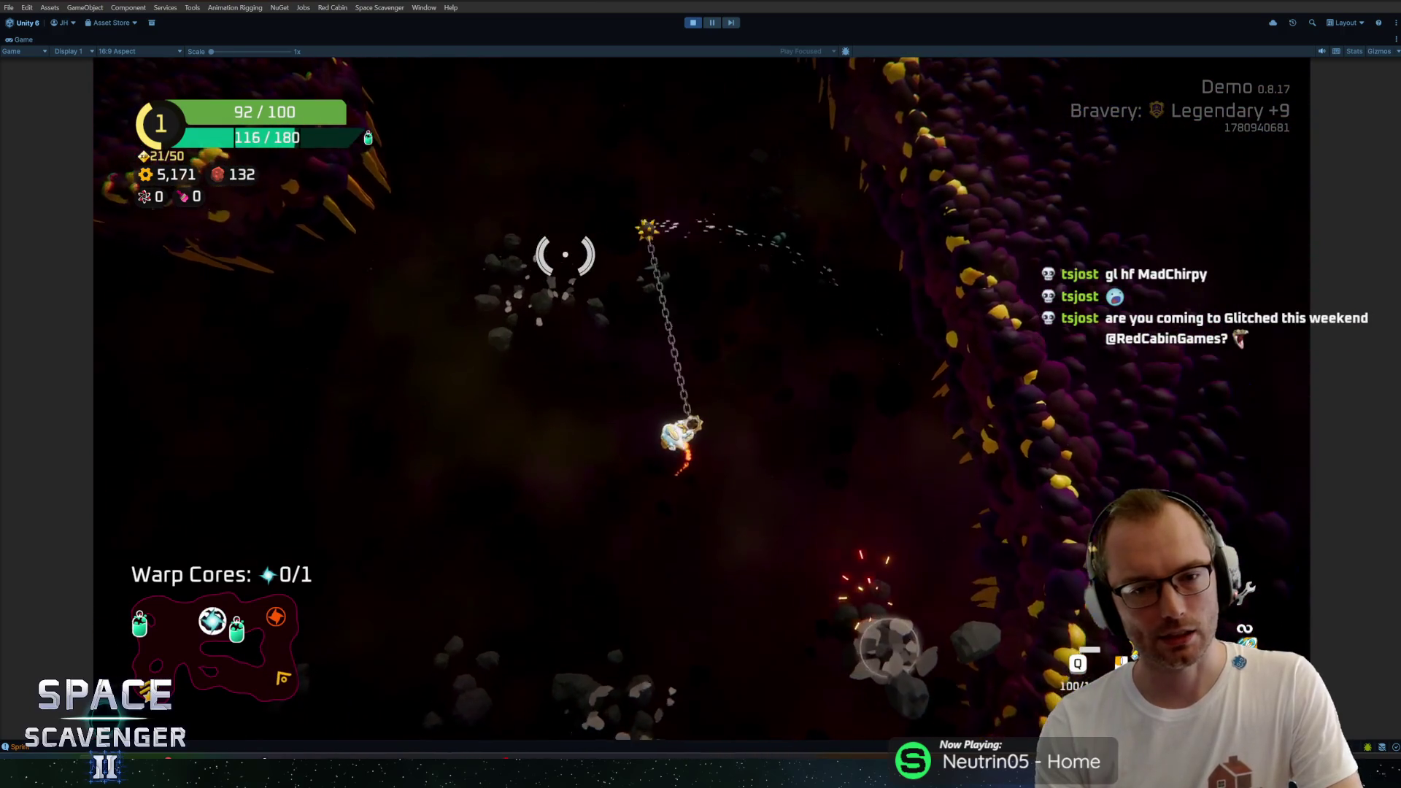
{"action": "key", "text": "a"}
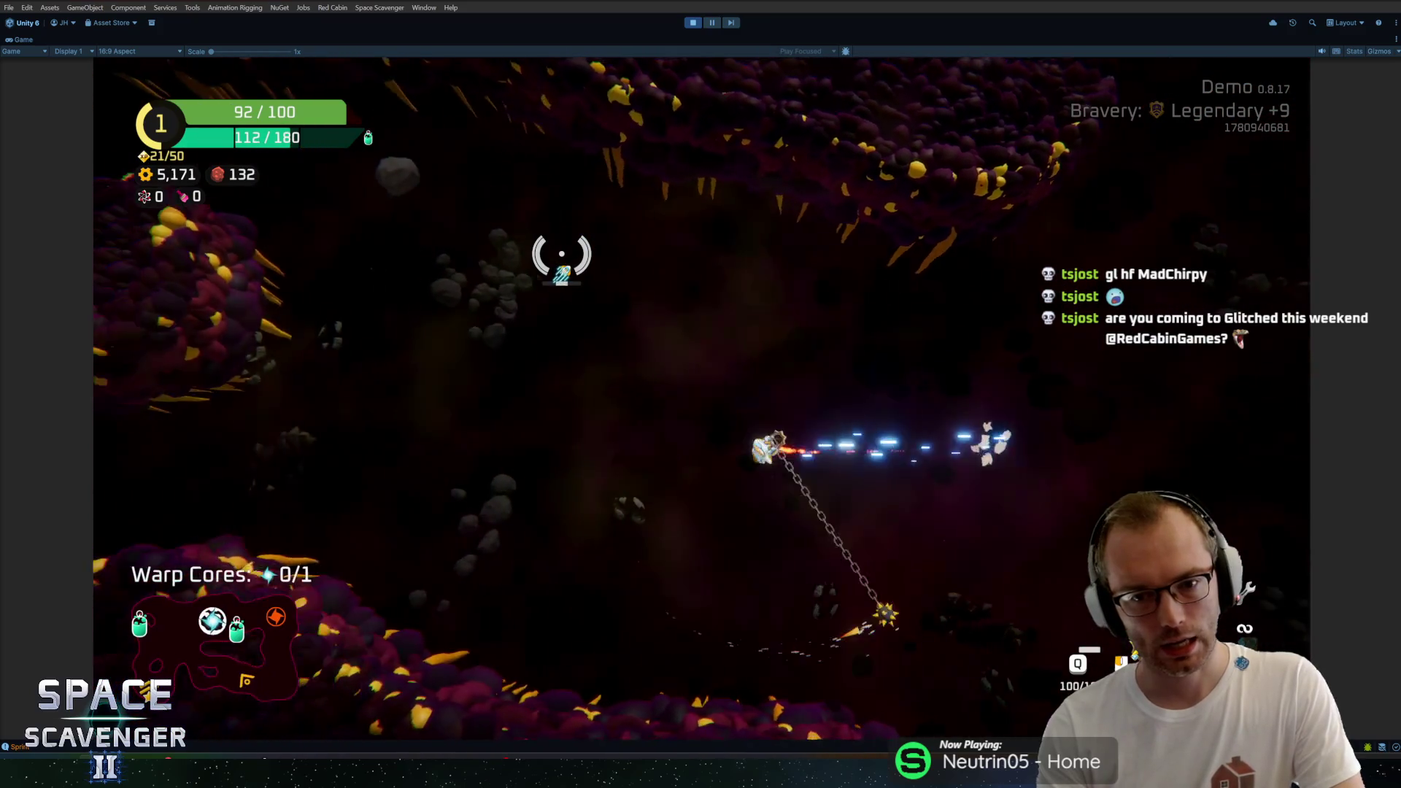
{"action": "key", "text": "a"}
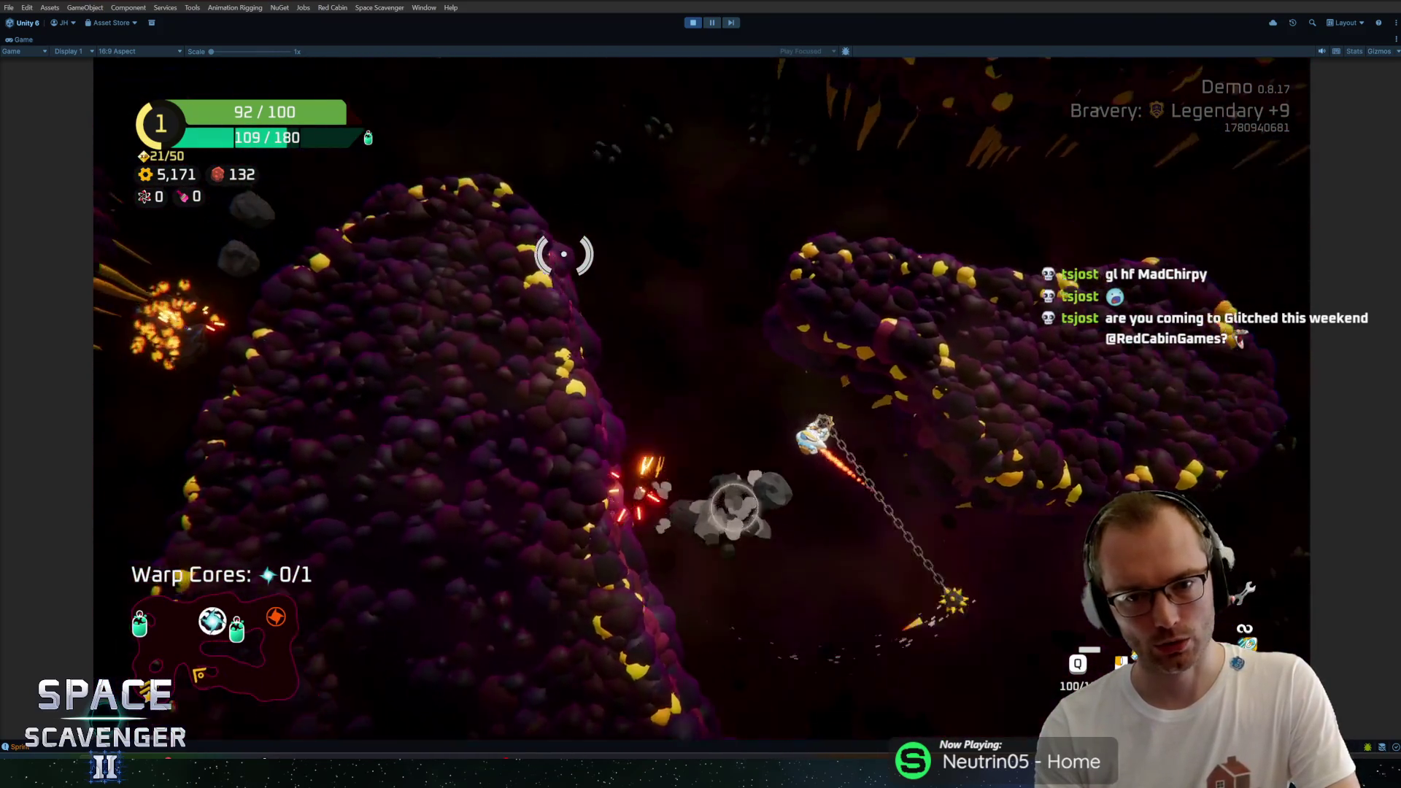
{"action": "key", "text": "w"}
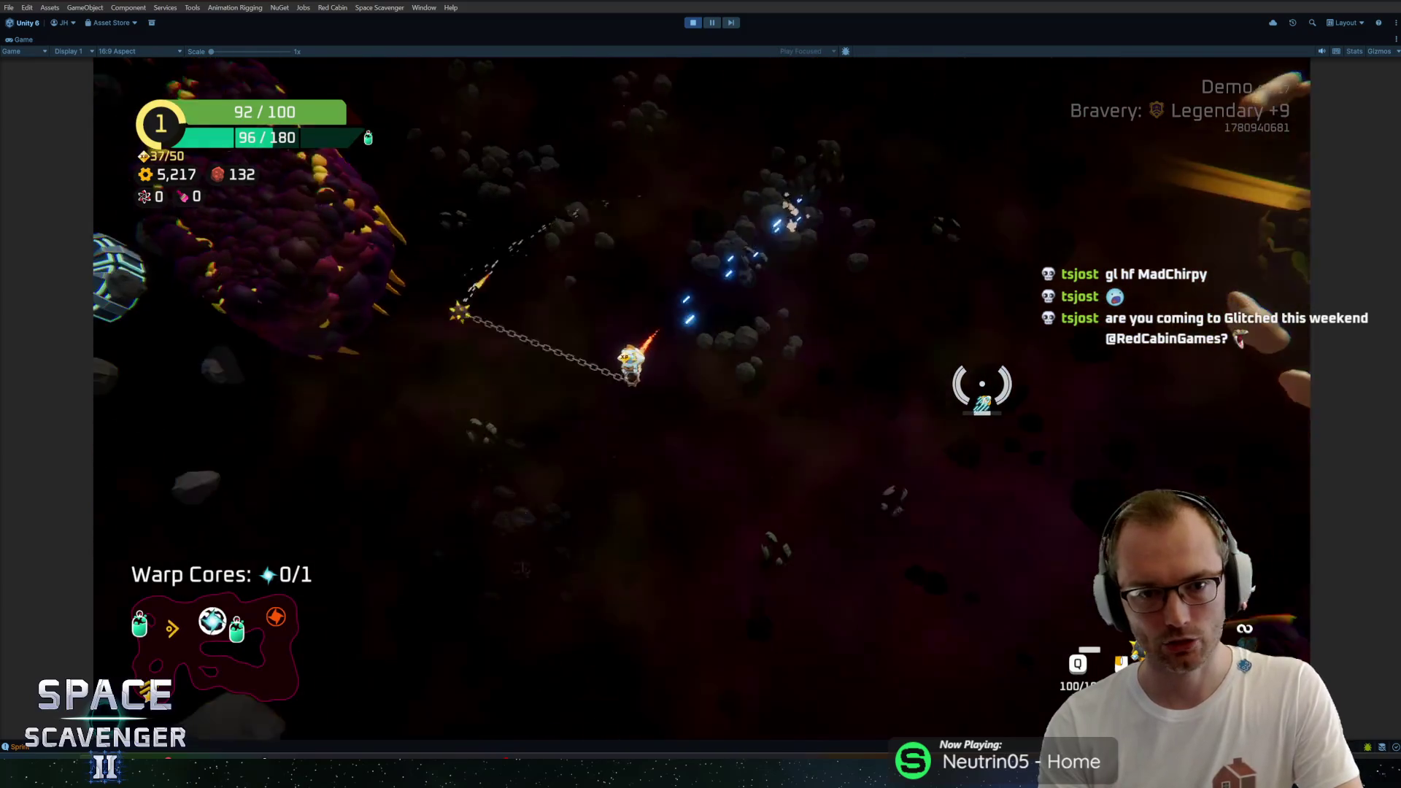
{"action": "key", "text": "w"}
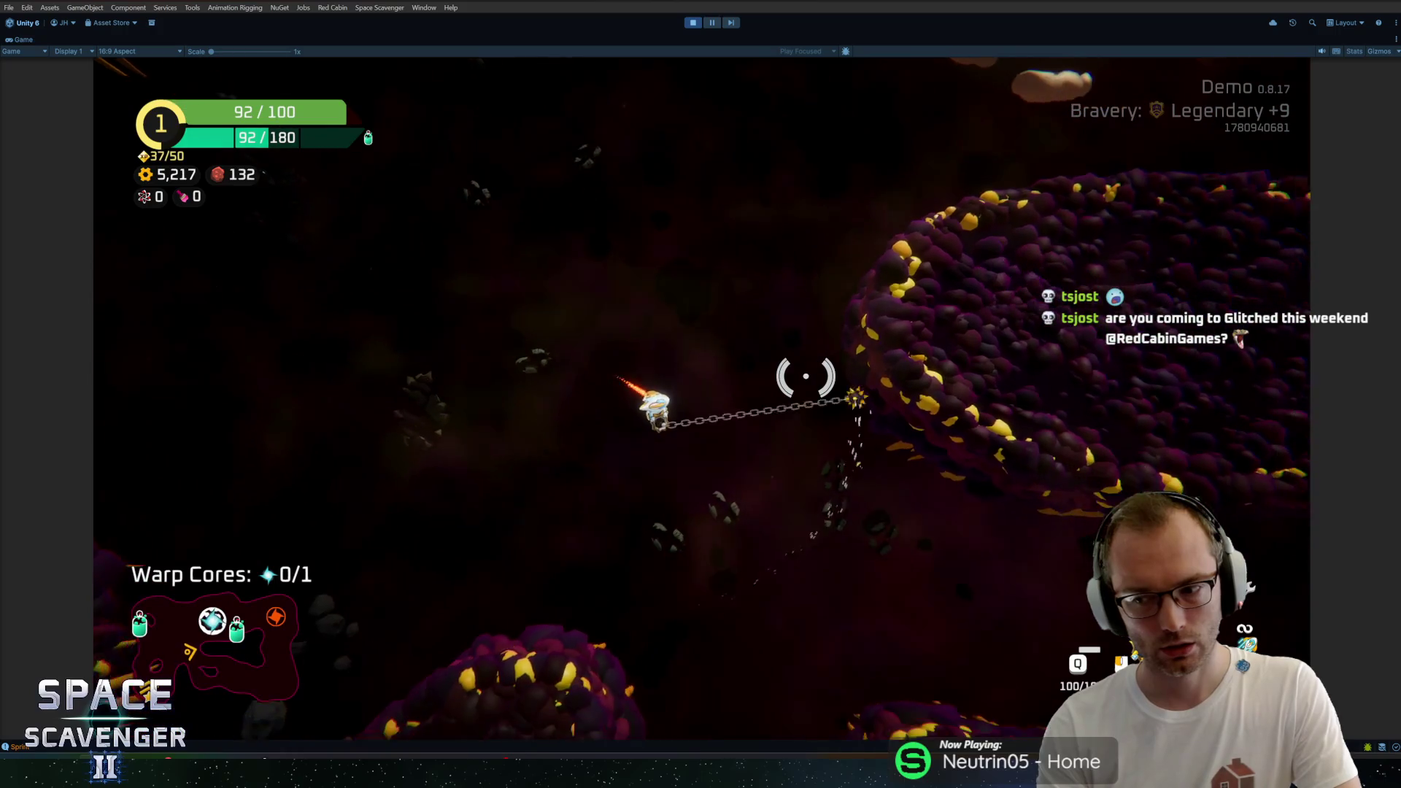
{"action": "key", "text": "s"}
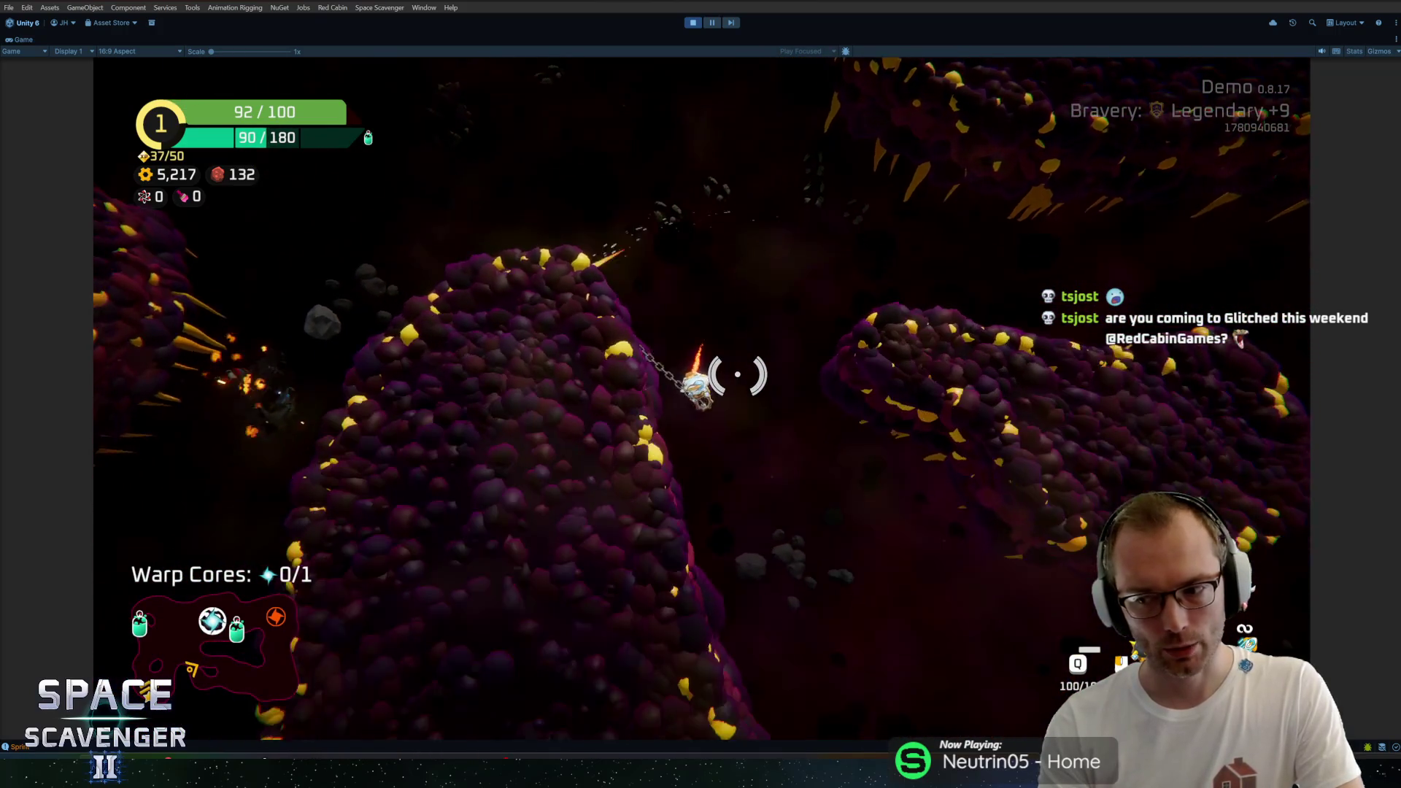
{"action": "key", "text": "w"}
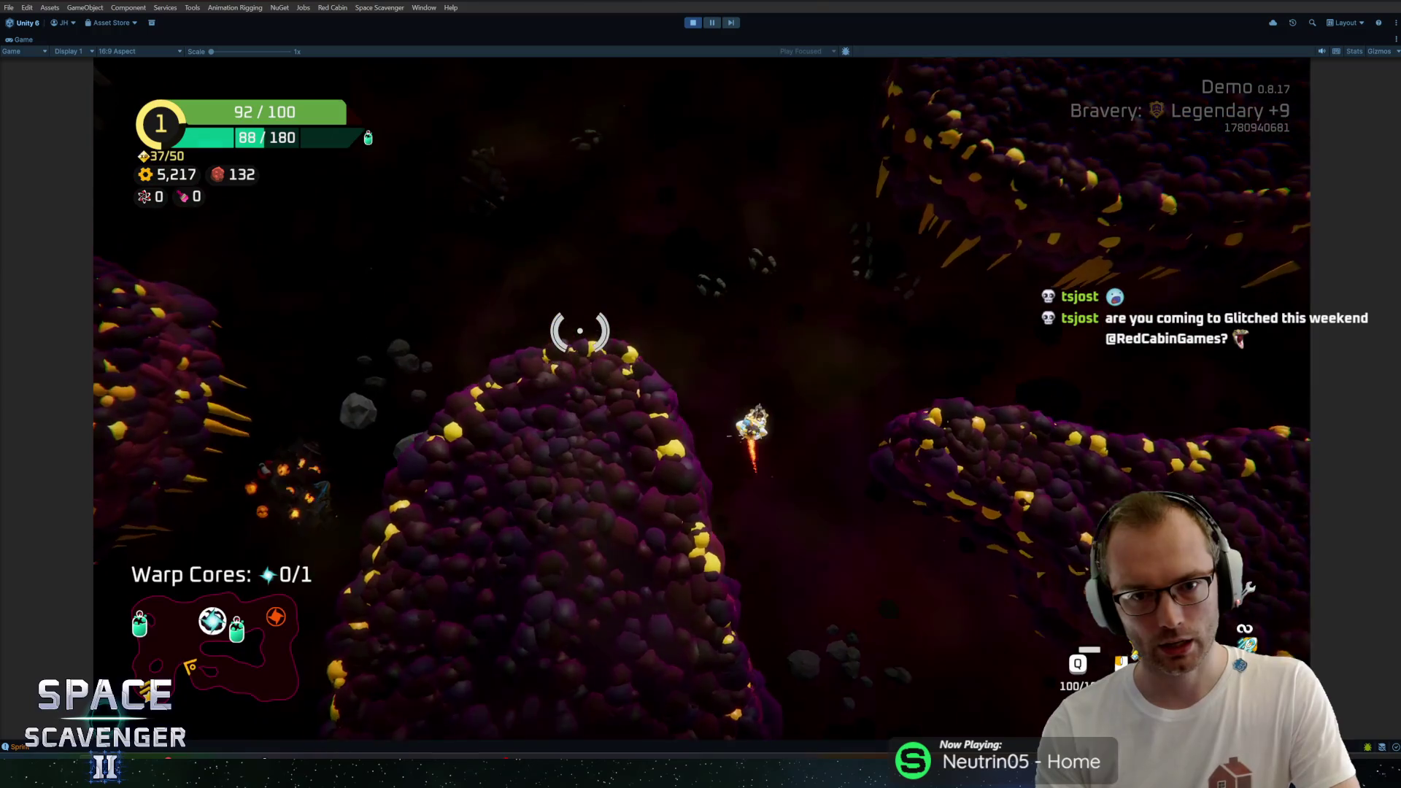
{"action": "left_click", "coordinate": [526, 588]}
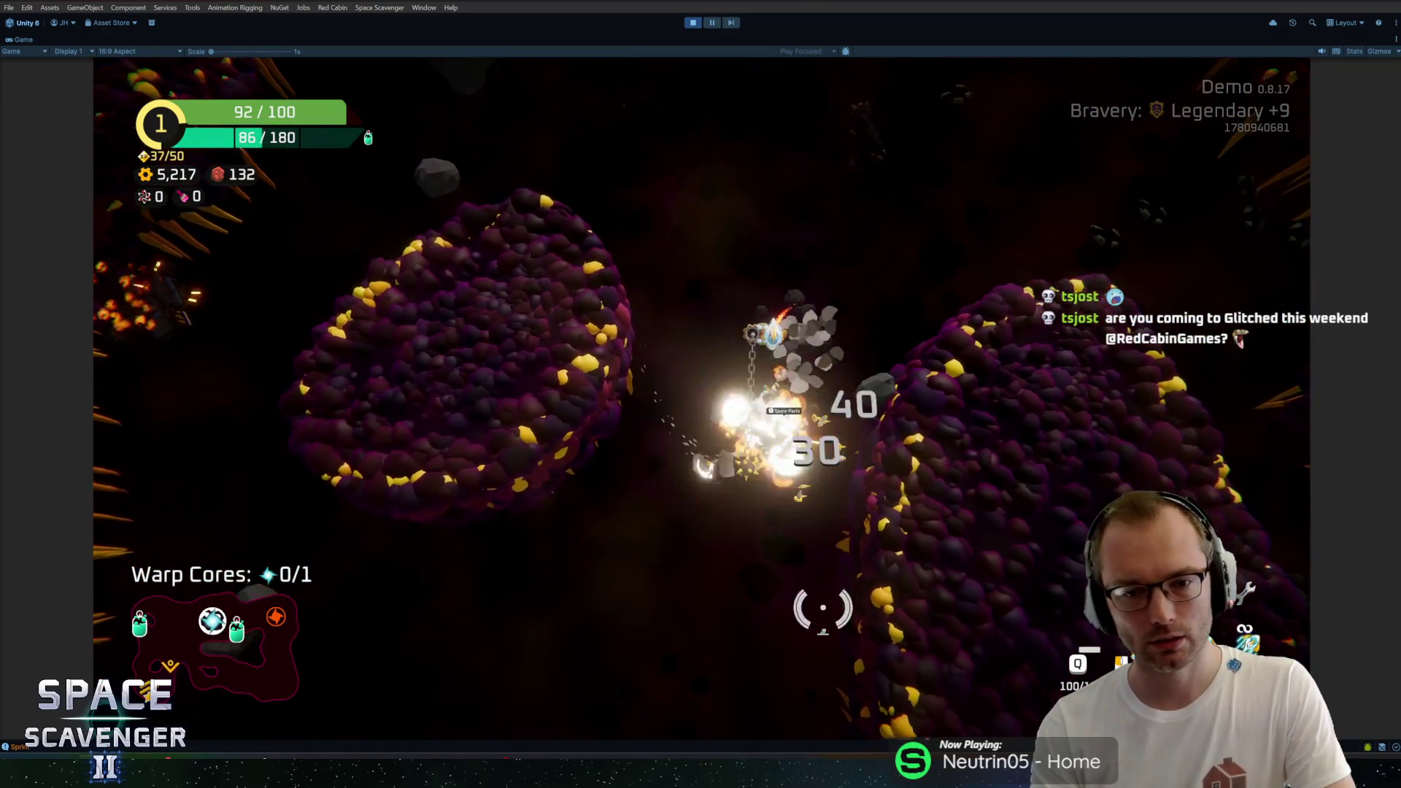